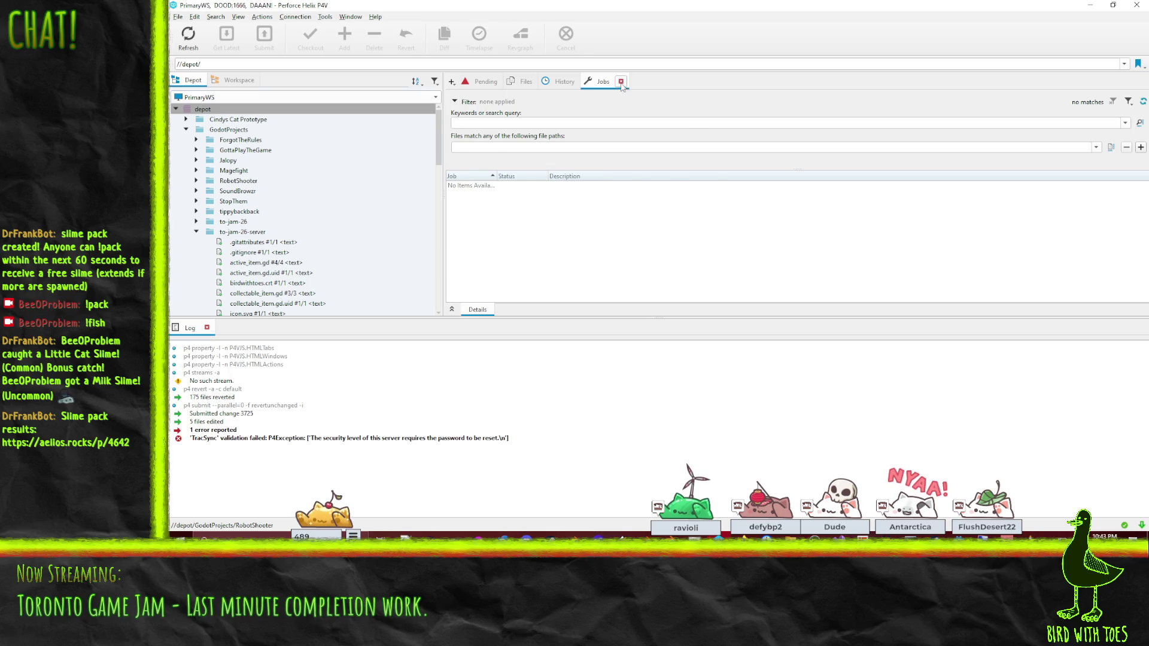
Show the pending changelists and launch the server administration tool from the connection menu.
{"action": "left_click", "coordinate": [478, 86]}
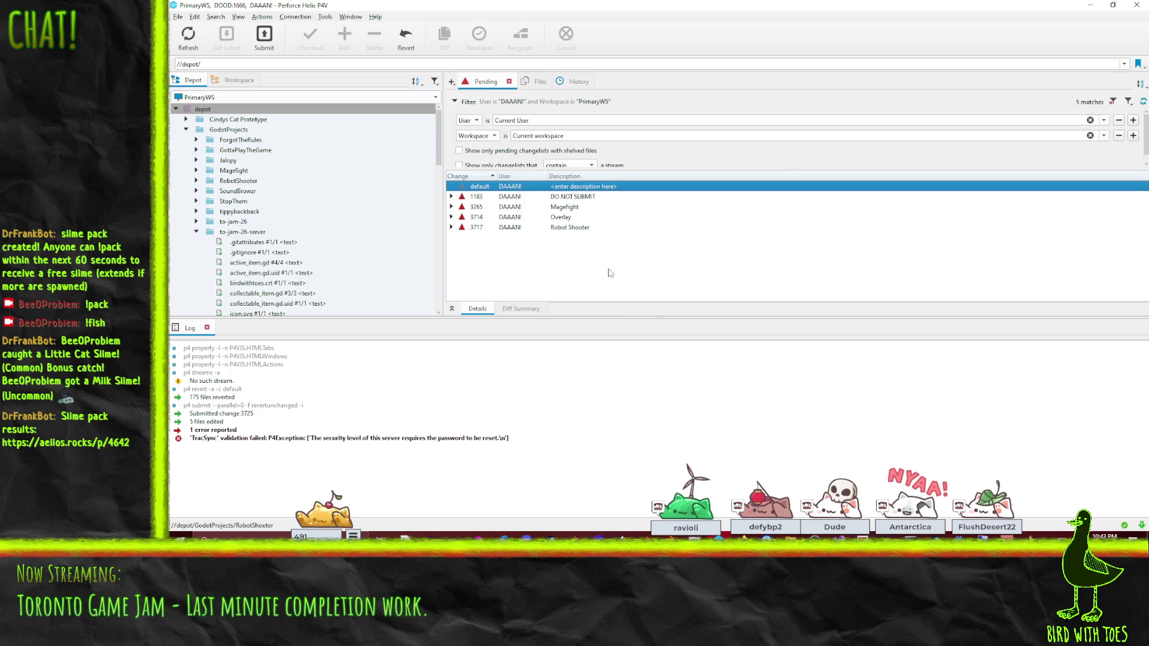
{"action": "left_click", "coordinate": [288, 18]}
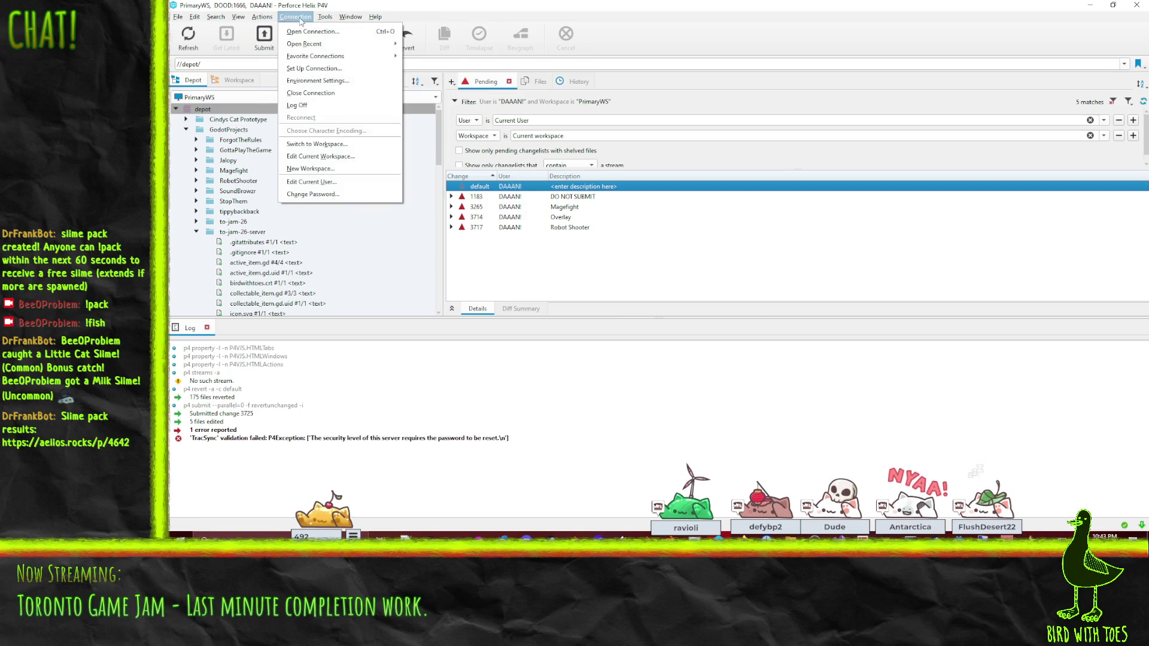
{"action": "left_click", "coordinate": [340, 32]}
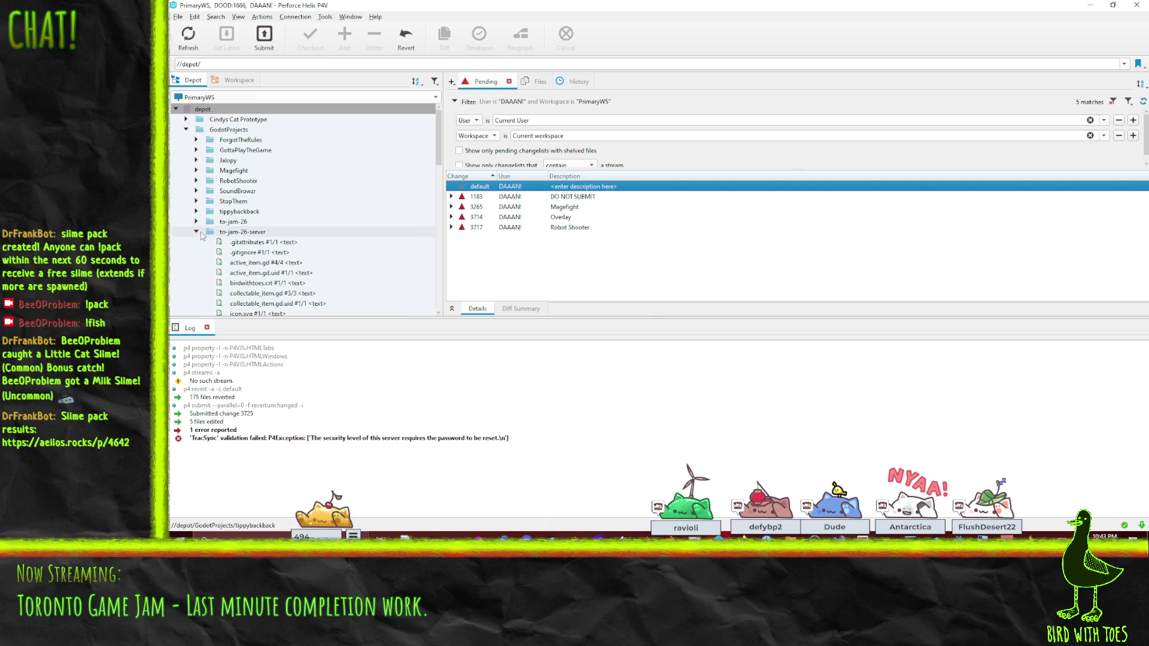
Select the depot and drag the TwitchOverlay folder onto the default changelist.
{"action": "left_click", "coordinate": [177, 108]}
{"action": "left_click_drag", "start_coordinate": [239, 241], "coordinate": [538, 192]}
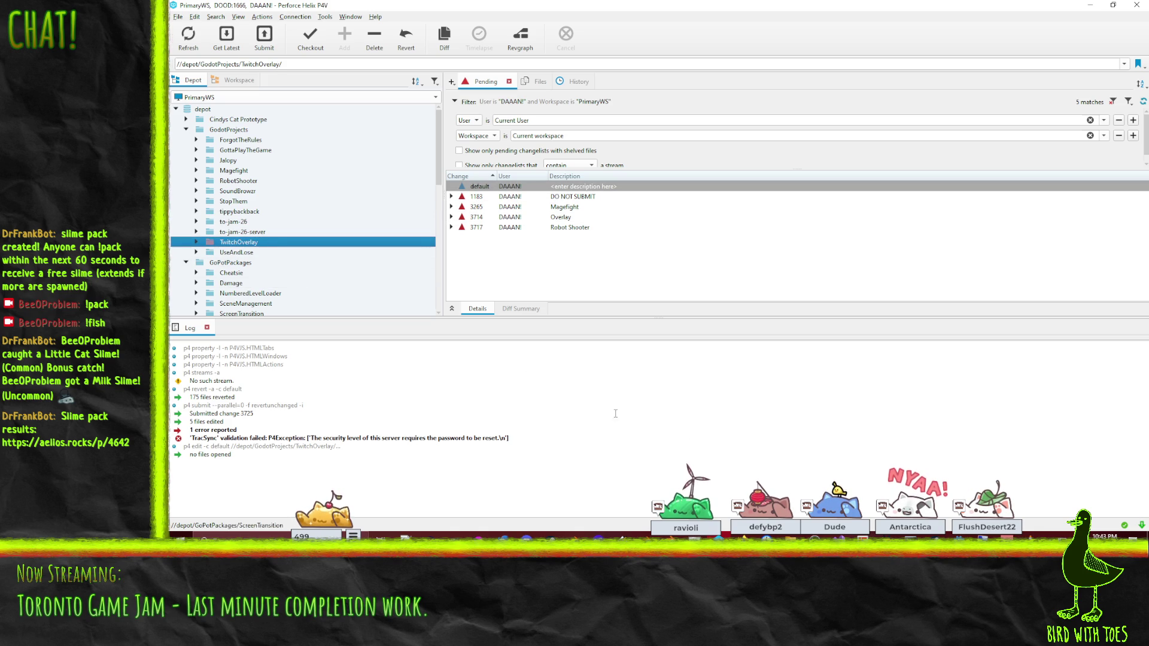
{"action": "left_click_drag", "start_coordinate": [419, 242], "coordinate": [479, 188]}
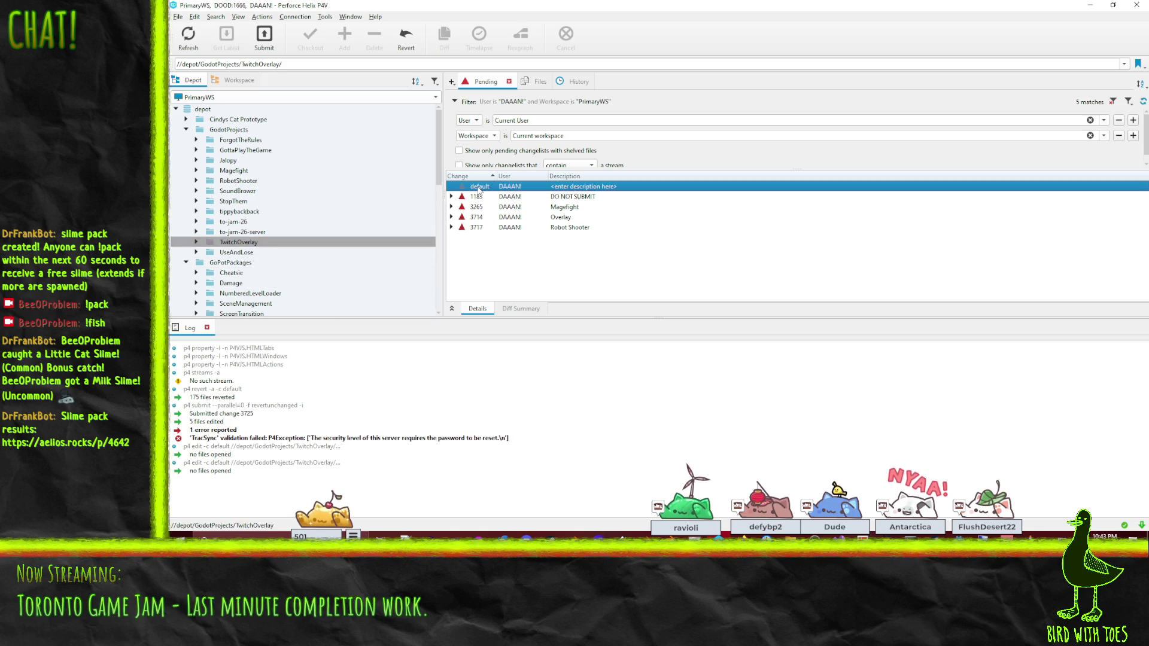
Expand the TwitchOverlay folder and changelist 3714 Overlay to list its files.
{"action": "double_click", "coordinate": [301, 241]}
{"action": "scroll", "coordinate": [300, 243], "scroll_direction": "down", "scroll_amount": 5}
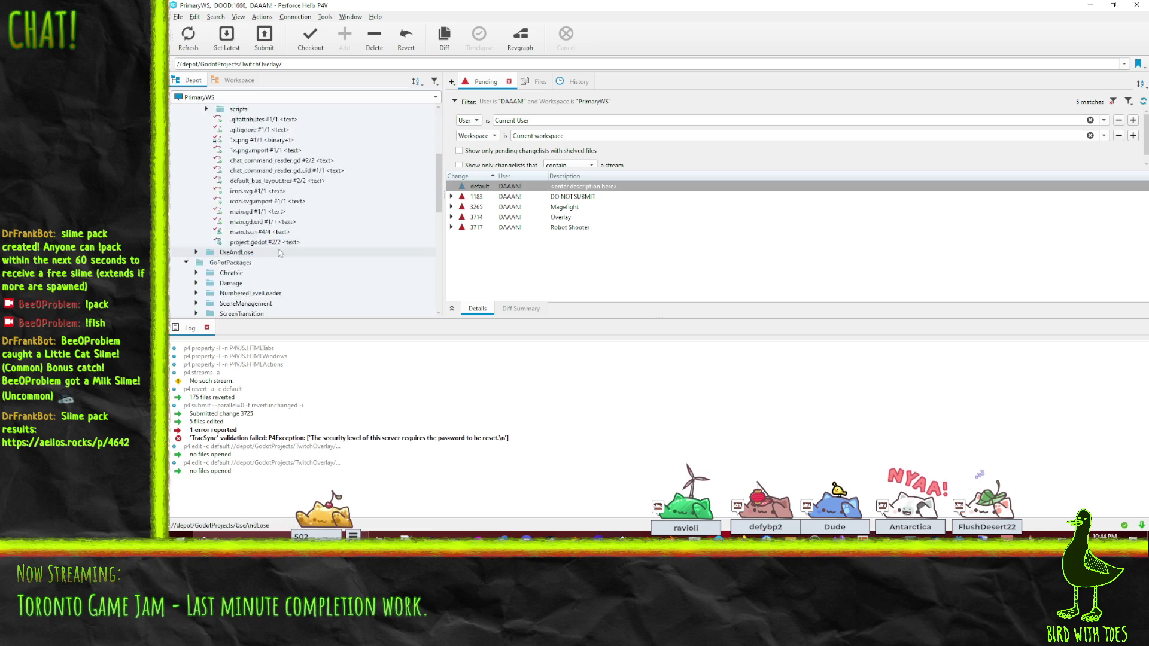
{"action": "scroll", "coordinate": [299, 245], "scroll_direction": "up", "scroll_amount": 2}
{"action": "left_click", "coordinate": [453, 219]}
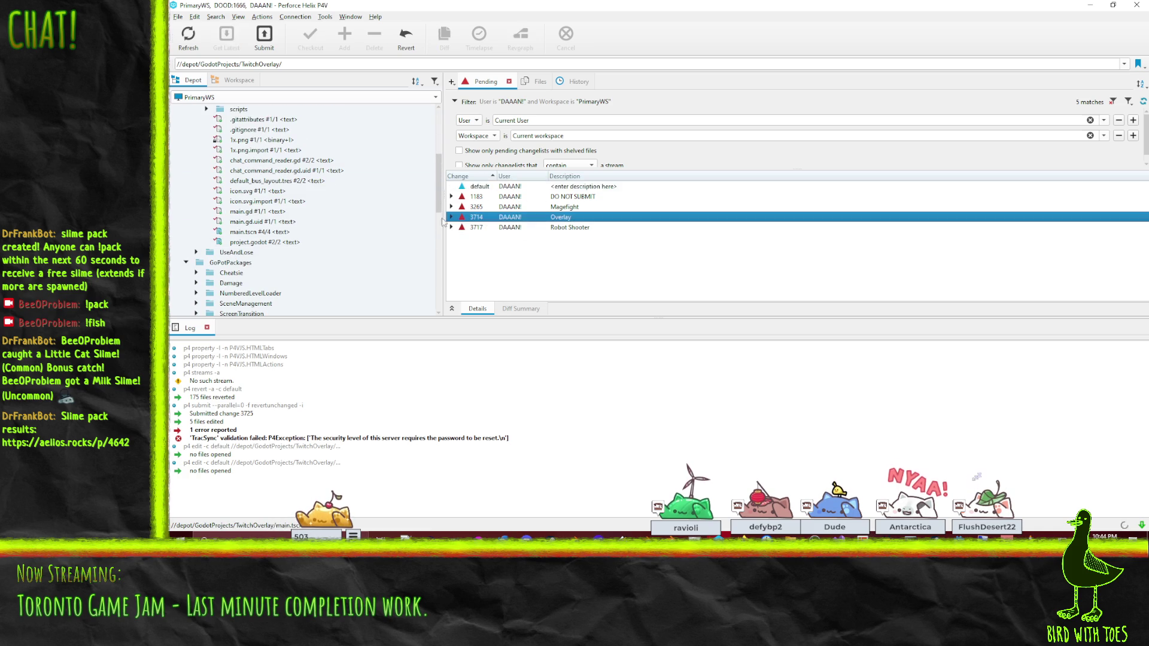
{"action": "scroll", "coordinate": [452, 222], "scroll_direction": "down", "scroll_amount": 1}
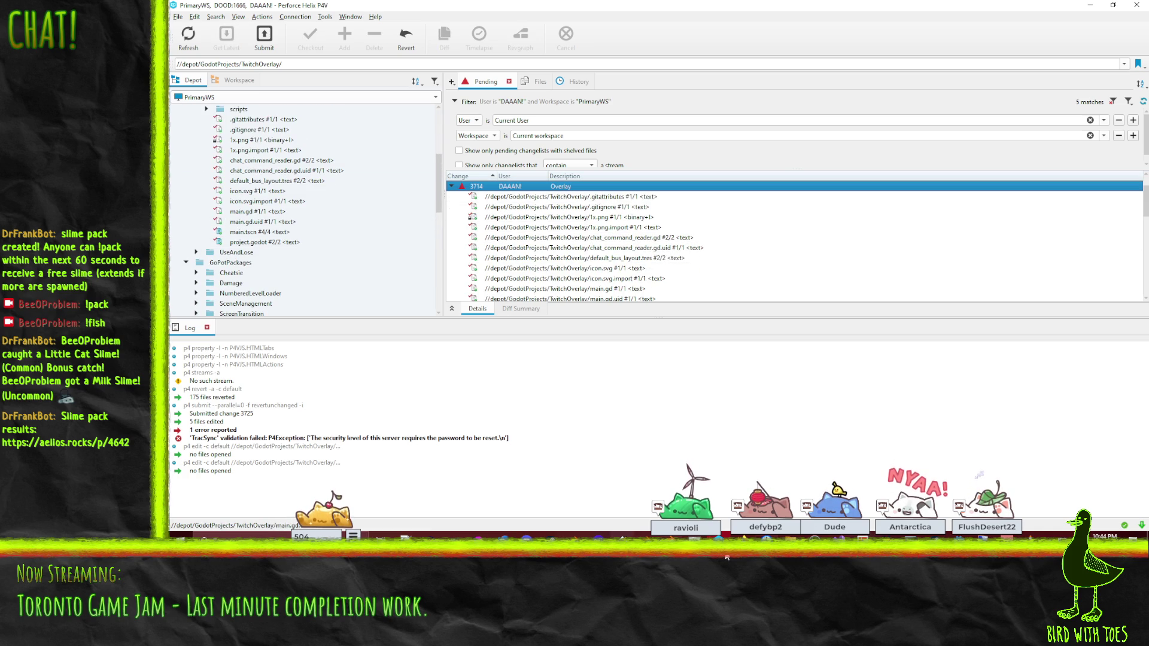
In the active_boost Godot window, choose Quit to Project List and Save & Close character_picker_ui.
{"action": "mouse_move", "coordinate": [963, 537]}
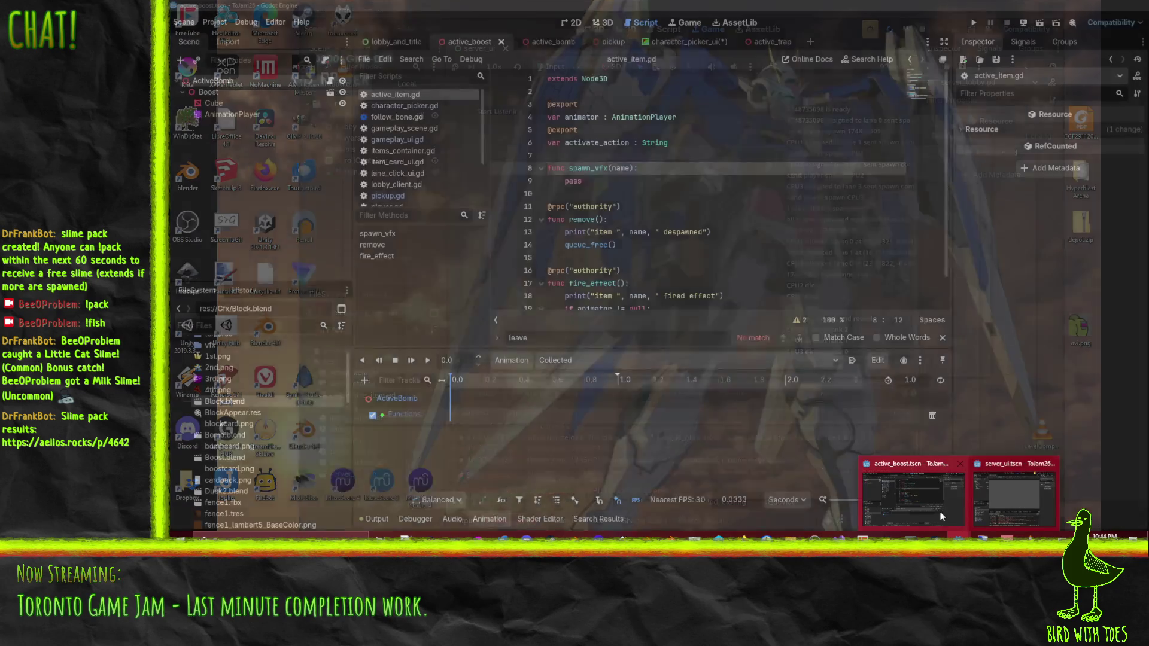
{"action": "left_click", "coordinate": [941, 516]}
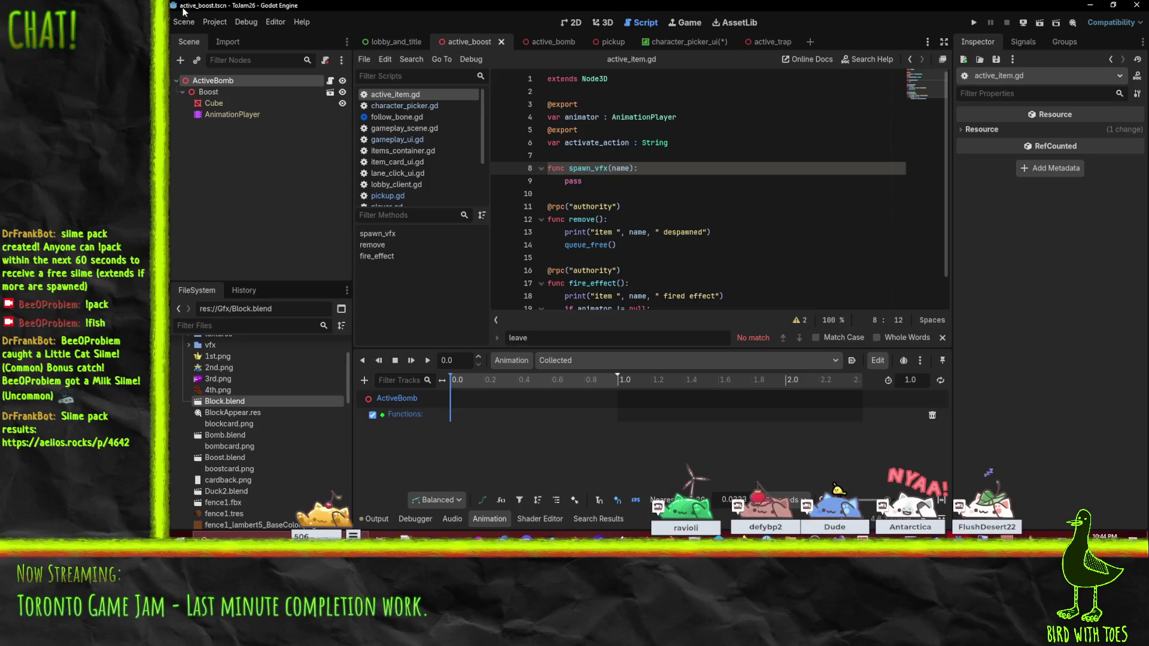
{"action": "left_click", "coordinate": [185, 23]}
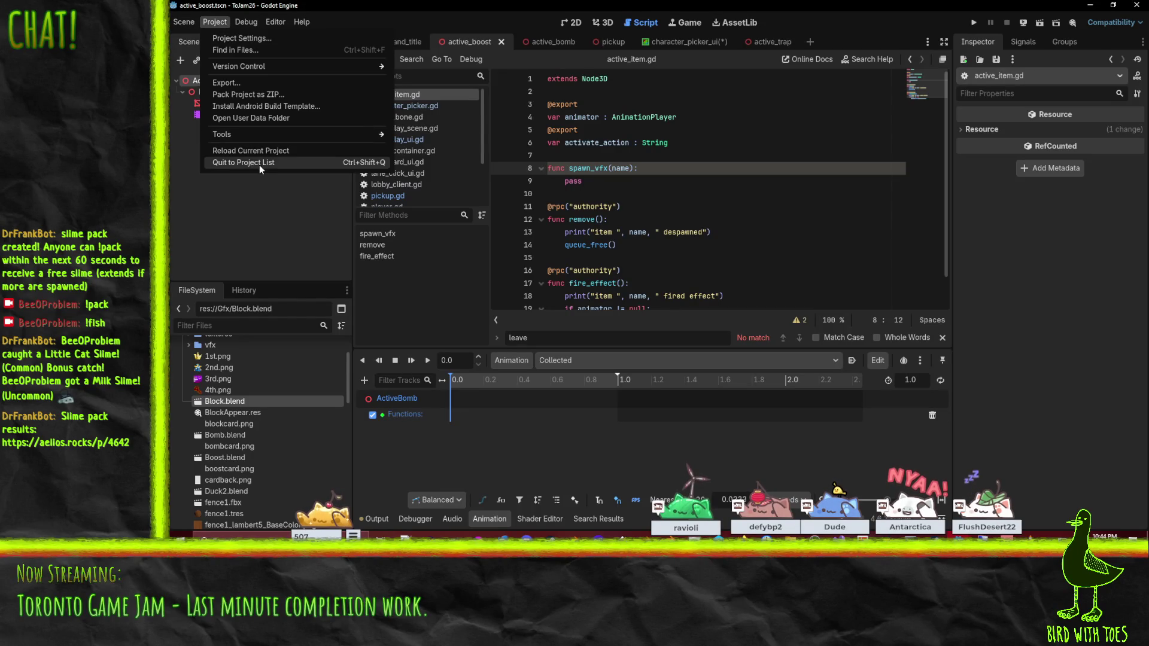
{"action": "left_click", "coordinate": [494, 229]}
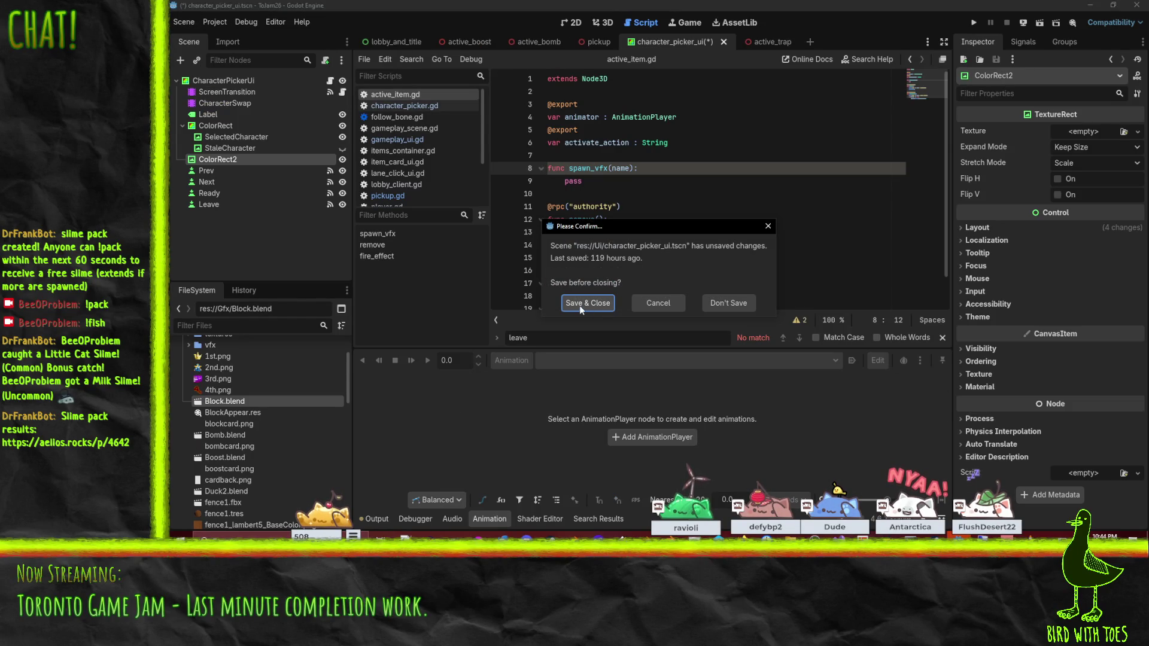
{"action": "left_click", "coordinate": [581, 305]}
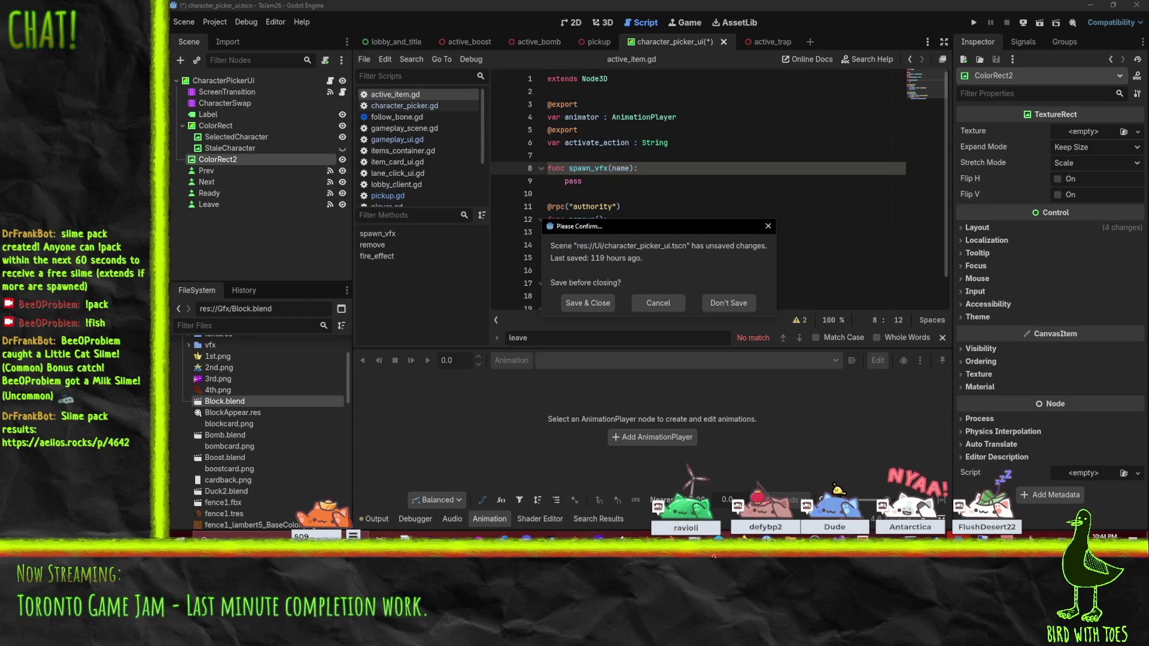
{"action": "scroll", "coordinate": [250, 211], "scroll_direction": "up", "scroll_amount": 5}
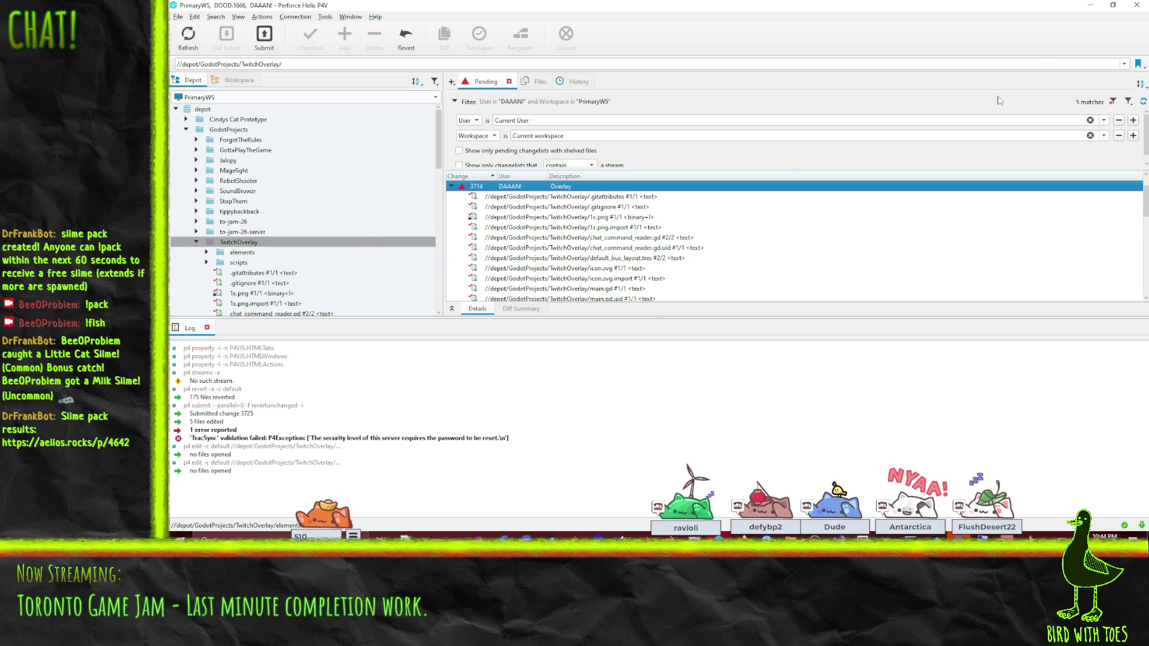
{"action": "left_click", "coordinate": [1088, 7]}
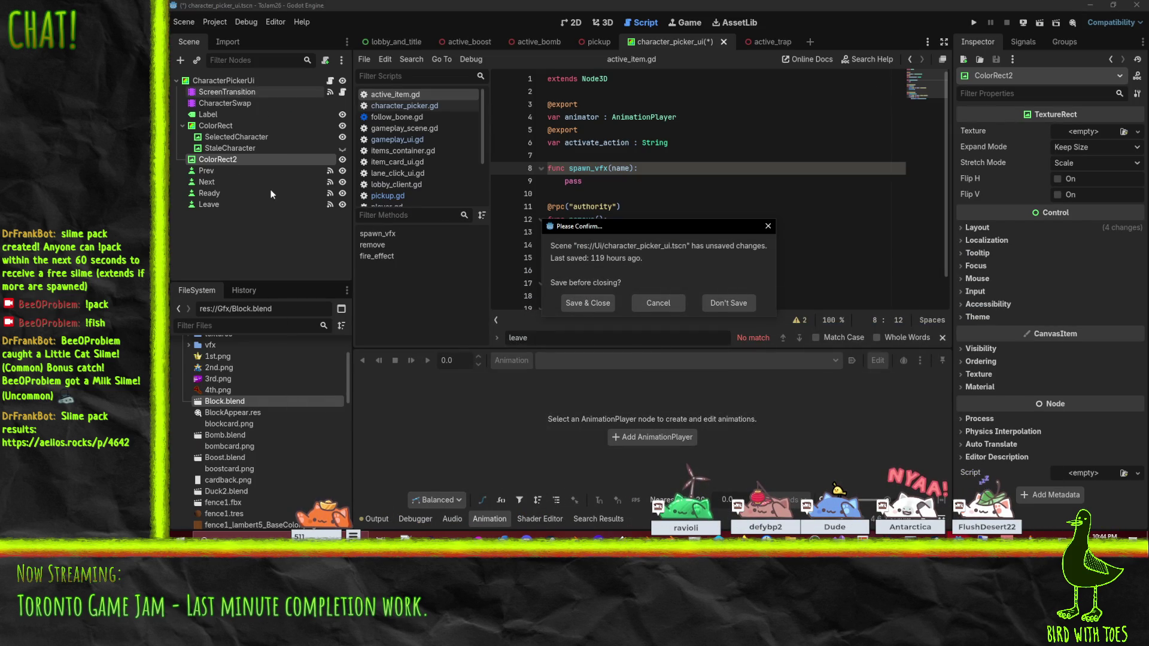
Drag the to-jam-26 folder into the default changelist after briefly checking changelist 1183.
{"action": "mouse_move", "coordinate": [961, 535]}
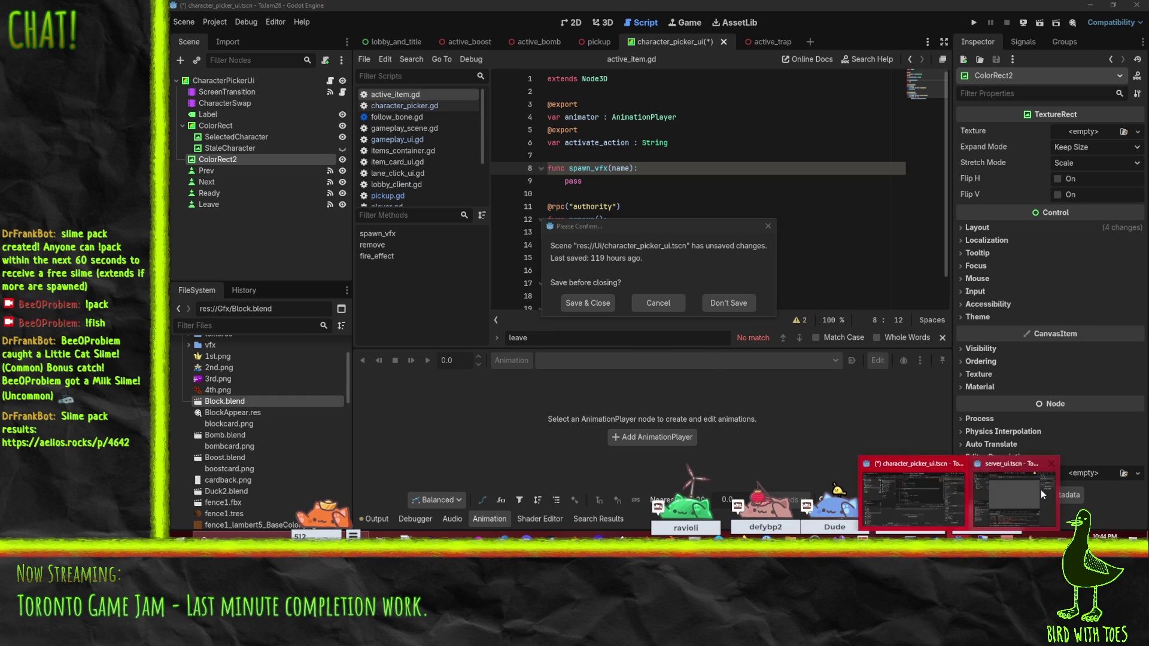
{"action": "mouse_move", "coordinate": [1040, 494]}
{"action": "mouse_move", "coordinate": [927, 490]}
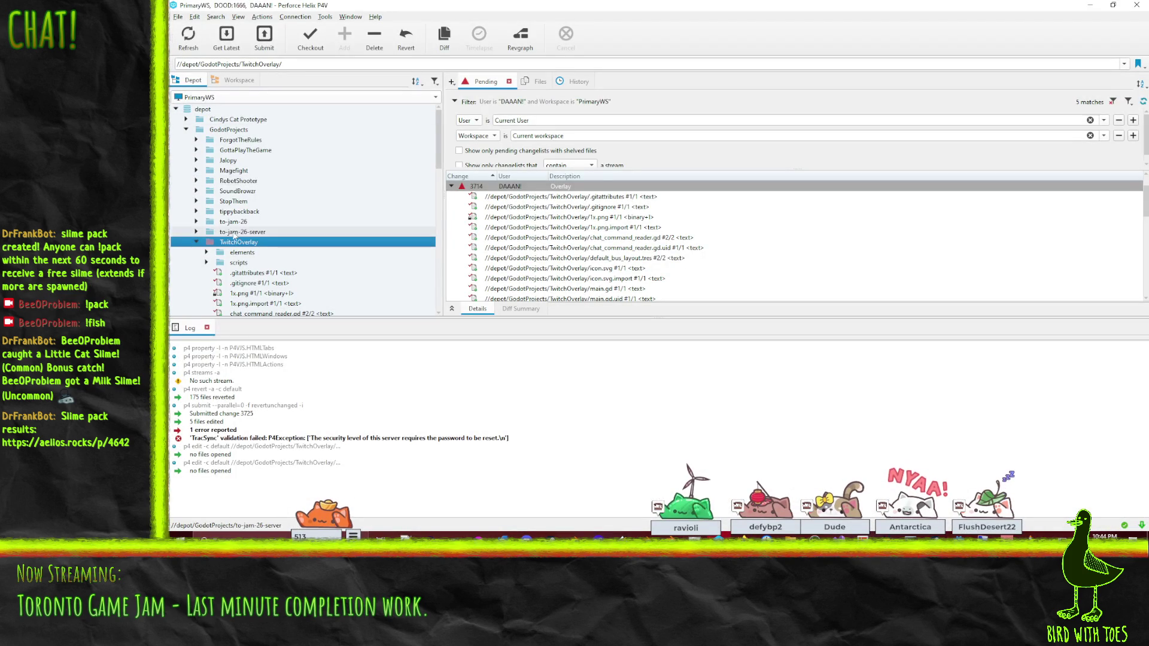
{"action": "mouse_move", "coordinate": [228, 225]}
{"action": "left_mouse_down"}
{"action": "mouse_move", "coordinate": [515, 195]}
{"action": "mouse_move", "coordinate": [535, 208]}
{"action": "left_mouse_up"}
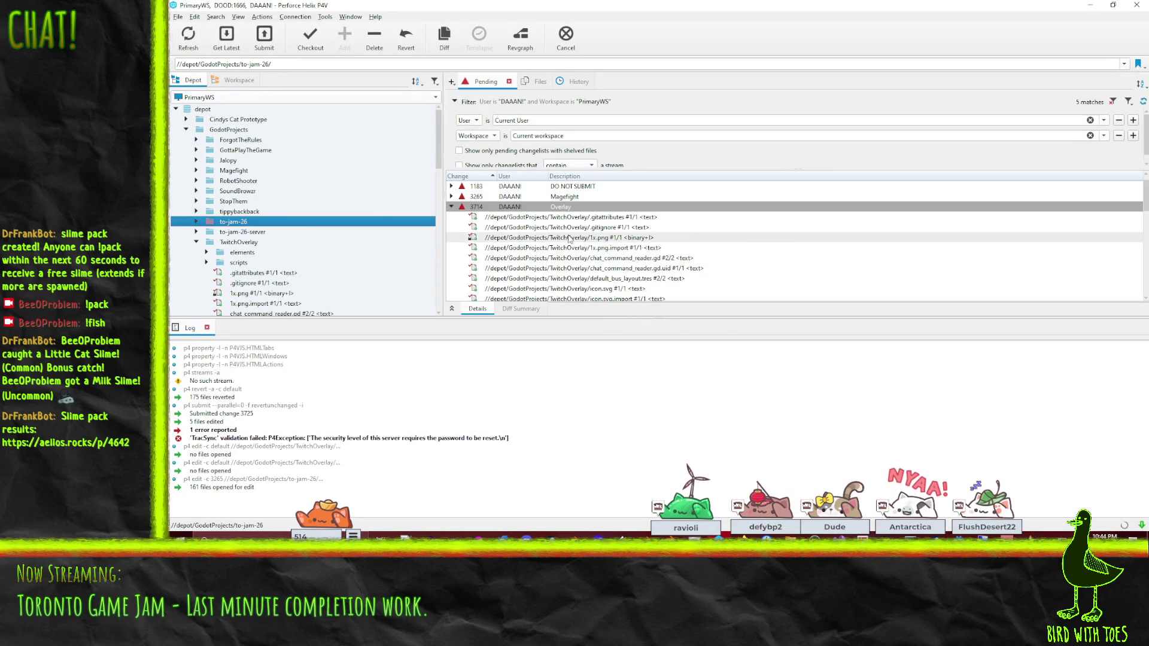
{"action": "left_click", "coordinate": [453, 197]}
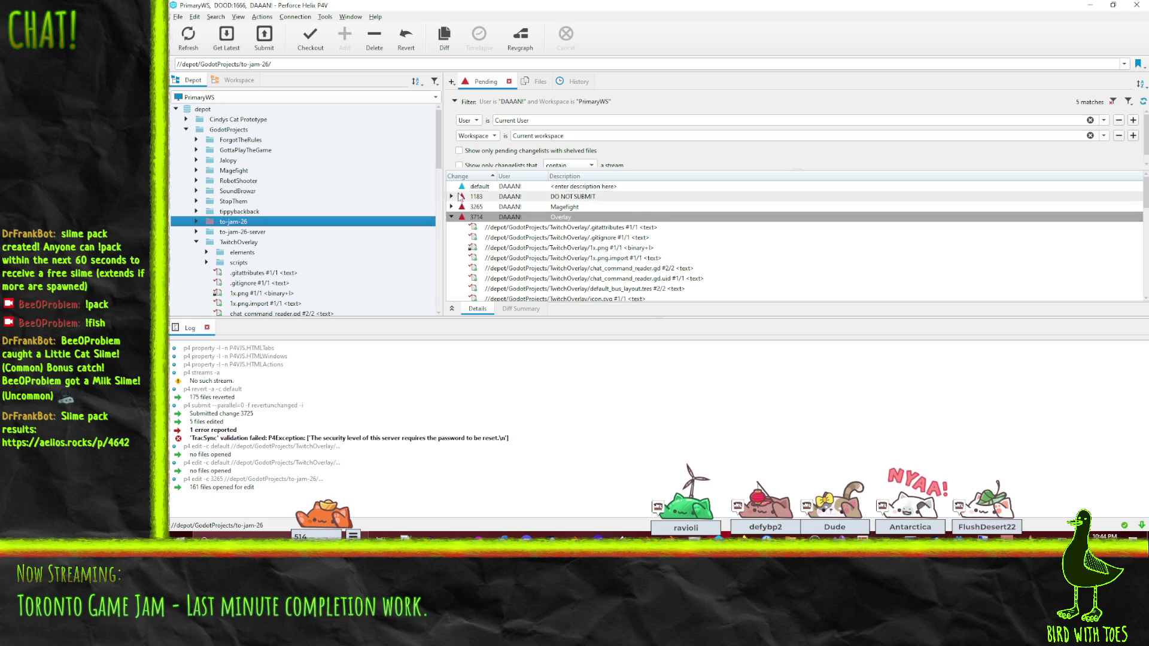
{"action": "left_click", "coordinate": [453, 198]}
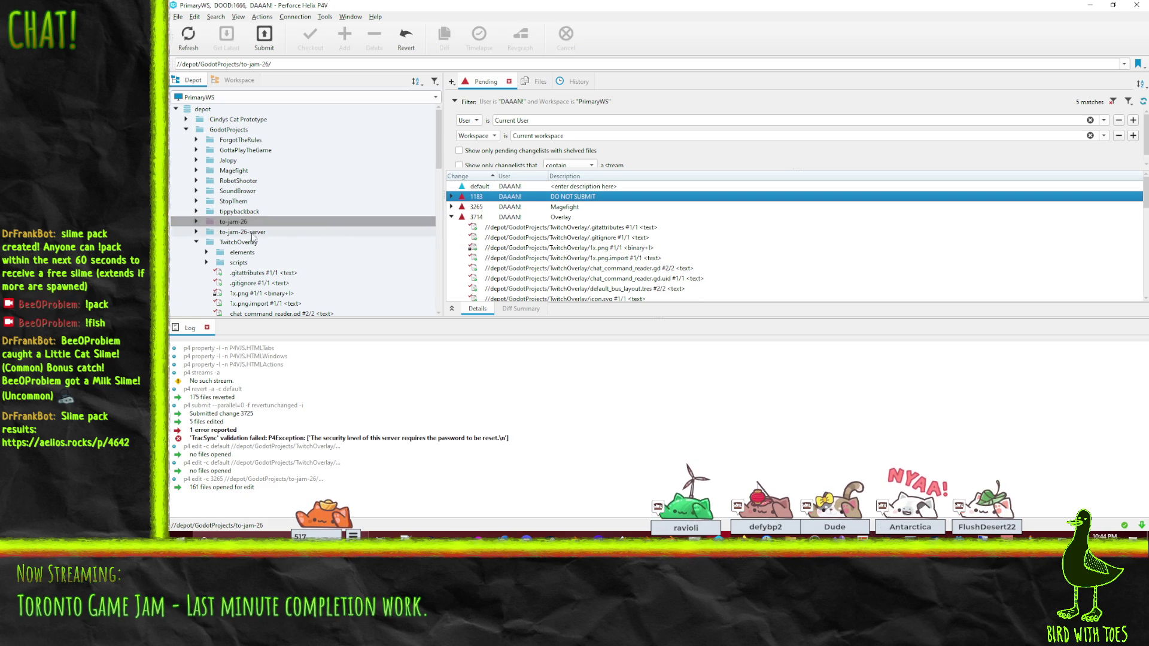
{"action": "left_click_drag", "start_coordinate": [490, 200], "coordinate": [473, 188]}
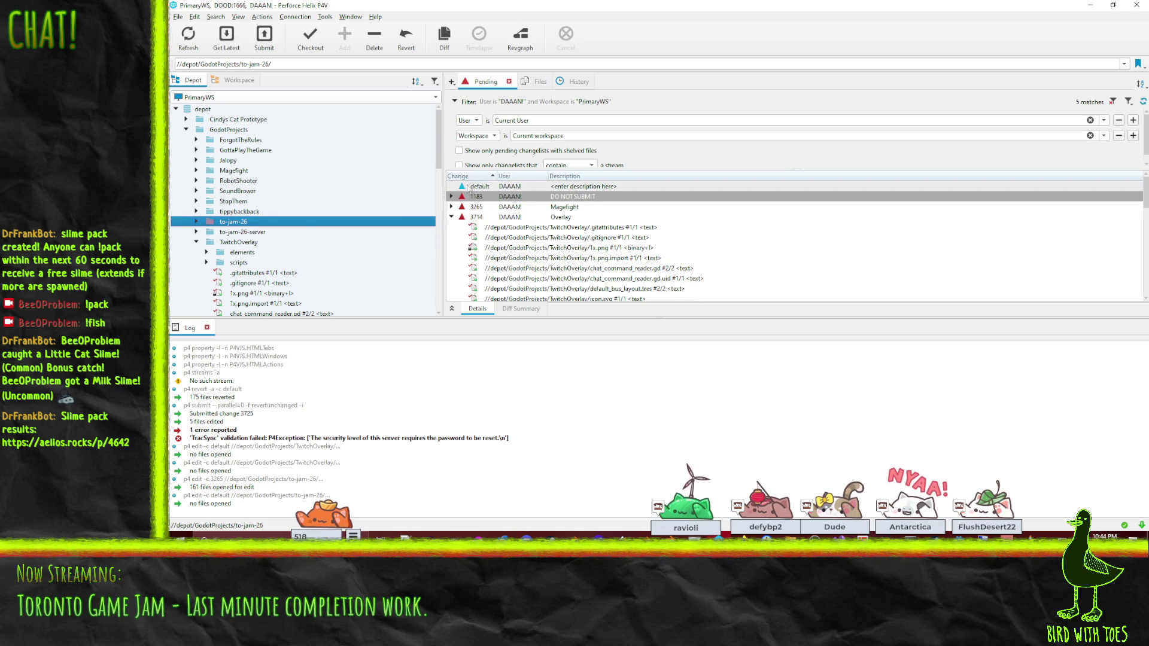
{"action": "left_click", "coordinate": [474, 187]}
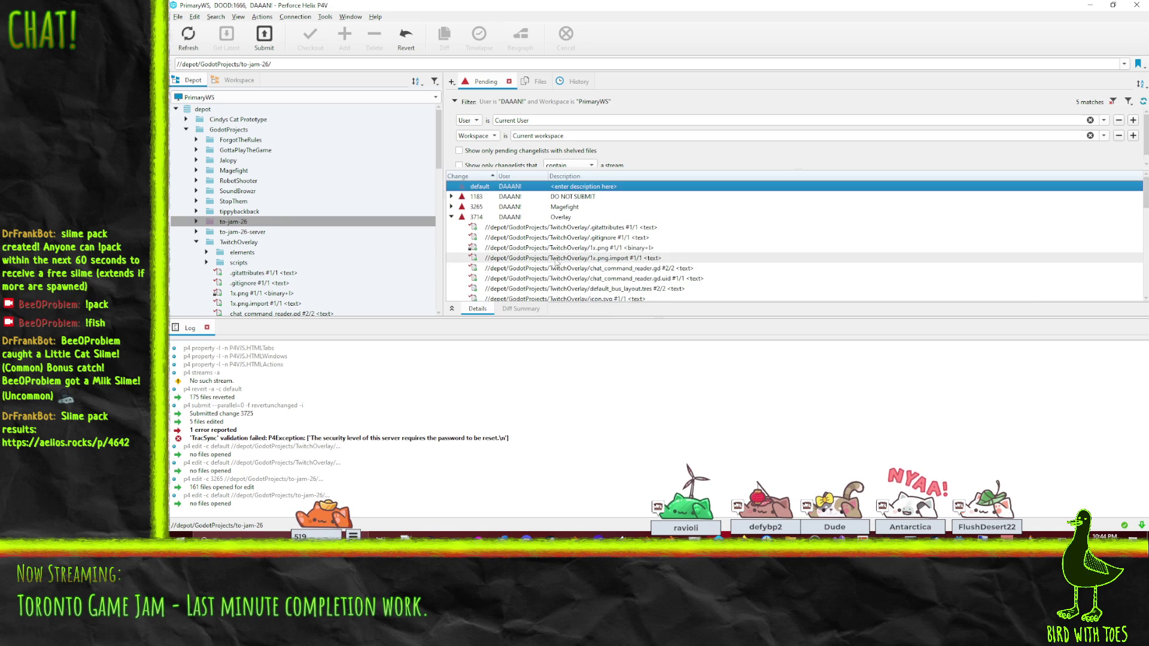
Select all pending to-jam-26 files, move them into the default changelist, and return to Godot.
{"action": "scroll", "coordinate": [606, 226], "scroll_direction": "down", "scroll_amount": 5}
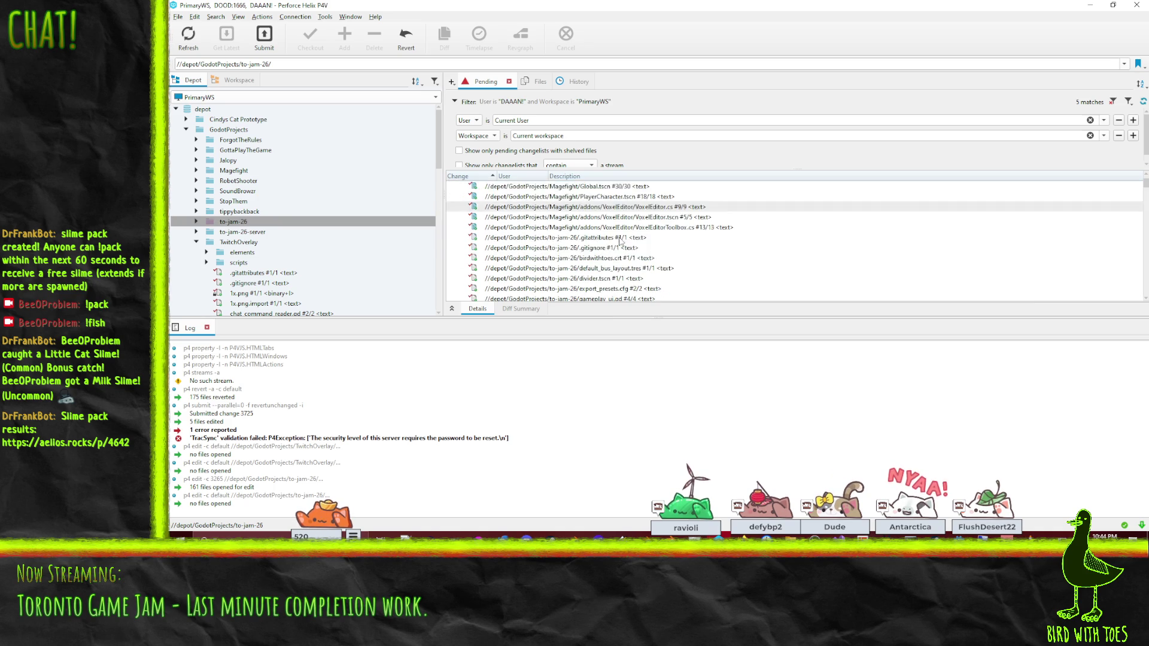
{"action": "scroll", "coordinate": [606, 226], "scroll_direction": "down", "scroll_amount": 10}
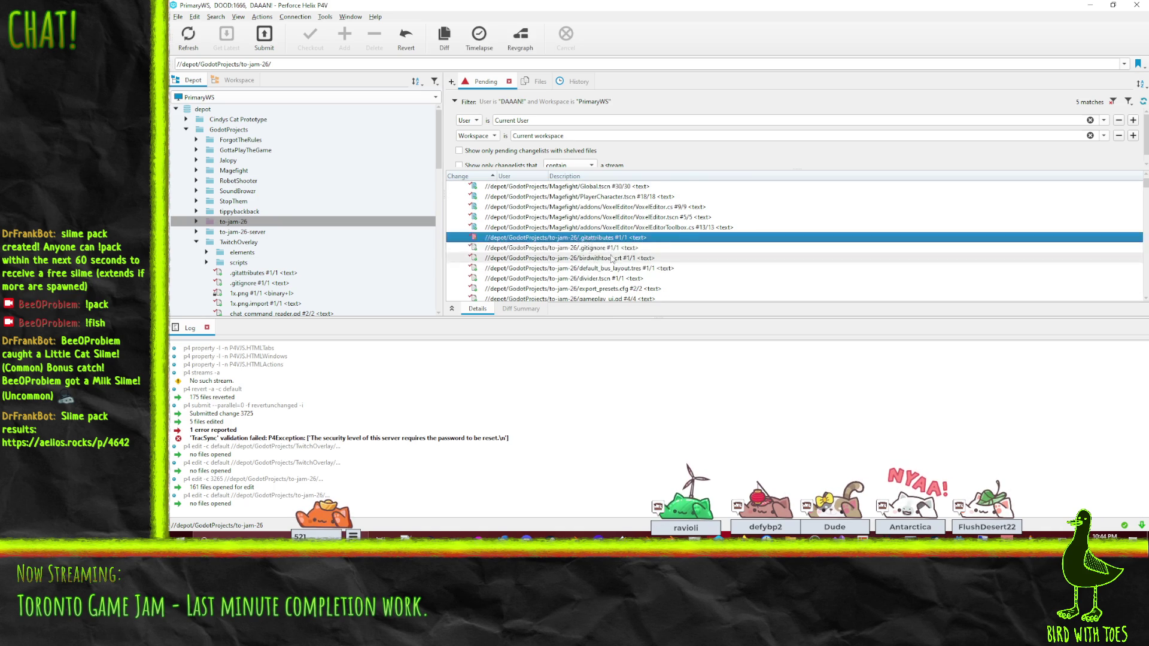
{"action": "scroll", "coordinate": [615, 273], "scroll_direction": "down", "scroll_amount": 10}
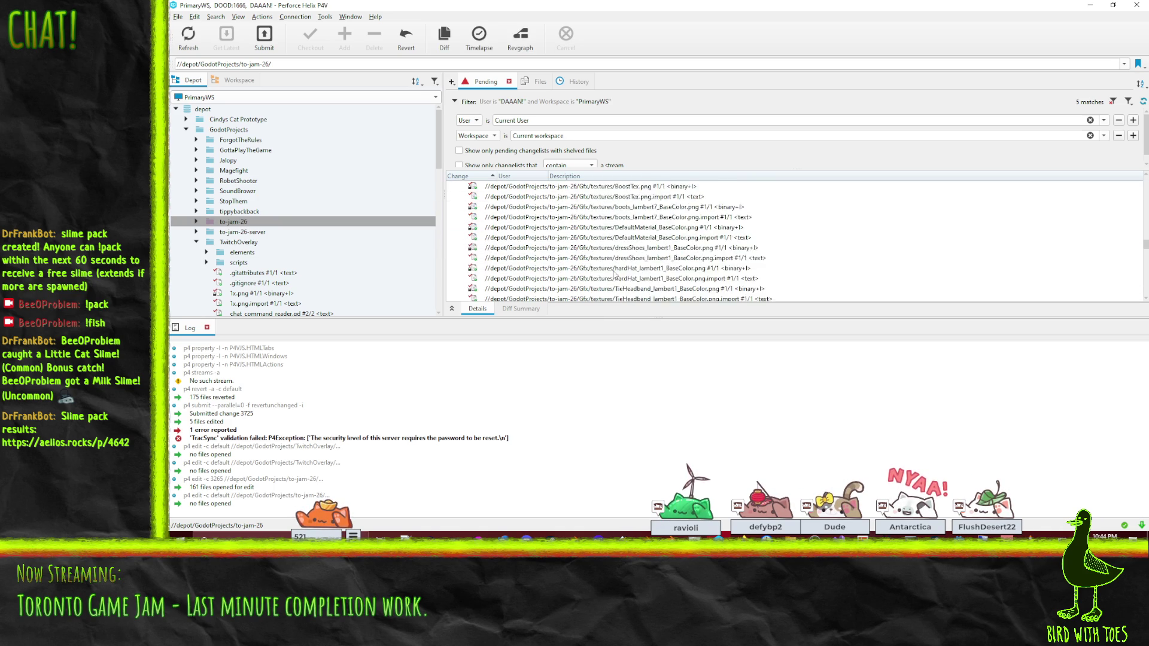
{"action": "scroll", "coordinate": [616, 274], "scroll_direction": "down", "scroll_amount": 10}
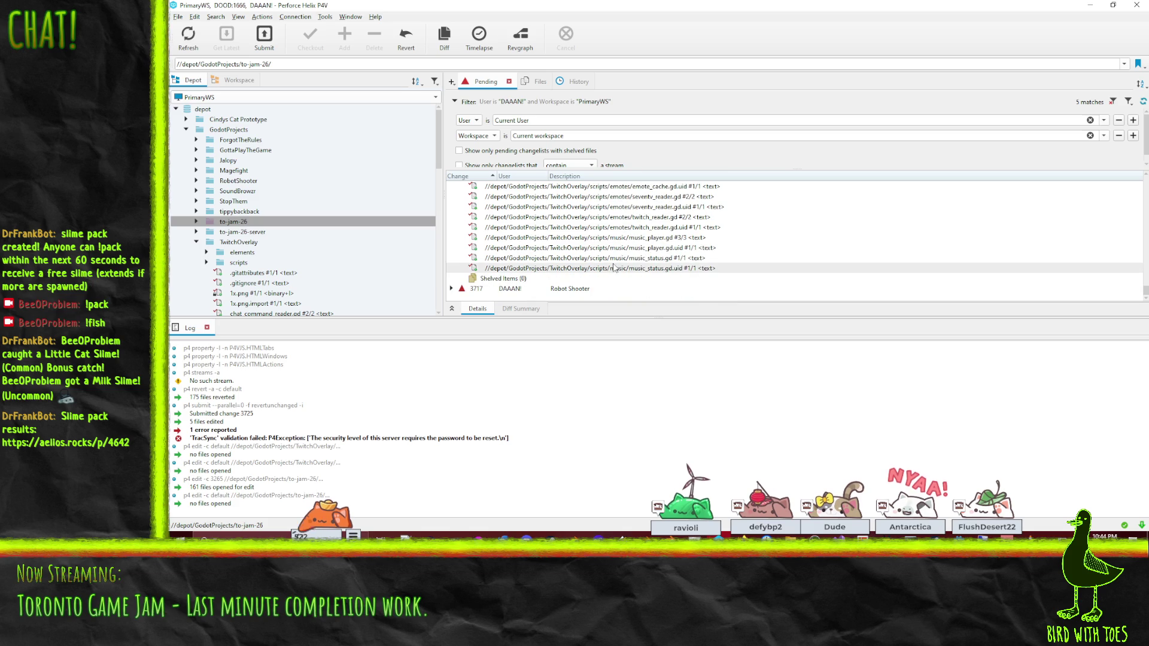
{"action": "left_click", "coordinate": [670, 233]}
{"action": "key", "text": "ctrl+a"}
{"action": "scroll", "coordinate": [670, 233], "scroll_direction": "up", "scroll_amount": 15}
{"action": "scroll", "coordinate": [669, 238], "scroll_direction": "up", "scroll_amount": 15}
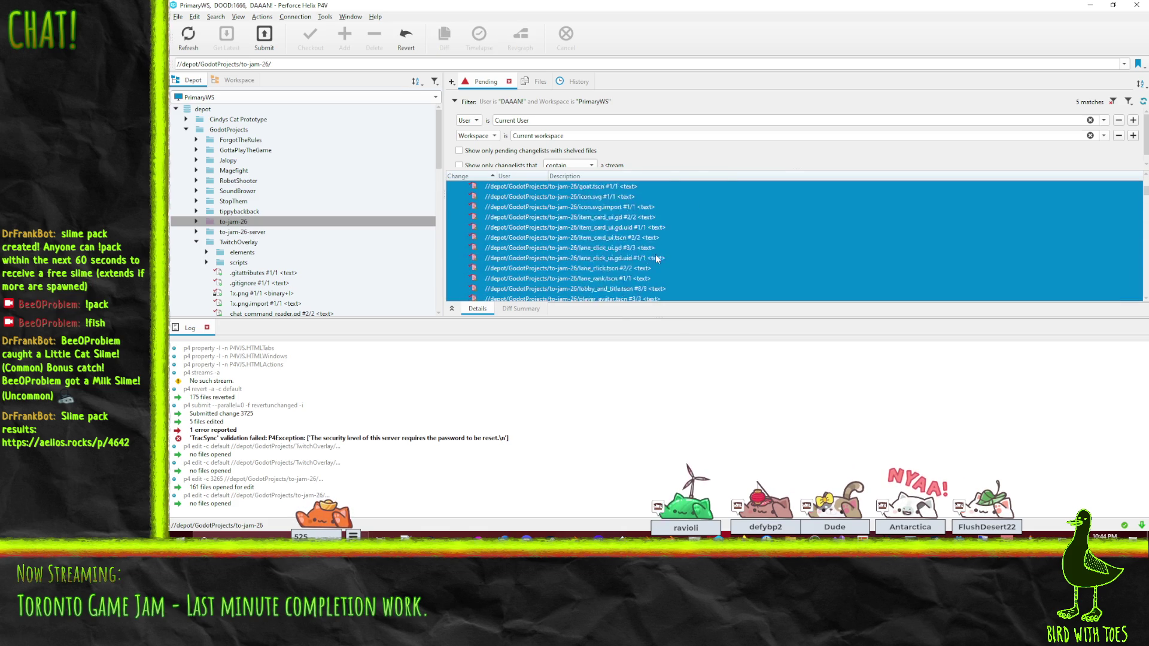
{"action": "left_click_drag", "start_coordinate": [555, 292], "coordinate": [609, 233]}
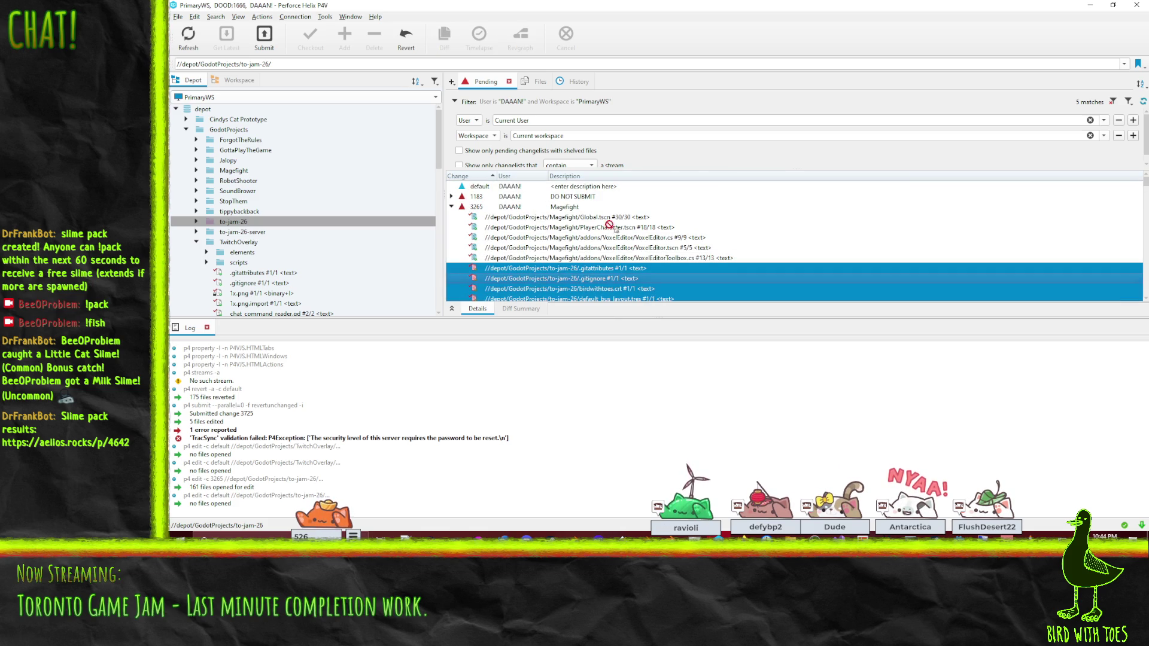
{"action": "left_click_drag", "start_coordinate": [494, 190], "coordinate": [487, 191]}
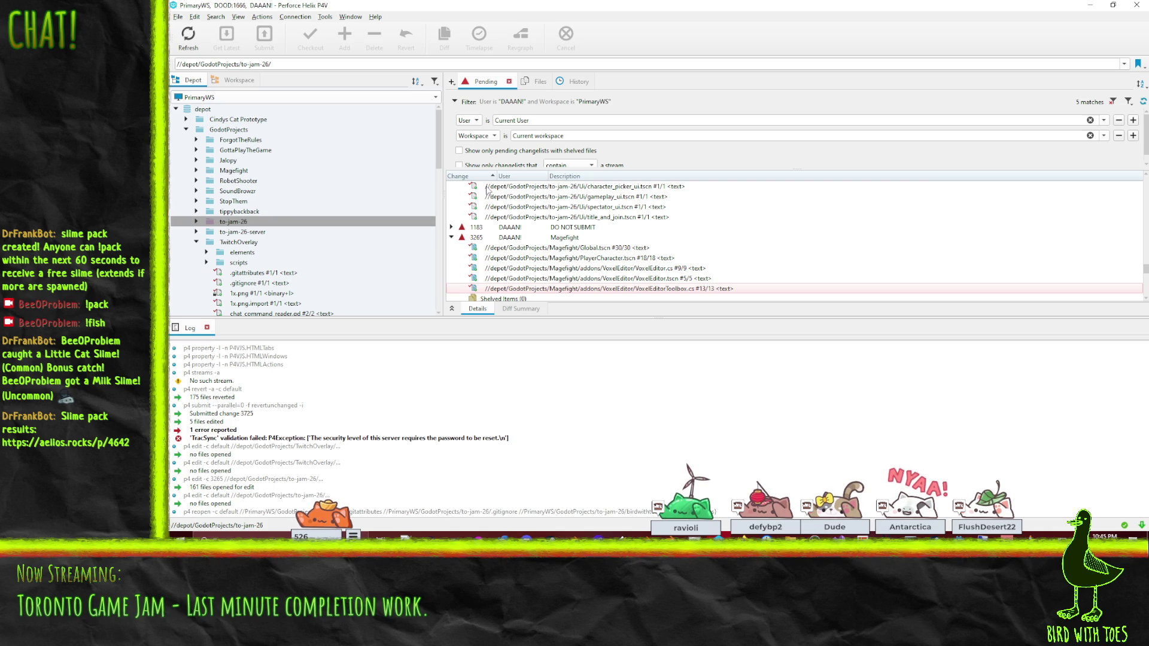
{"action": "scroll", "coordinate": [549, 223], "scroll_direction": "up", "scroll_amount": 10}
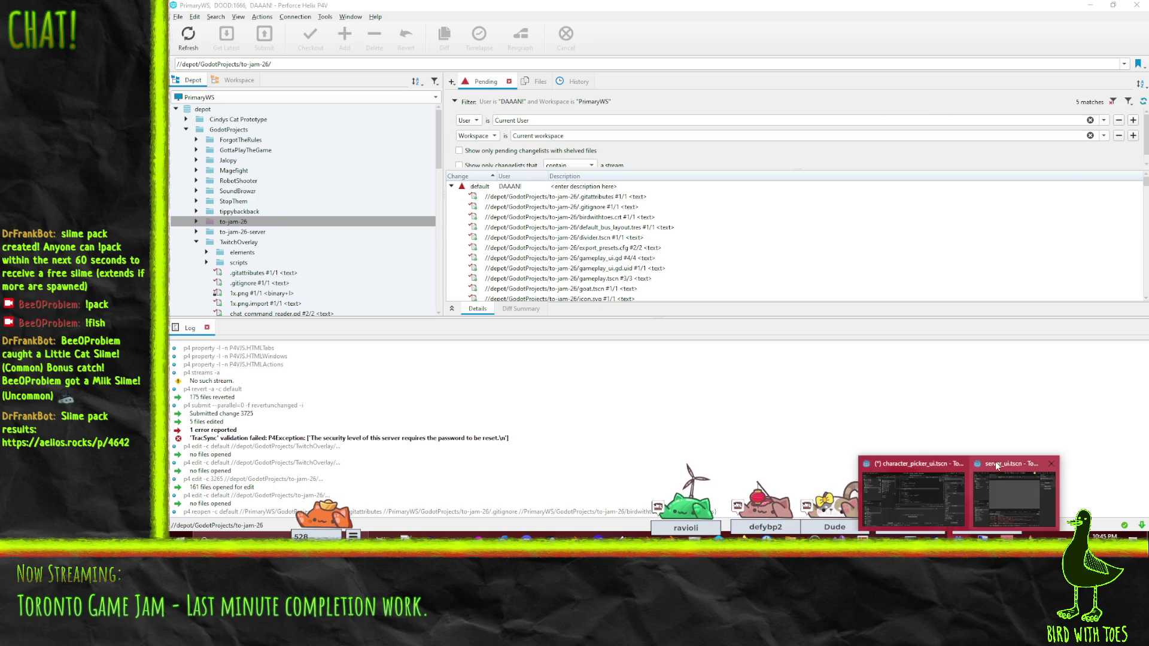
{"action": "key", "text": "alt+Tab"}
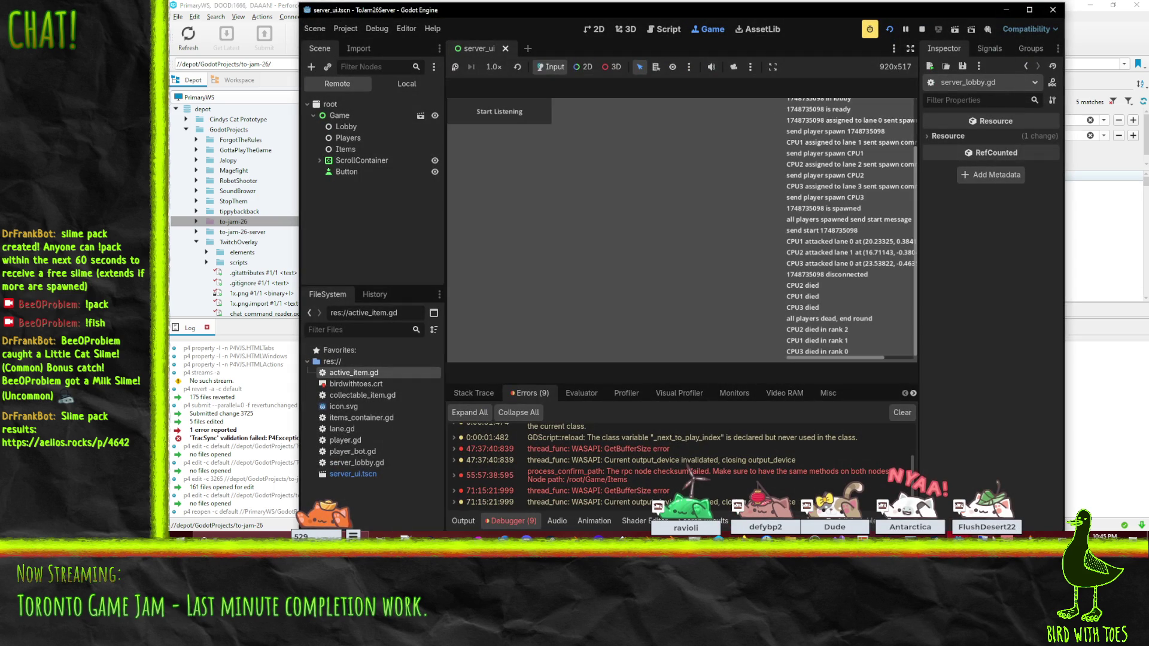
Close the ToJam26 editor with Save & Close, then open the Twitch Overlay project.
{"action": "key", "text": "alt+Tab"}
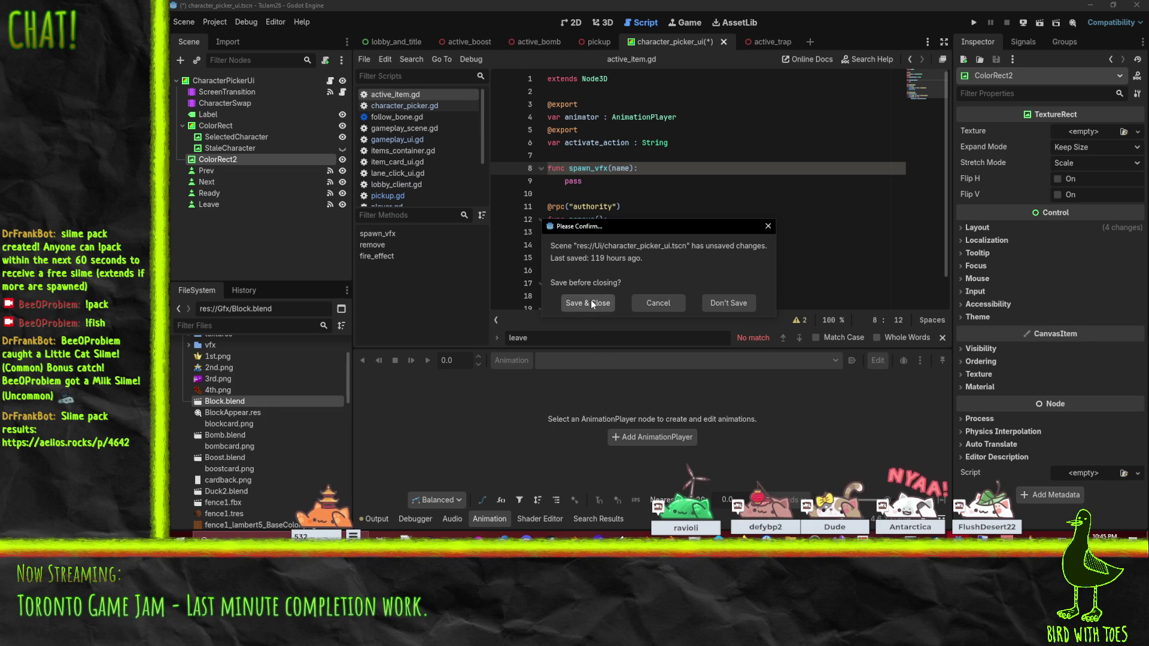
{"action": "left_click", "coordinate": [588, 303]}
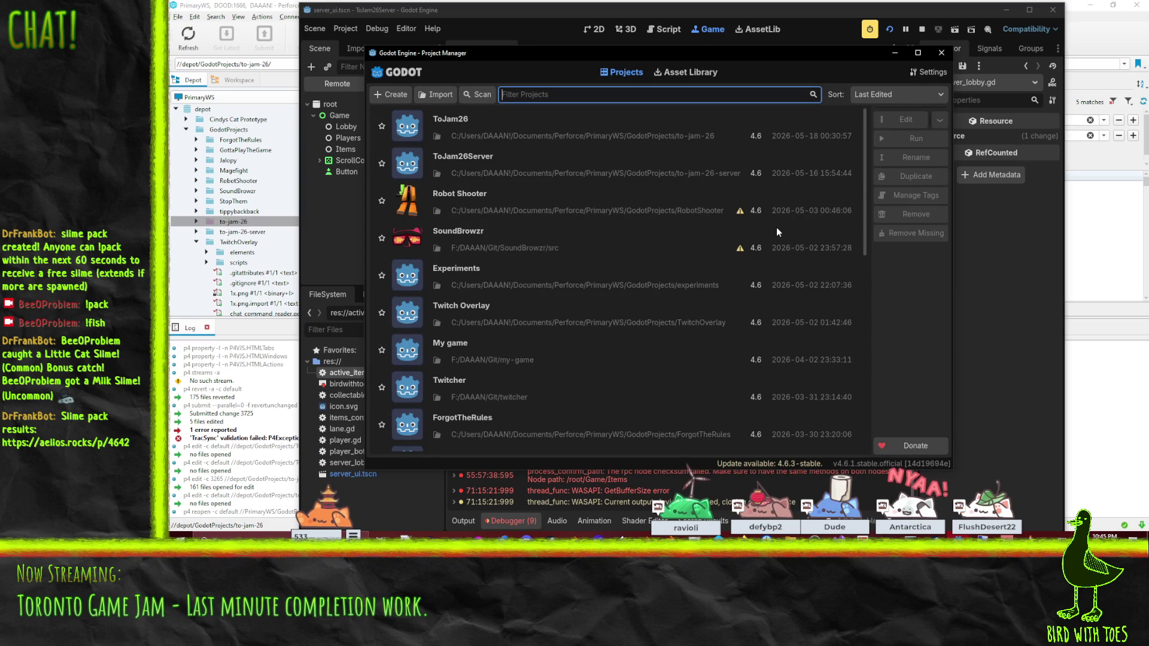
{"action": "double_click", "coordinate": [562, 319]}
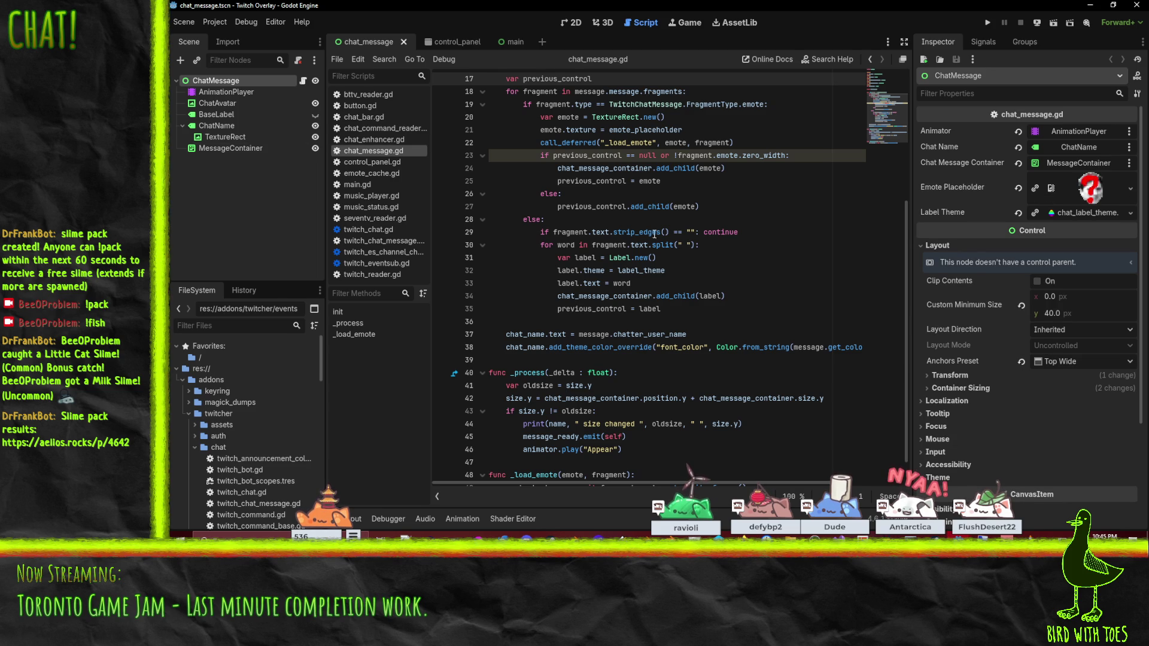
Inspect line 25 of chat_message.gd, where word labels get the theme, then run the project.
{"action": "scroll", "coordinate": [817, 245], "scroll_direction": "up", "scroll_amount": 2}
{"action": "left_click", "coordinate": [794, 261]}
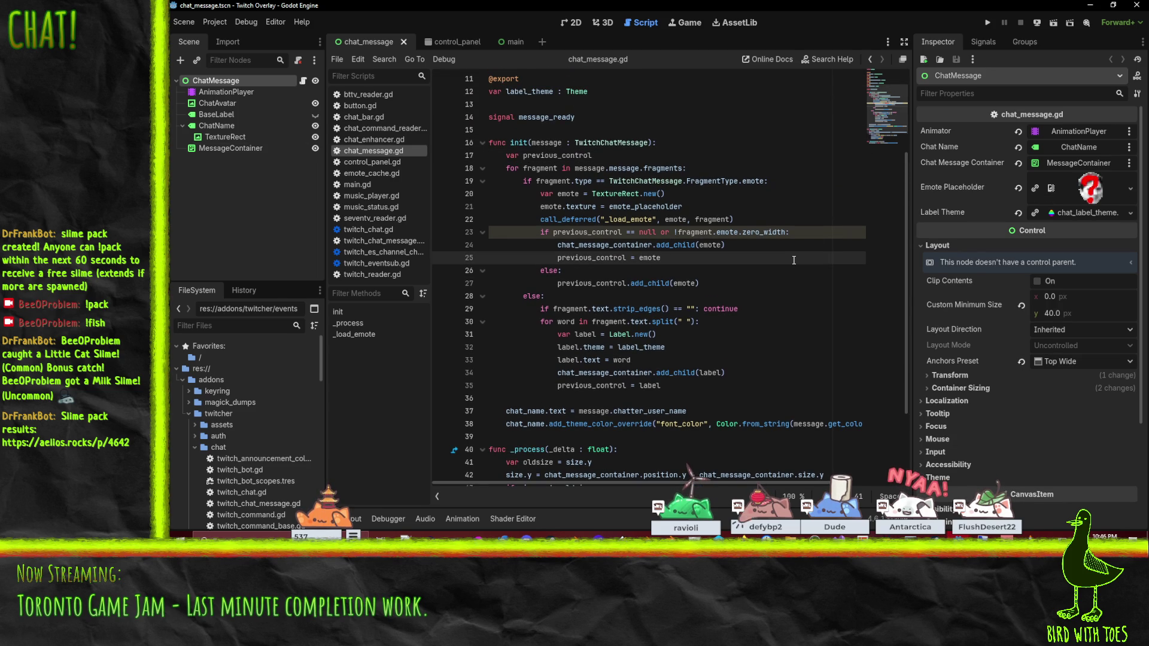
{"action": "scroll", "coordinate": [748, 258], "scroll_direction": "down", "scroll_amount": 1}
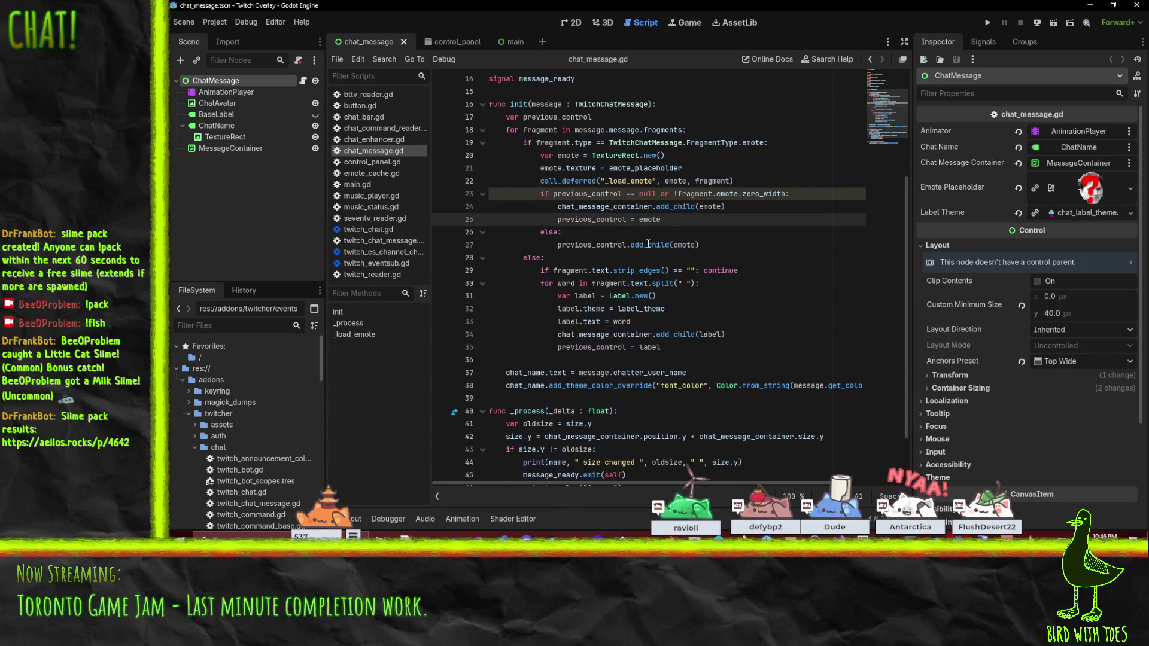
{"action": "left_click", "coordinate": [988, 23]}
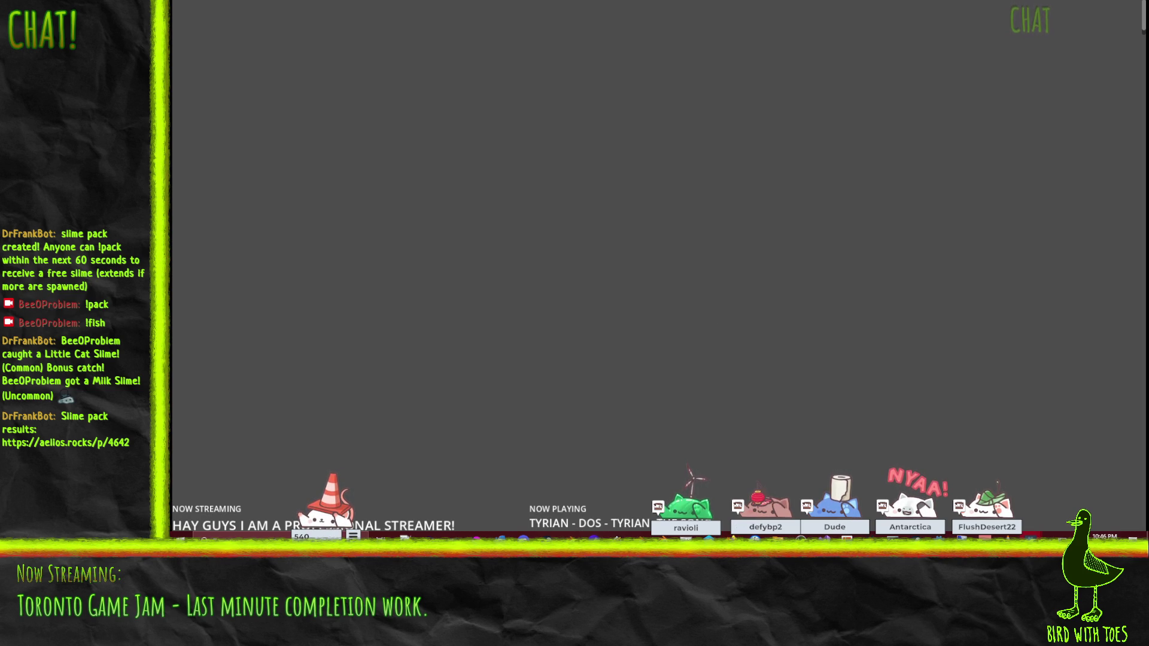
Move the running overlay's Controls window toward the screen centre and minimize the Godot editor.
{"action": "left_click_drag", "start_coordinate": [738, 148], "coordinate": [608, 138]}
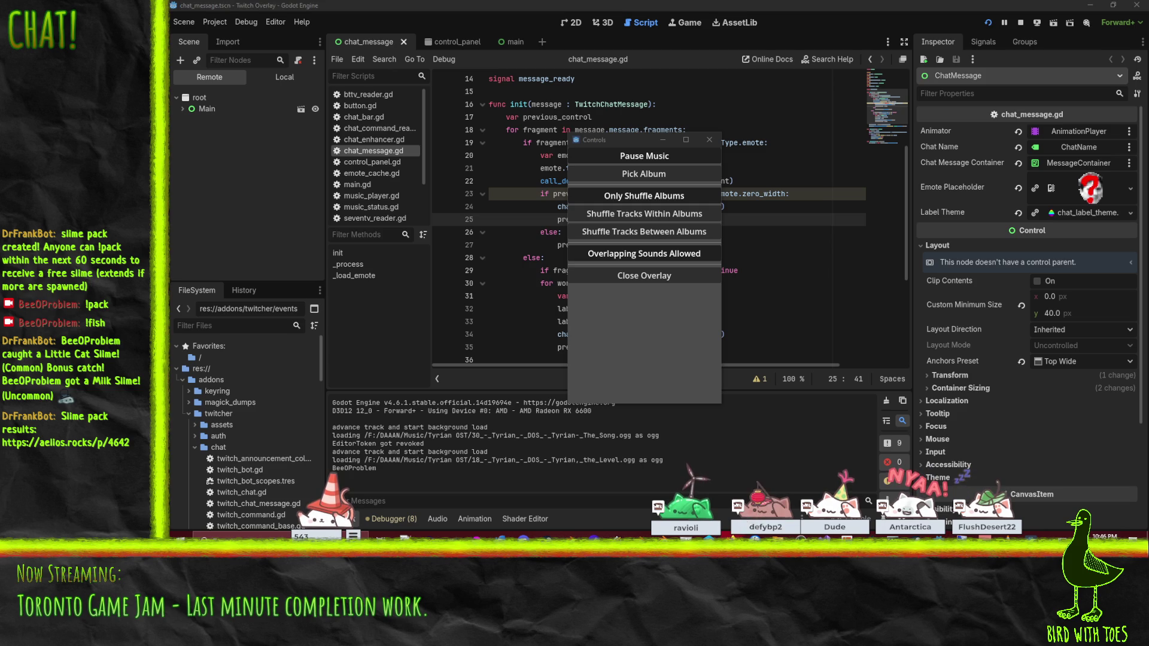
{"action": "mouse_move", "coordinate": [1039, 534]}
{"action": "left_click", "coordinate": [1091, 486]}
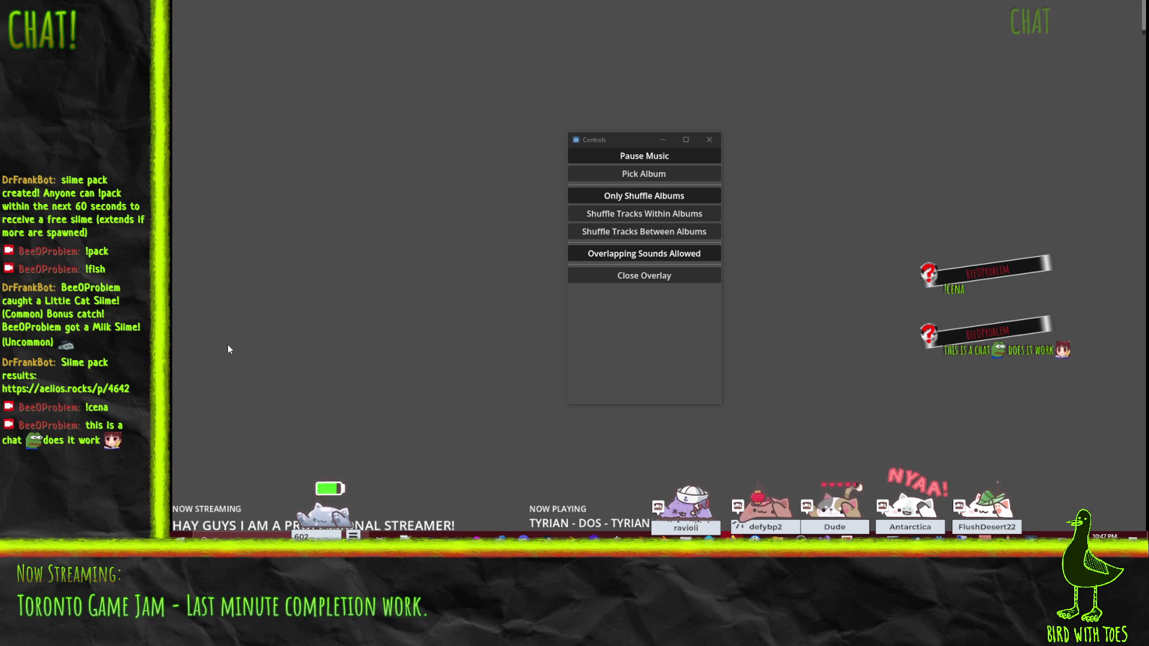
Close the Controls window with Alt+F4 and drag the OBS window onto the screen.
{"action": "key", "text": "alt+F4"}
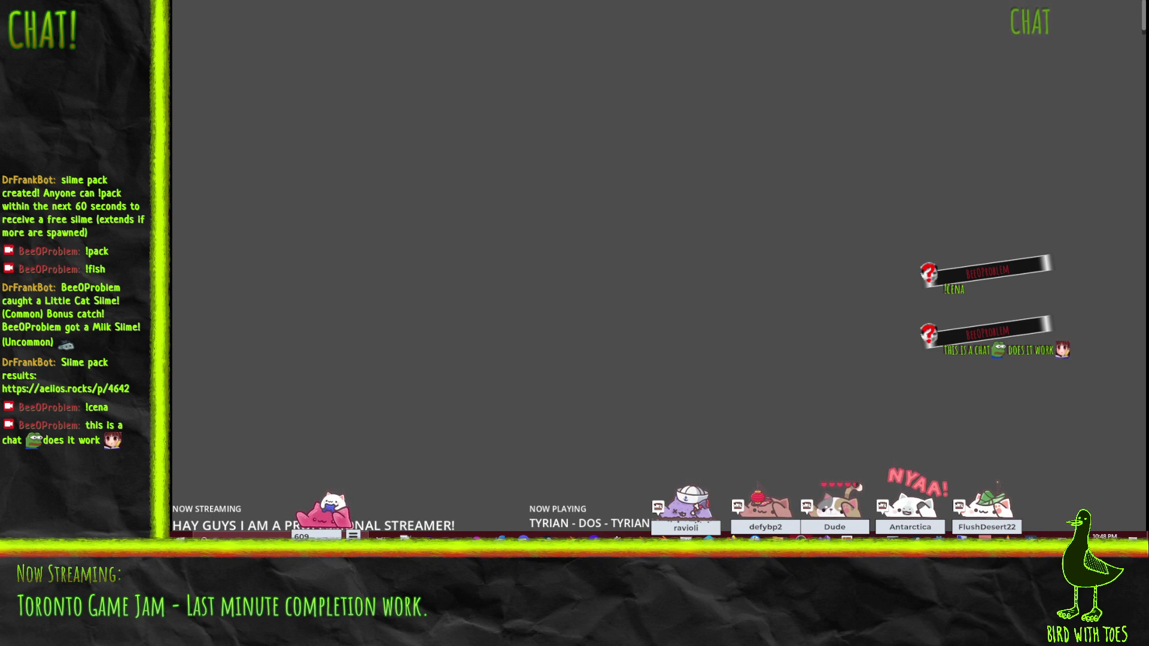
{"action": "mouse_move", "coordinate": [1148, 78]}
{"action": "left_mouse_down"}
{"action": "mouse_move", "coordinate": [453, 66]}
{"action": "mouse_move", "coordinate": [384, 52]}
{"action": "mouse_move", "coordinate": [367, 10]}
{"action": "left_mouse_up"}
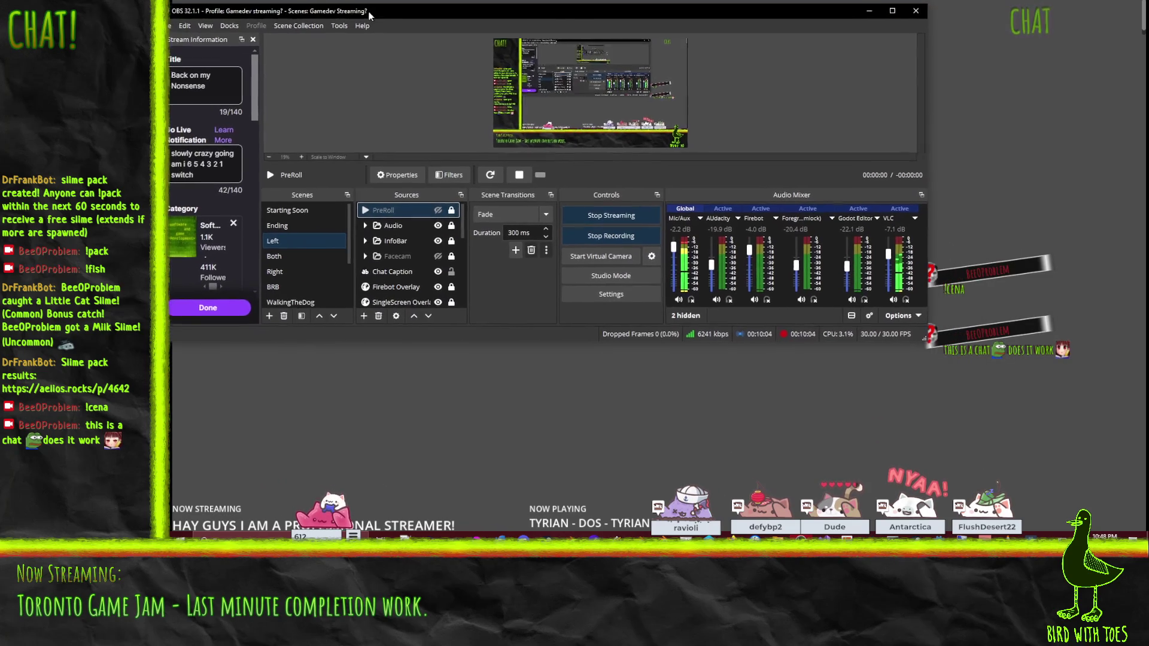
Add a Window Capture source named OverlayTest from the sources list menu.
{"action": "right_click", "coordinate": [399, 210]}
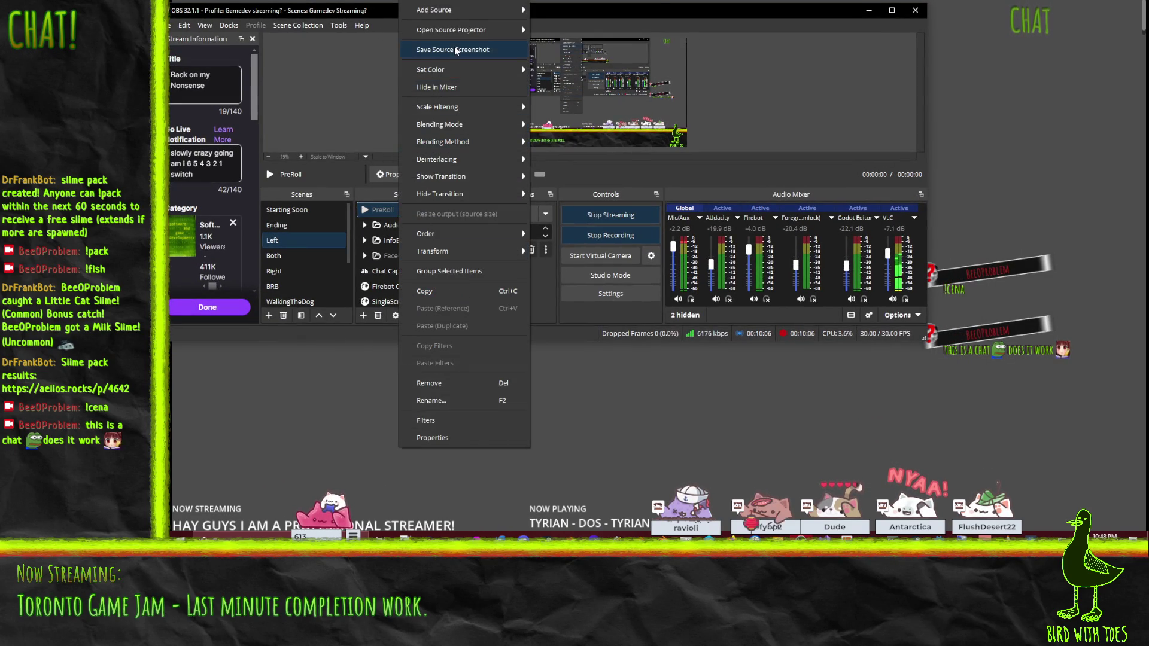
{"action": "mouse_move", "coordinate": [461, 12]}
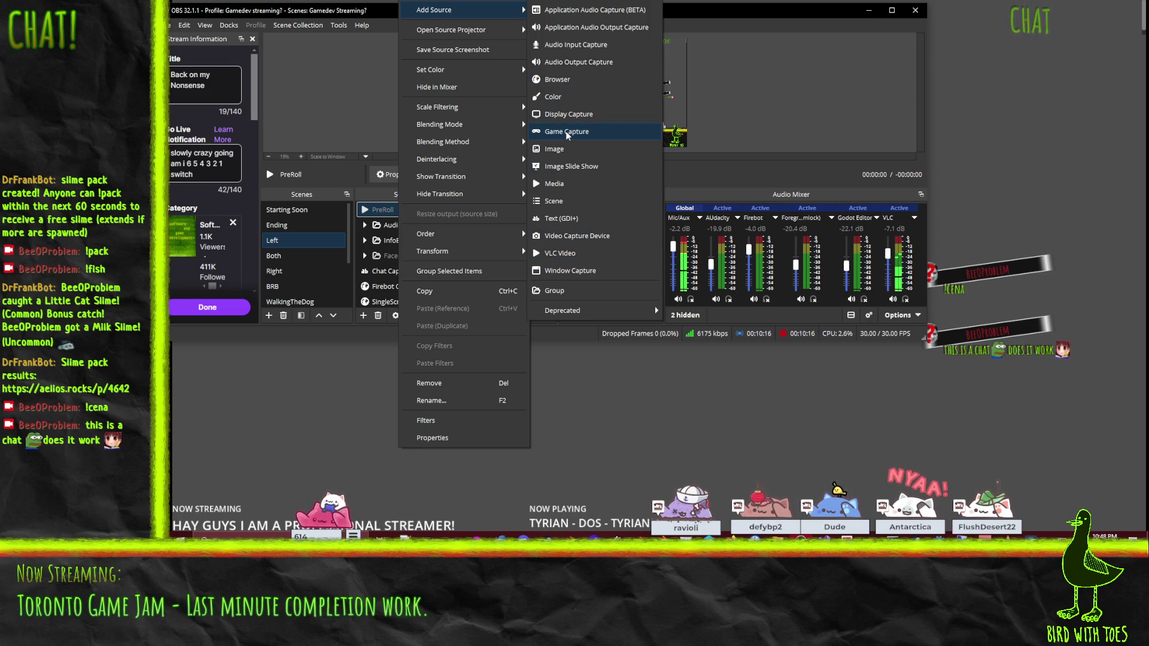
{"action": "left_click", "coordinate": [558, 275]}
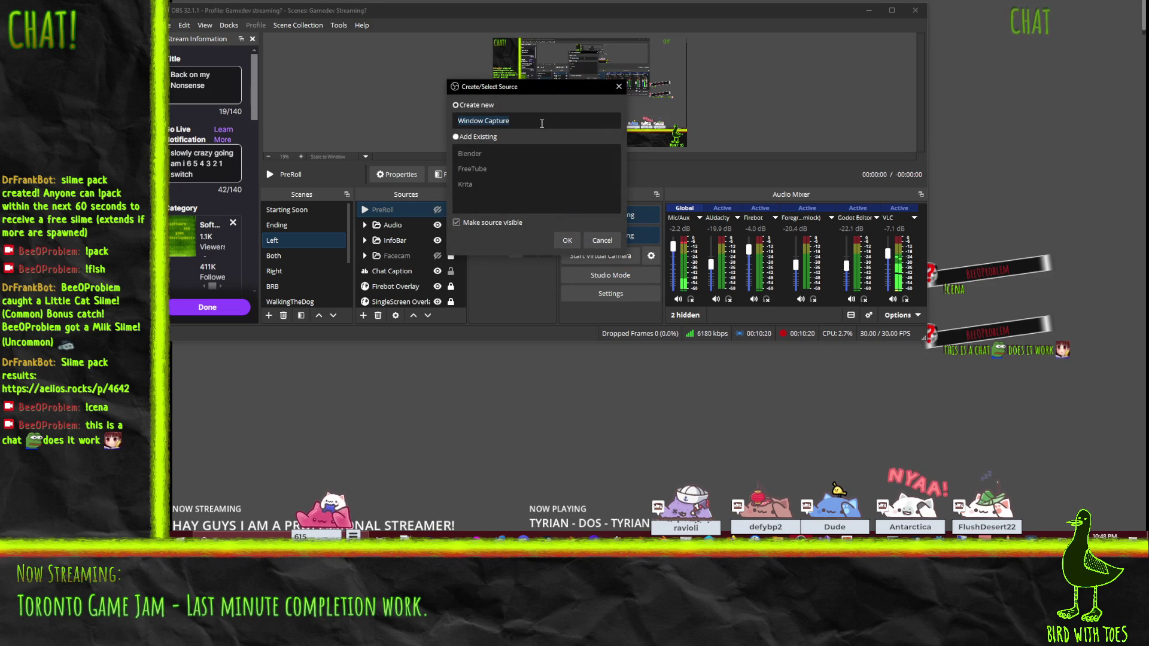
{"action": "type", "text": "Over"}
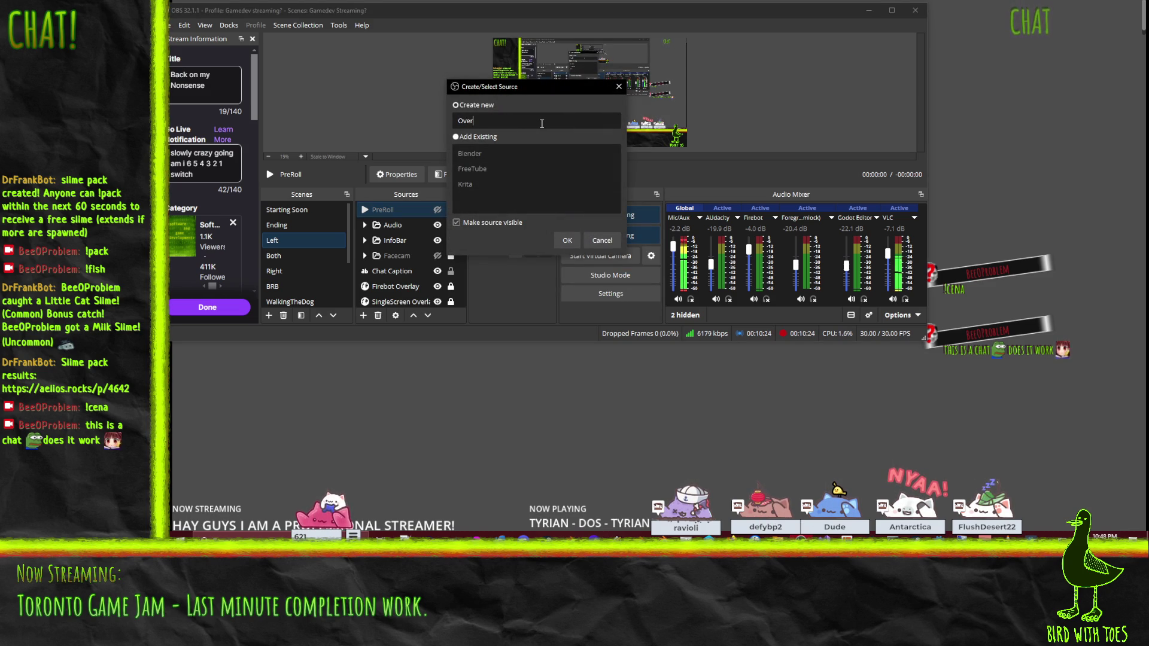
{"action": "type", "text": "layTest"}
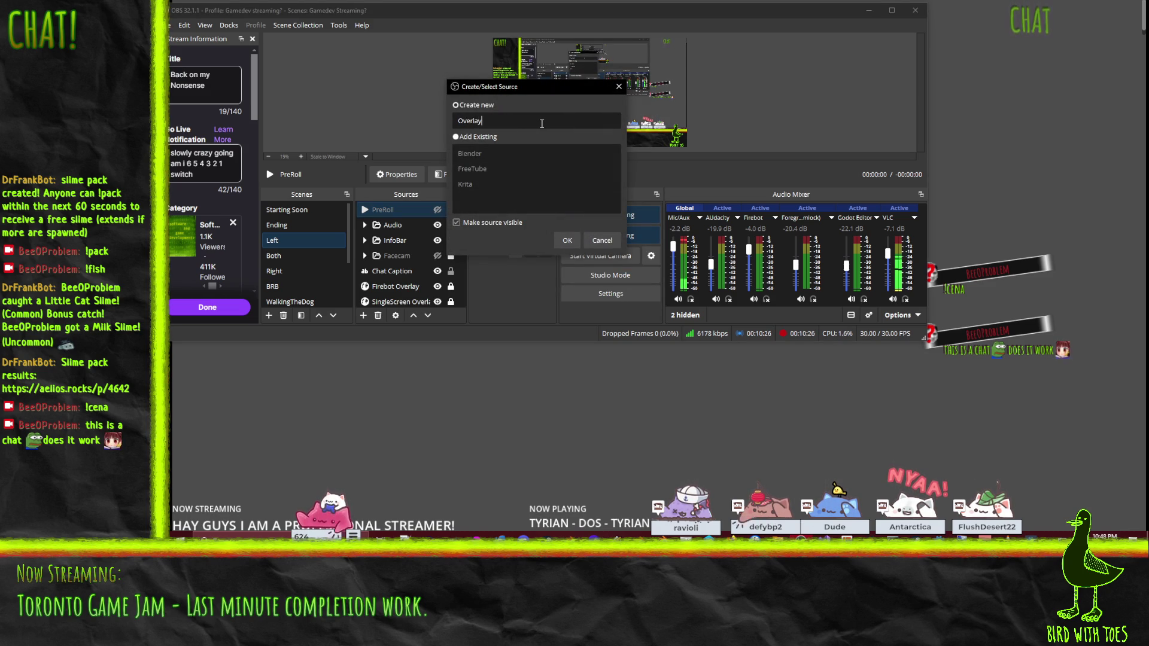
{"action": "left_click", "coordinate": [569, 241]}
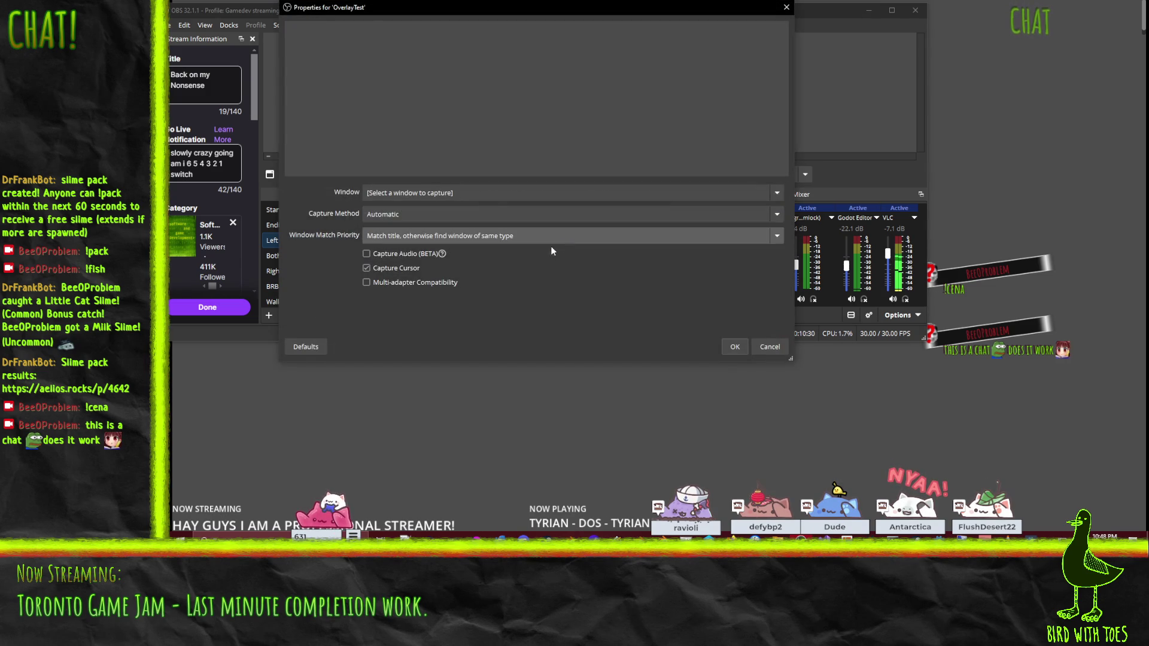
Open the OverlayTest Window dropdown to choose the overlay window to capture.
{"action": "left_click", "coordinate": [493, 199]}
{"action": "left_click", "coordinate": [493, 199]}
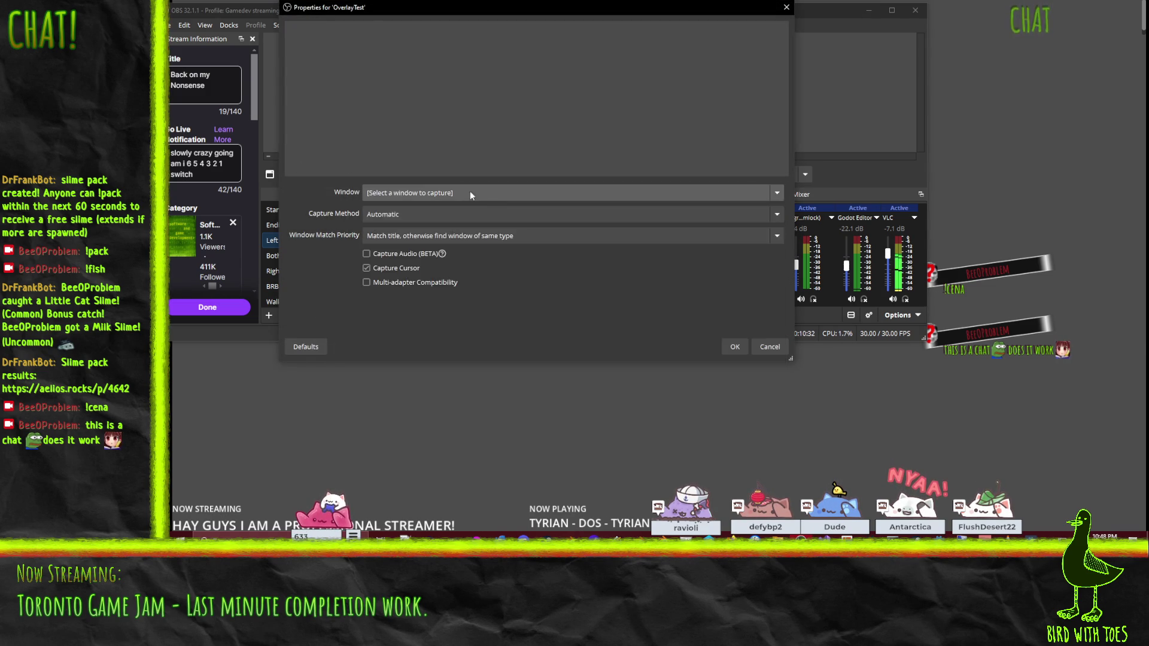
{"action": "left_click", "coordinate": [419, 186]}
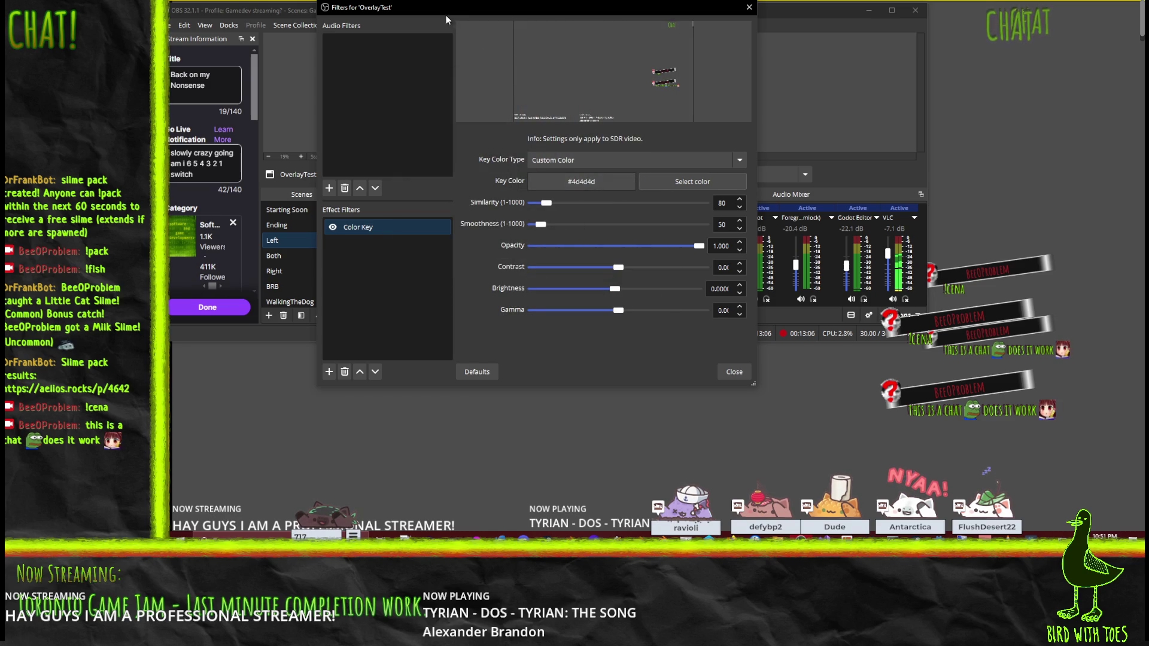
Dismiss the Color Key filter's menu, adjust the Opacity slider, and close the Filters for 'OverlayTest' dialog.
{"action": "right_click", "coordinate": [349, 228]}
{"action": "key", "text": "Escape"}
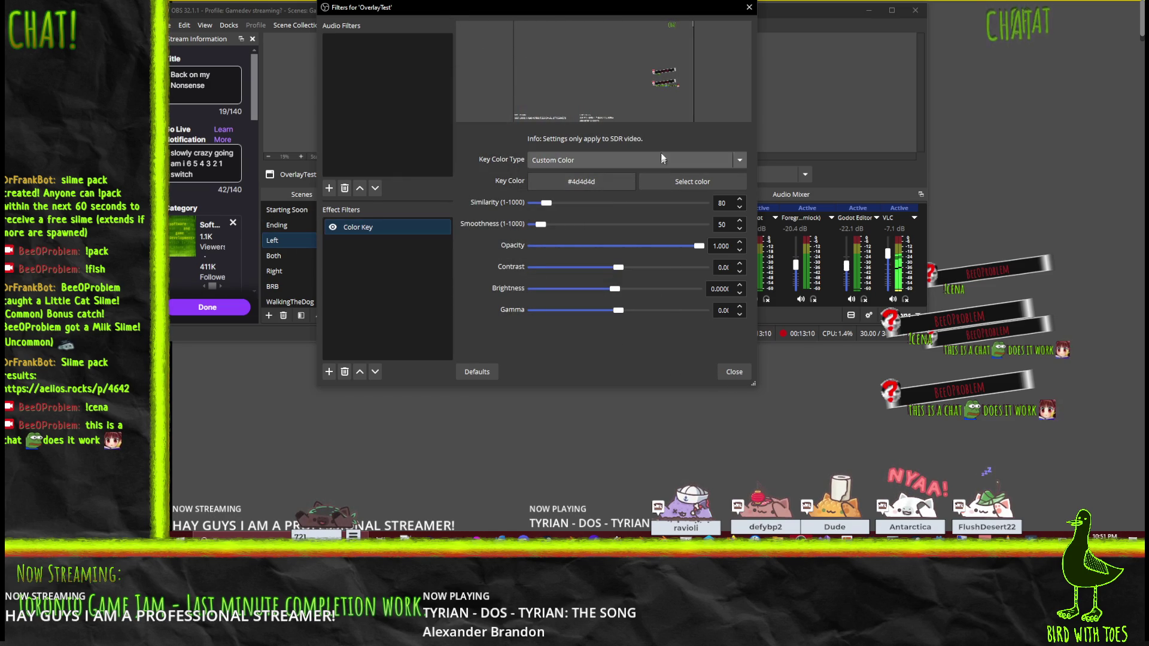
{"action": "mouse_move", "coordinate": [539, 246]}
{"action": "left_mouse_down"}
{"action": "mouse_move", "coordinate": [484, 255]}
{"action": "mouse_move", "coordinate": [819, 255]}
{"action": "left_mouse_up"}
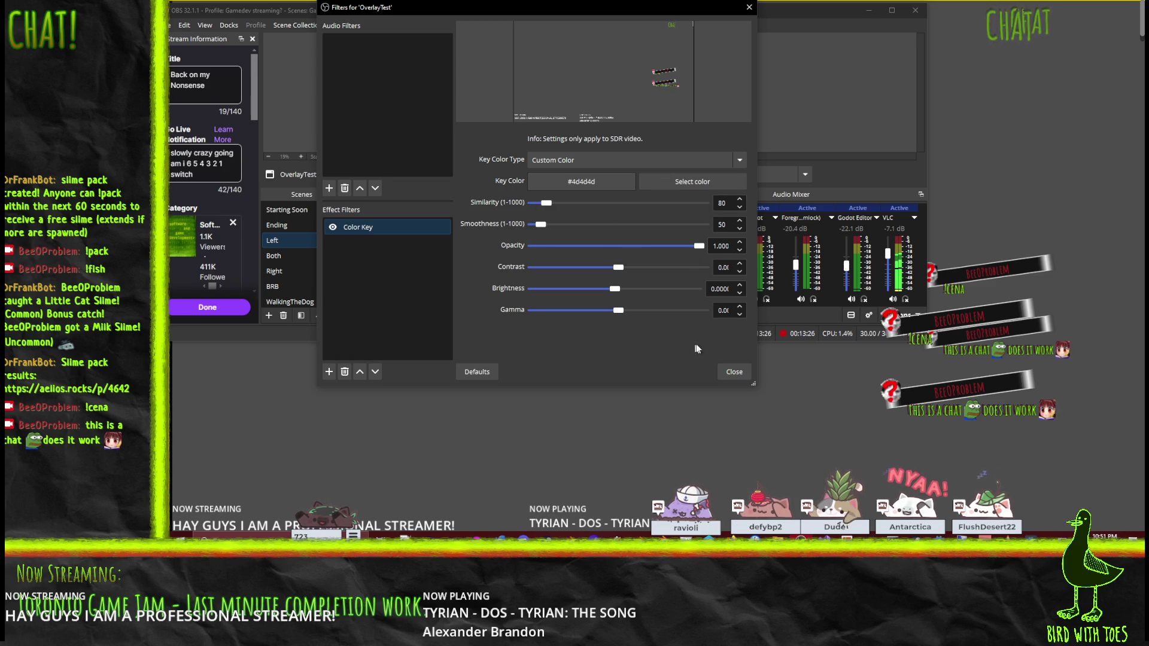
{"action": "left_click", "coordinate": [734, 372]}
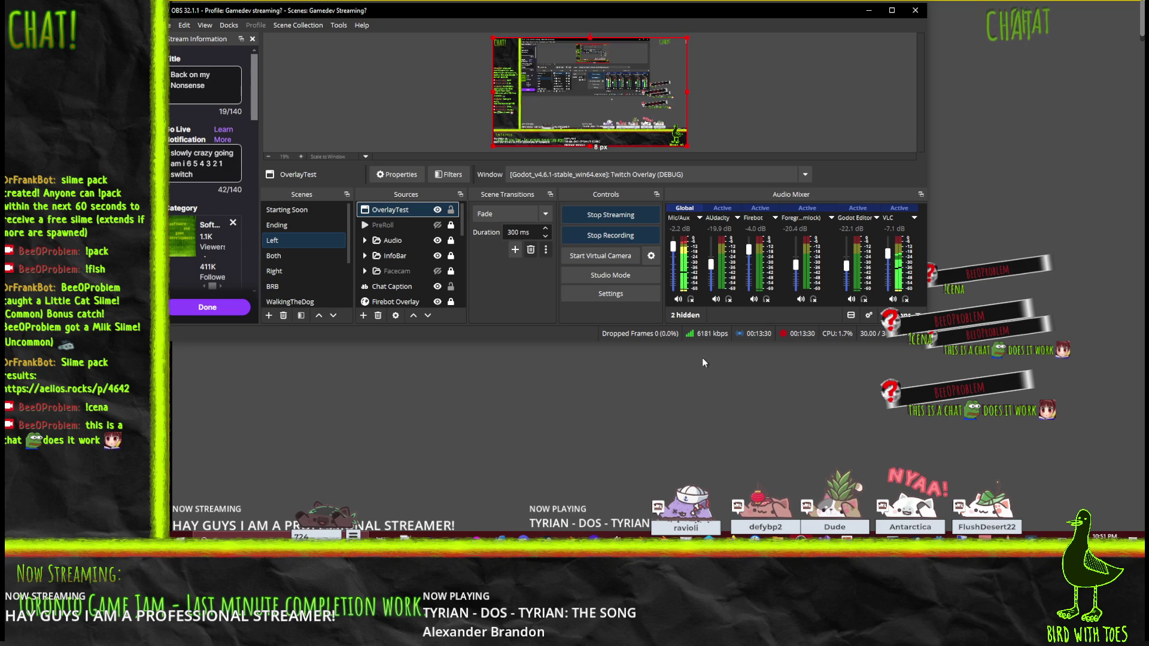
Move the OBS window aside, minimize it, and switch to Perforce P4V.
{"action": "mouse_move", "coordinate": [394, 7]}
{"action": "left_mouse_down"}
{"action": "mouse_move", "coordinate": [606, 127]}
{"action": "mouse_move", "coordinate": [542, 96]}
{"action": "mouse_move", "coordinate": [483, 89]}
{"action": "left_mouse_up"}
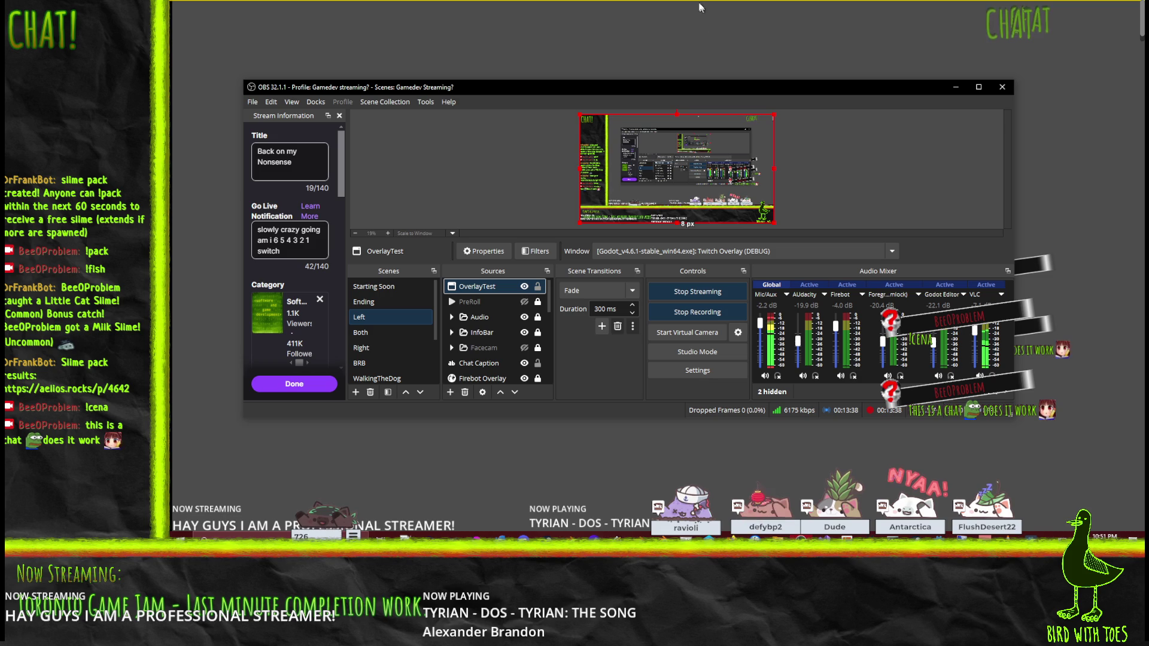
{"action": "key", "text": "super+Down"}
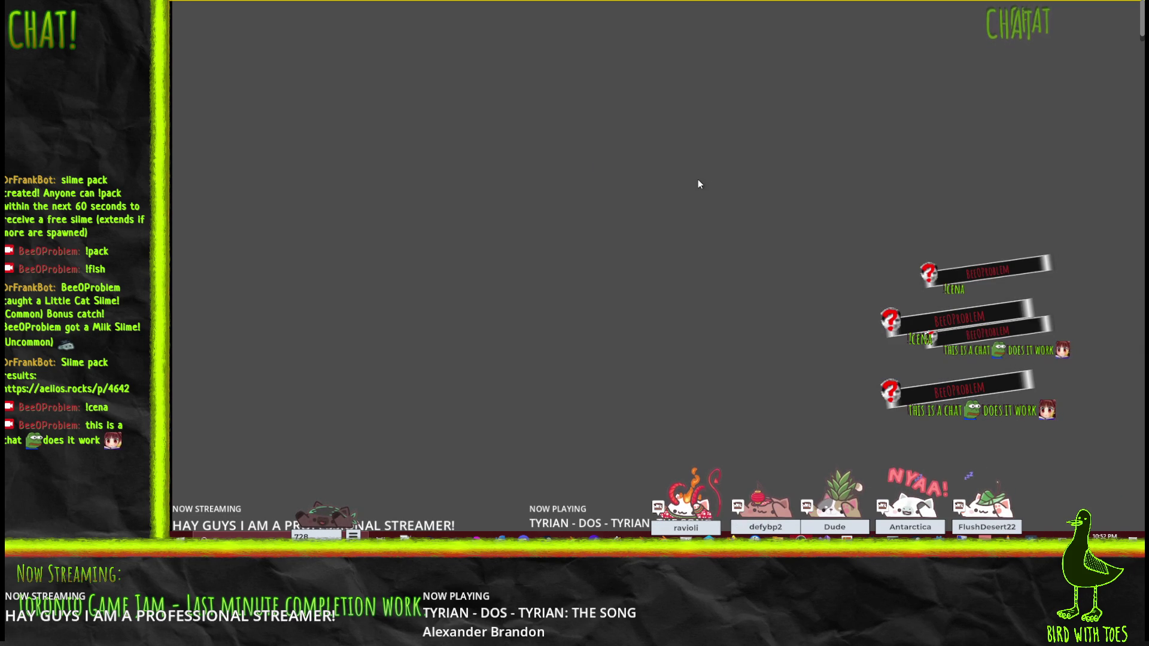
{"action": "mouse_move", "coordinate": [1029, 537]}
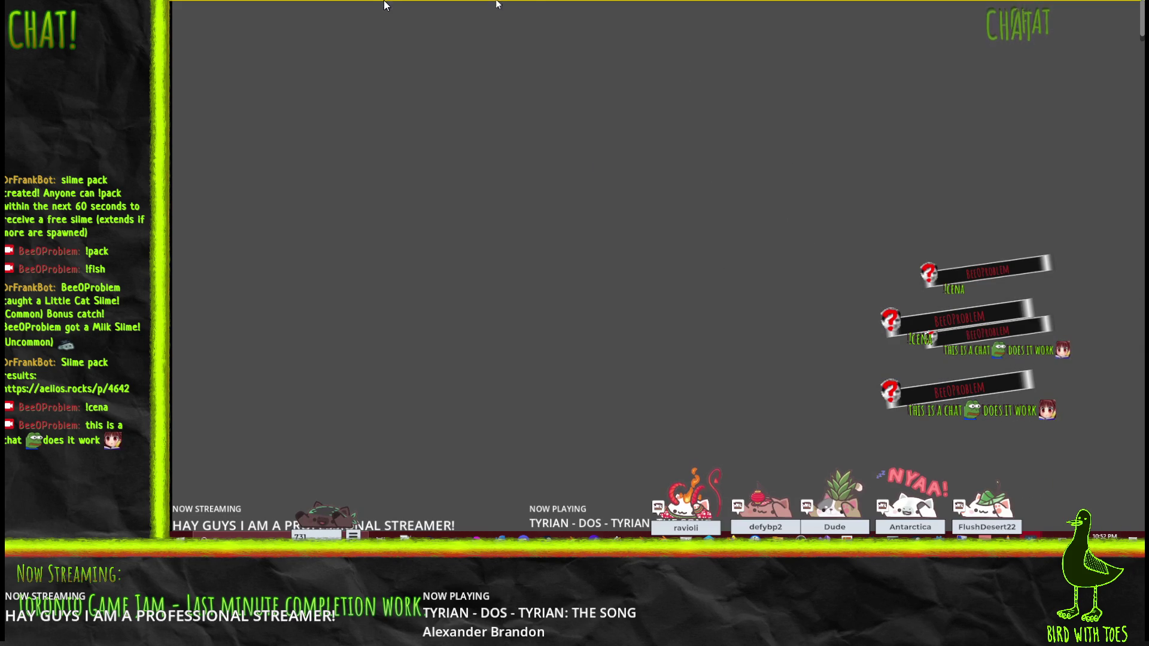
{"action": "mouse_move", "coordinate": [1068, 526]}
{"action": "key", "text": "alt+Tab"}
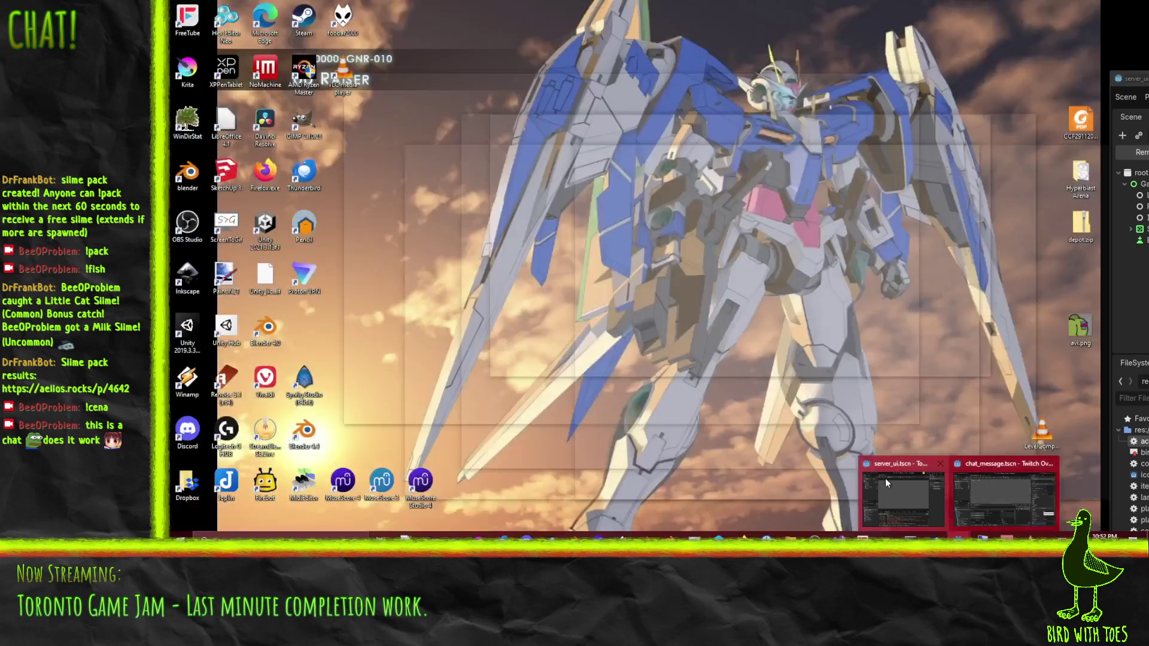
Cycle through the open windows, then drag OBS Studio in from the right edge over P4V.
{"action": "left_click", "coordinate": [885, 479]}
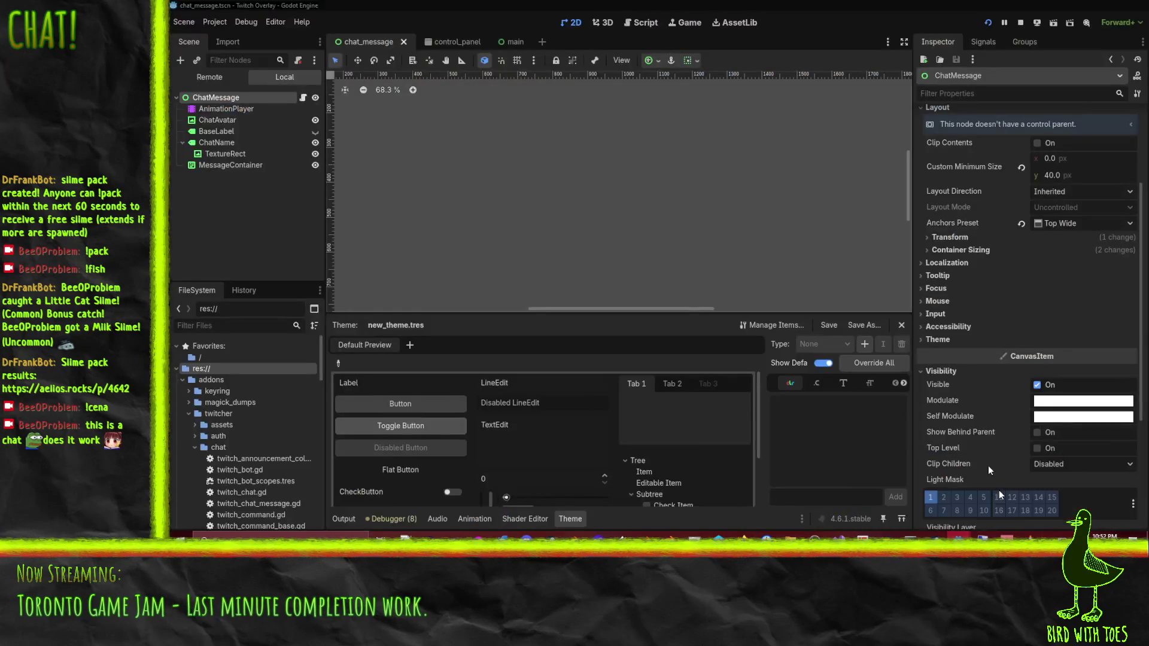
{"action": "key", "text": "alt+Tab"}
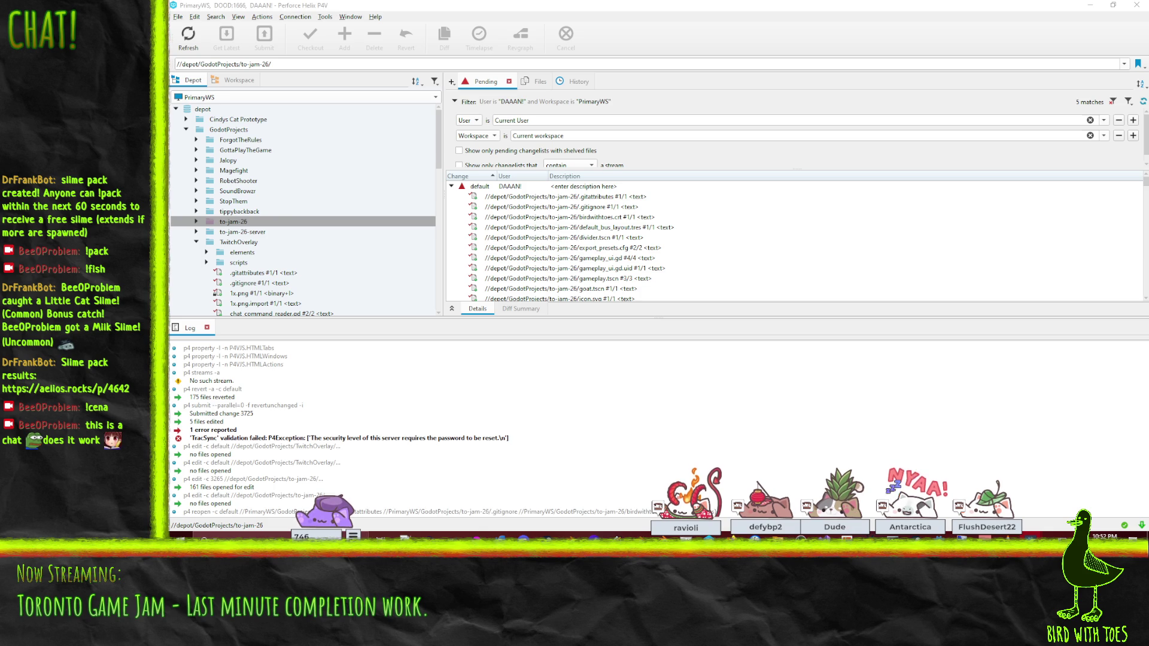
{"action": "key", "text": "alt+Tab"}
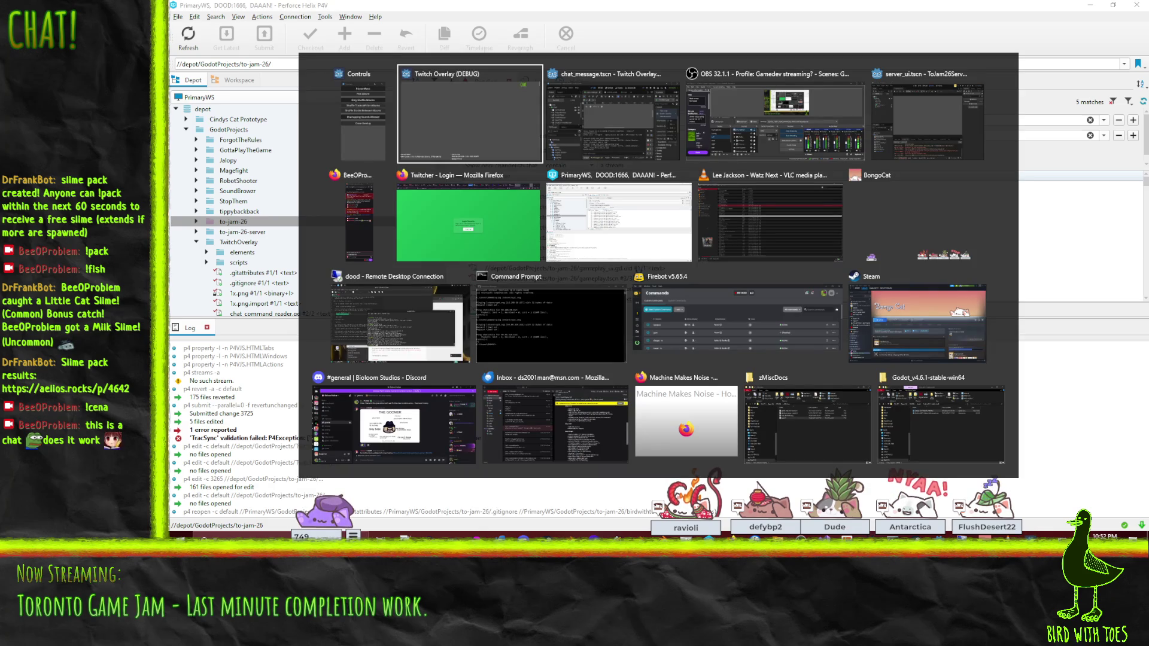
{"action": "key", "text": "alt+Tab"}
{"action": "key", "text": "alt+Tab"}
{"action": "key", "text": "Escape"}
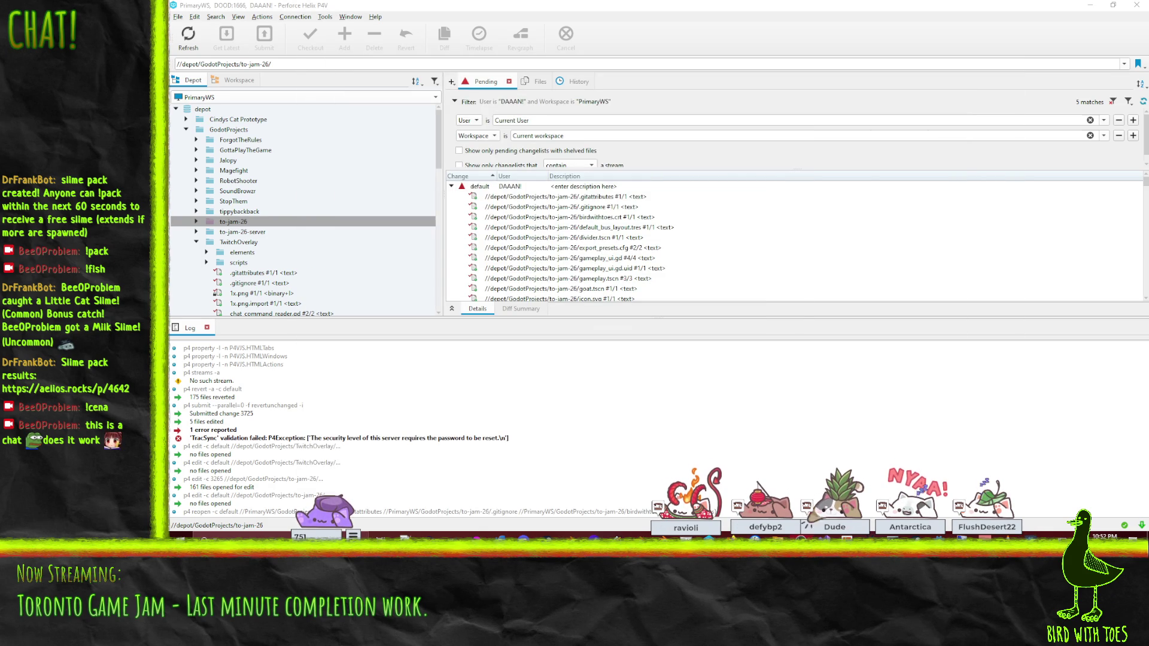
{"action": "mouse_move", "coordinate": [1148, 114]}
{"action": "left_mouse_down"}
{"action": "mouse_move", "coordinate": [601, 114]}
{"action": "mouse_move", "coordinate": [545, 148]}
{"action": "left_mouse_up"}
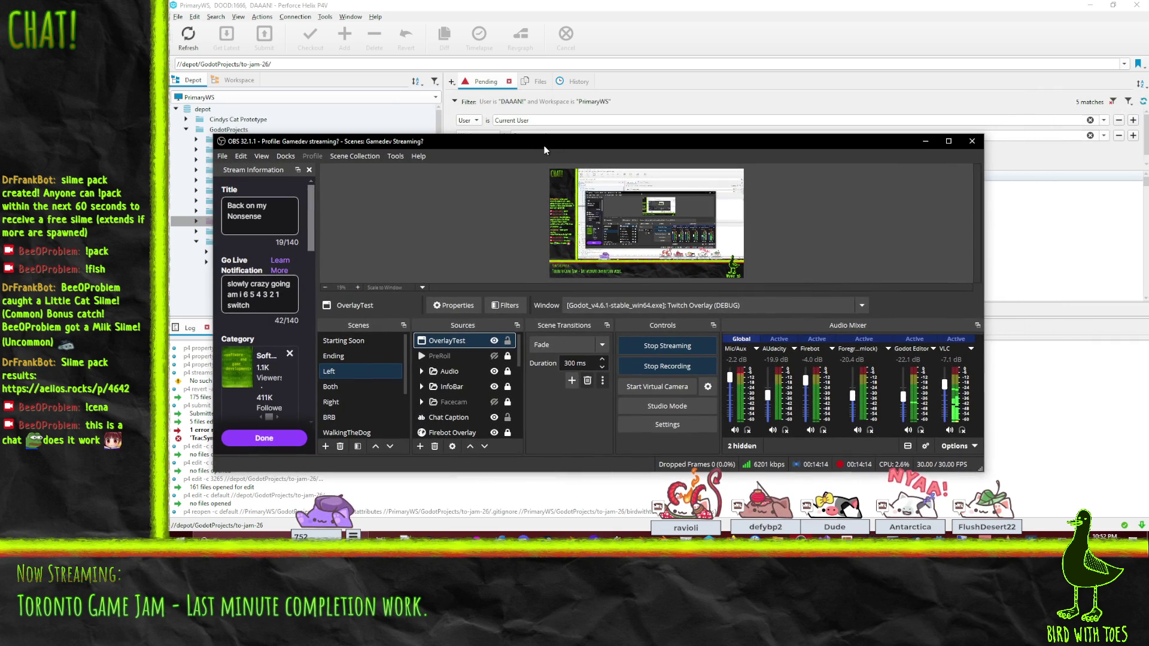
Keep Twitch Overlay (DEBUG) as the captured window in OverlayTest's properties and confirm.
{"action": "right_click", "coordinate": [442, 340]}
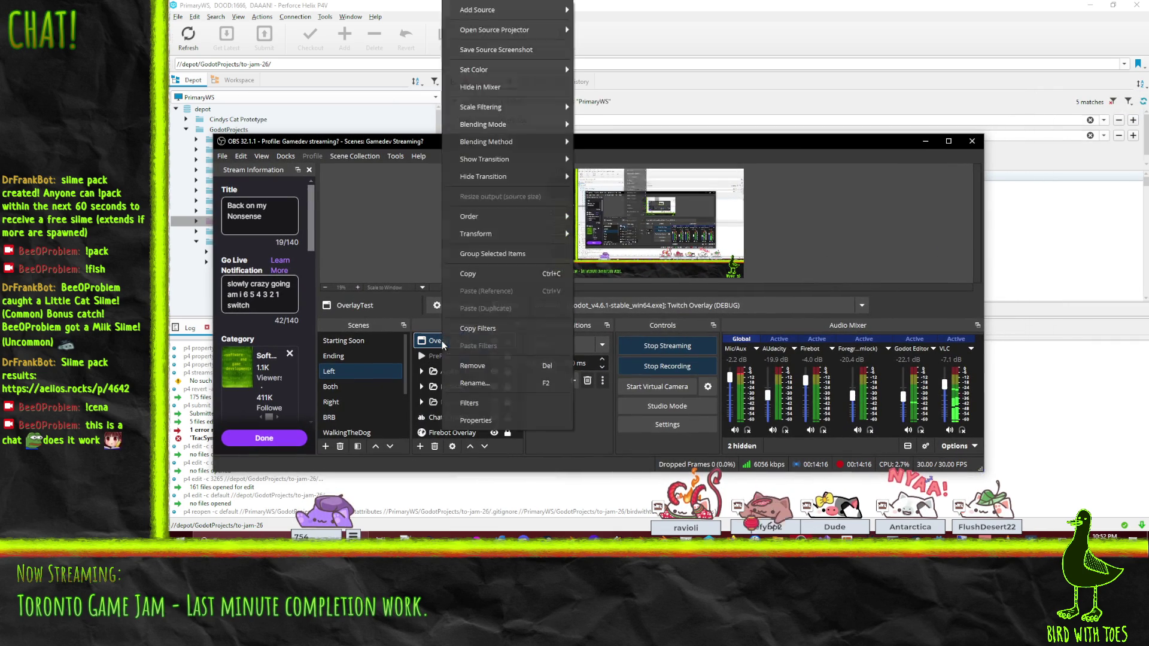
{"action": "left_click", "coordinate": [476, 420]}
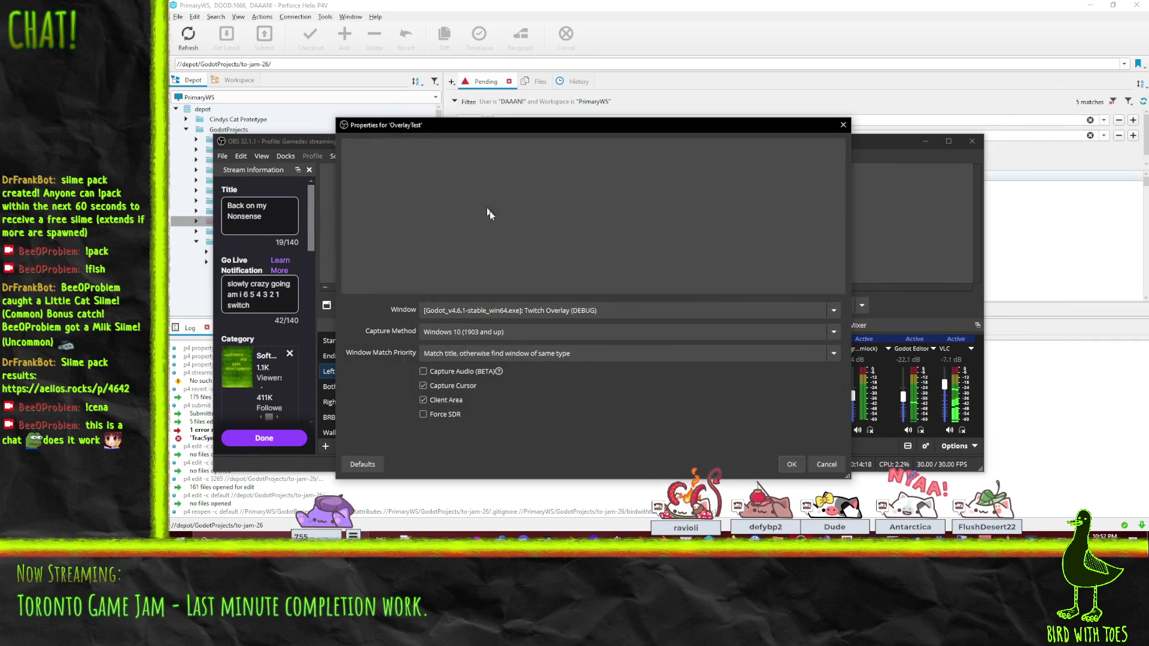
{"action": "left_click", "coordinate": [594, 310]}
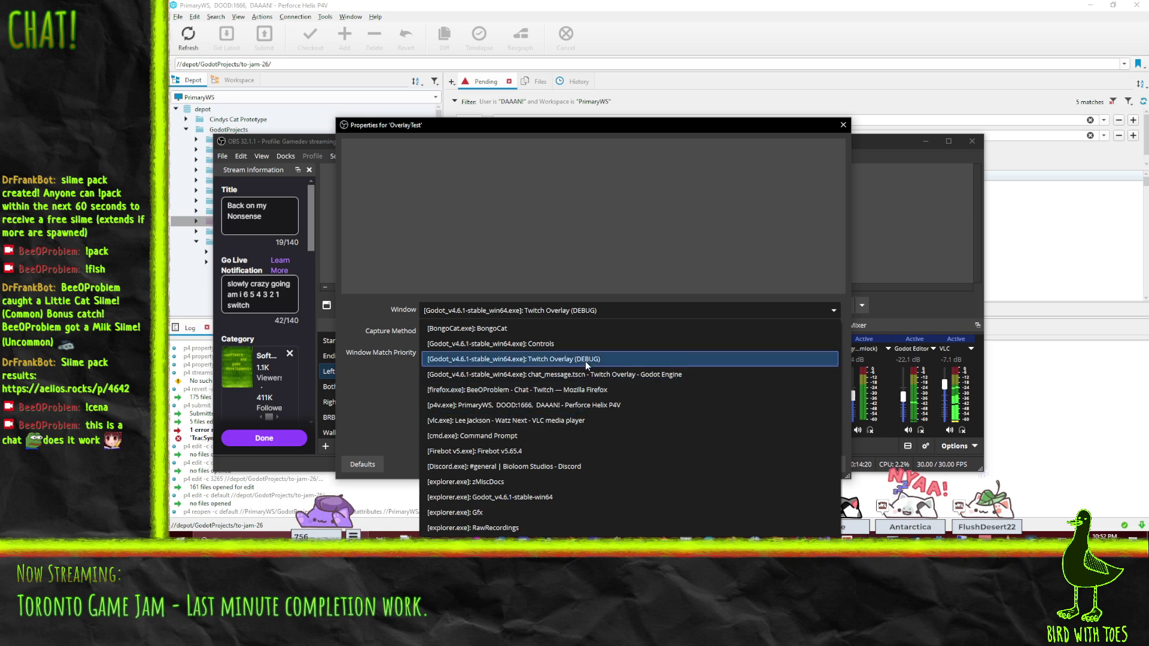
{"action": "left_click", "coordinate": [585, 360]}
{"action": "left_click", "coordinate": [793, 465]}
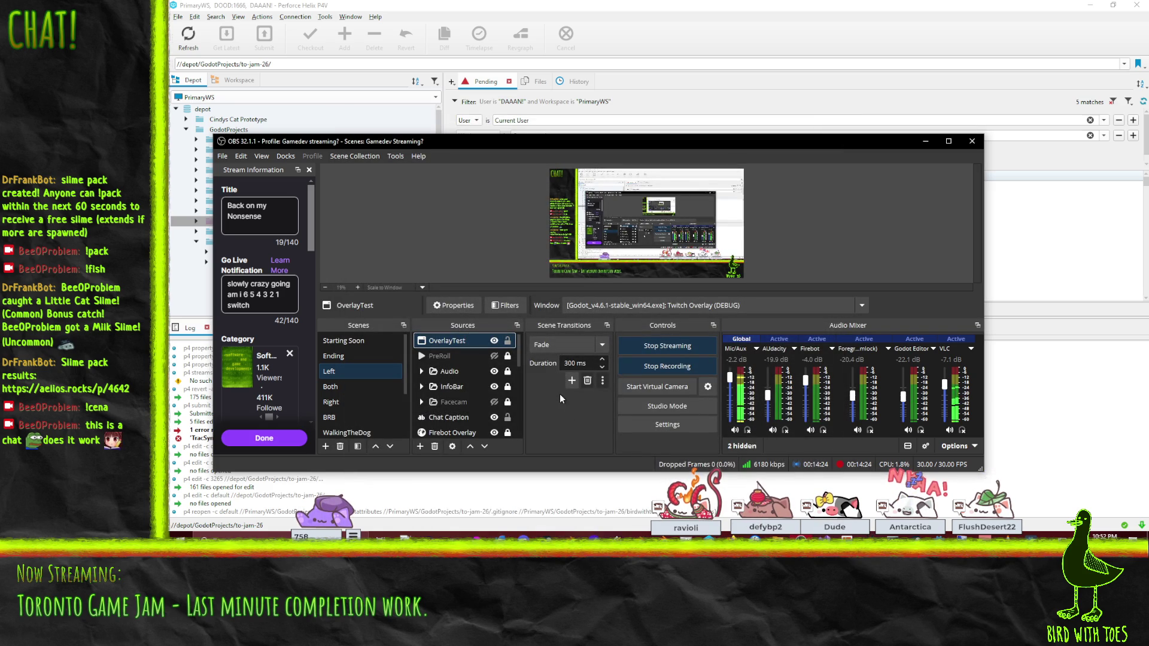
{"action": "mouse_move", "coordinate": [584, 142]}
{"action": "left_mouse_down"}
{"action": "mouse_move", "coordinate": [756, 145]}
{"action": "mouse_move", "coordinate": [560, 131]}
{"action": "left_mouse_up"}
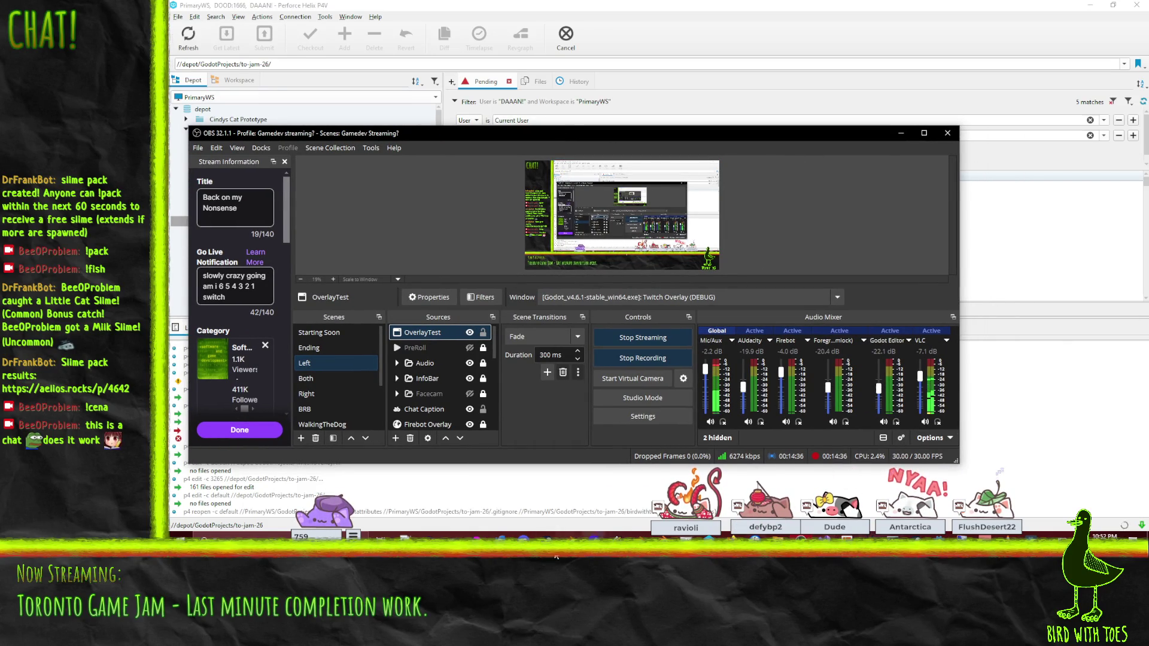
Move the PreRoll source lower in the source order.
{"action": "mouse_move", "coordinate": [732, 538]}
{"action": "mouse_move", "coordinate": [854, 490]}
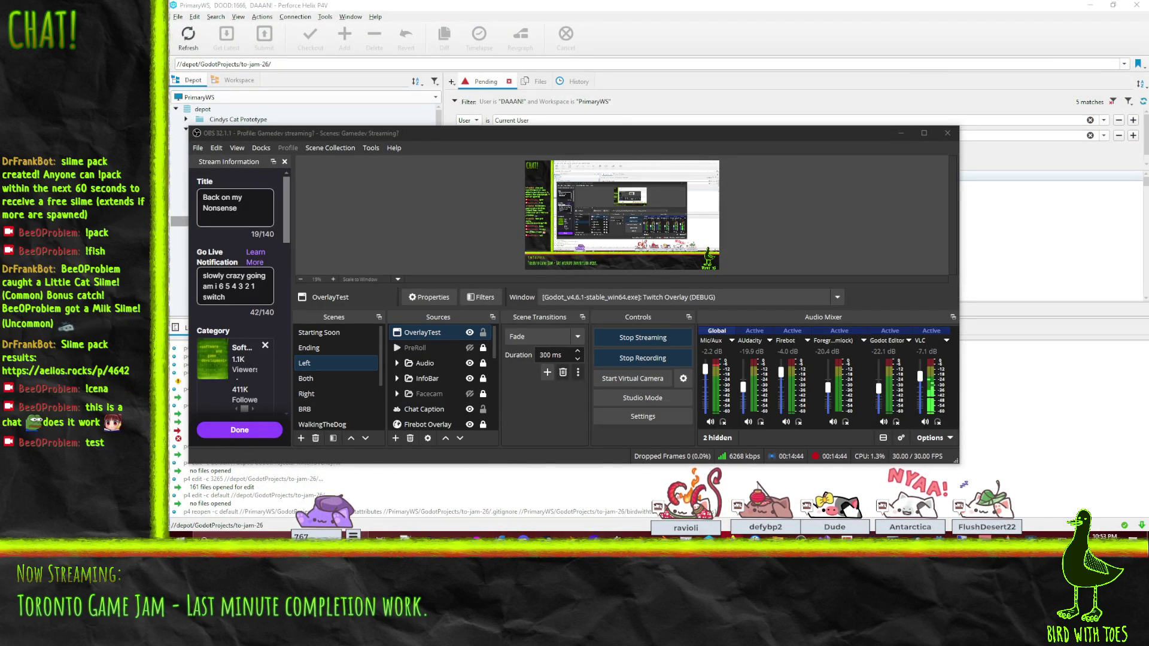
{"action": "left_click", "coordinate": [419, 344]}
{"action": "right_click", "coordinate": [419, 344]}
{"action": "key", "text": "Escape"}
{"action": "mouse_move", "coordinate": [419, 346]}
{"action": "left_mouse_down"}
{"action": "mouse_move", "coordinate": [425, 426]}
{"action": "mouse_move", "coordinate": [398, 441]}
{"action": "mouse_move", "coordinate": [426, 424]}
{"action": "mouse_move", "coordinate": [418, 419]}
{"action": "left_mouse_up"}
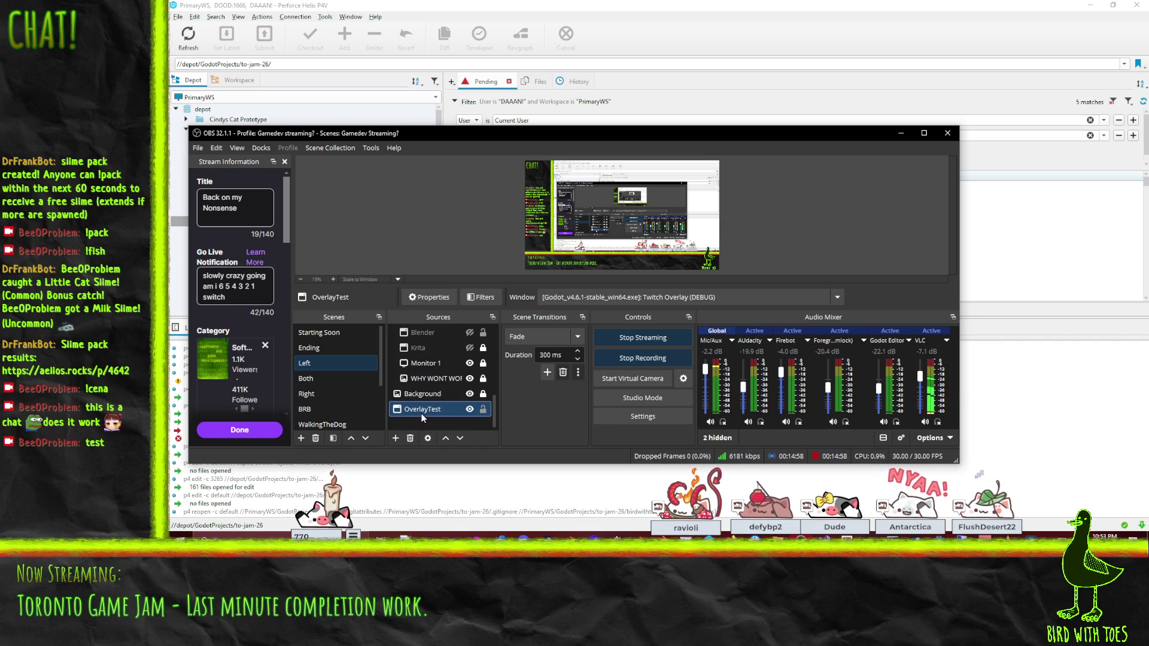
Toggle OverlayTest's visibility off and on, then reopen its properties.
{"action": "left_click", "coordinate": [470, 409]}
{"action": "left_click", "coordinate": [470, 410]}
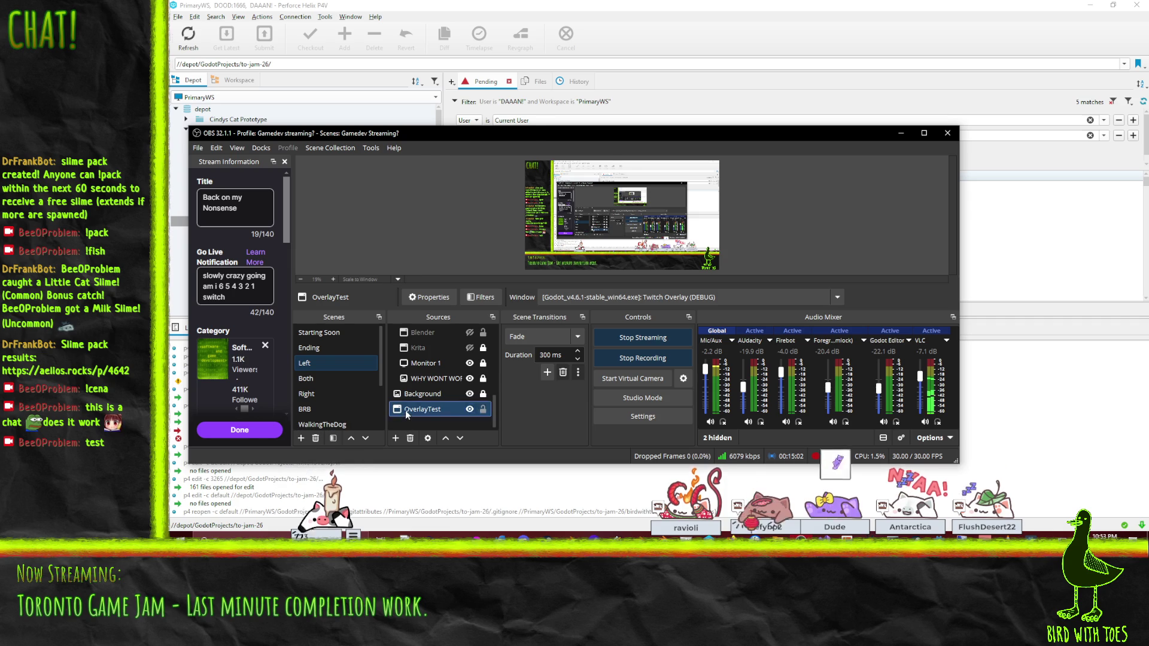
{"action": "right_click", "coordinate": [422, 410]}
{"action": "left_click", "coordinate": [479, 420]}
{"action": "mouse_move", "coordinate": [419, 116]}
{"action": "left_mouse_down"}
{"action": "mouse_move", "coordinate": [616, 82]}
{"action": "mouse_move", "coordinate": [605, 82]}
{"action": "left_mouse_up"}
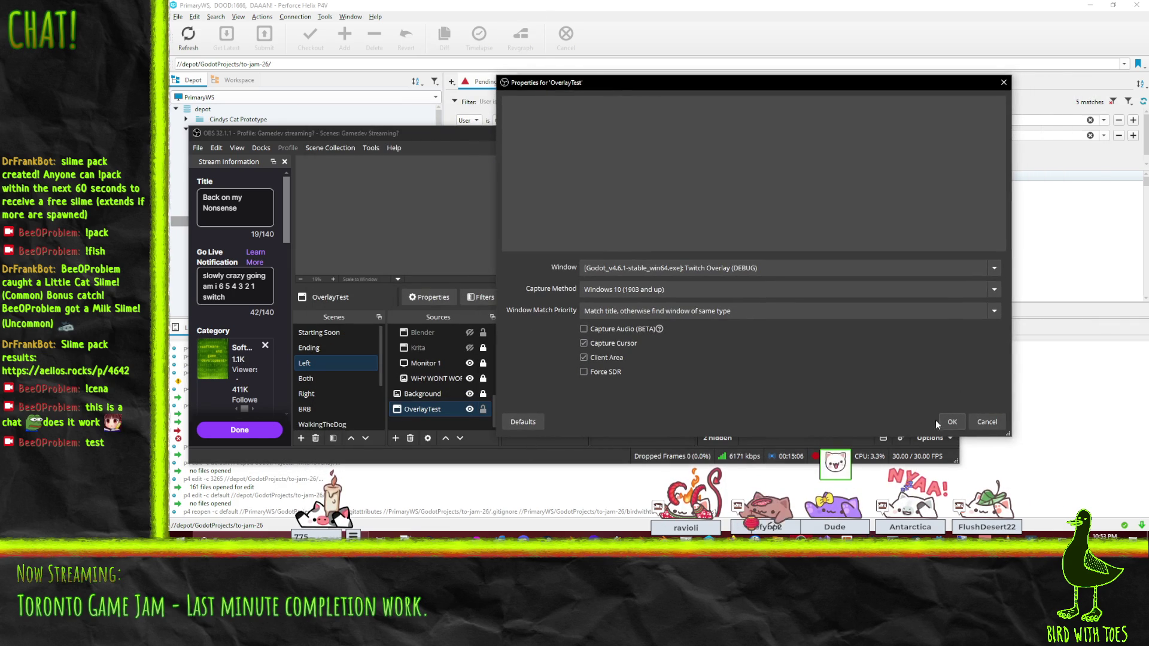
Switch OverlayTest's capture method to BitBlt and apply it.
{"action": "left_click", "coordinate": [642, 291]}
{"action": "left_click", "coordinate": [627, 323]}
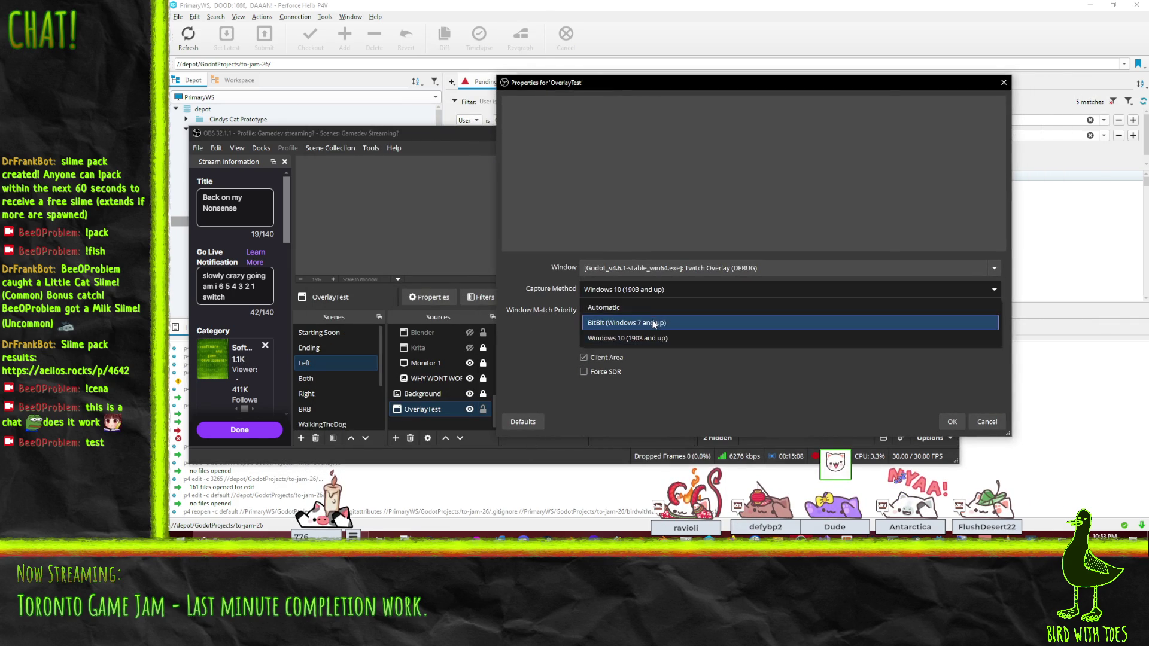
{"action": "mouse_move", "coordinate": [684, 84]}
{"action": "left_mouse_down"}
{"action": "mouse_move", "coordinate": [691, 104]}
{"action": "mouse_move", "coordinate": [896, 231]}
{"action": "mouse_move", "coordinate": [927, 166]}
{"action": "mouse_move", "coordinate": [773, 86]}
{"action": "mouse_move", "coordinate": [729, 87]}
{"action": "left_mouse_up"}
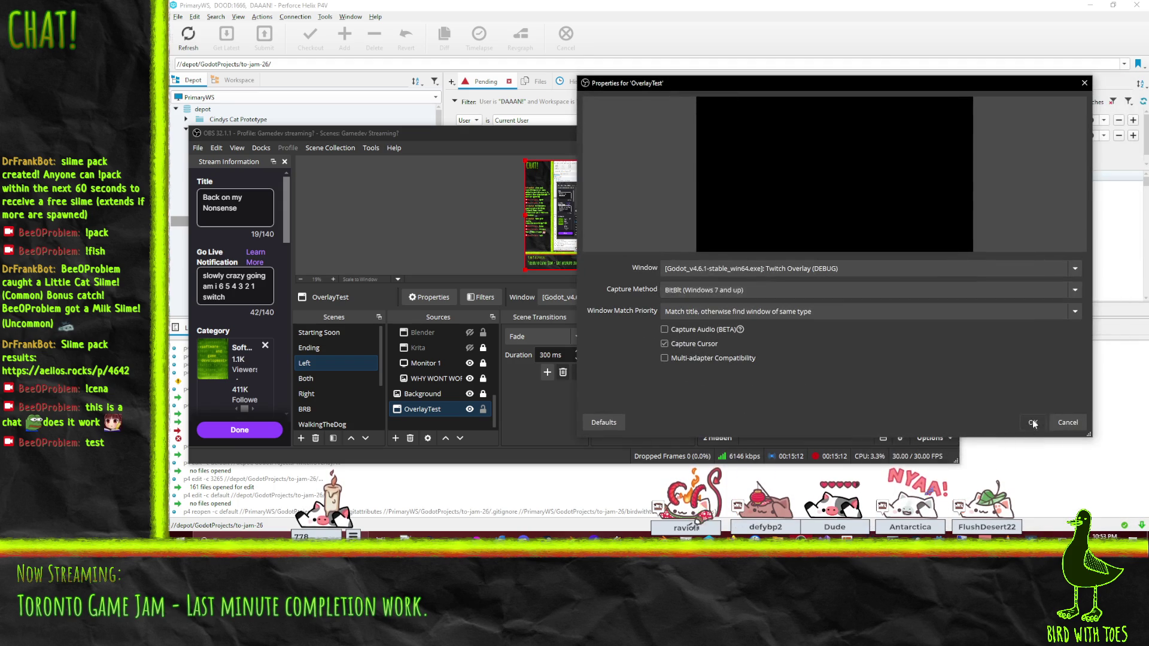
{"action": "left_click", "coordinate": [1032, 422]}
Enable multi-adapter compatibility and set OverlayTest capture back to Windows 10 (1903 and up).
{"action": "right_click", "coordinate": [431, 411]}
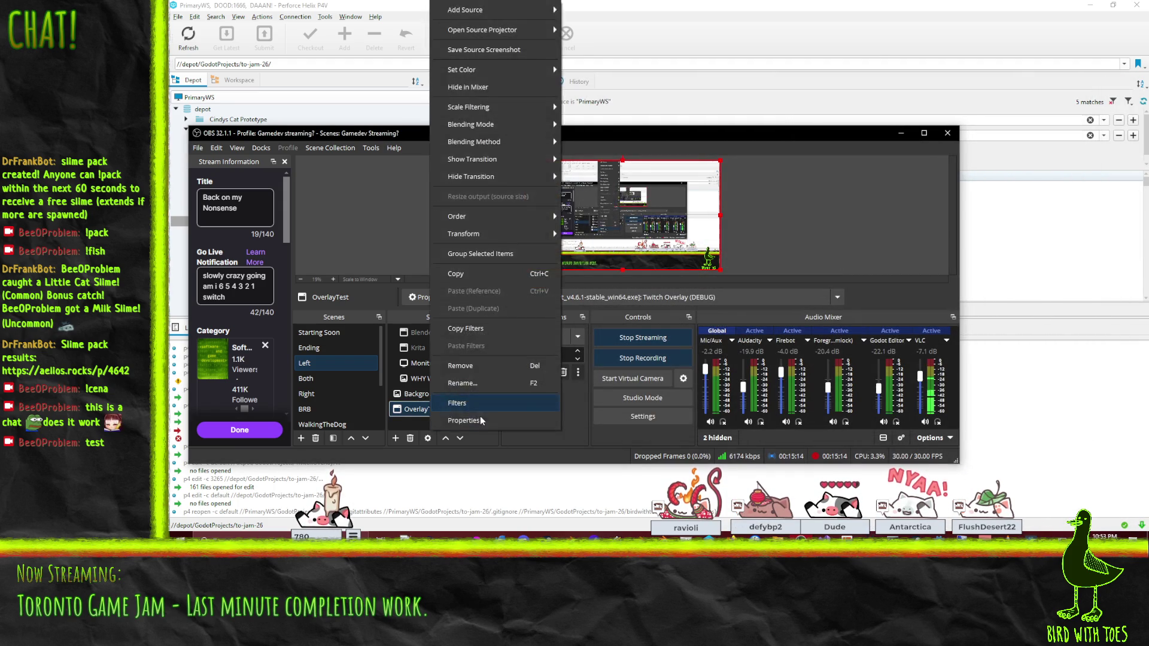
{"action": "left_click", "coordinate": [481, 479]}
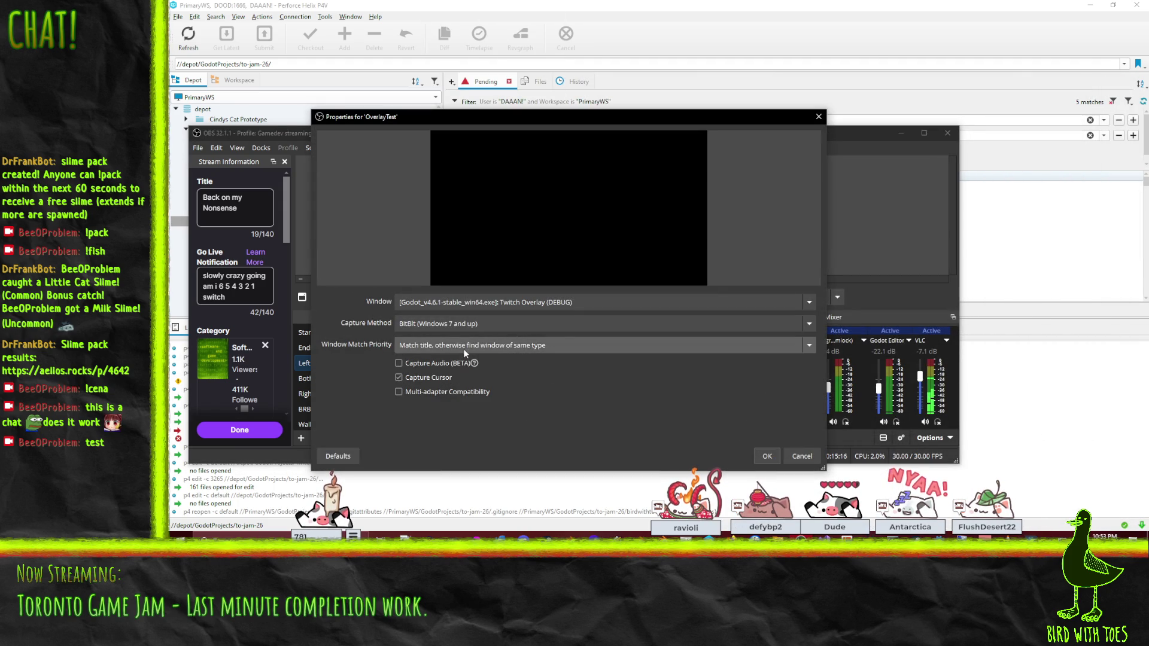
{"action": "left_click", "coordinate": [443, 394]}
{"action": "left_click", "coordinate": [507, 323]}
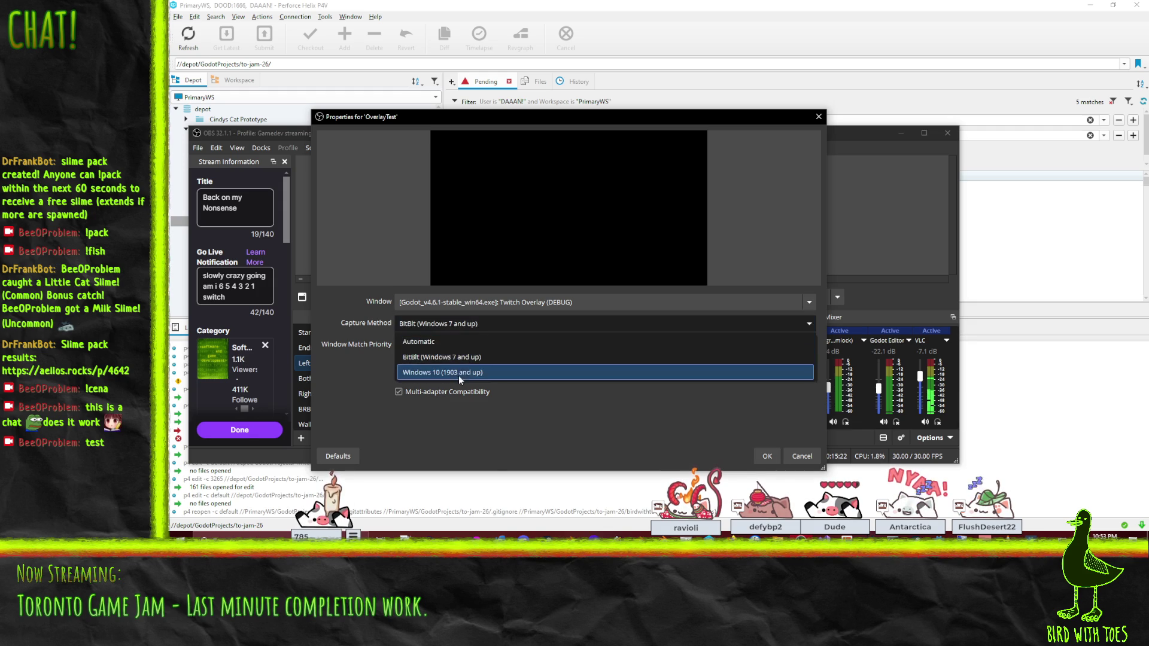
{"action": "left_click", "coordinate": [459, 374]}
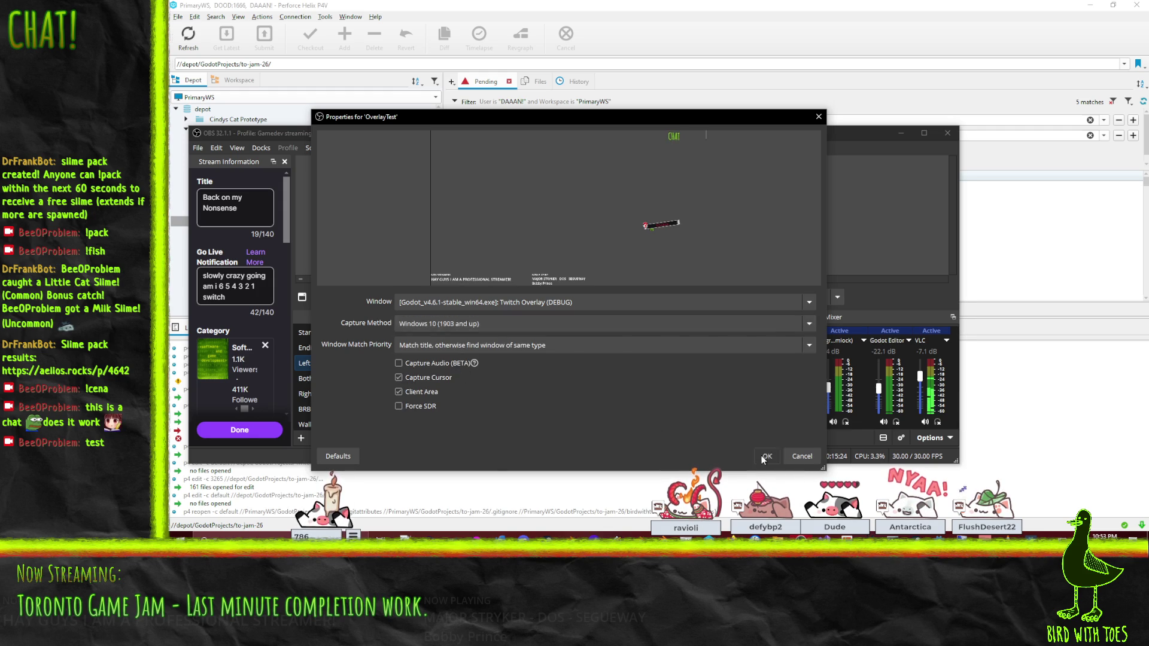
{"action": "left_click", "coordinate": [766, 456]}
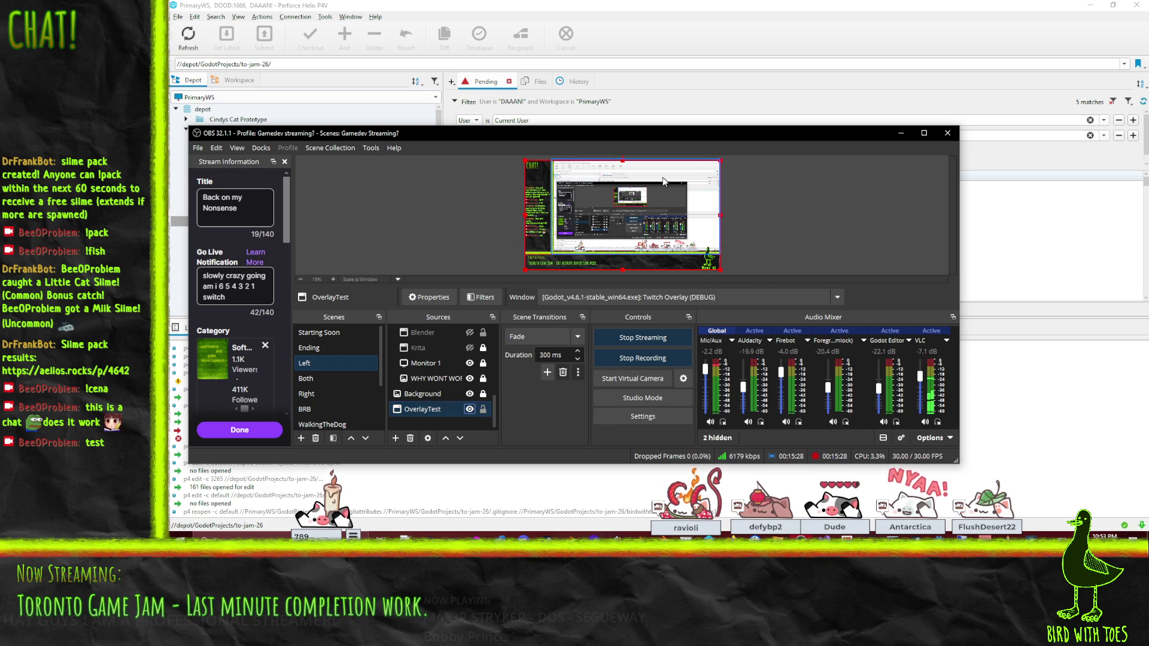
{"action": "mouse_move", "coordinate": [596, 137]}
{"action": "left_mouse_down"}
{"action": "mouse_move", "coordinate": [575, 3]}
{"action": "mouse_move", "coordinate": [534, 112]}
{"action": "mouse_move", "coordinate": [553, 131]}
{"action": "mouse_move", "coordinate": [542, 97]}
{"action": "left_mouse_up"}
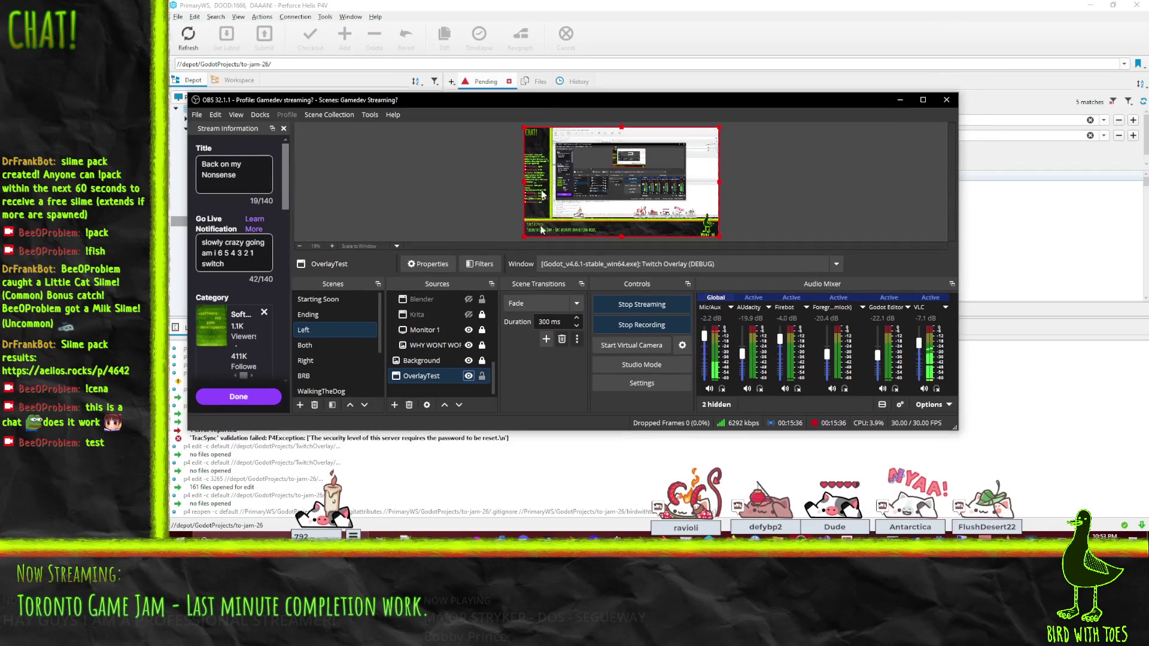
{"action": "right_click", "coordinate": [415, 377]}
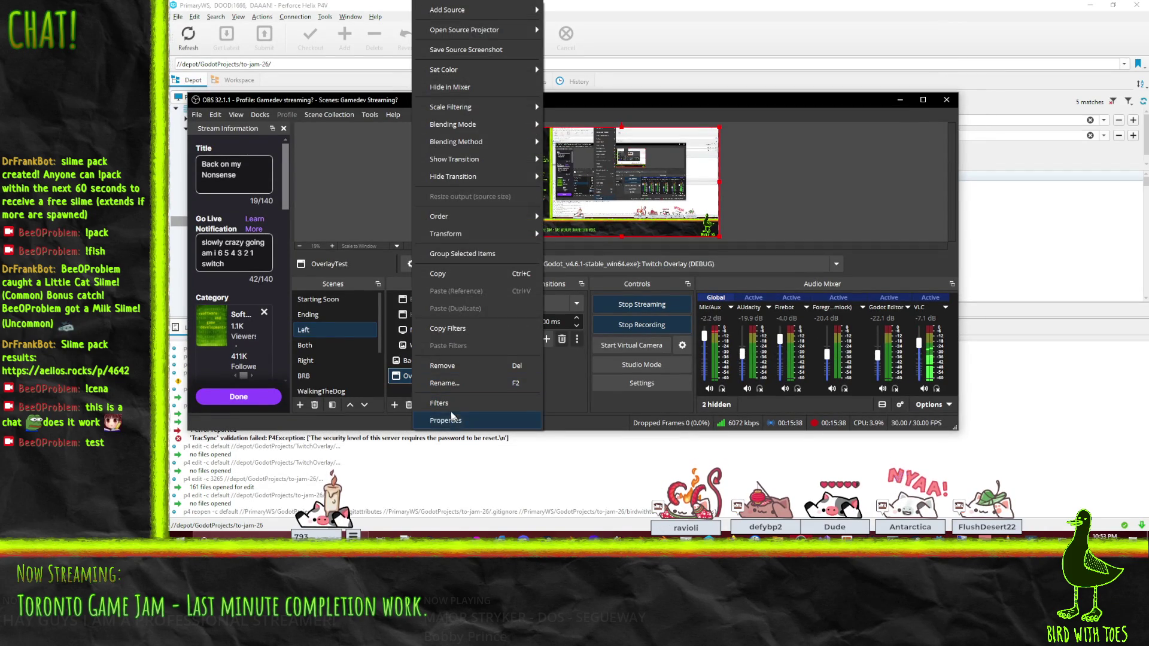
Disable the Color Key filter on the OverlayTest source.
{"action": "left_click", "coordinate": [471, 409]}
{"action": "left_click", "coordinate": [364, 291]}
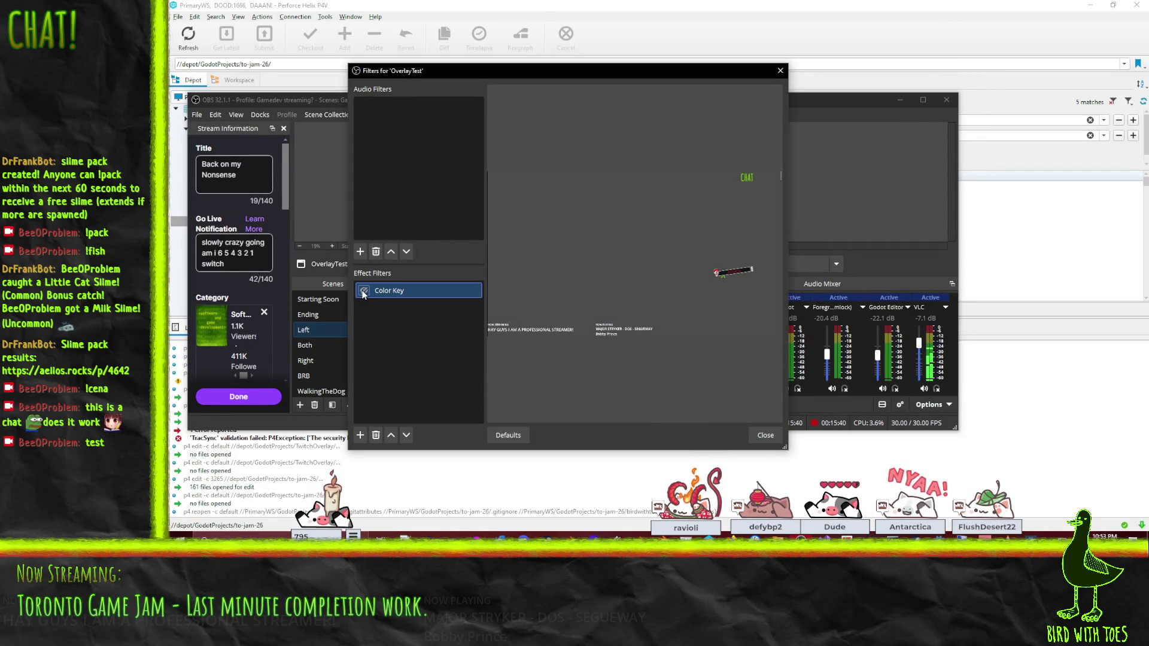
{"action": "left_click", "coordinate": [760, 439]}
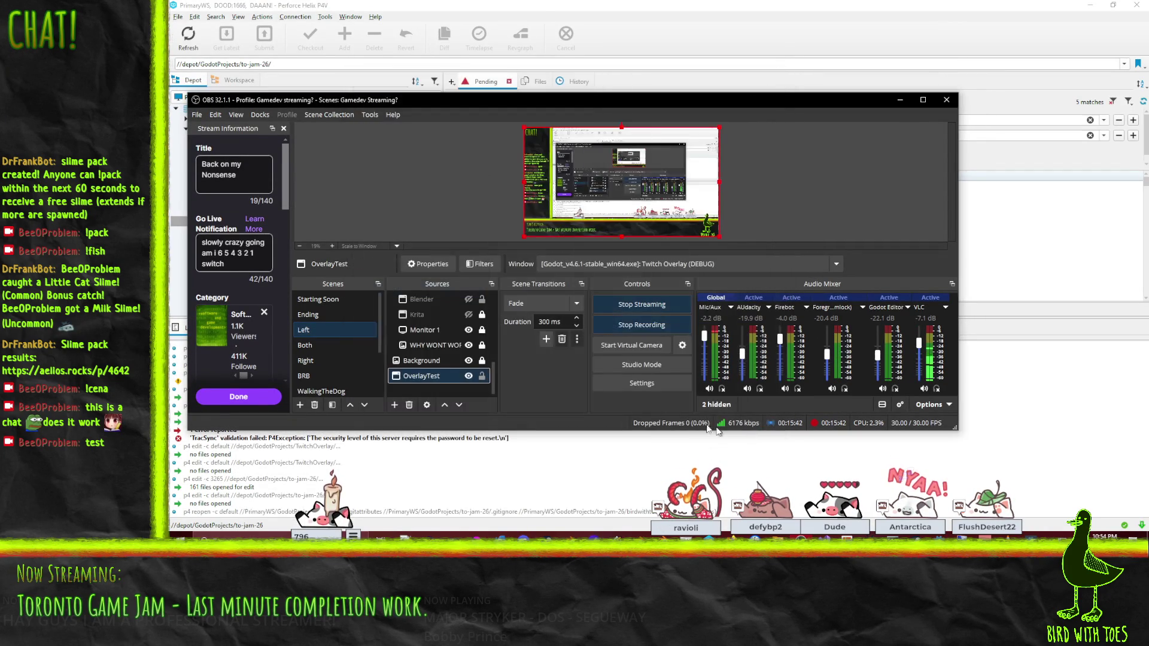
{"action": "mouse_move", "coordinate": [426, 375]}
{"action": "left_mouse_down"}
{"action": "mouse_move", "coordinate": [428, 289]}
{"action": "mouse_move", "coordinate": [432, 305]}
{"action": "left_mouse_up"}
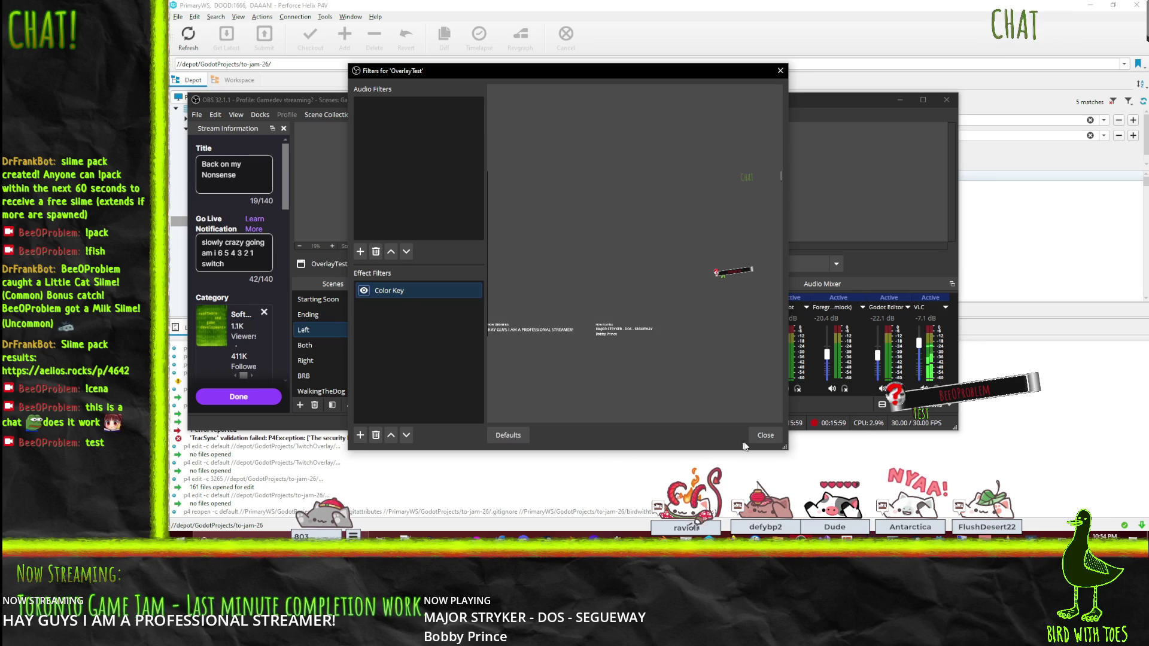
Maximize OBS to check the chat overlay in the preview, then switch to Perforce P4V.
{"action": "left_click", "coordinate": [766, 435]}
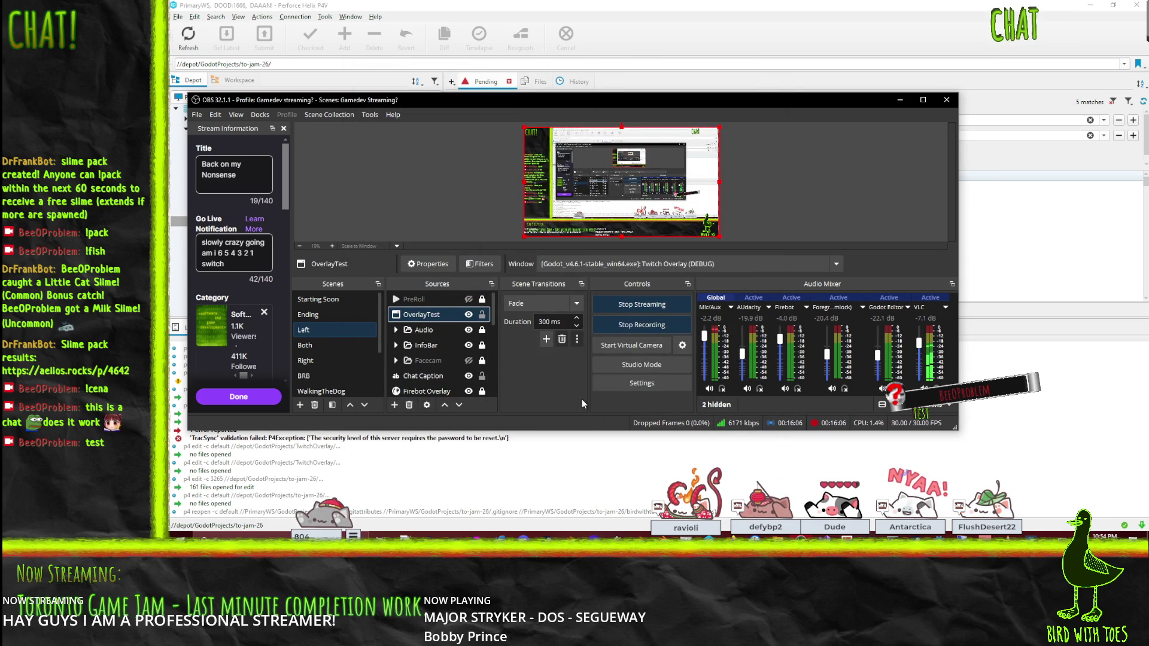
{"action": "left_click", "coordinate": [922, 100]}
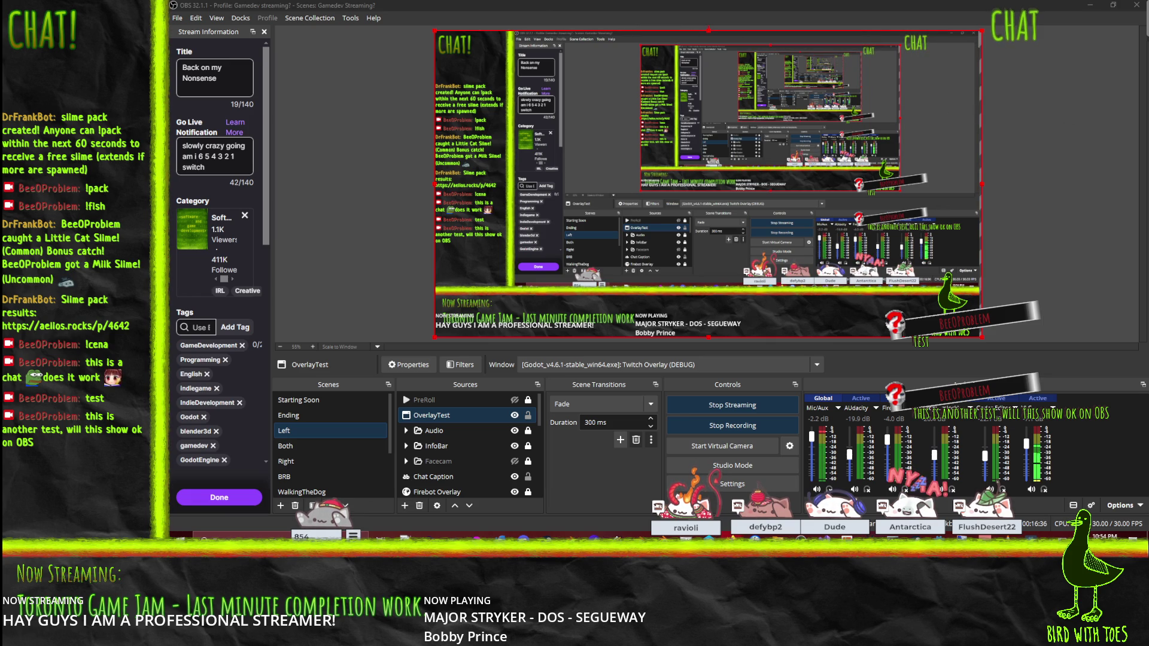
{"action": "key", "text": "alt+Tab"}
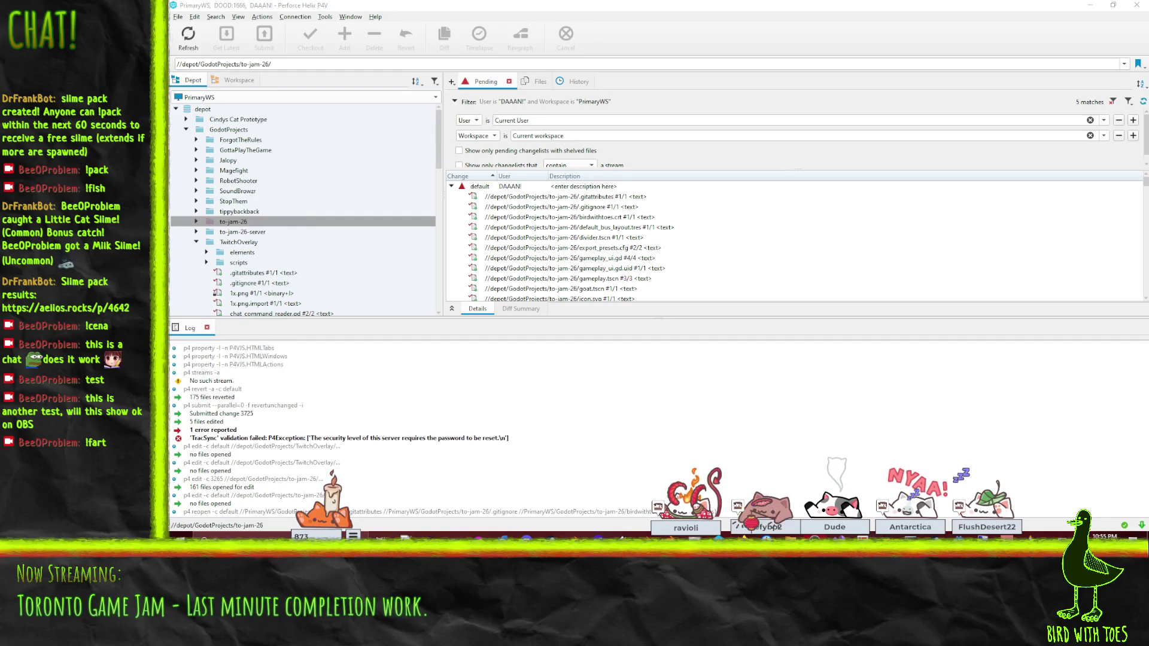
Switch from Perforce to the Godot Twitch Overlay editor with chat_message open.
{"action": "key", "text": "alt+Tab"}
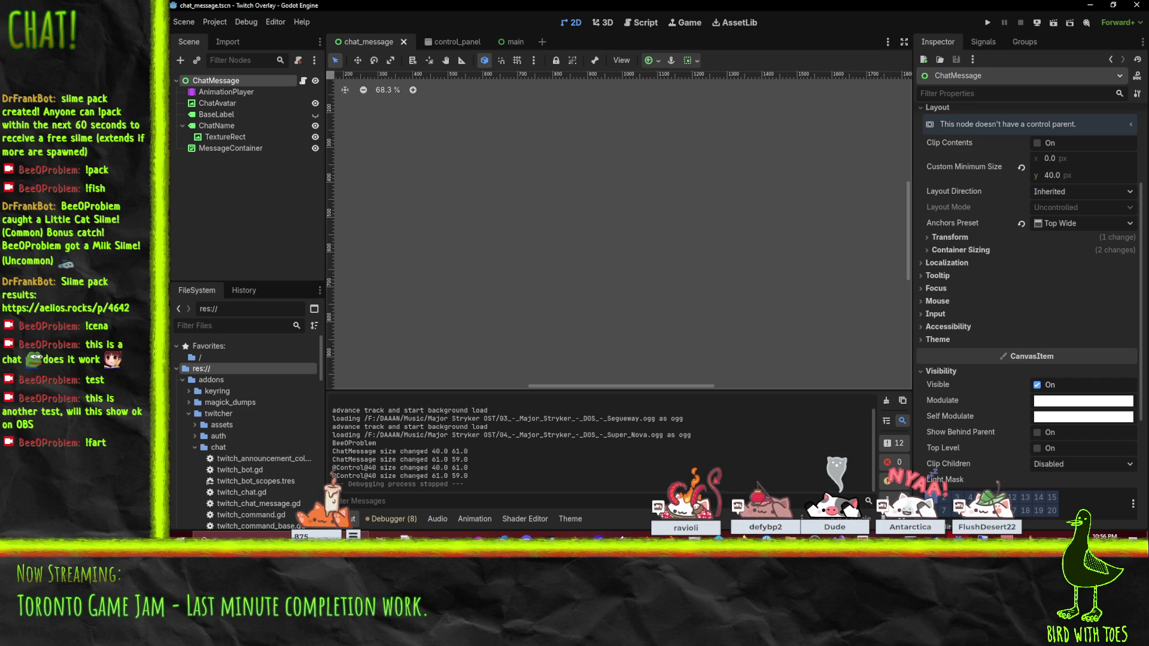
Drag the OBS Studio window from the right screen edge to the centre over Godot.
{"action": "left_click_drag", "start_coordinate": [1140, 137], "coordinate": [241, 106]}
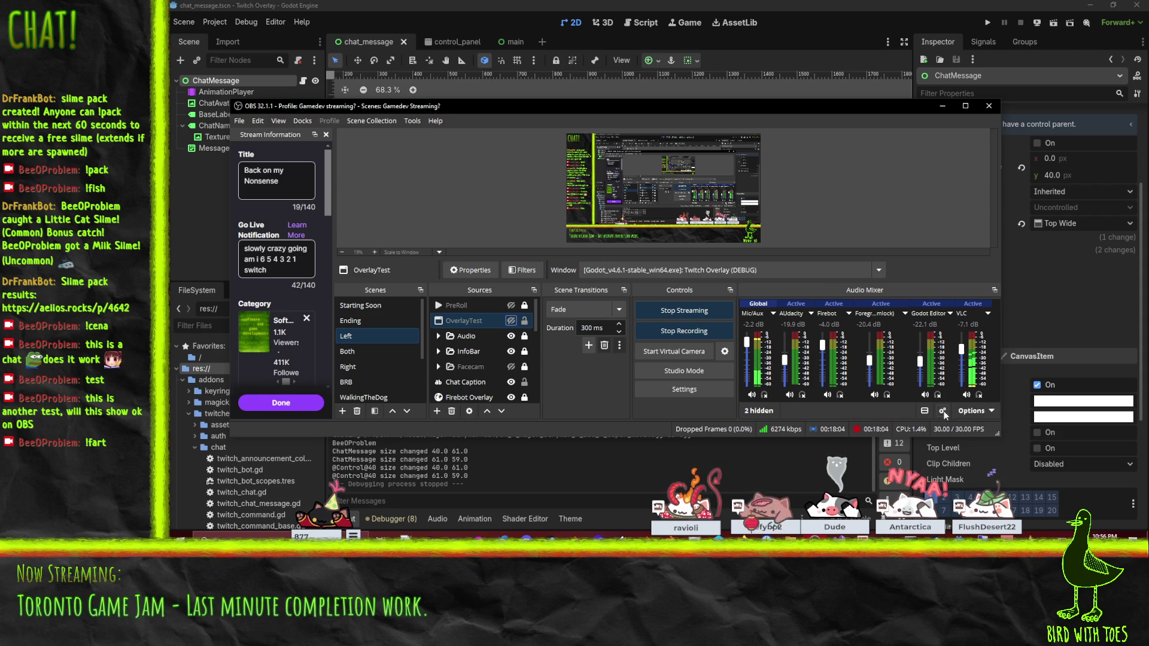
Open Advanced Audio Properties and widen it to reveal tracks 4–6.
{"action": "left_click", "coordinate": [942, 411]}
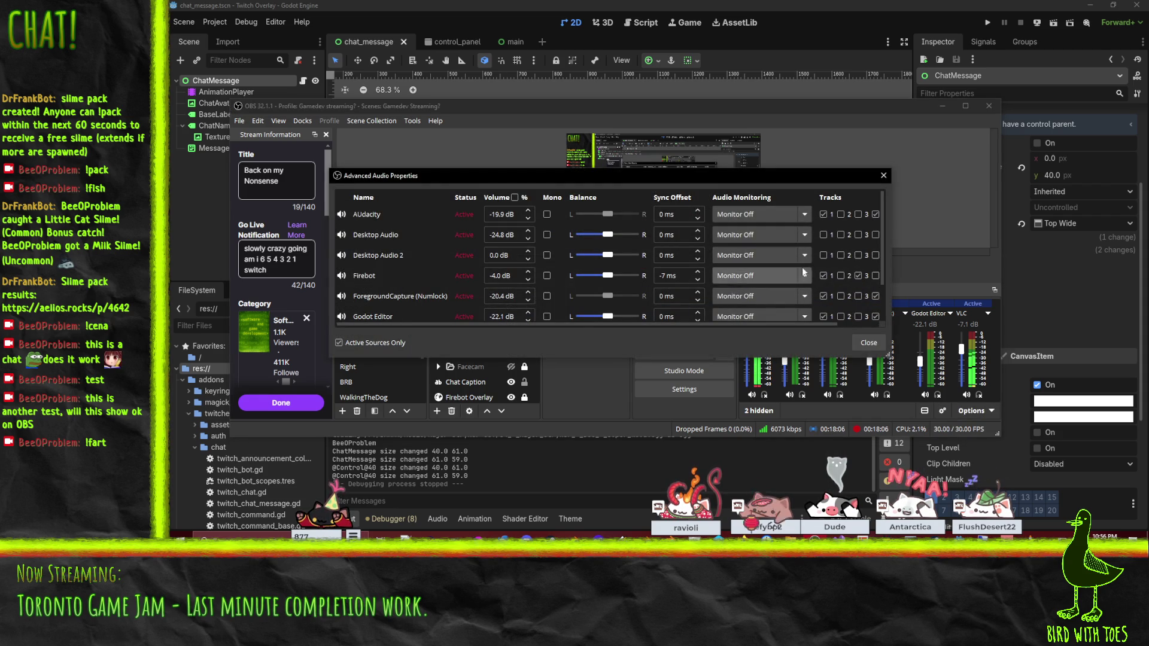
{"action": "left_click_drag", "start_coordinate": [891, 272], "coordinate": [1059, 252]}
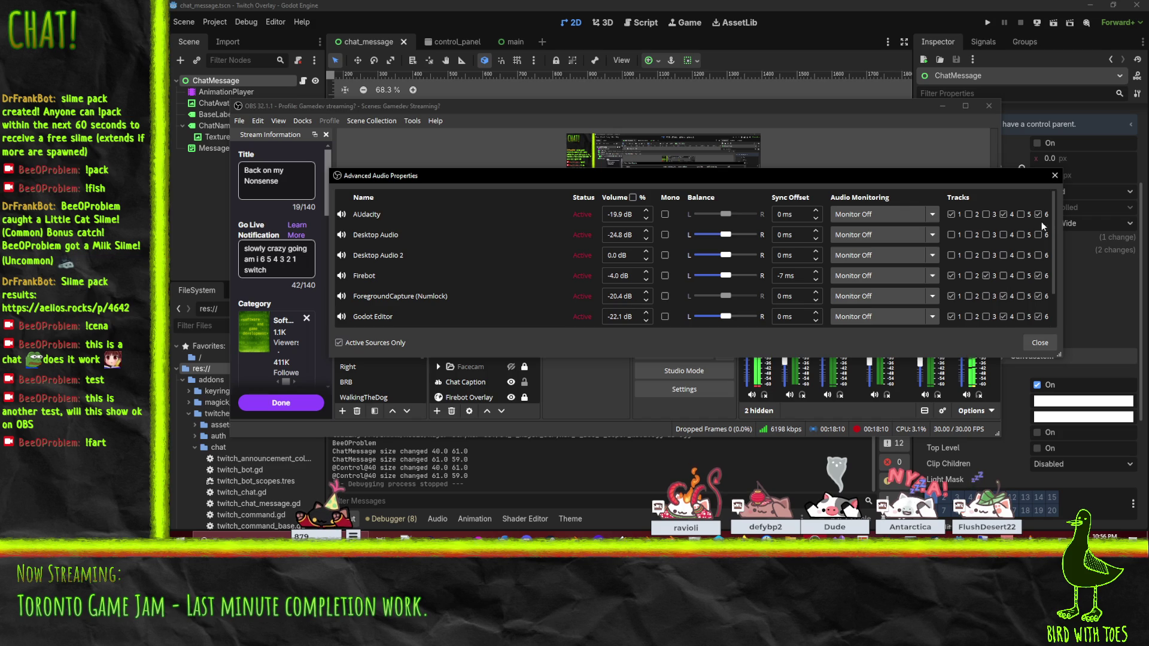
{"action": "scroll", "coordinate": [1056, 266], "scroll_direction": "down", "scroll_amount": 2}
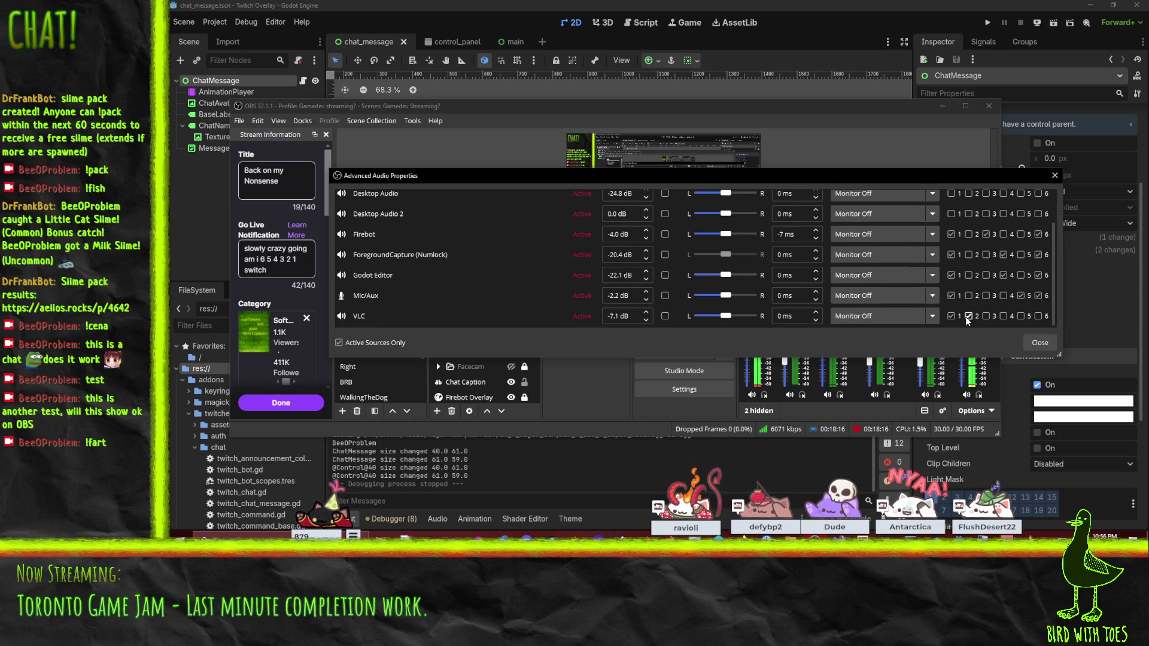
{"action": "scroll", "coordinate": [957, 320], "scroll_direction": "up", "scroll_amount": 2}
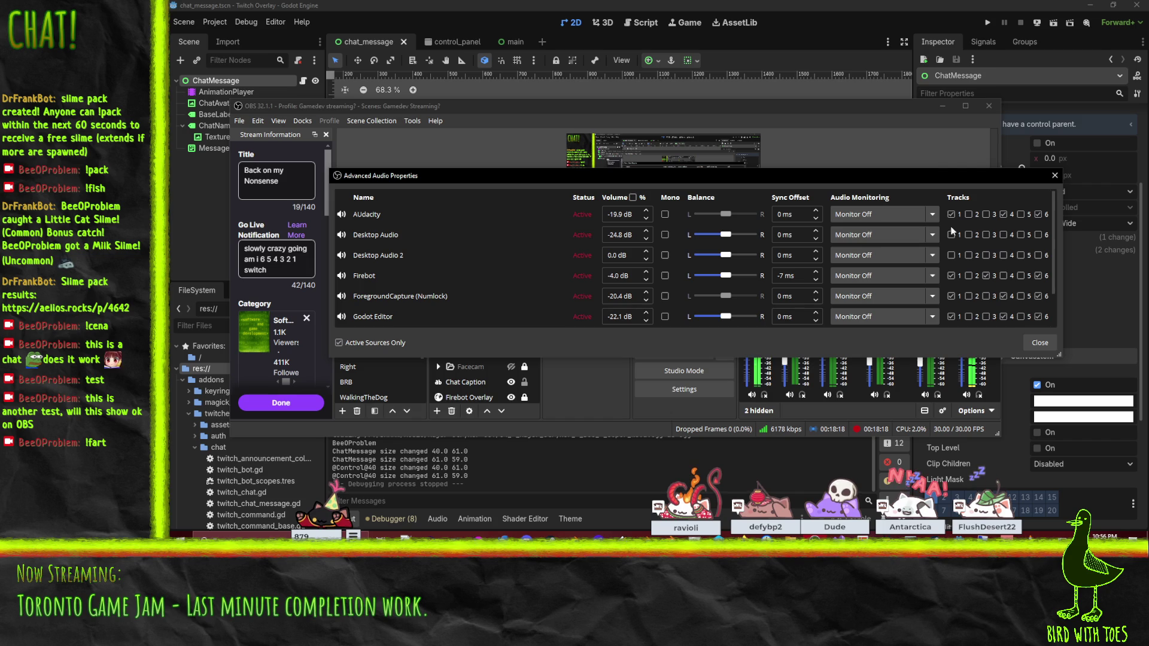
{"action": "scroll", "coordinate": [955, 313], "scroll_direction": "down", "scroll_amount": 2}
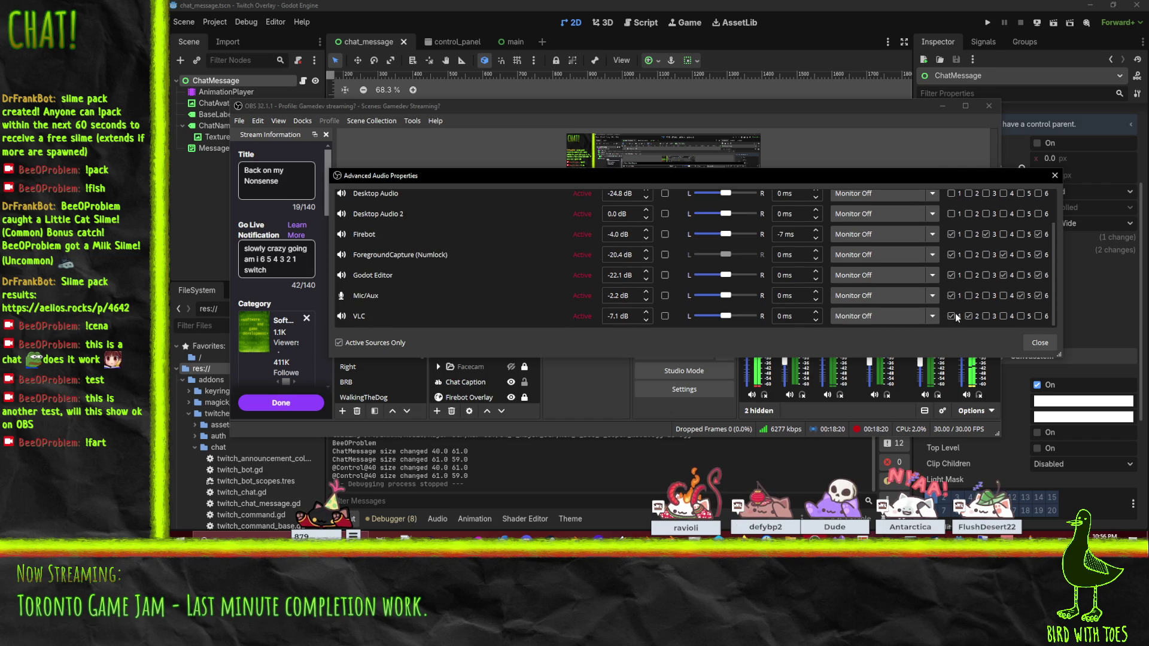
{"action": "scroll", "coordinate": [976, 321], "scroll_direction": "up", "scroll_amount": 1}
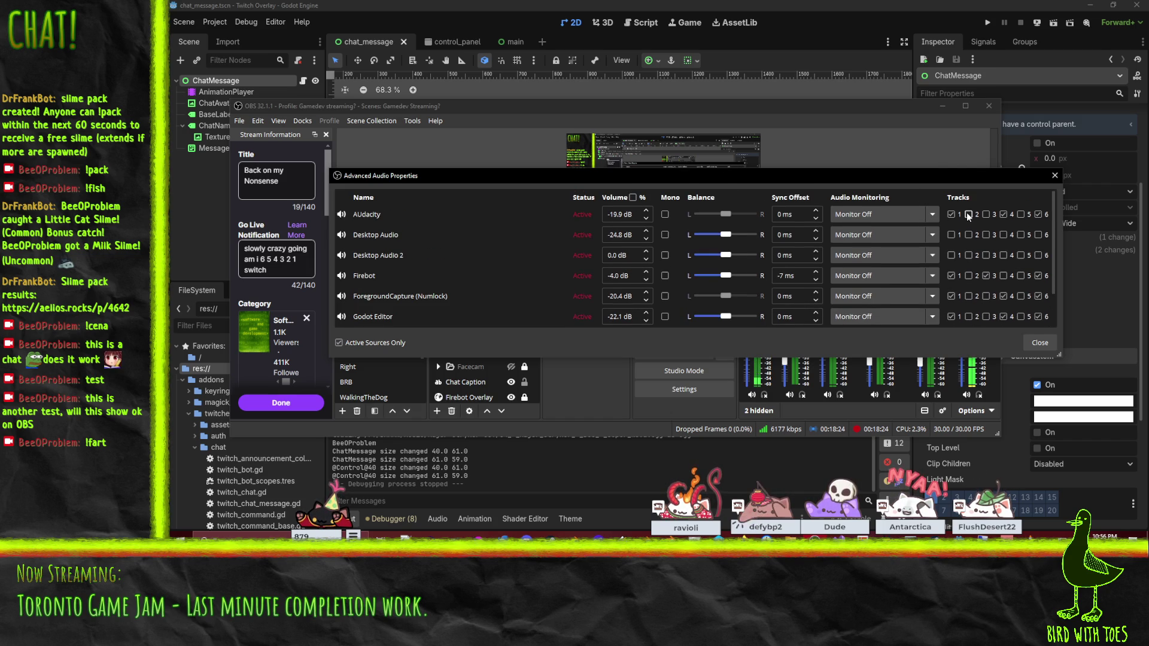
{"action": "scroll", "coordinate": [967, 213], "scroll_direction": "down", "scroll_amount": 3}
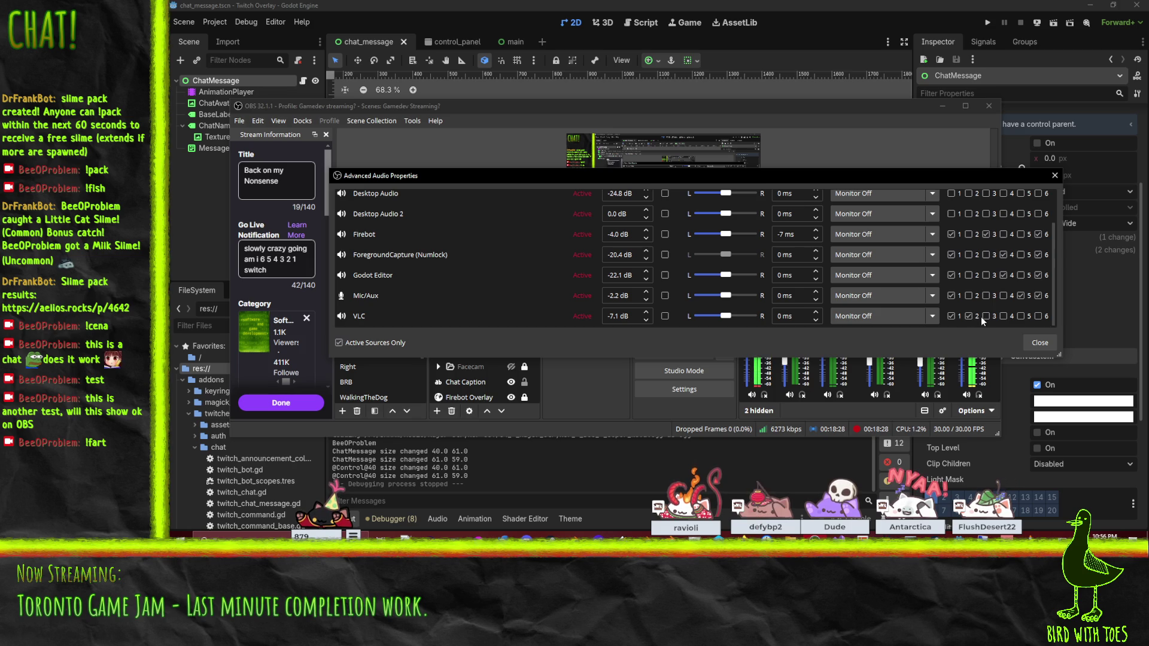
{"action": "scroll", "coordinate": [982, 318], "scroll_direction": "up", "scroll_amount": 3}
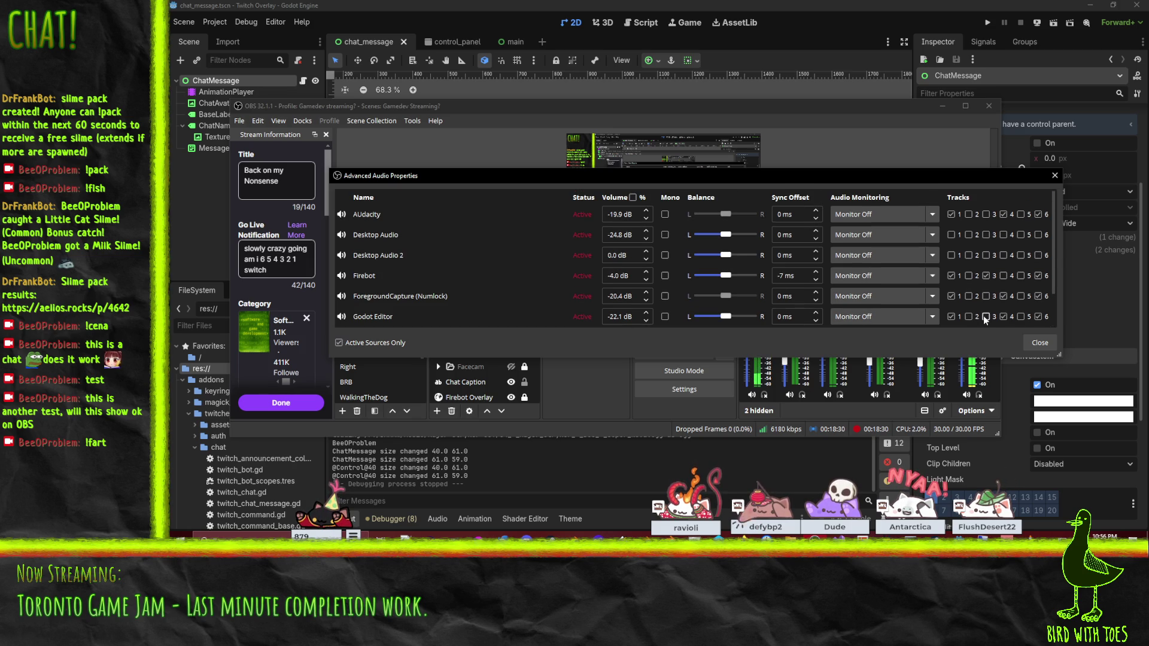
{"action": "scroll", "coordinate": [977, 211], "scroll_direction": "down", "scroll_amount": 3}
{"action": "scroll", "coordinate": [988, 211], "scroll_direction": "down", "scroll_amount": 1}
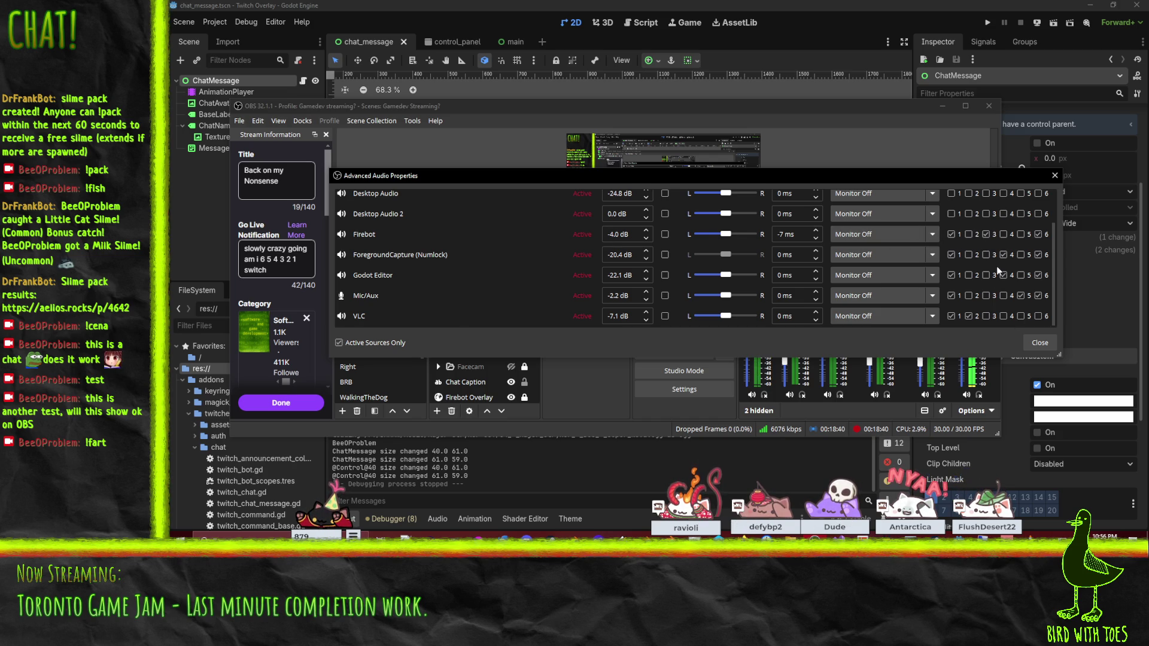
{"action": "scroll", "coordinate": [1009, 275], "scroll_direction": "up", "scroll_amount": 3}
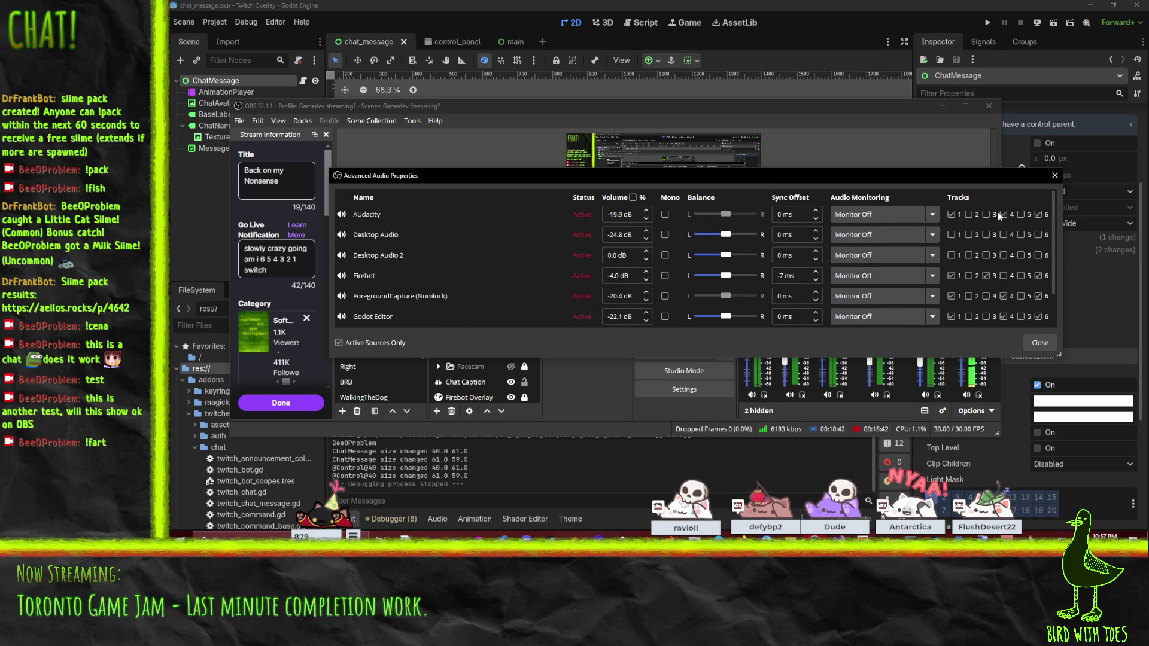
{"action": "scroll", "coordinate": [1005, 215], "scroll_direction": "down", "scroll_amount": 2}
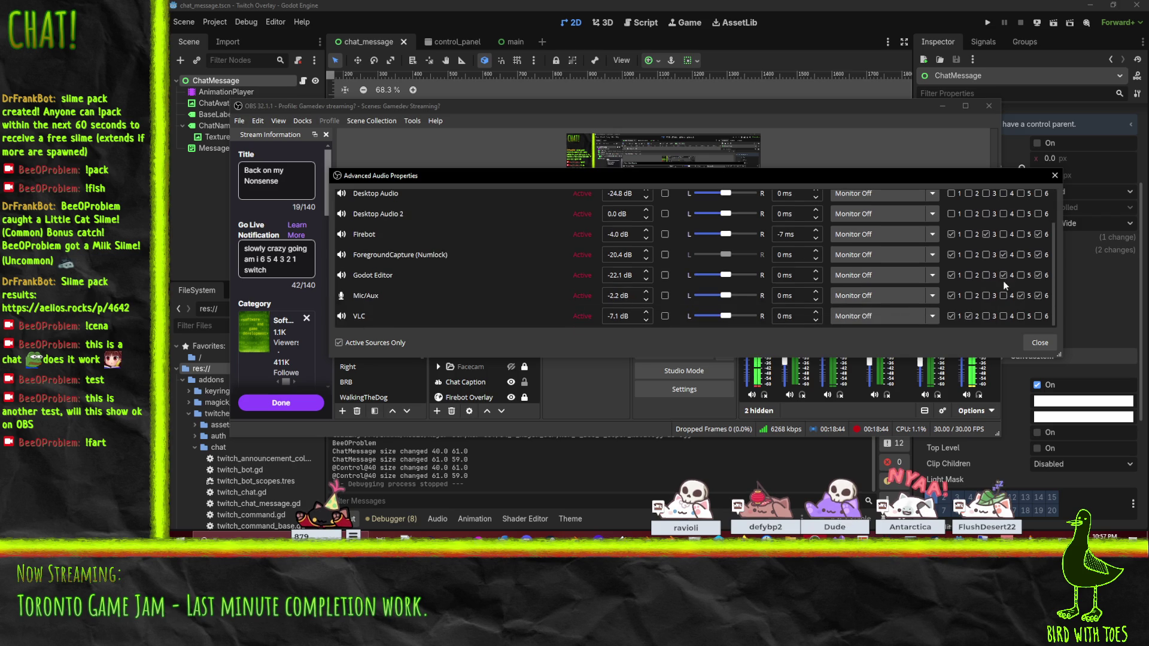
{"action": "scroll", "coordinate": [1003, 279], "scroll_direction": "up", "scroll_amount": 2}
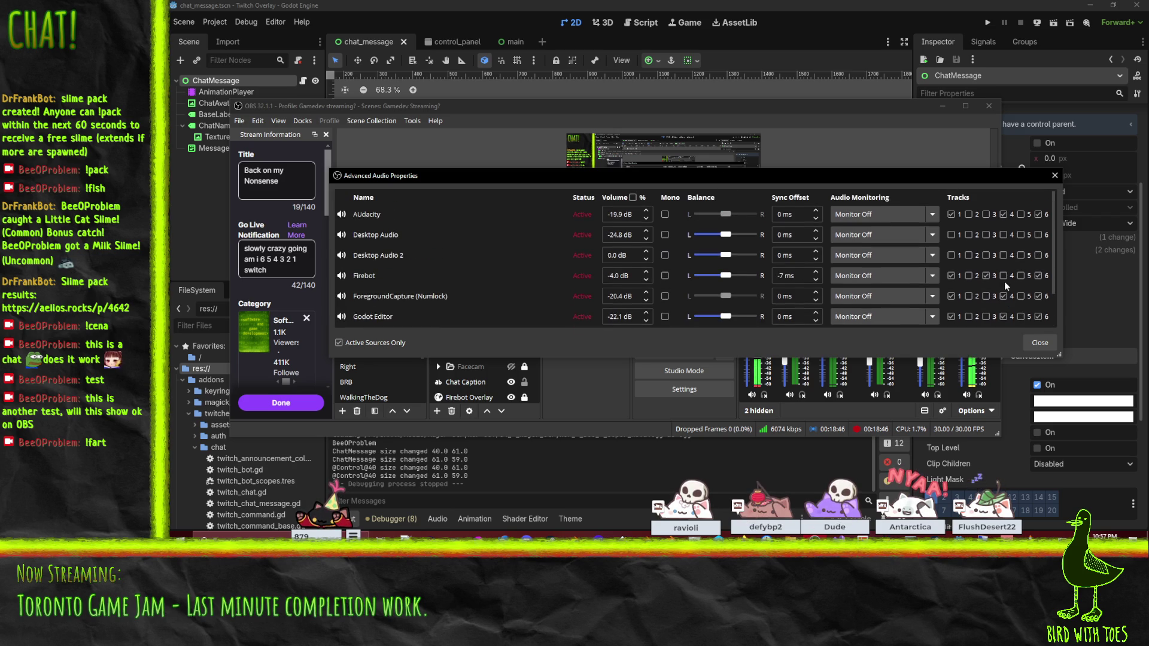
{"action": "scroll", "coordinate": [1006, 258], "scroll_direction": "down", "scroll_amount": 2}
{"action": "scroll", "coordinate": [1008, 234], "scroll_direction": "up", "scroll_amount": 2}
{"action": "scroll", "coordinate": [1016, 251], "scroll_direction": "down", "scroll_amount": 2}
{"action": "scroll", "coordinate": [1045, 302], "scroll_direction": "up", "scroll_amount": 2}
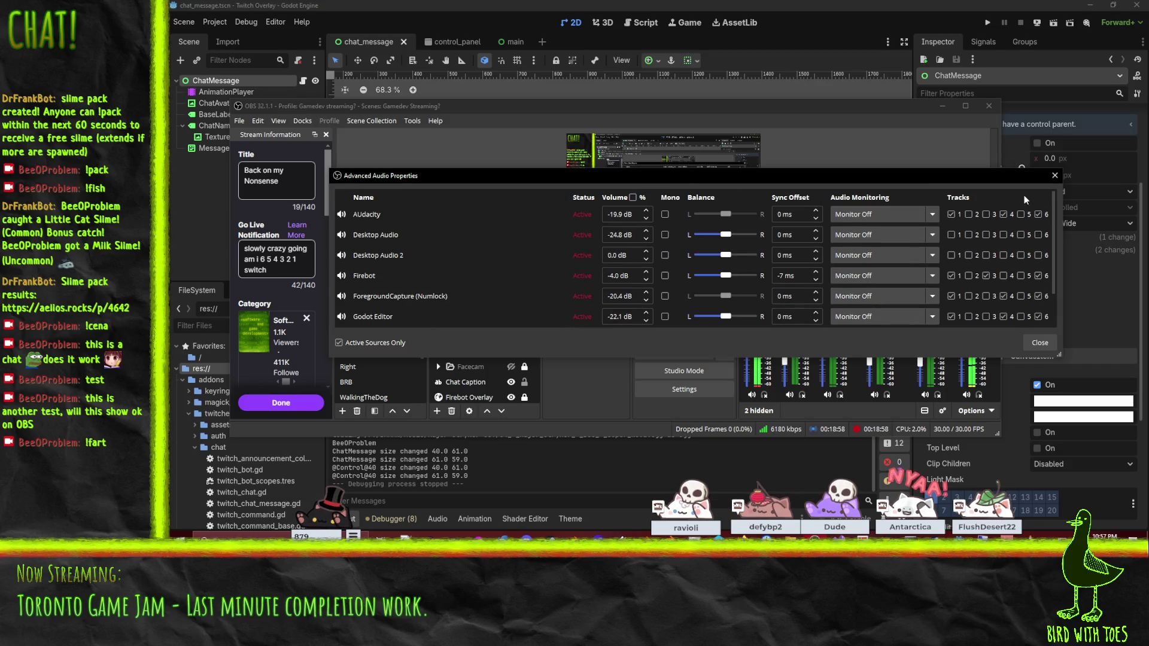
{"action": "scroll", "coordinate": [1037, 283], "scroll_direction": "down", "scroll_amount": 2}
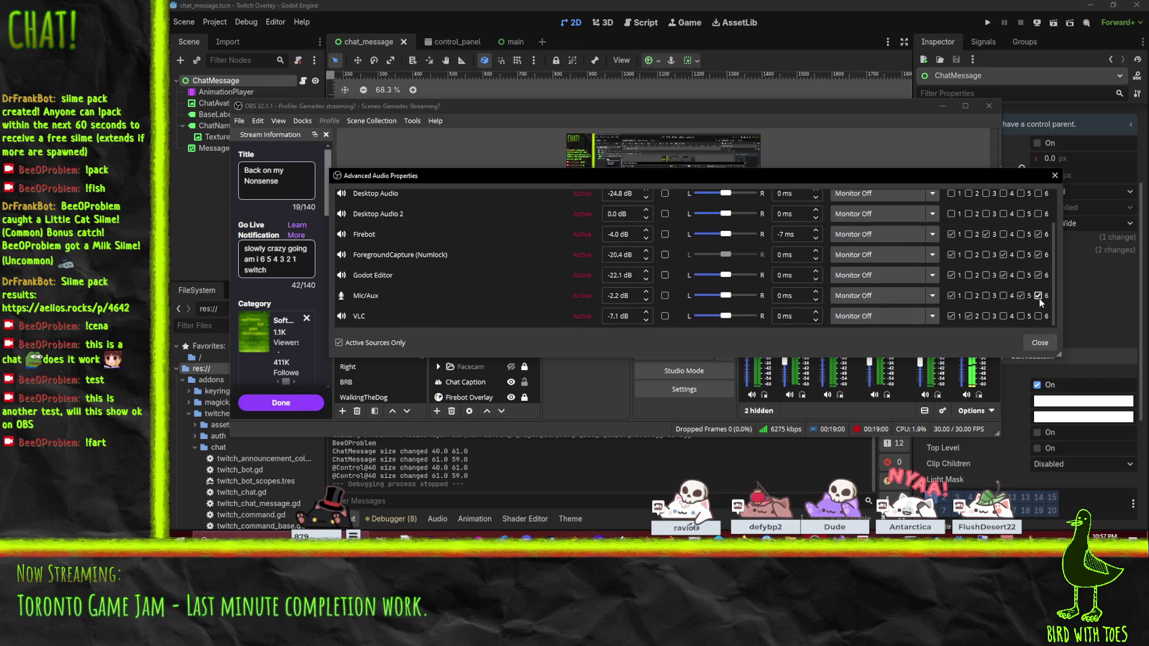
Toggle one audio source's track 6 checkbox and close the dialog.
{"action": "left_click", "coordinate": [1038, 275]}
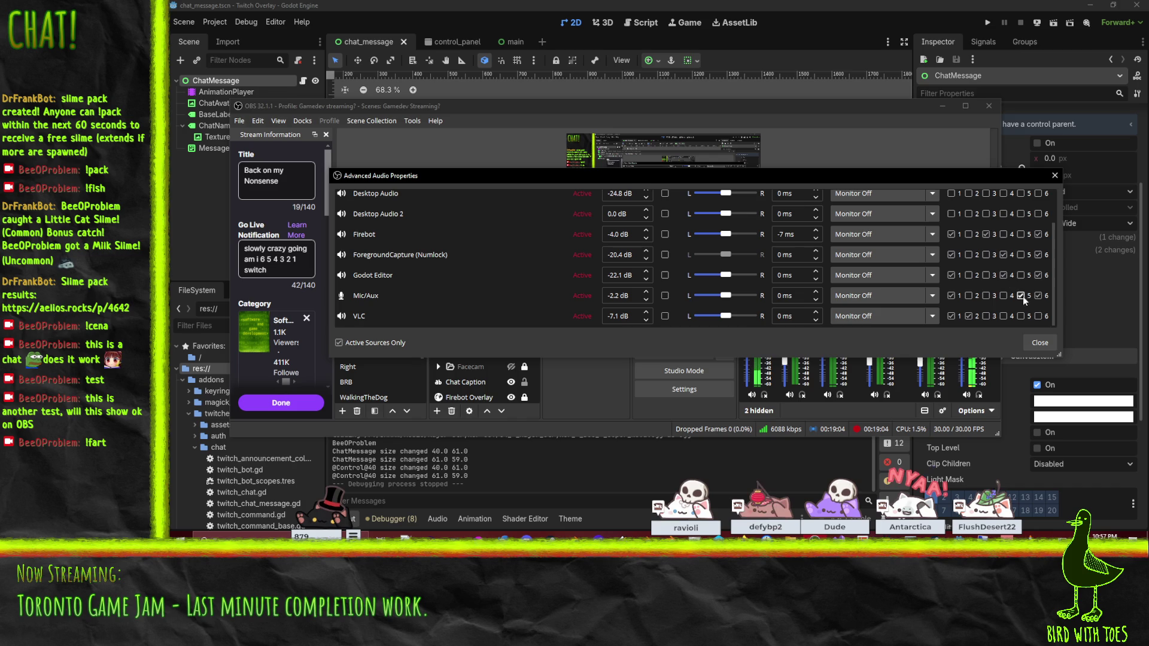
{"action": "scroll", "coordinate": [1021, 296], "scroll_direction": "up", "scroll_amount": 2}
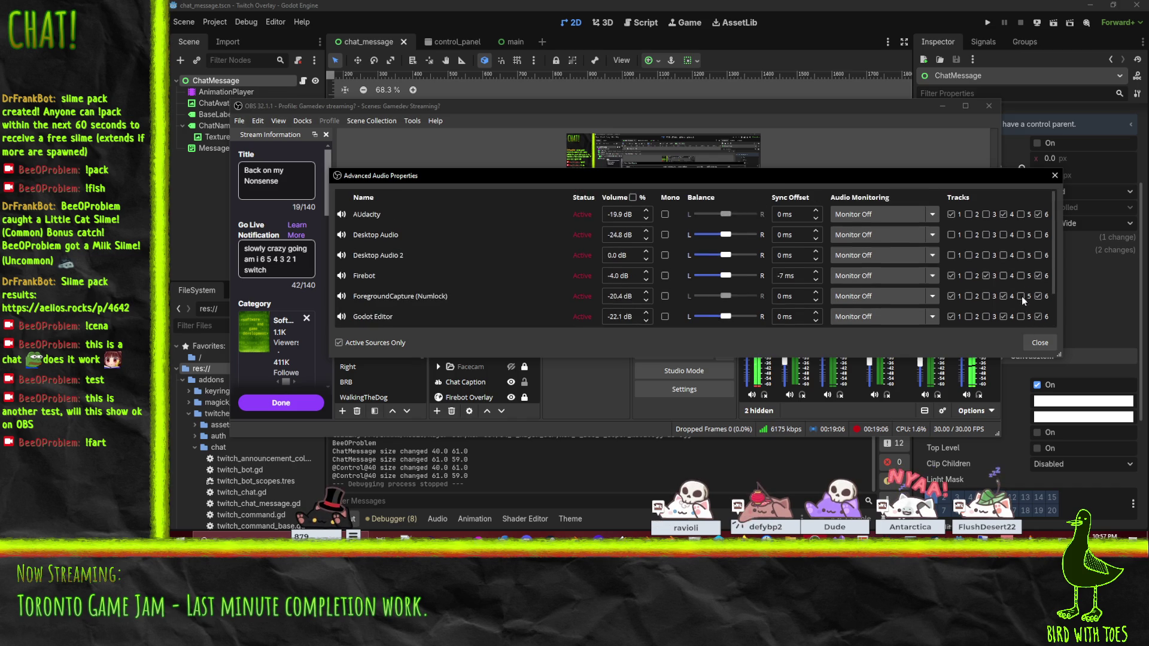
{"action": "left_click", "coordinate": [1054, 176]}
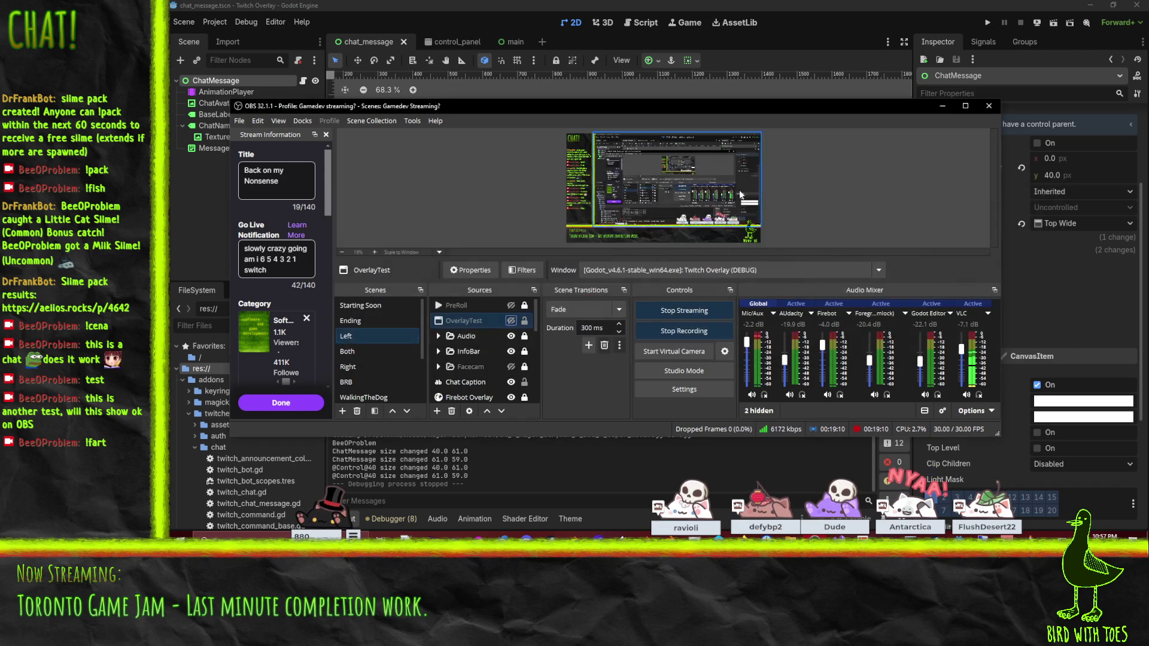
Minimize OBS to reveal the Godot editor and deselect the ChatMessage node.
{"action": "left_click", "coordinate": [942, 106]}
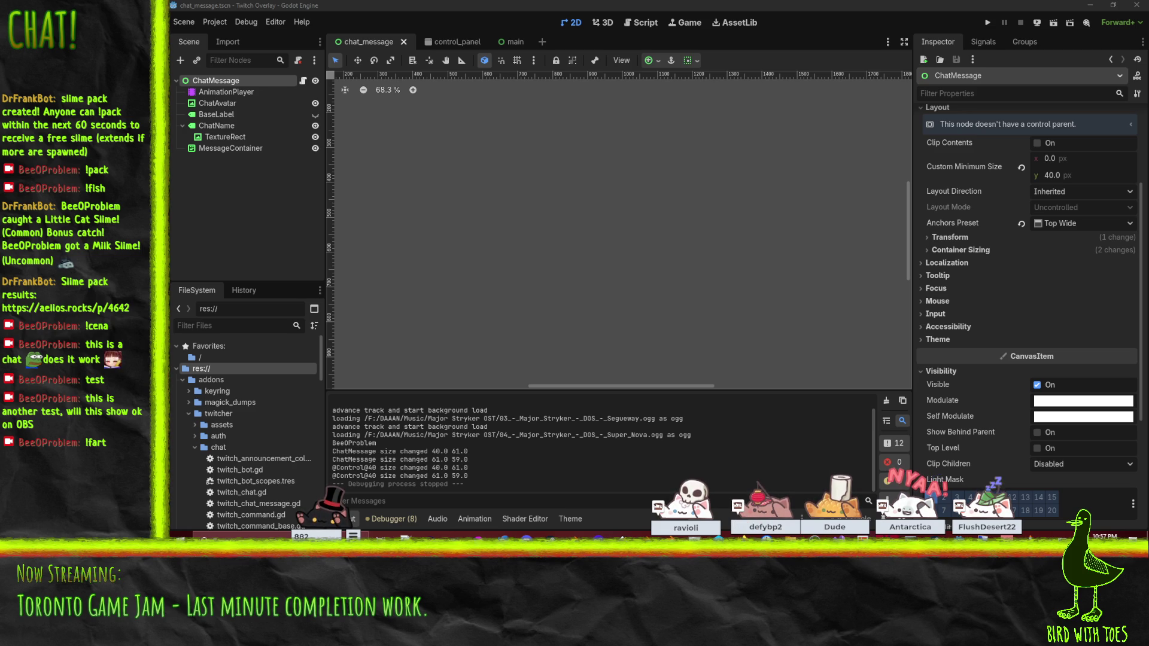
{"action": "left_click", "coordinate": [778, 359]}
Locate the chat message bar on the canvas, then close the chat_message scene.
{"action": "scroll", "coordinate": [629, 275], "scroll_direction": "down", "scroll_amount": 2}
{"action": "mouse_move", "coordinate": [599, 278]}
{"action": "left_mouse_down"}
{"action": "mouse_move", "coordinate": [663, 269]}
{"action": "mouse_move", "coordinate": [716, 362]}
{"action": "left_mouse_up"}
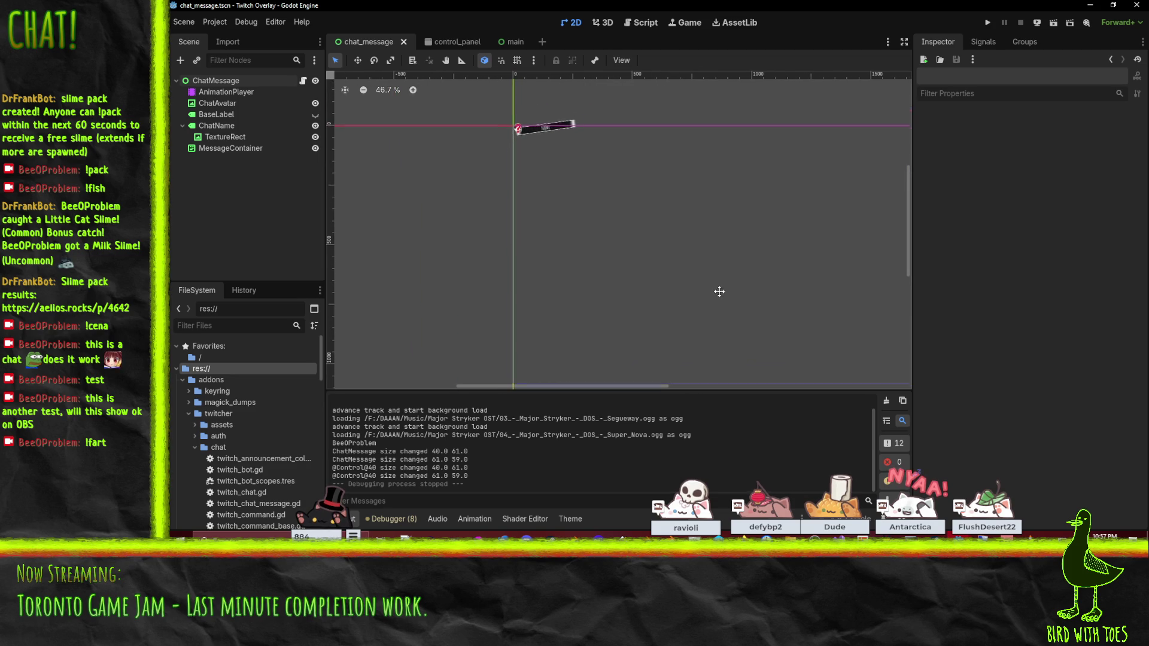
{"action": "left_click", "coordinate": [216, 80]}
{"action": "scroll", "coordinate": [545, 136], "scroll_direction": "up", "scroll_amount": 4}
{"action": "left_click_drag", "start_coordinate": [544, 135], "coordinate": [588, 277]}
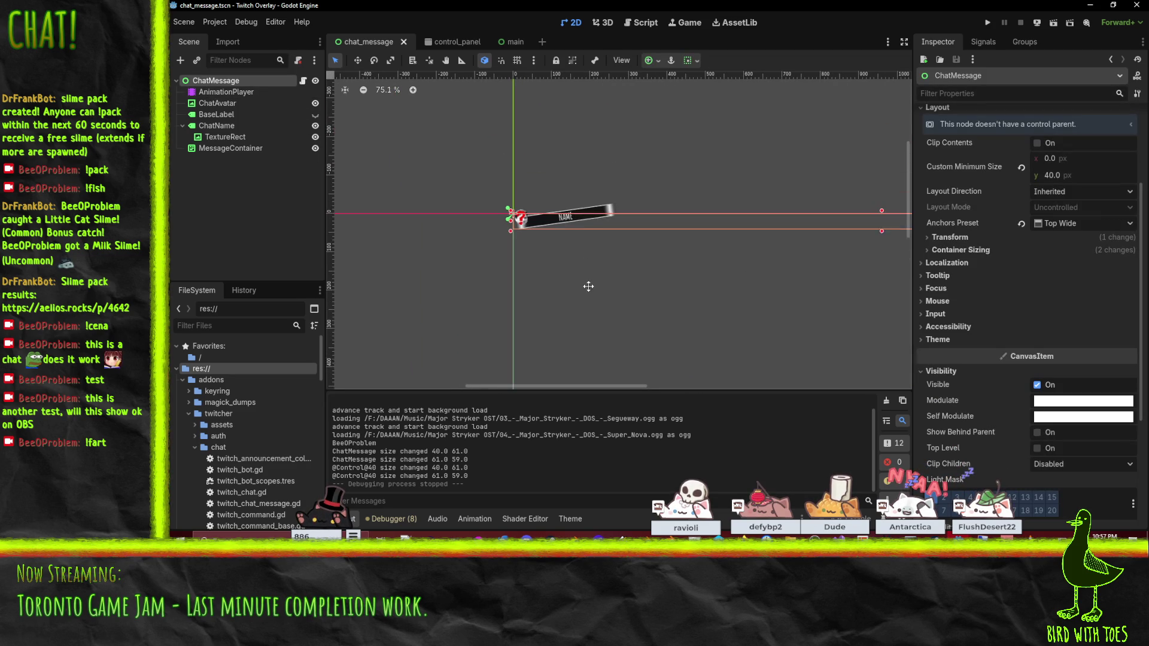
{"action": "left_click", "coordinate": [404, 42]}
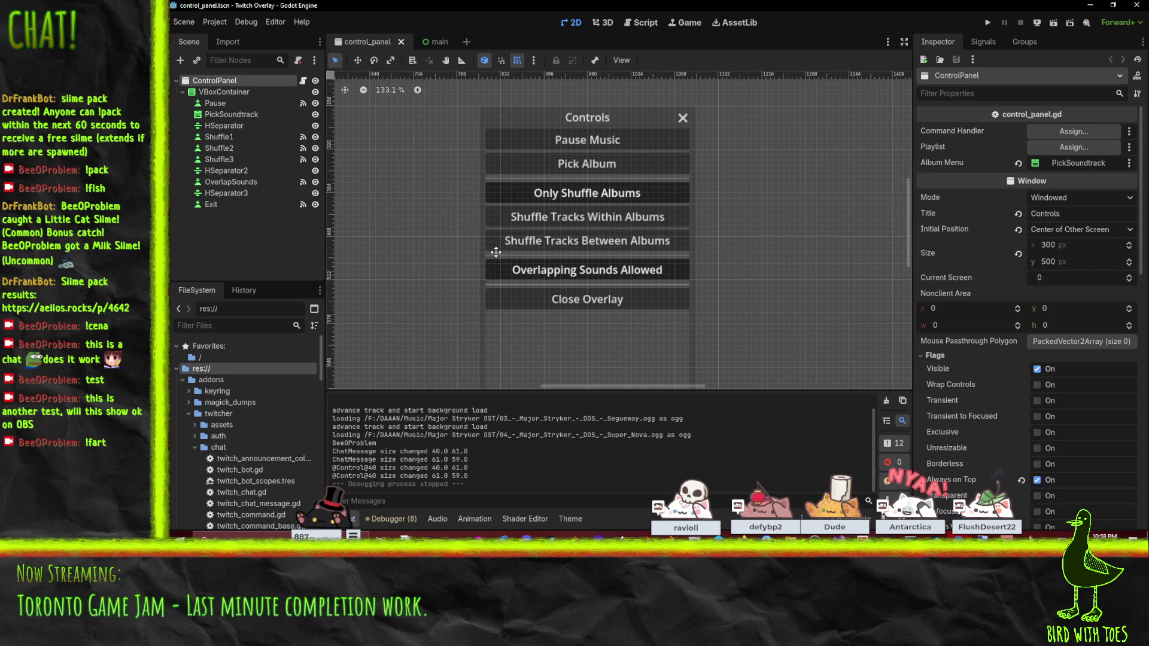
Pan to the Controls window, collapse the addons folder, and open main.tscn.
{"action": "scroll", "coordinate": [496, 256], "scroll_direction": "down", "scroll_amount": 1}
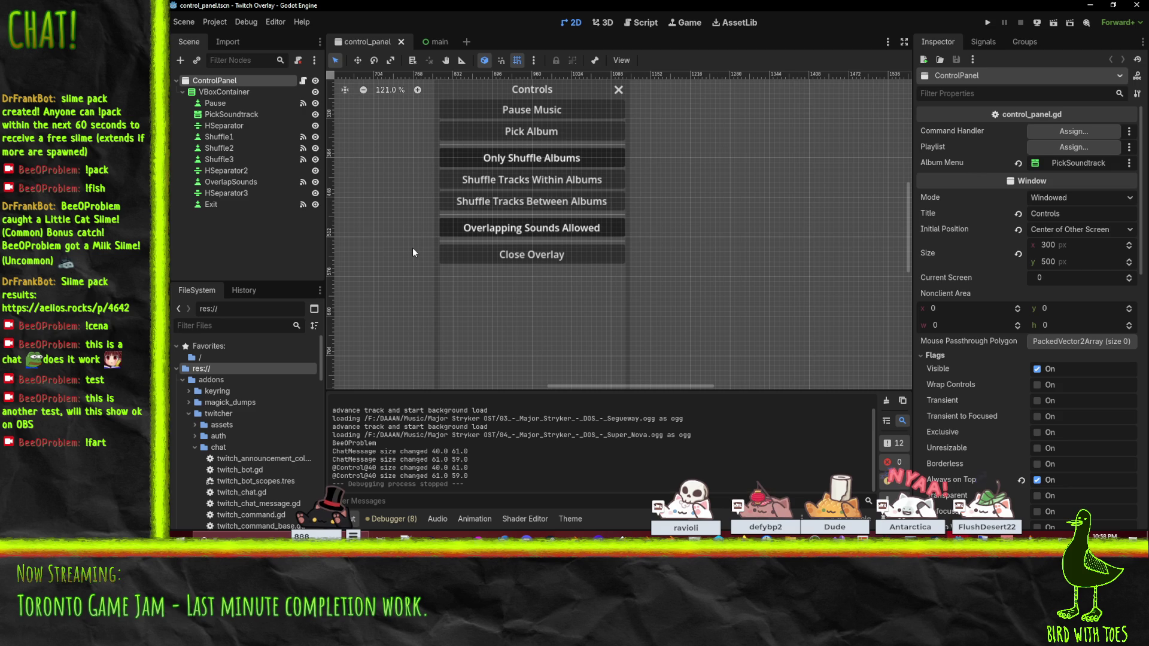
{"action": "left_click_drag", "start_coordinate": [396, 241], "coordinate": [463, 264]}
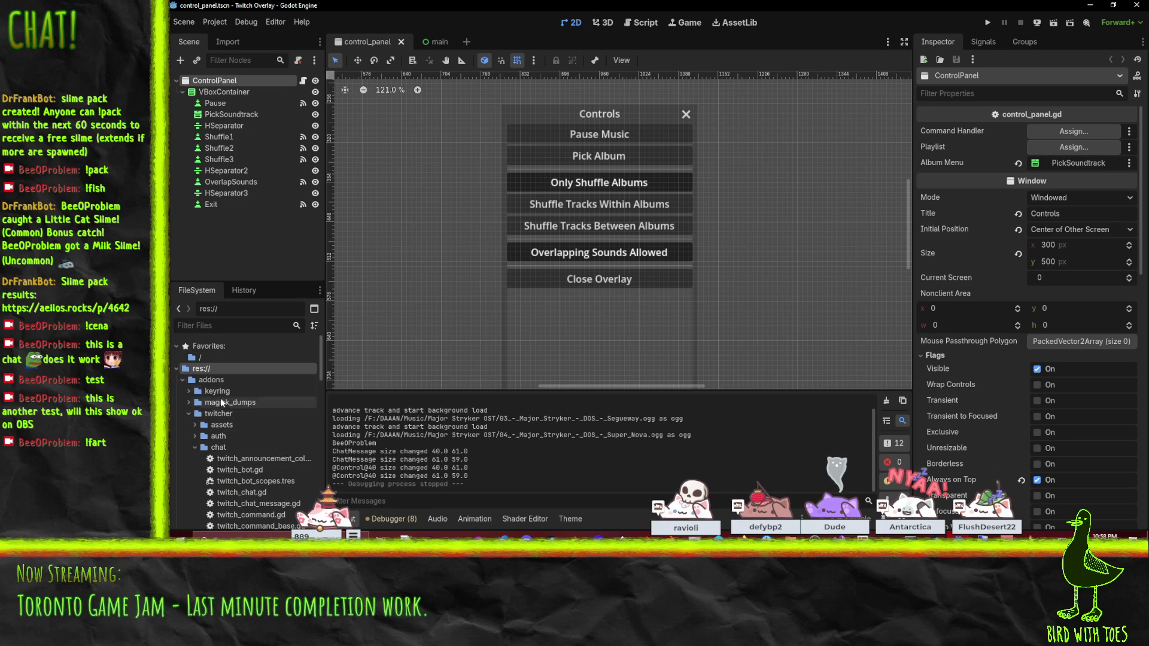
{"action": "left_click", "coordinate": [184, 380]}
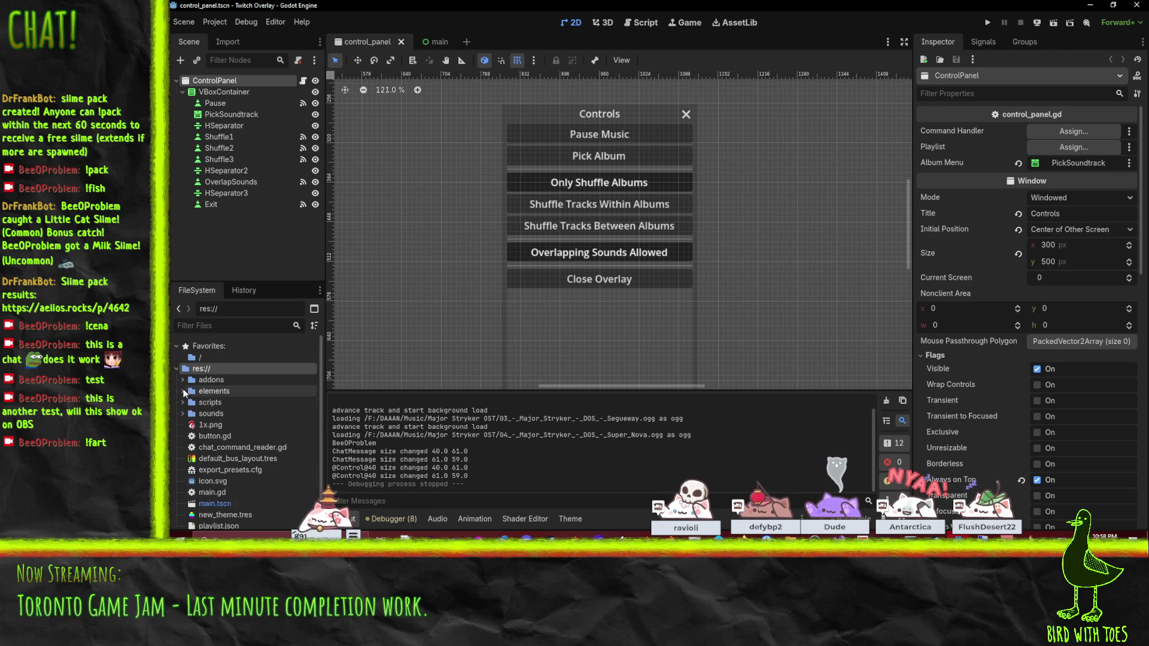
{"action": "scroll", "coordinate": [267, 411], "scroll_direction": "down", "scroll_amount": 1}
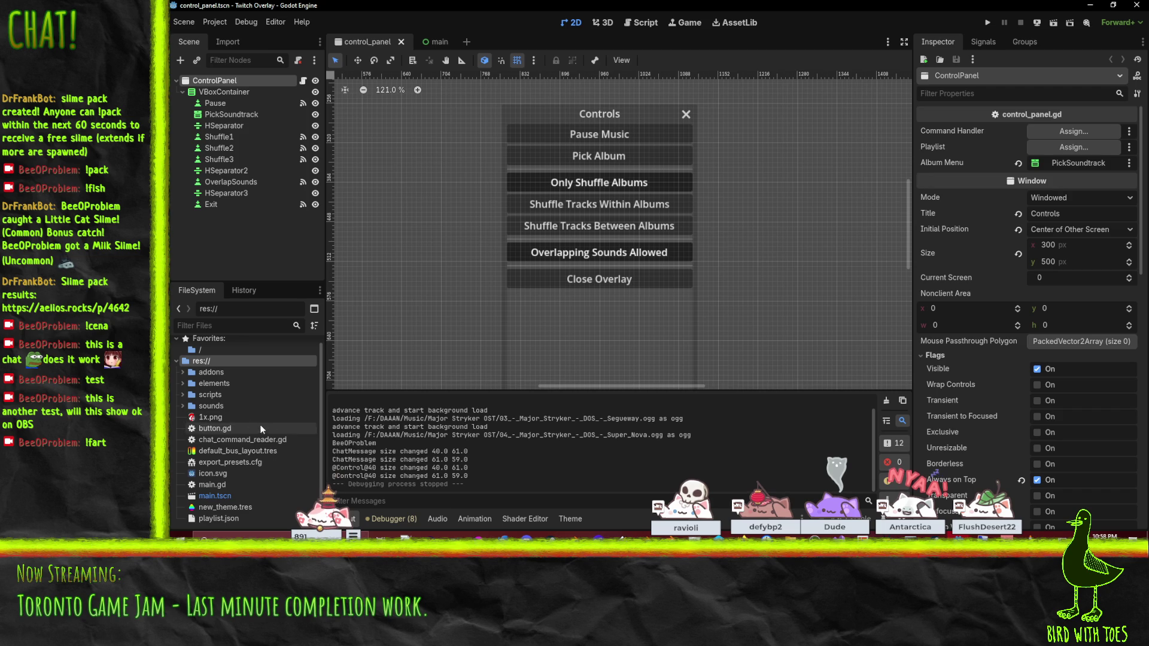
{"action": "double_click", "coordinate": [215, 496]}
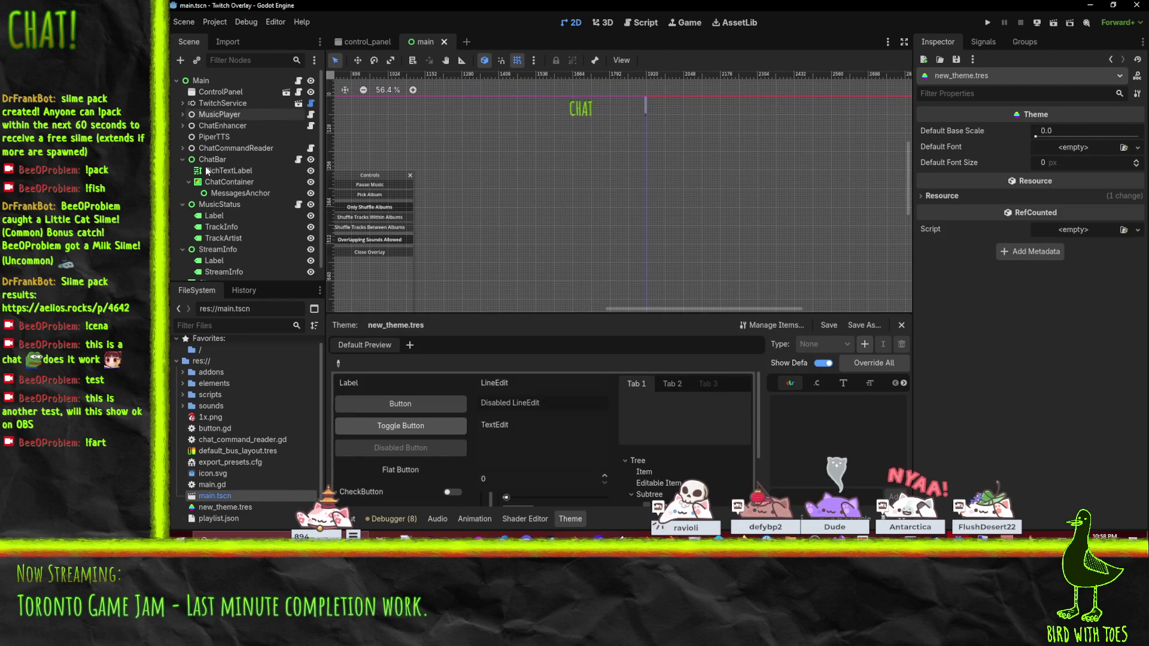
Collapse ChatBar, find MusicPlayer in the main scene's node tree, and cut it.
{"action": "left_click", "coordinate": [182, 159]}
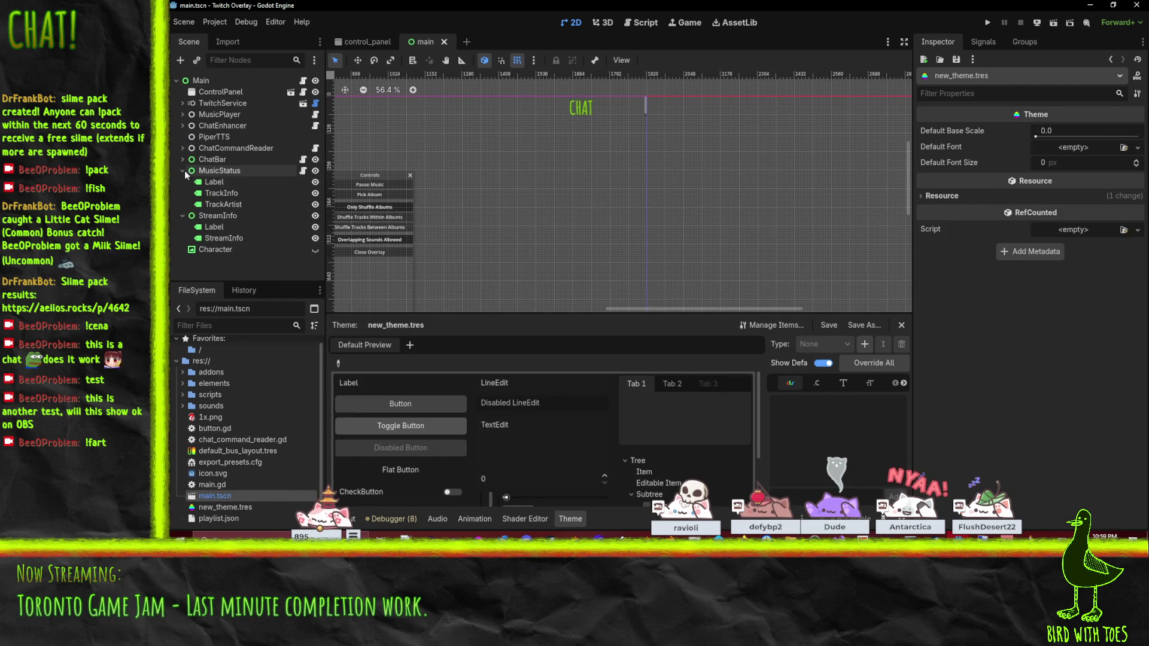
{"action": "left_click", "coordinate": [217, 216]}
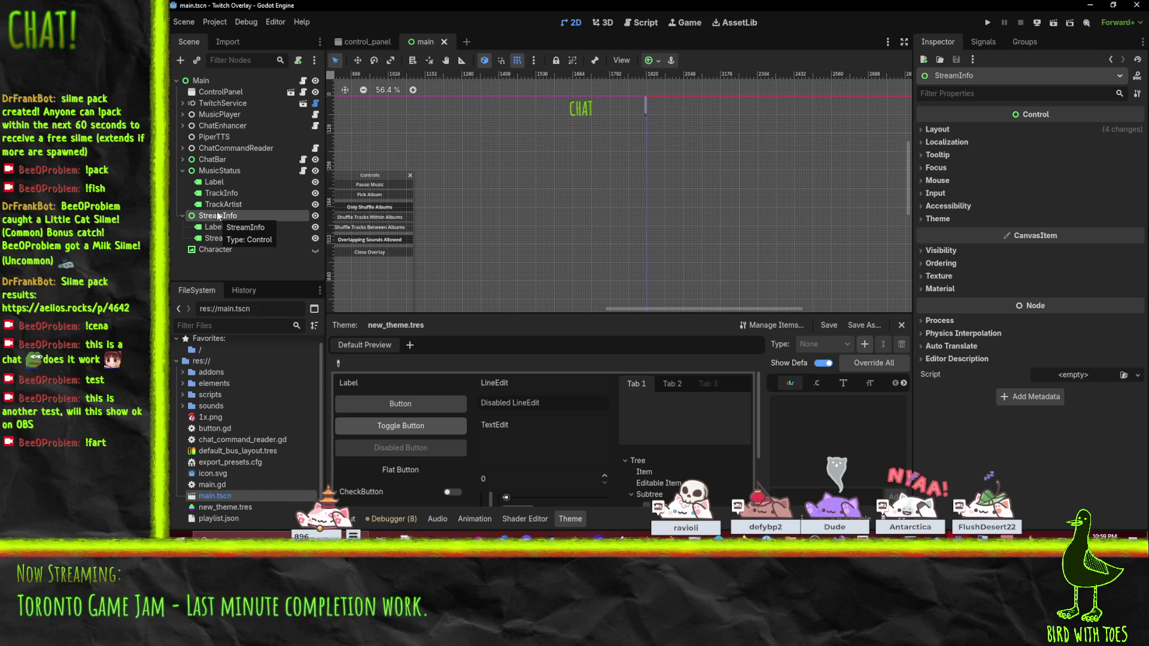
{"action": "left_click", "coordinate": [219, 171]}
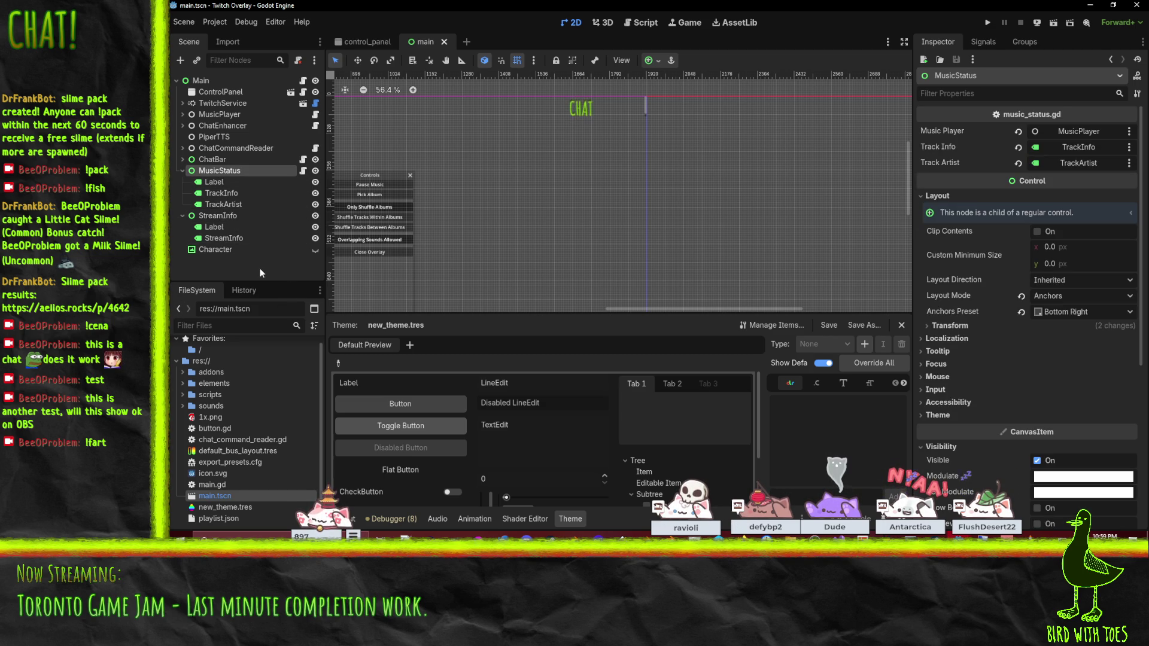
{"action": "left_click", "coordinate": [219, 117]}
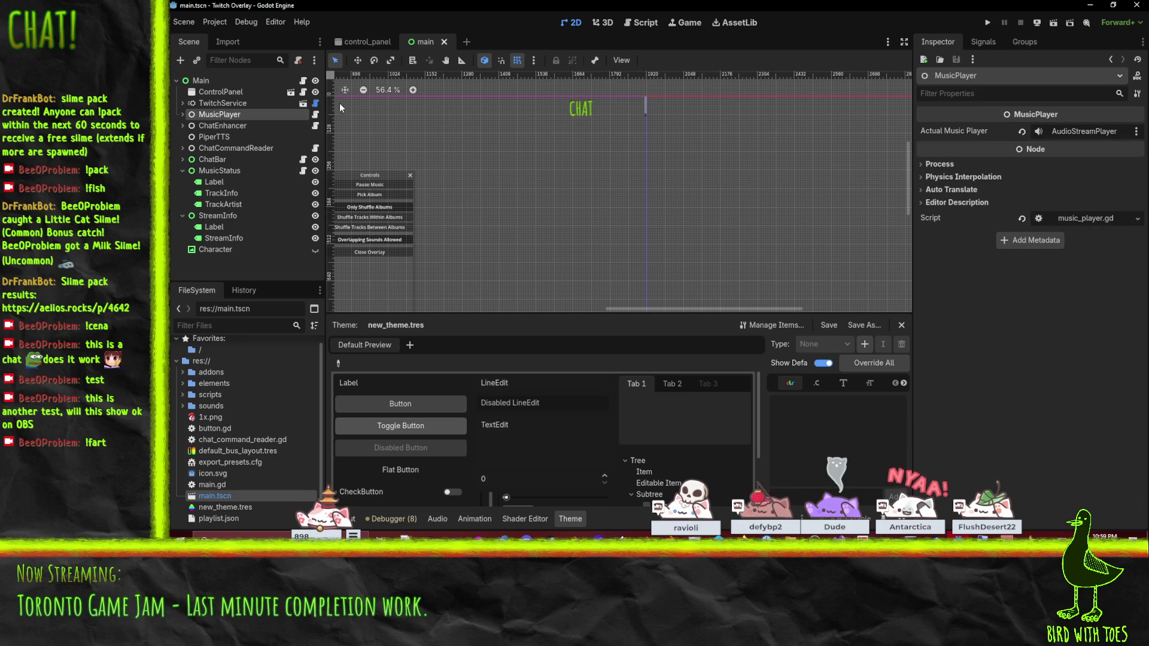
{"action": "right_click", "coordinate": [222, 114]}
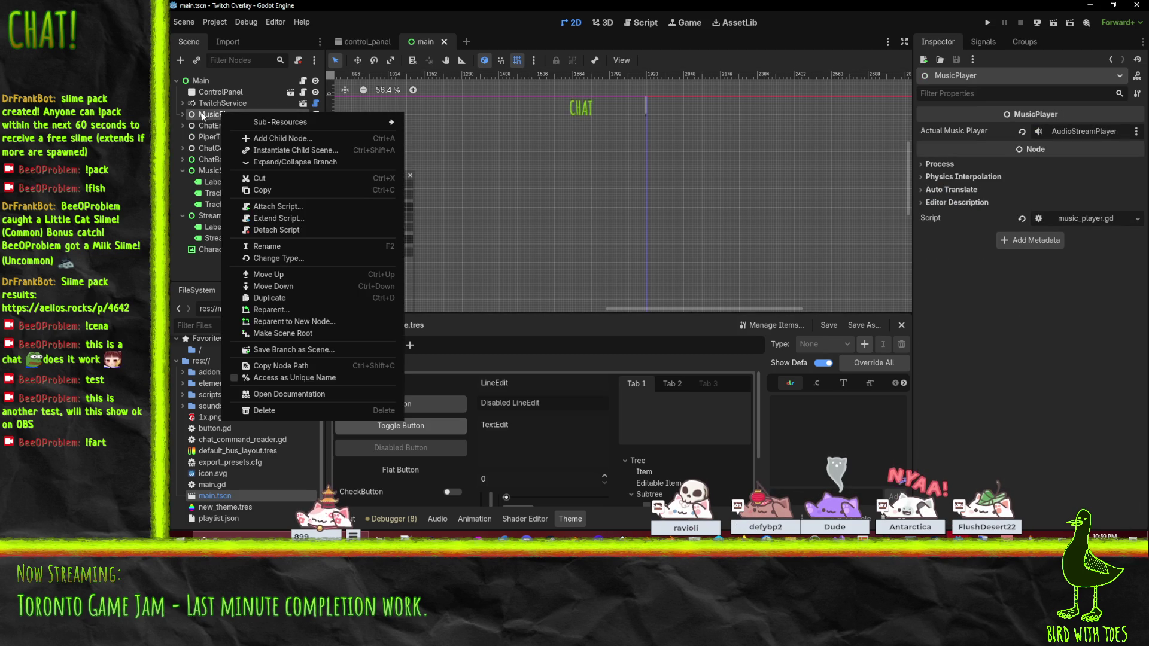
{"action": "left_click", "coordinate": [264, 410]}
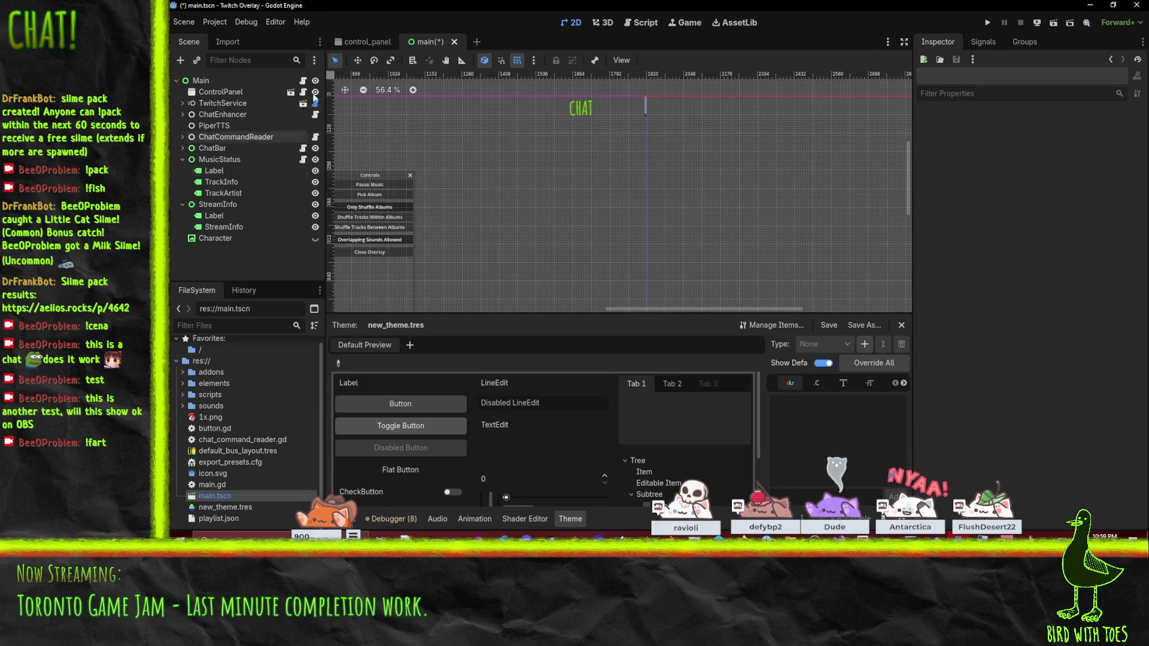
{"action": "left_click", "coordinate": [357, 41]}
Paste MusicPlayer under ControlPanel in the control_panel scene and view its signals.
{"action": "right_click", "coordinate": [214, 84]}
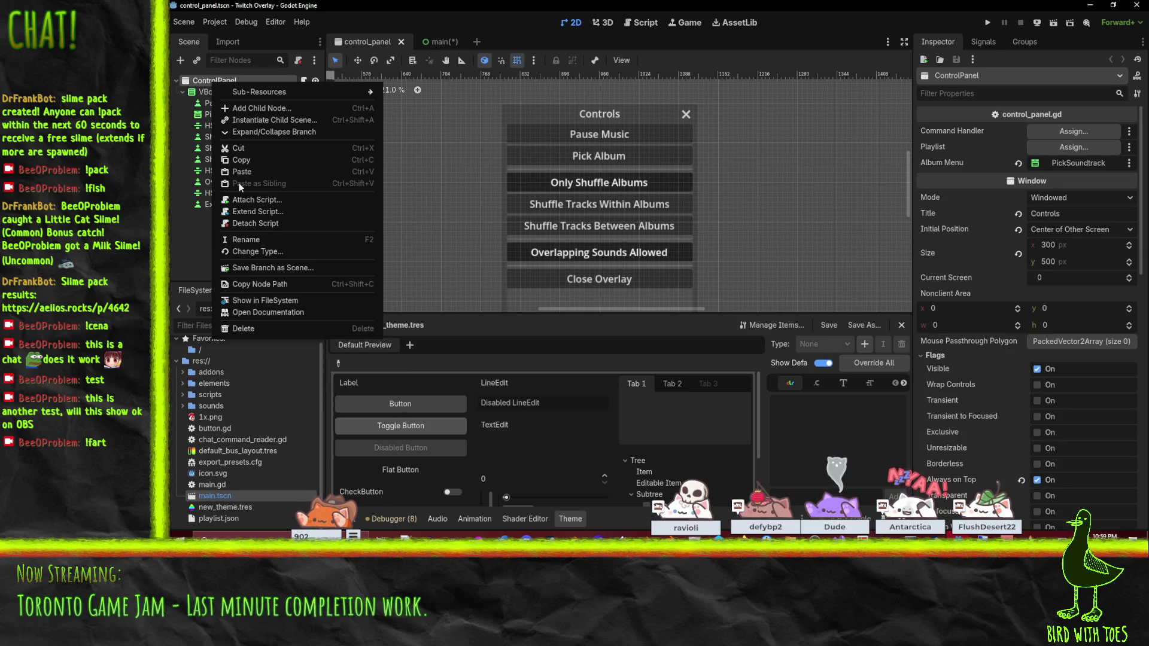
{"action": "left_click", "coordinate": [240, 172]}
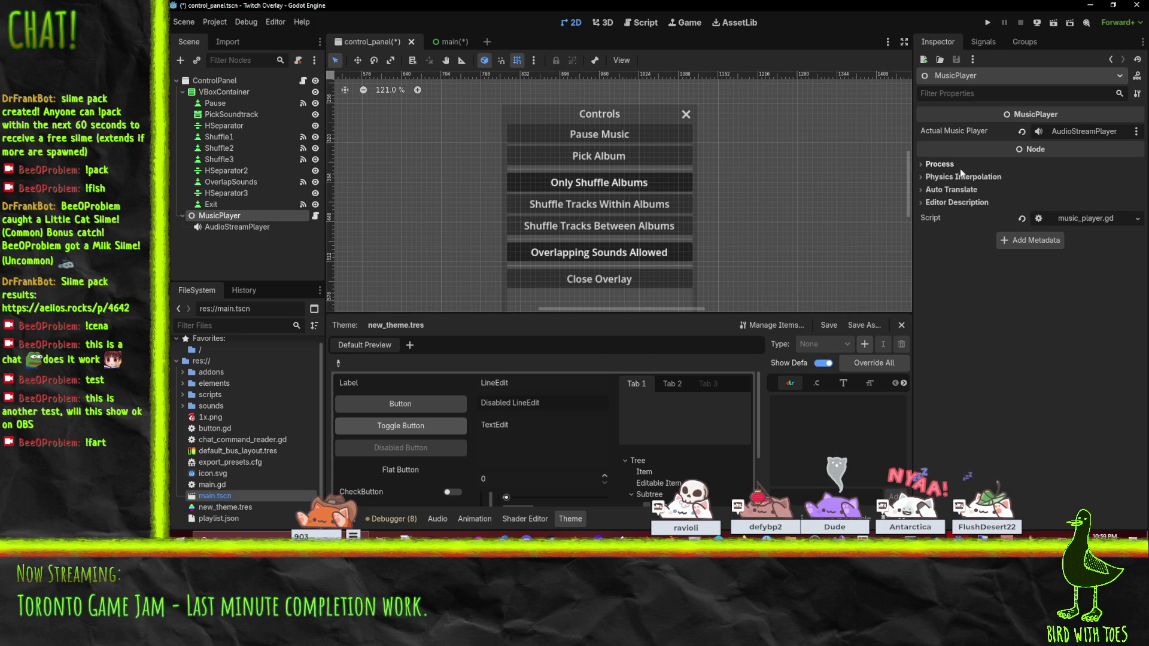
{"action": "left_click", "coordinate": [981, 44]}
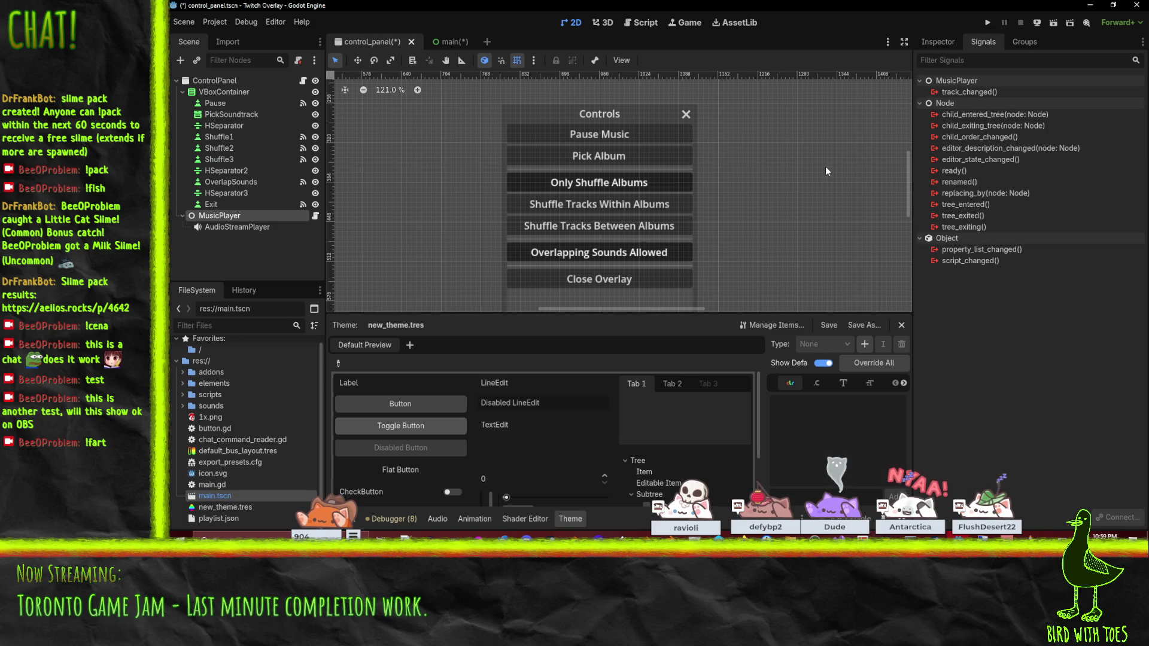
Make the ControlPanel instance's children editable in the main scene and inspect MusicStatus.
{"action": "left_click", "coordinate": [453, 41]}
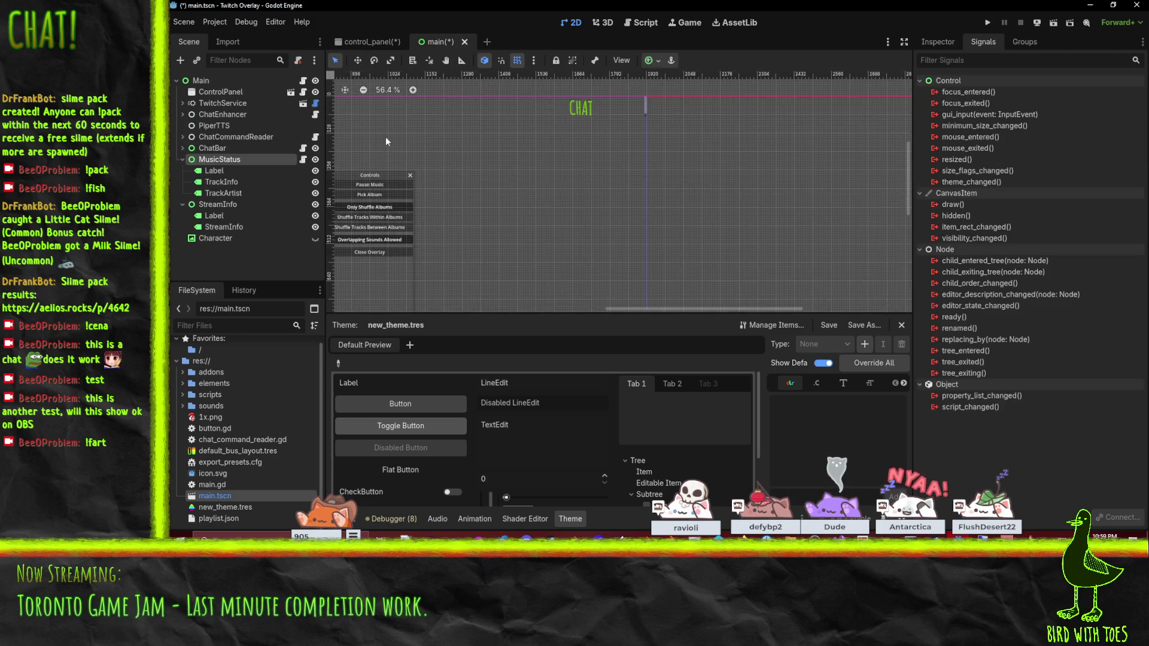
{"action": "left_click", "coordinate": [222, 94]}
{"action": "right_click", "coordinate": [223, 97]}
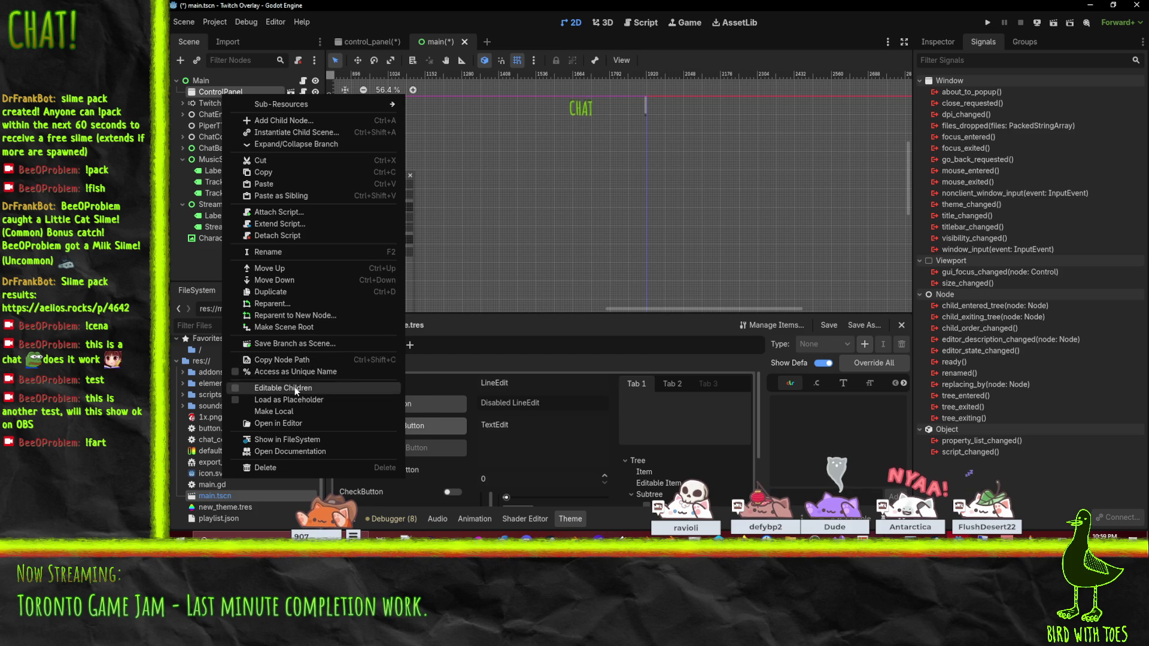
{"action": "left_click", "coordinate": [295, 386]}
{"action": "scroll", "coordinate": [210, 180], "scroll_direction": "down", "scroll_amount": 3}
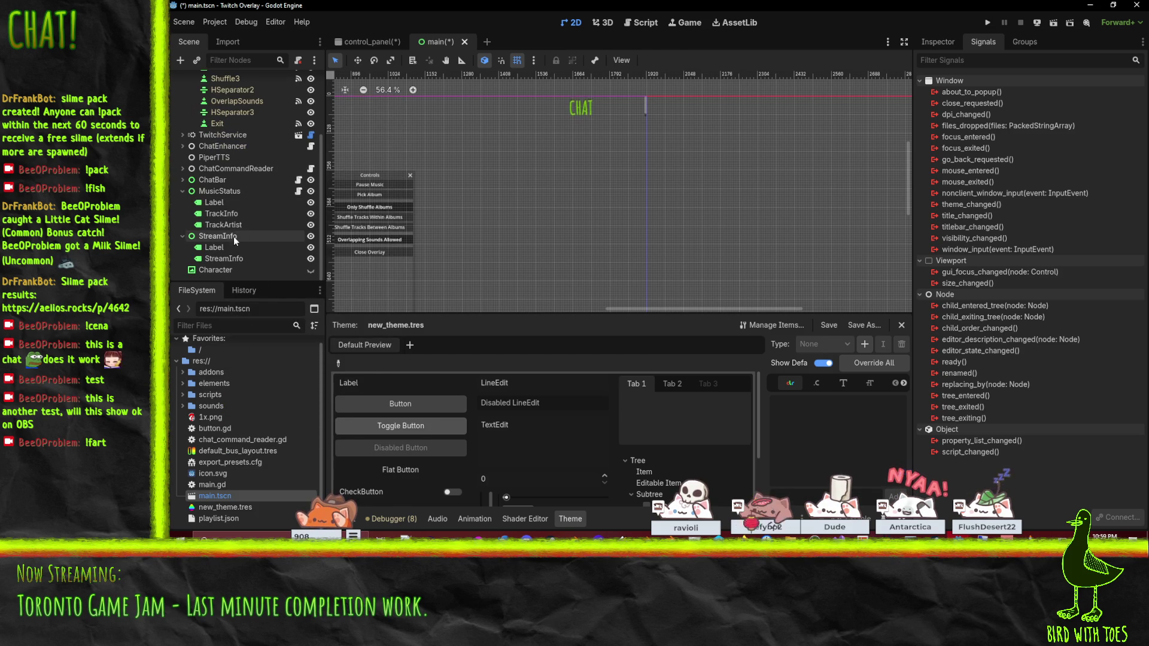
{"action": "left_click", "coordinate": [231, 237]}
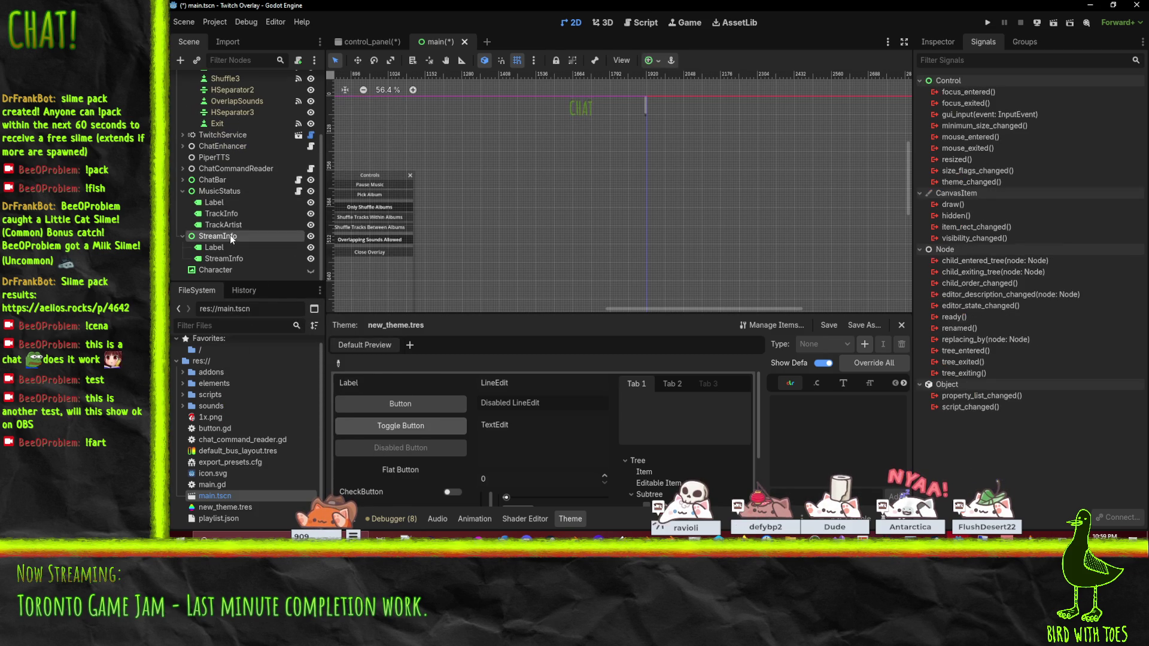
{"action": "left_click", "coordinate": [220, 190]}
{"action": "left_click", "coordinate": [937, 41]}
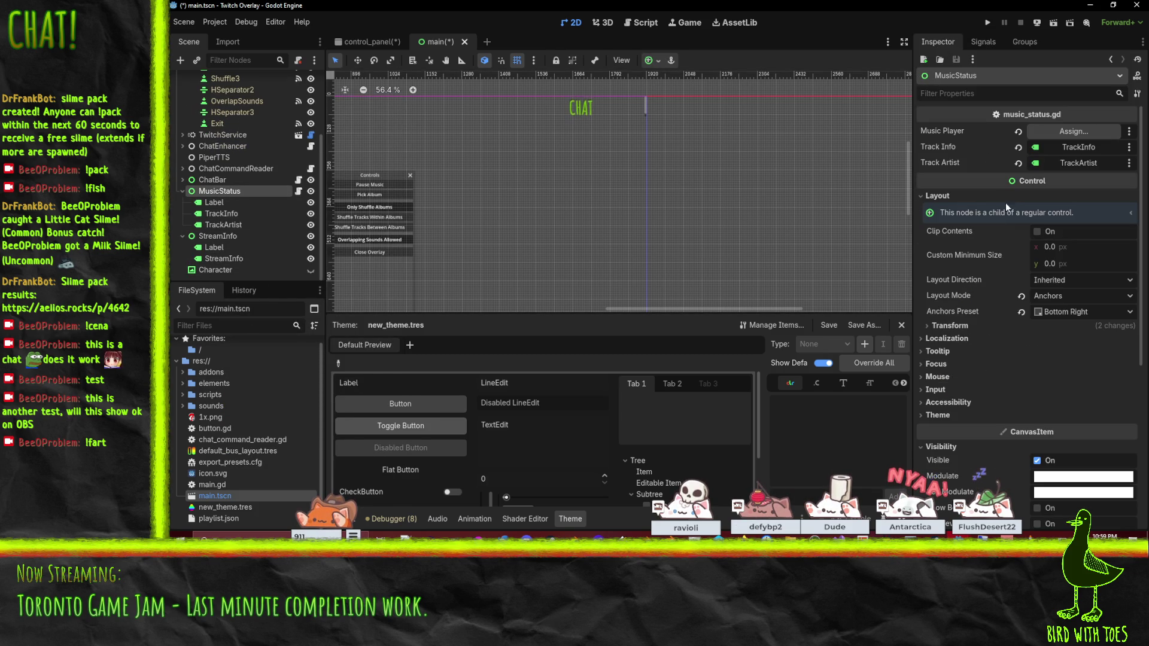
{"action": "scroll", "coordinate": [217, 138], "scroll_direction": "up", "scroll_amount": 3}
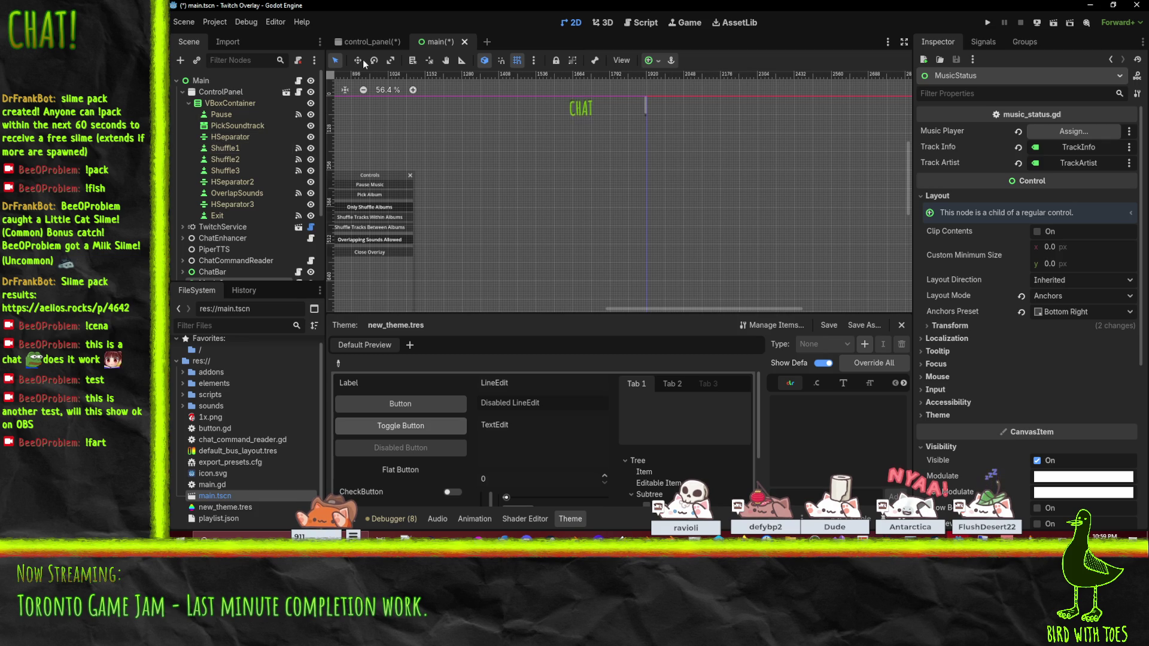
{"action": "left_click", "coordinate": [389, 41]}
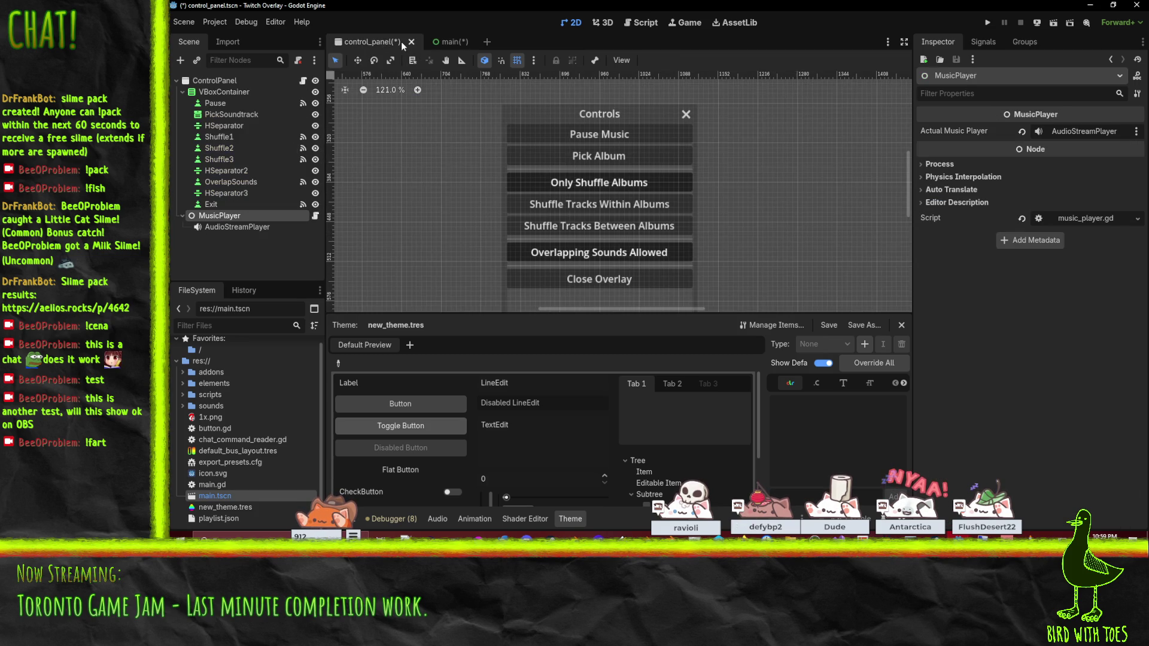
Link MusicPlayer to MusicStatus's Music Player field and ControlPanel's Playlist field.
{"action": "left_click", "coordinate": [440, 42]}
{"action": "scroll", "coordinate": [228, 203], "scroll_direction": "up", "scroll_amount": 2}
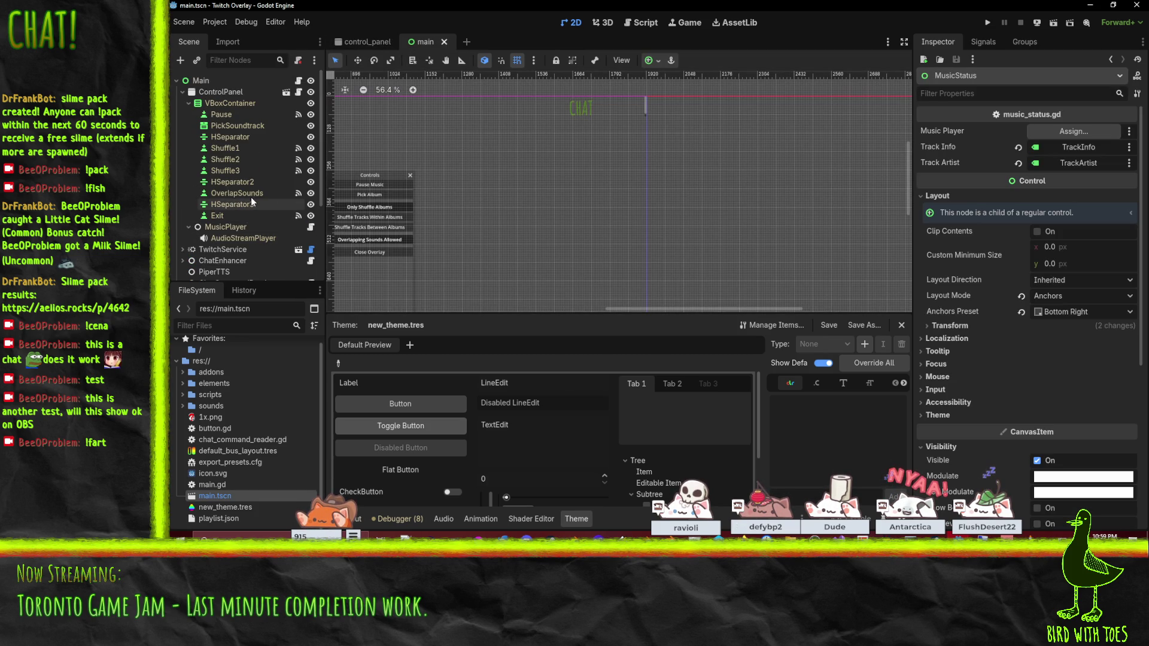
{"action": "left_click_drag", "start_coordinate": [213, 228], "coordinate": [1077, 132]}
{"action": "left_click", "coordinate": [367, 41]}
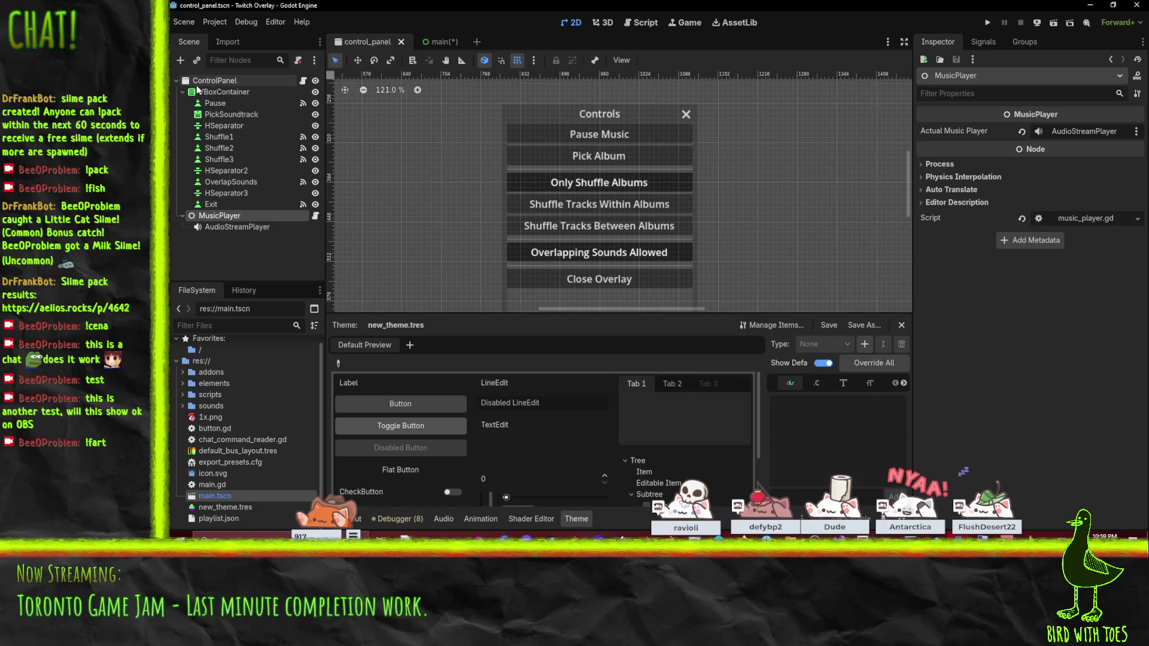
{"action": "left_click", "coordinate": [216, 81]}
{"action": "key", "text": "Escape"}
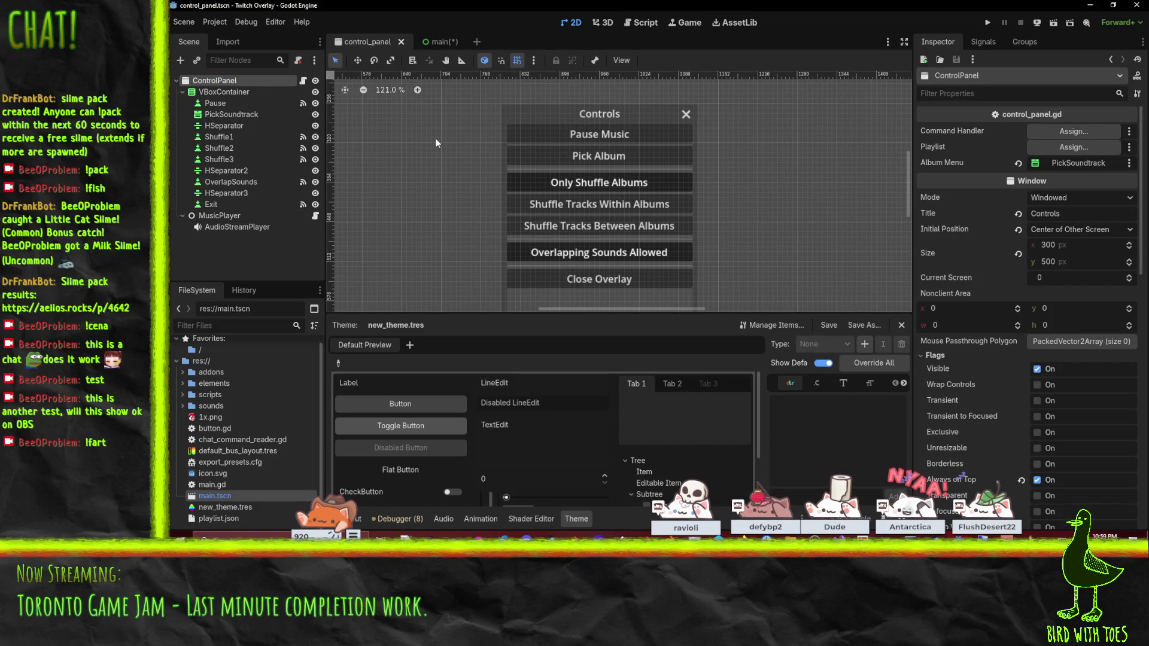
{"action": "scroll", "coordinate": [413, 117], "scroll_direction": "down", "scroll_amount": 2}
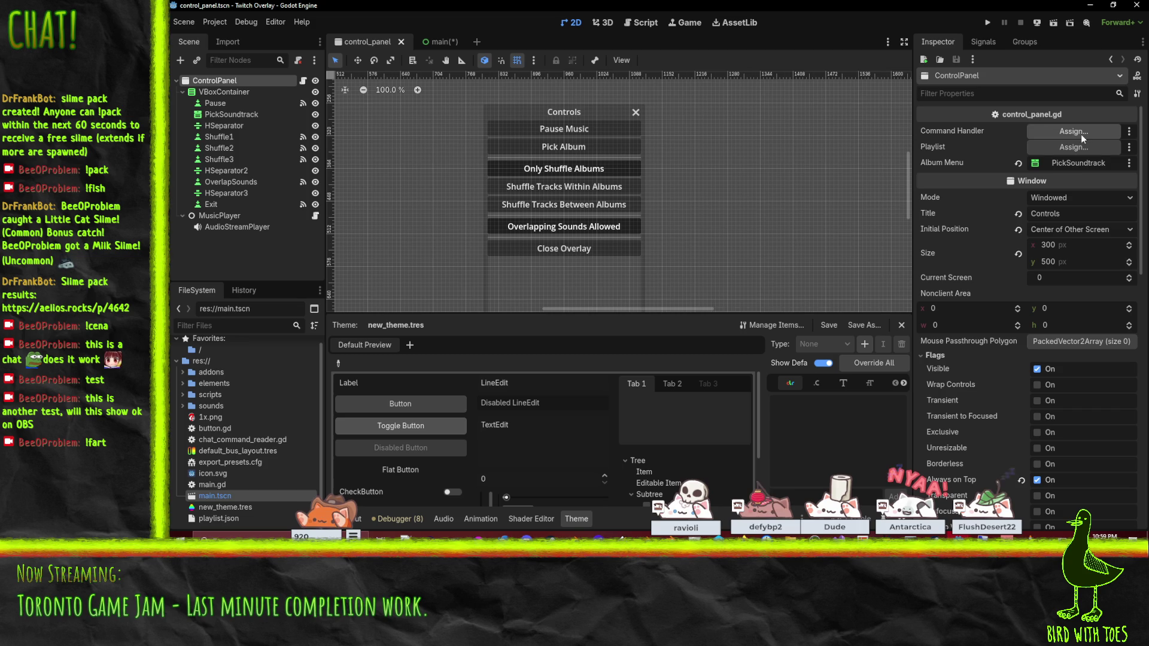
{"action": "mouse_move", "coordinate": [220, 216]}
{"action": "left_mouse_down"}
{"action": "mouse_move", "coordinate": [362, 219]}
{"action": "mouse_move", "coordinate": [1069, 154]}
{"action": "left_mouse_up"}
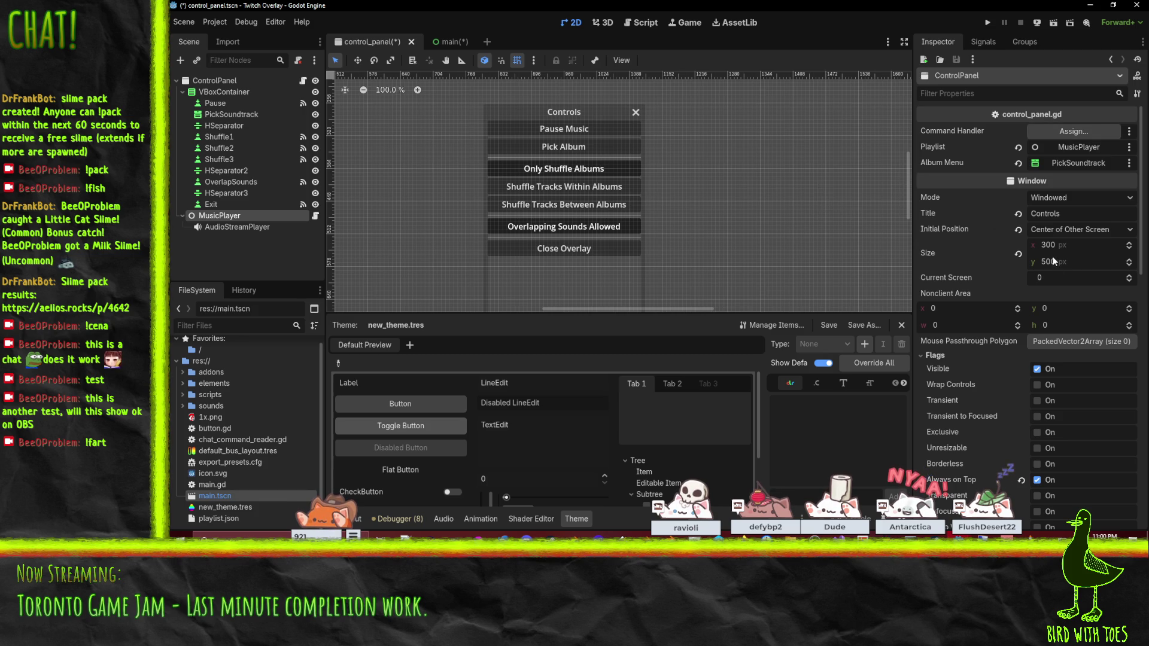
Retitle the window 'Overlay Jukebox etc', save control_panel, and run the project.
{"action": "left_click", "coordinate": [1073, 213]}
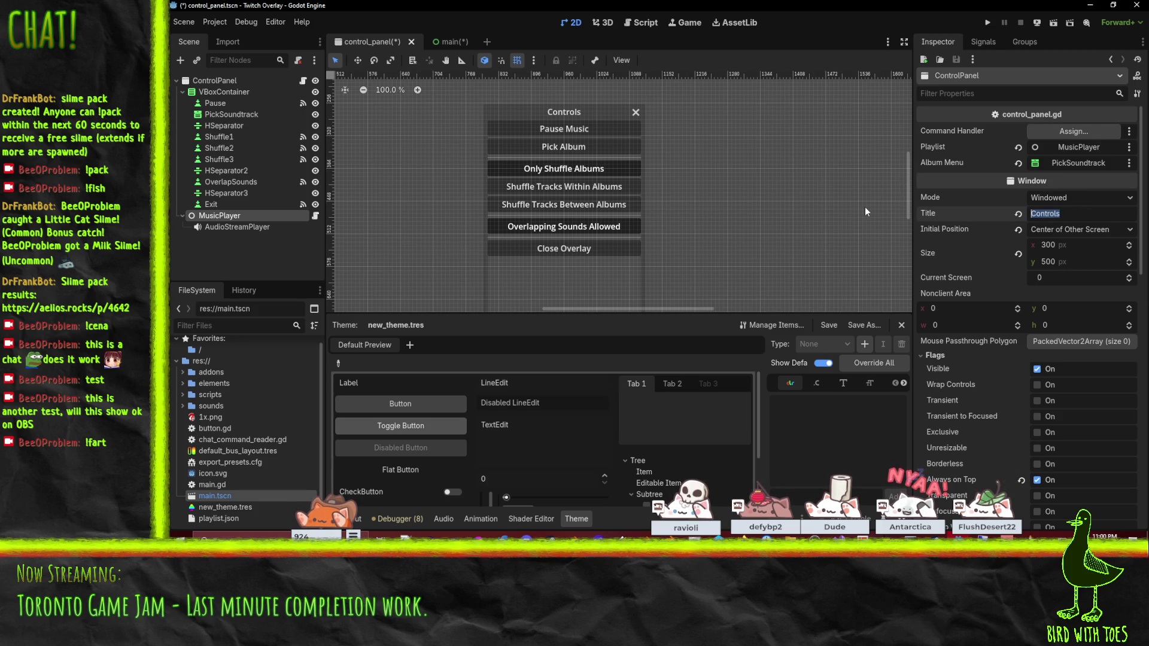
{"action": "key", "text": "Return"}
{"action": "type", "text": "Overlay"}
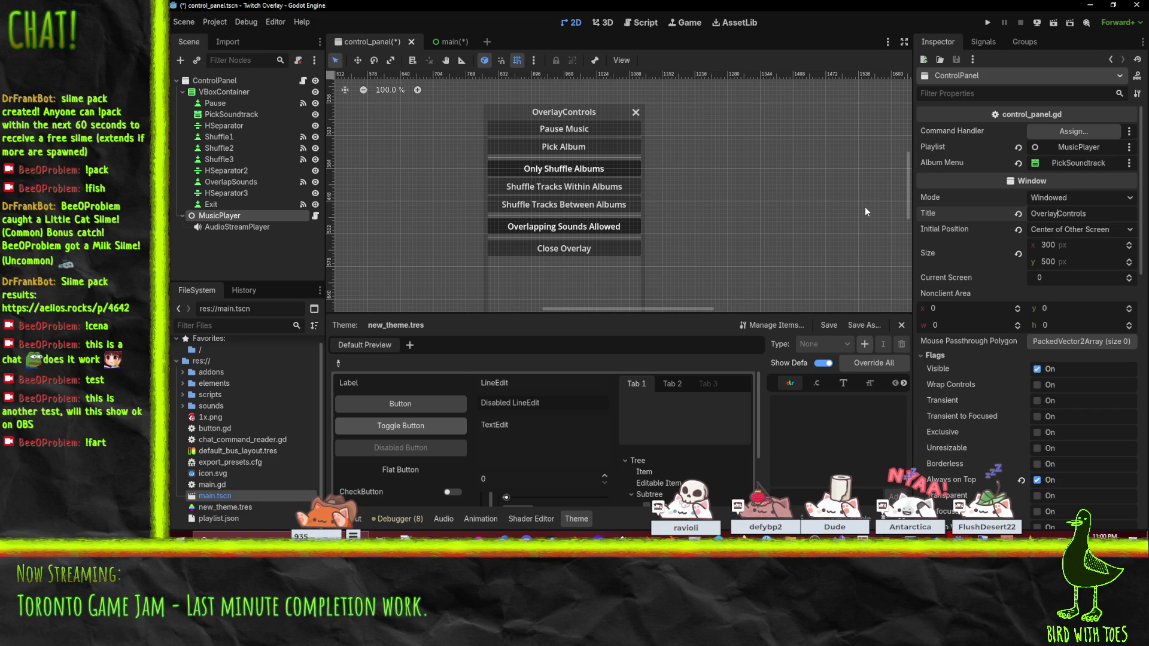
{"action": "key", "text": "shift+End"}
{"action": "type", "text": "Co"}
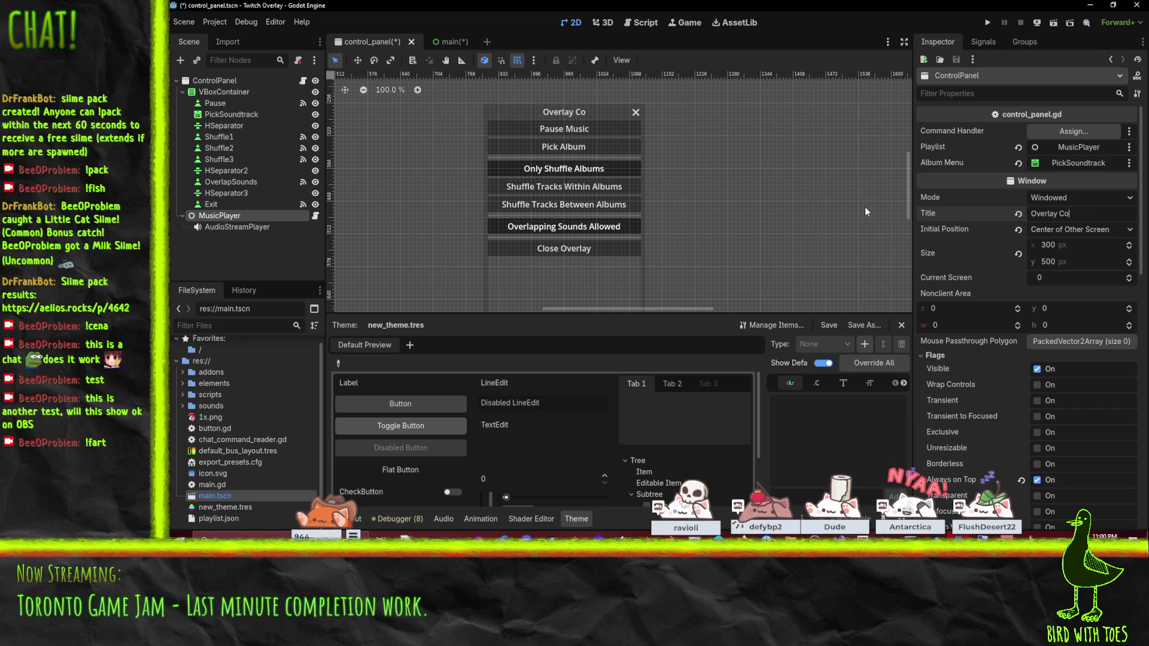
{"action": "key", "text": "BackSpace"}
{"action": "key", "text": "BackSpace"}
{"action": "type", "text": "Jukebox "}
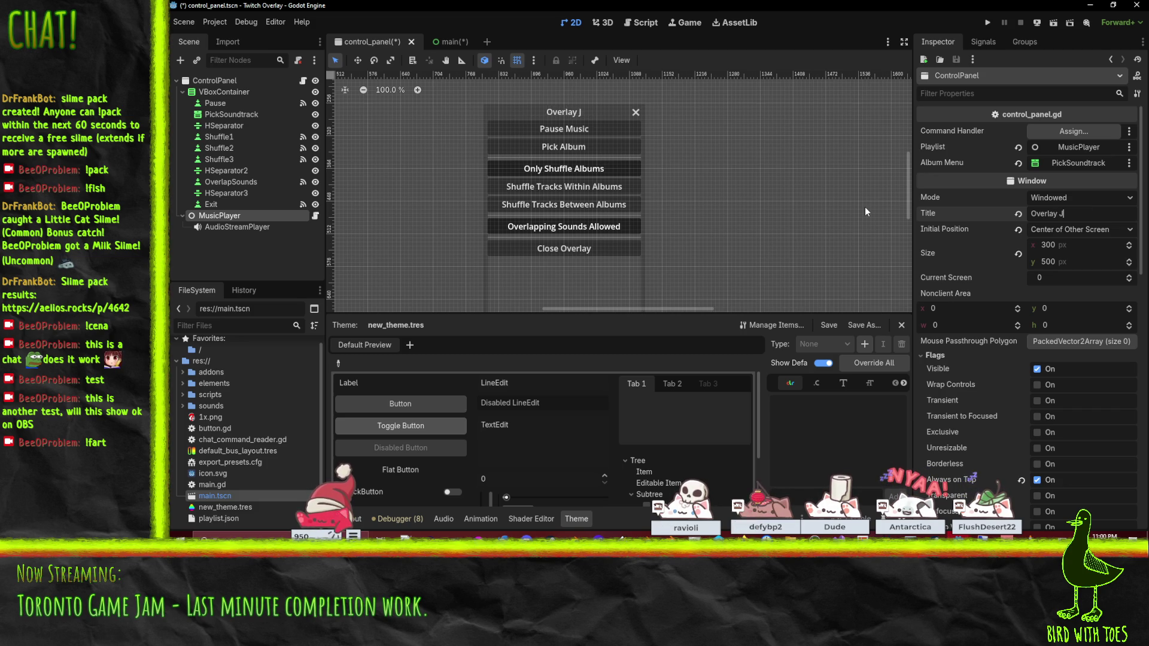
{"action": "type", "text": "etc"}
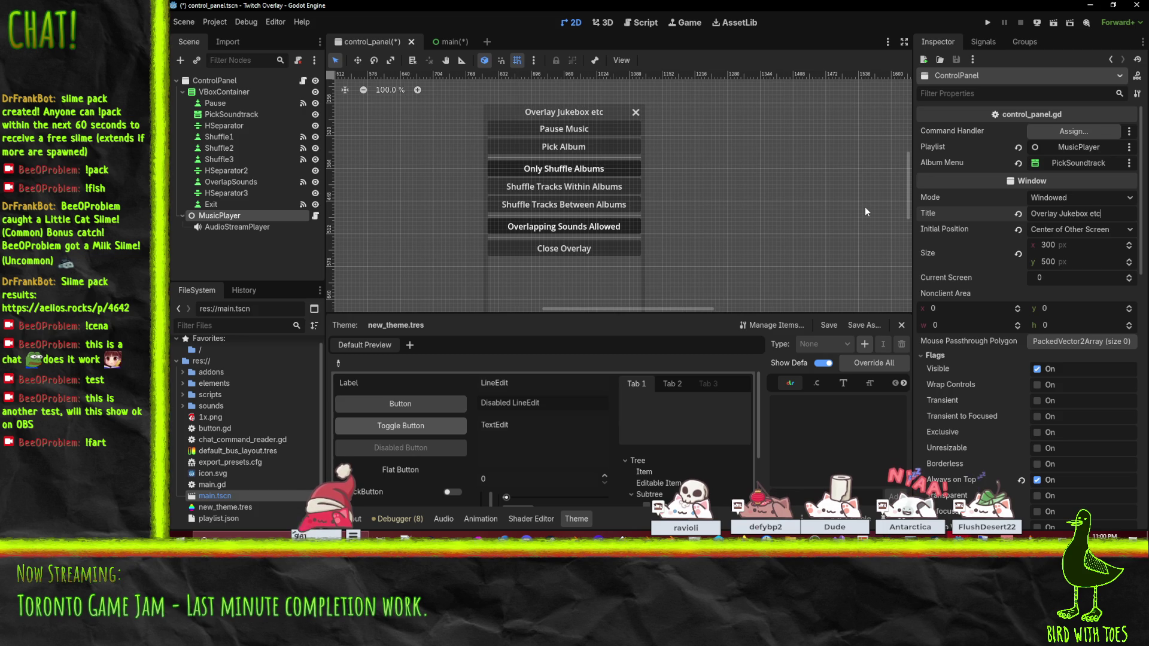
{"action": "key", "text": "ctrl+s"}
{"action": "left_click", "coordinate": [799, 152]}
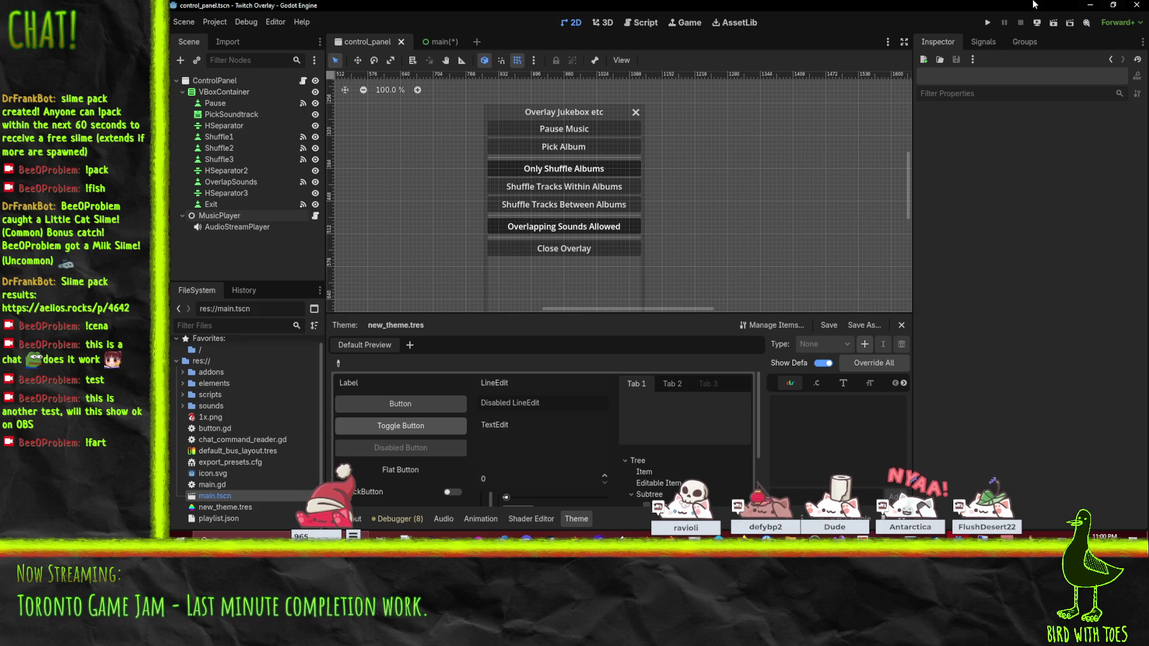
{"action": "left_click", "coordinate": [987, 23]}
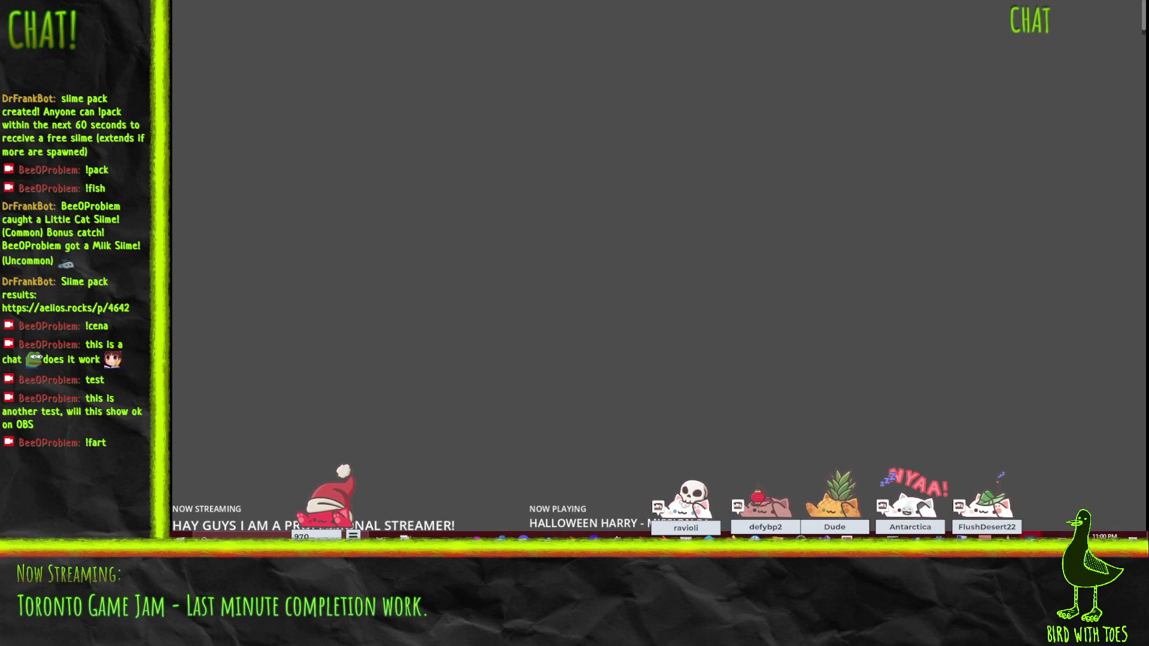
Switch from the running overlay to the OBS Studio window.
{"action": "key", "text": "alt+Tab"}
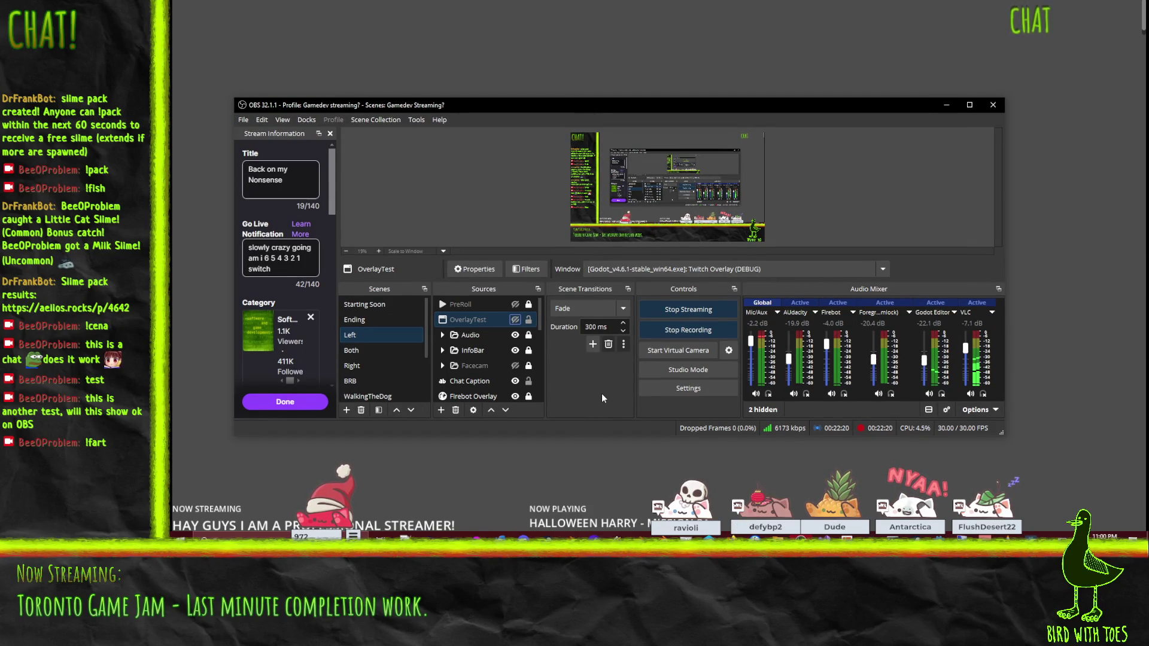
Make the OverlayTest source visible and drag its bounding rectangle larger.
{"action": "left_click", "coordinate": [516, 320]}
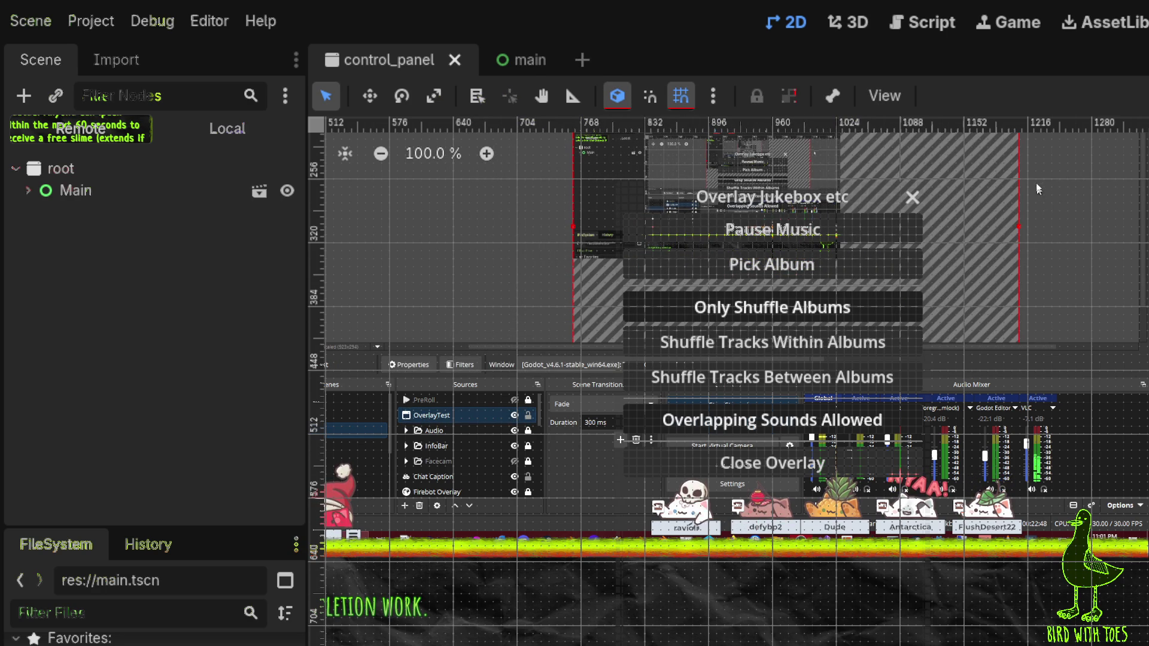
{"action": "mouse_move", "coordinate": [1019, 393]}
{"action": "left_mouse_down"}
{"action": "mouse_move", "coordinate": [1018, 167]}
{"action": "mouse_move", "coordinate": [1018, 297]}
{"action": "left_mouse_up"}
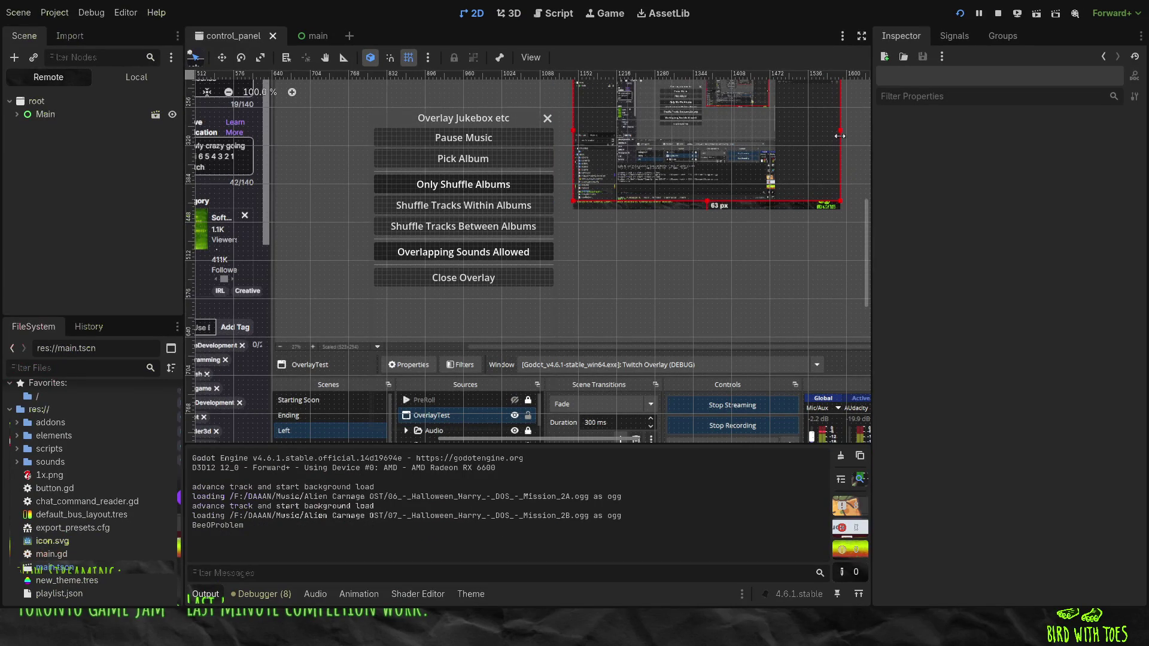
Nudge OverlayTest's edges a few pixels, zoom the preview in twice, then hide OverlayTest.
{"action": "left_click_drag", "start_coordinate": [706, 199], "coordinate": [708, 201]}
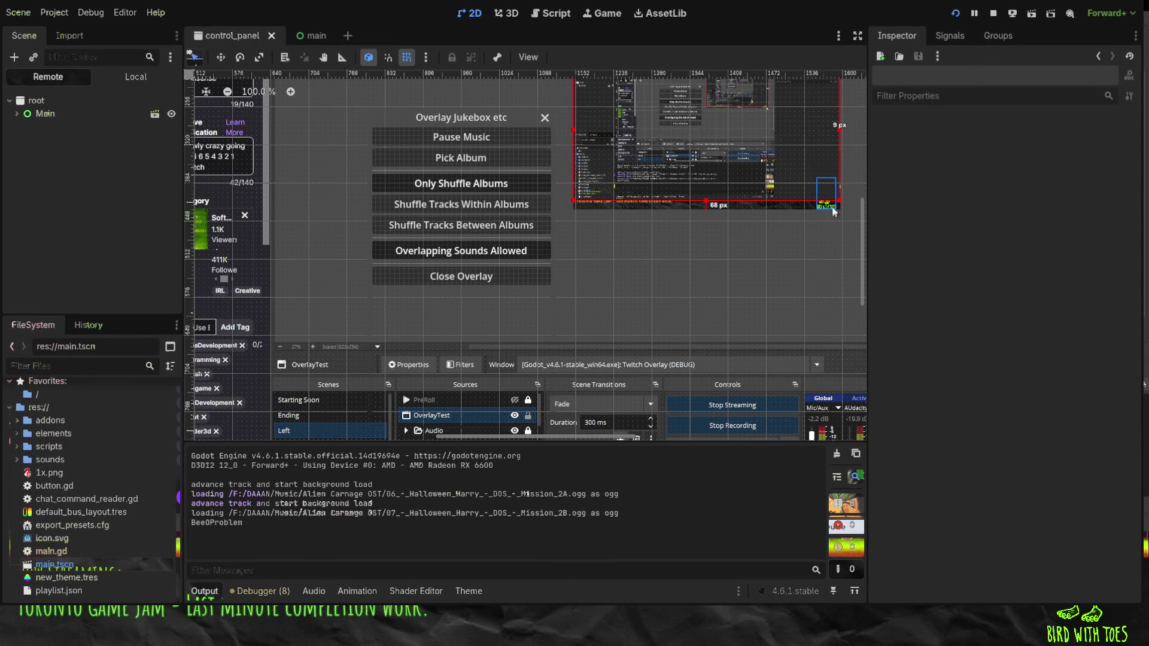
{"action": "left_click_drag", "start_coordinate": [838, 199], "coordinate": [836, 201]}
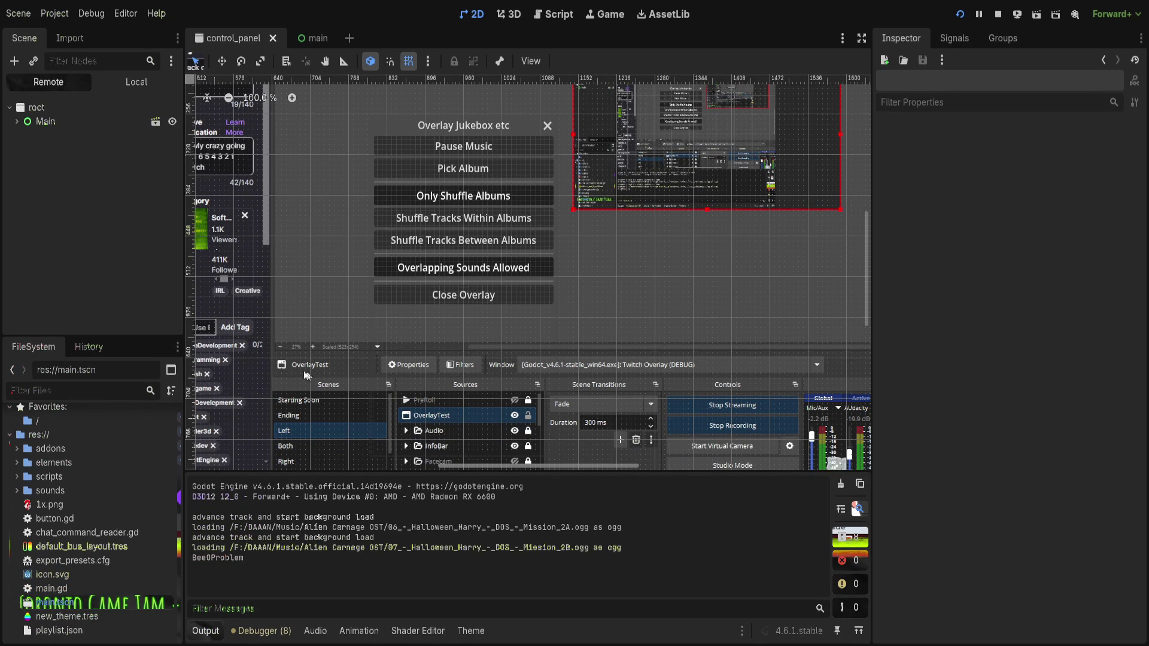
{"action": "left_click", "coordinate": [313, 346]}
{"action": "left_click", "coordinate": [312, 346]}
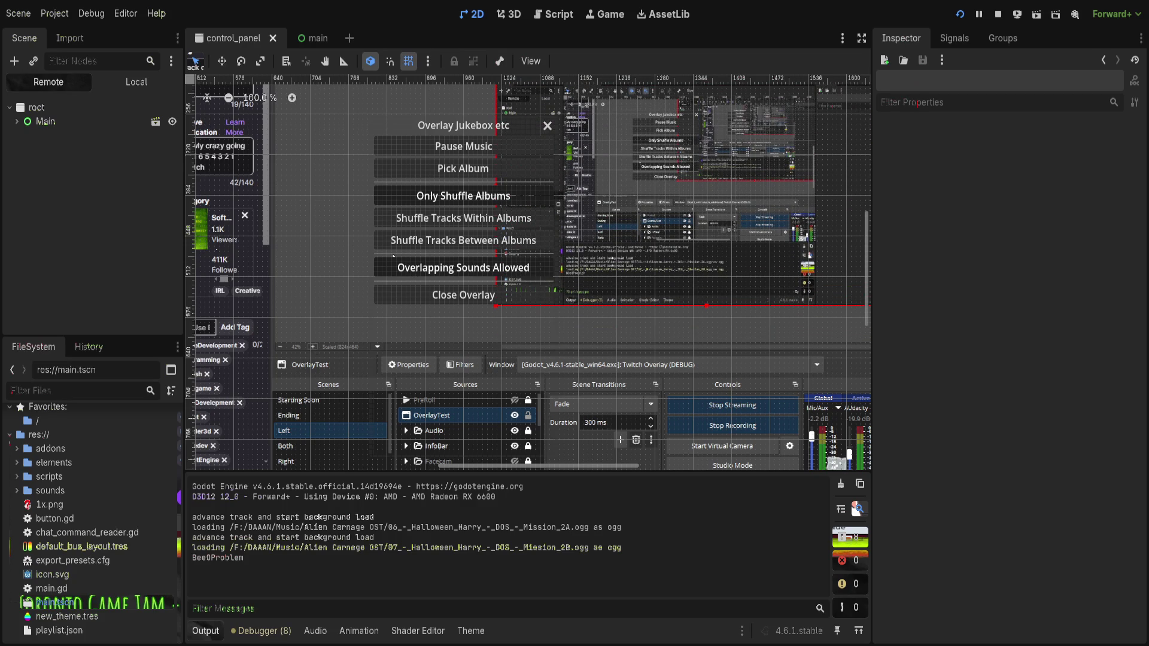
{"action": "left_click", "coordinate": [514, 417]}
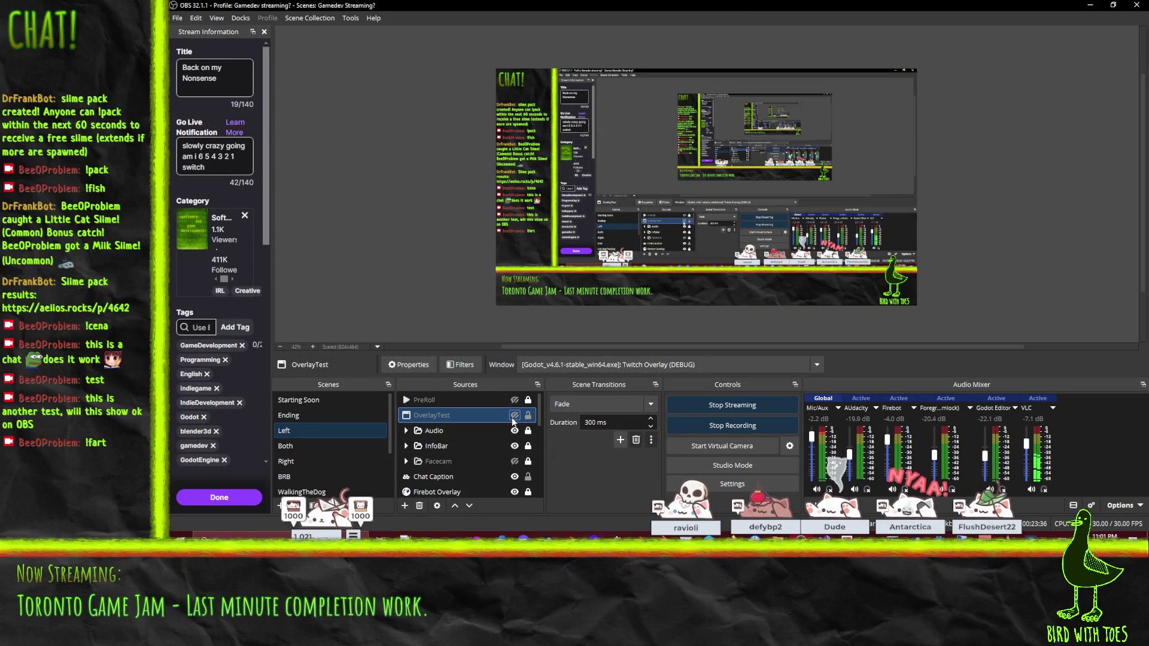
Show OverlayTest again and set its Window Match Priority to 'Window title must match'.
{"action": "left_click", "coordinate": [514, 416]}
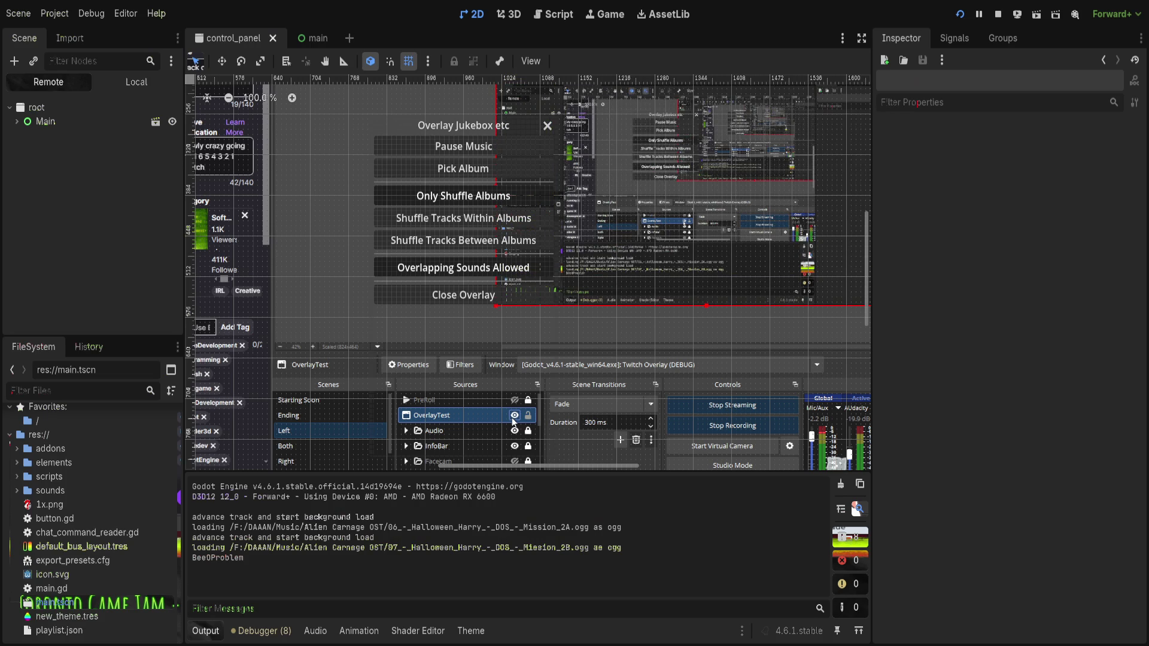
{"action": "left_click", "coordinate": [514, 415]}
{"action": "left_click", "coordinate": [514, 415]}
{"action": "right_click", "coordinate": [419, 419]}
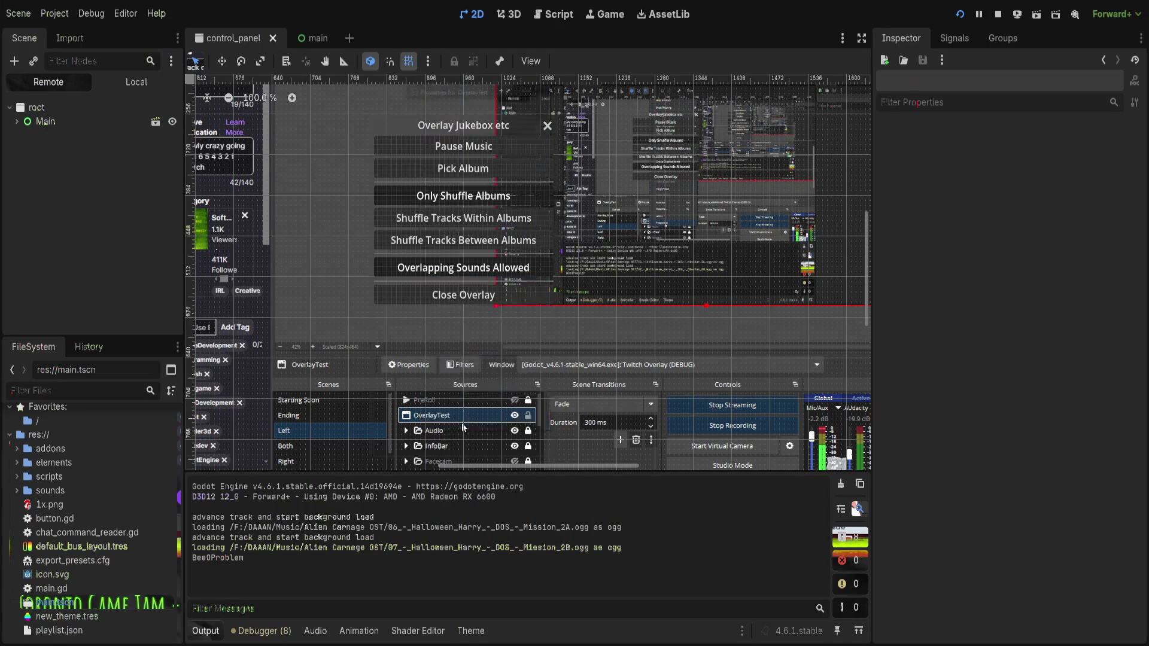
{"action": "left_click", "coordinate": [461, 421]}
{"action": "left_click", "coordinate": [582, 275]}
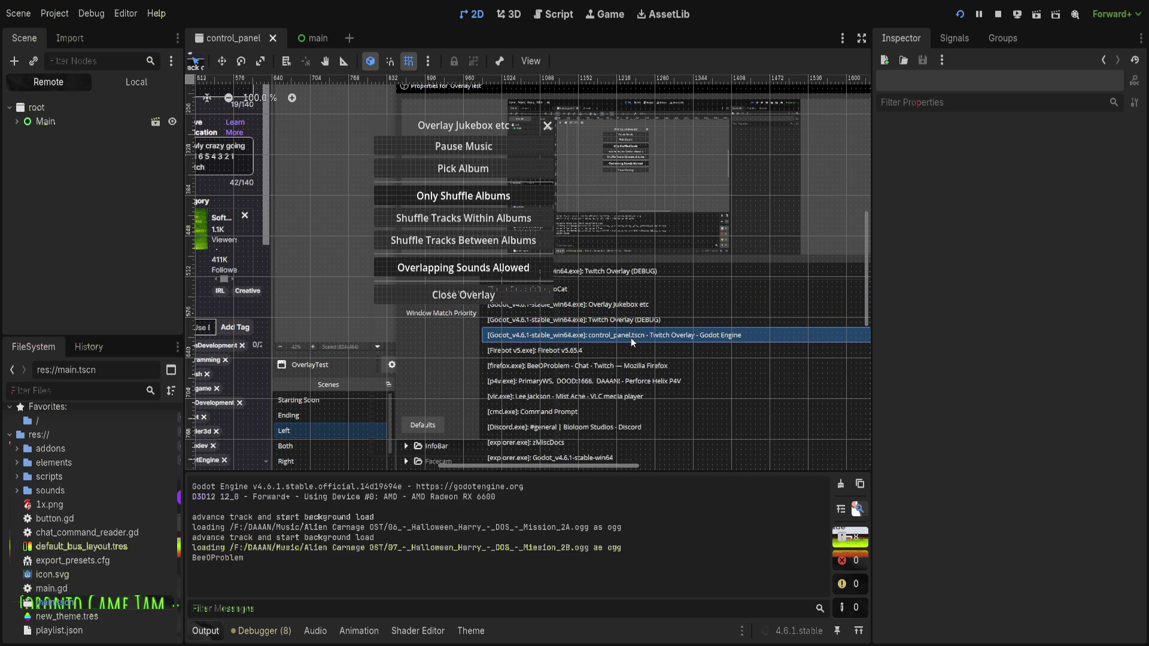
{"action": "left_click", "coordinate": [626, 336]}
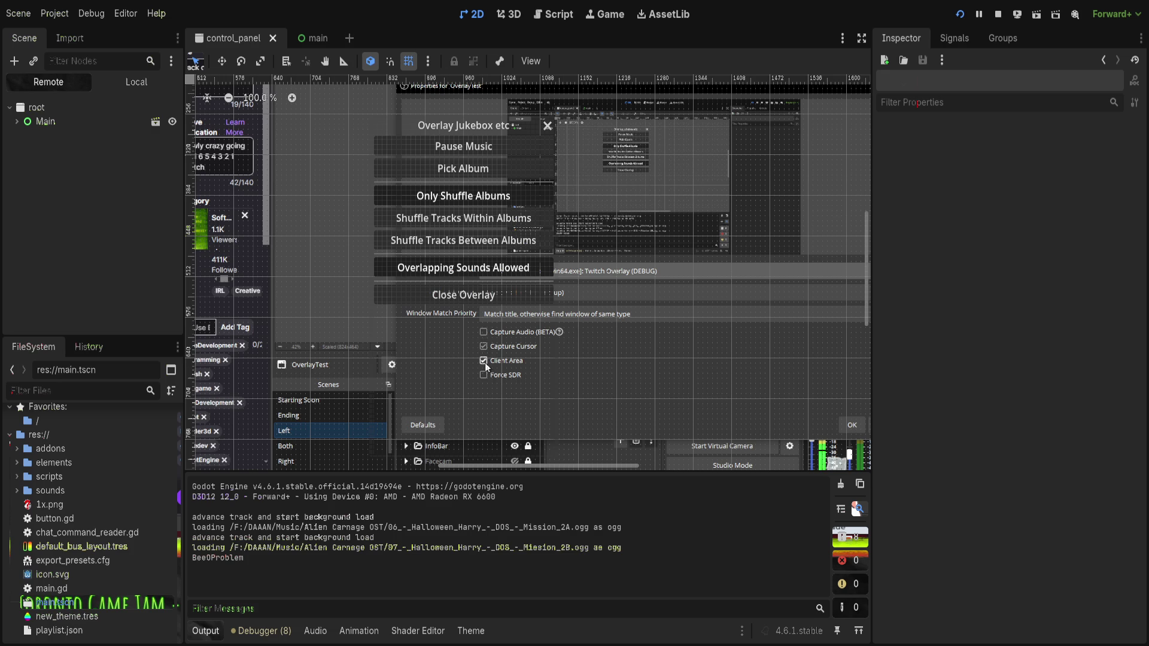
{"action": "left_click", "coordinate": [585, 316]}
{"action": "left_click", "coordinate": [586, 331]}
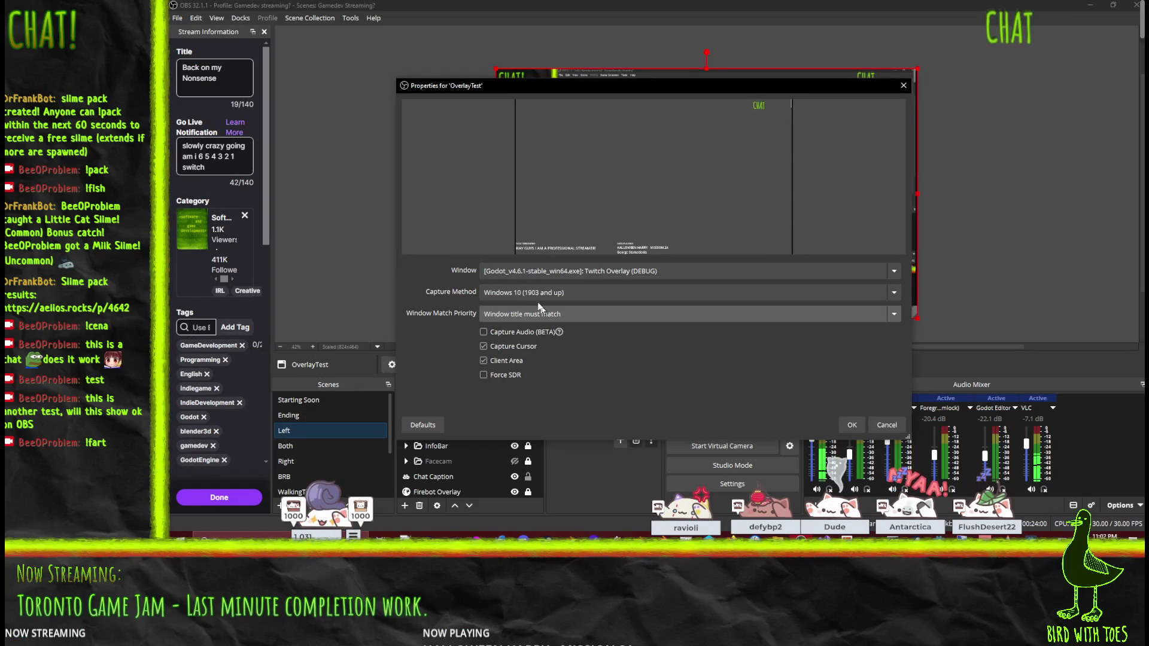
{"action": "left_click", "coordinate": [849, 425]}
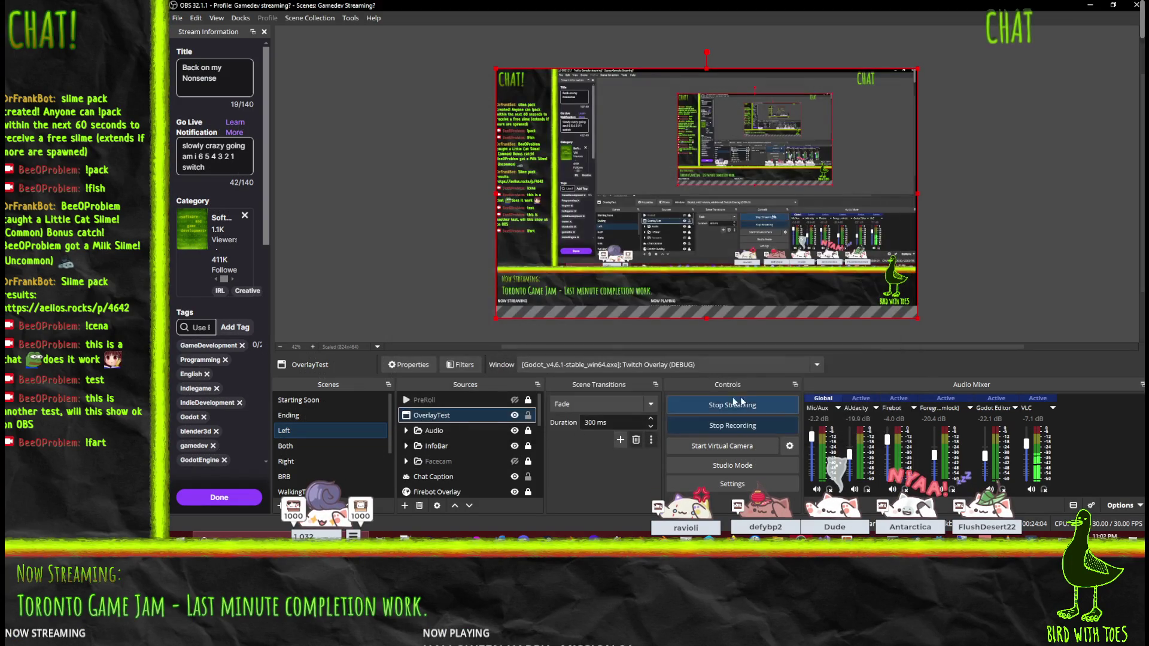
Adjust OverlayTest's bottom edge until it snaps to the bottom of the stream canvas.
{"action": "left_click_drag", "start_coordinate": [707, 318], "coordinate": [707, 305]}
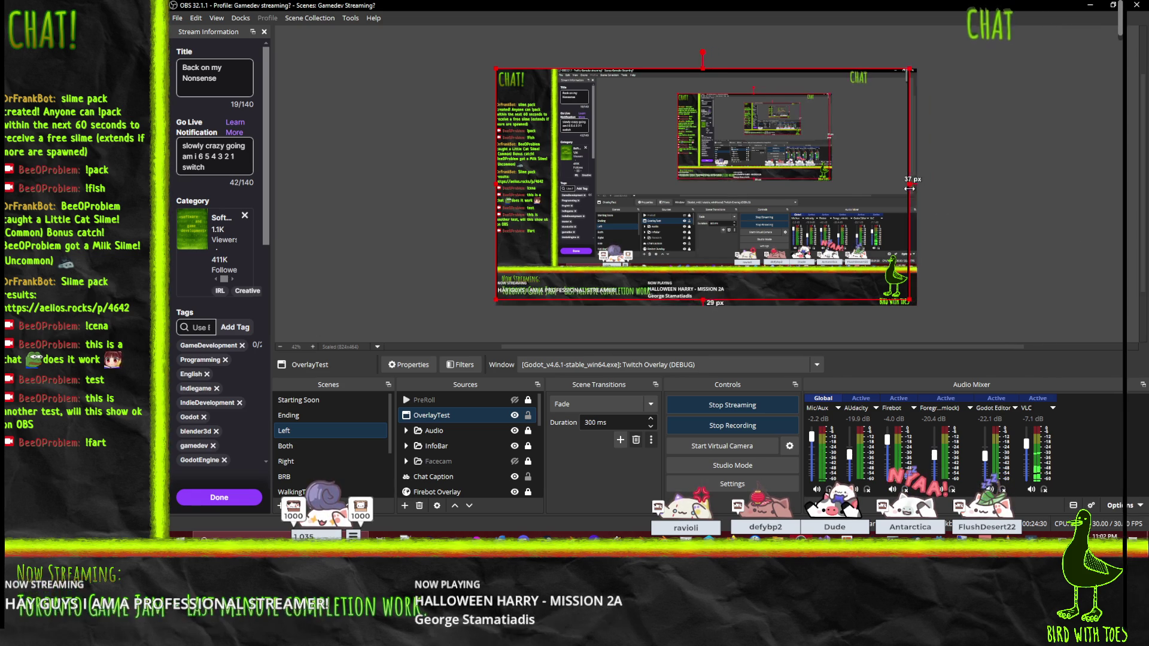
{"action": "left_click", "coordinate": [1040, 228]}
{"action": "left_click", "coordinate": [703, 306]}
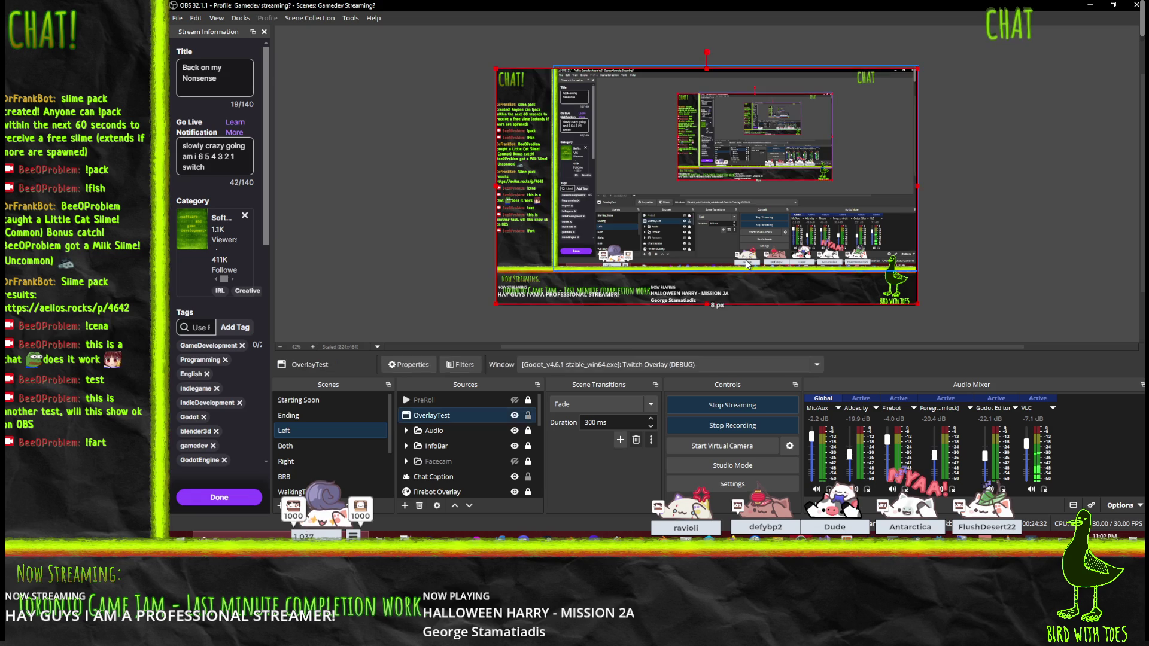
{"action": "left_click_drag", "start_coordinate": [708, 304], "coordinate": [708, 309]}
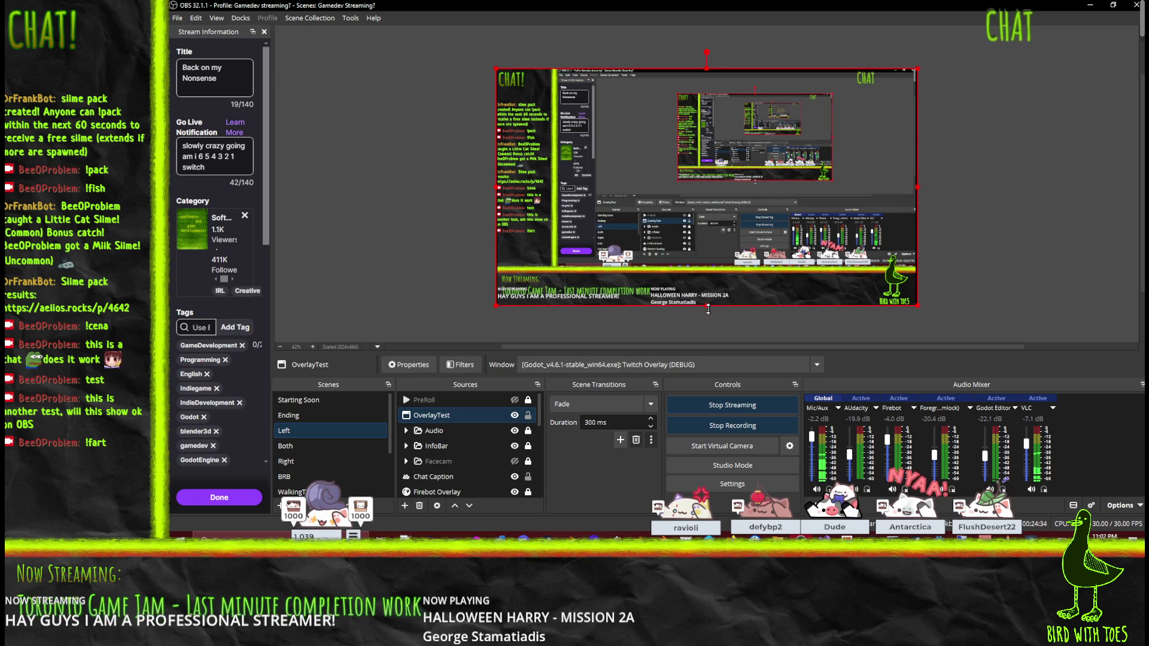
{"action": "left_click", "coordinate": [997, 256]}
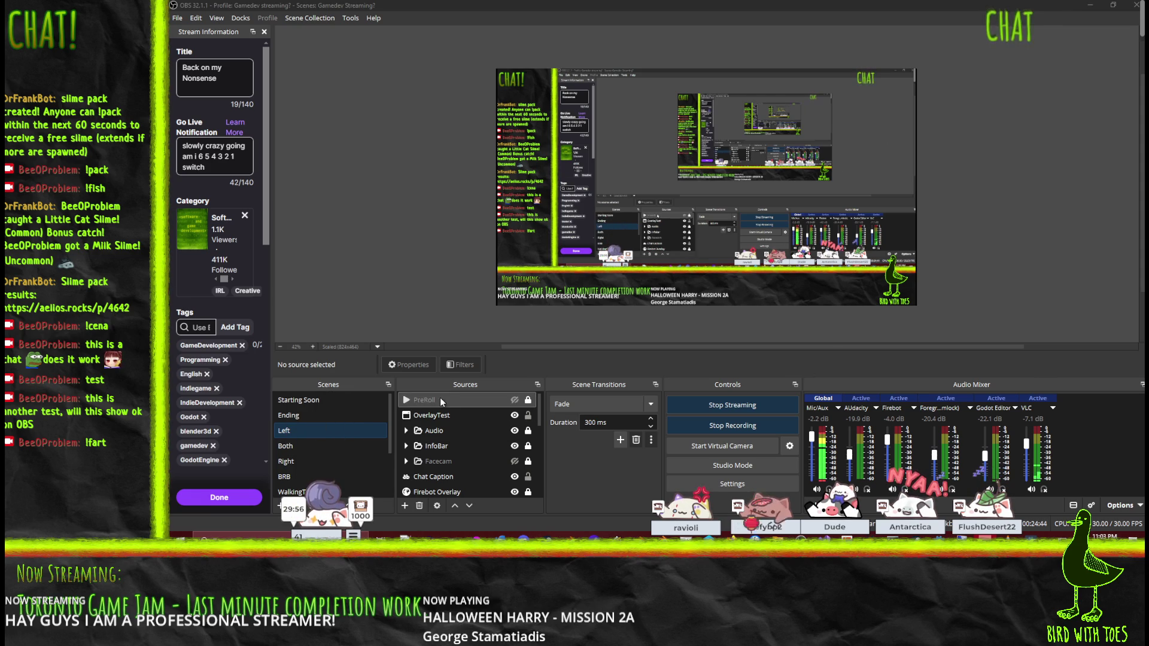
Open OverlayTest's properties and close them without changes.
{"action": "left_click", "coordinate": [430, 419]}
{"action": "right_click", "coordinate": [429, 418]}
{"action": "left_click", "coordinate": [472, 420]}
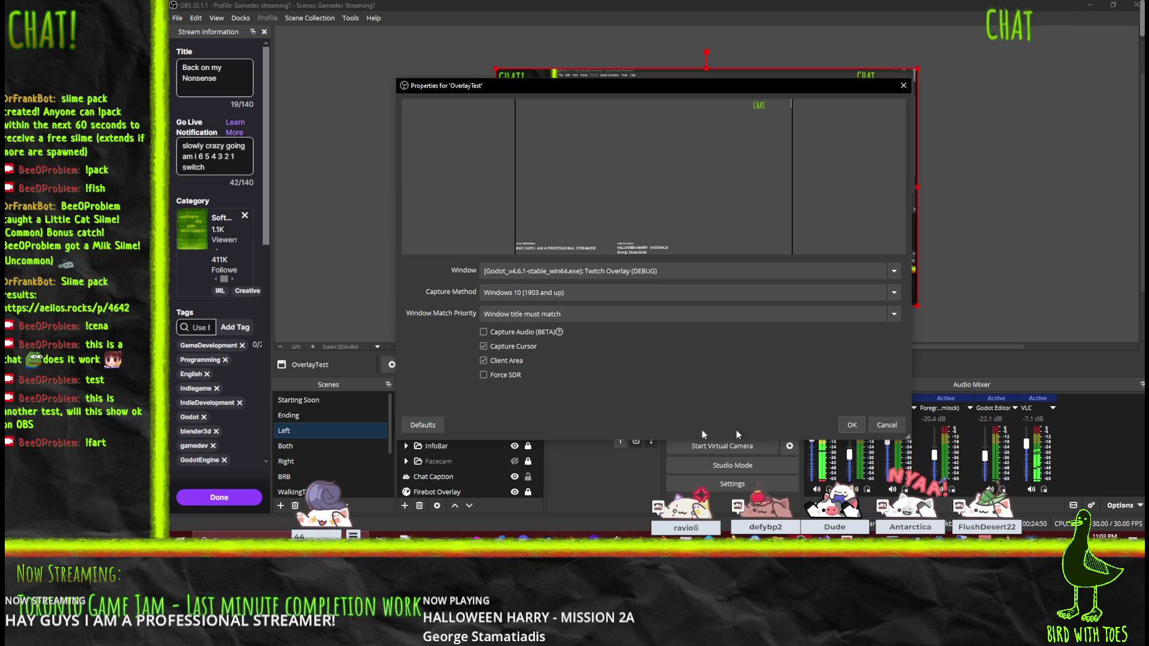
{"action": "left_click", "coordinate": [887, 425]}
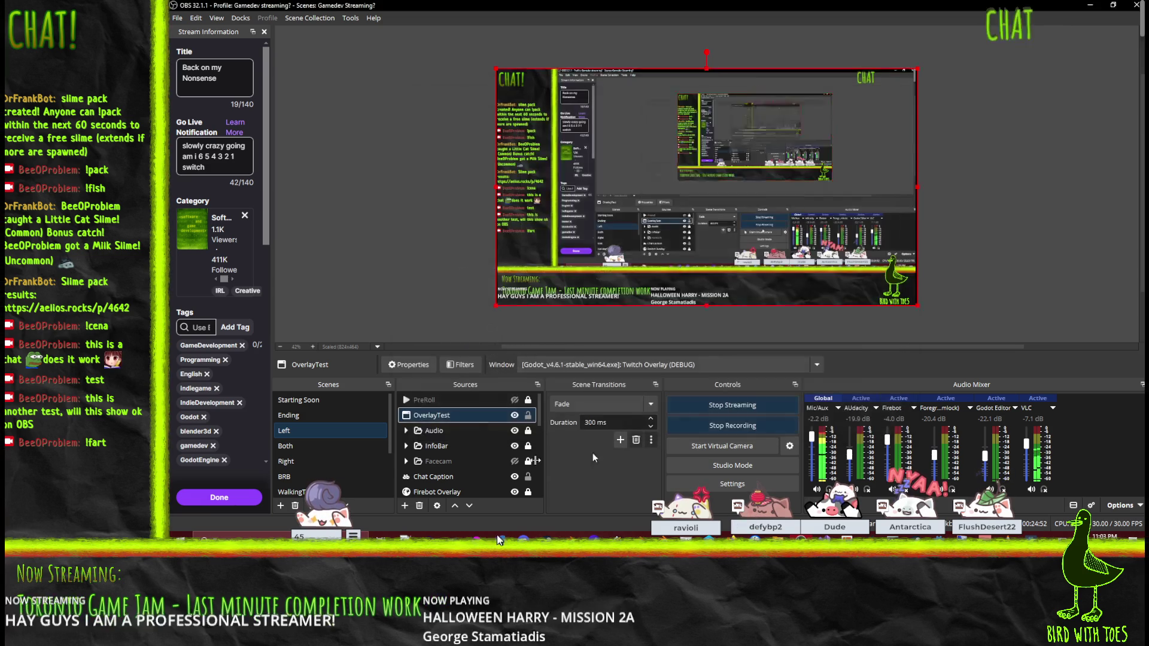
Add an Application Audio Output Capture source named OverlaySfx capturing the Godot session.
{"action": "left_click", "coordinate": [409, 506]}
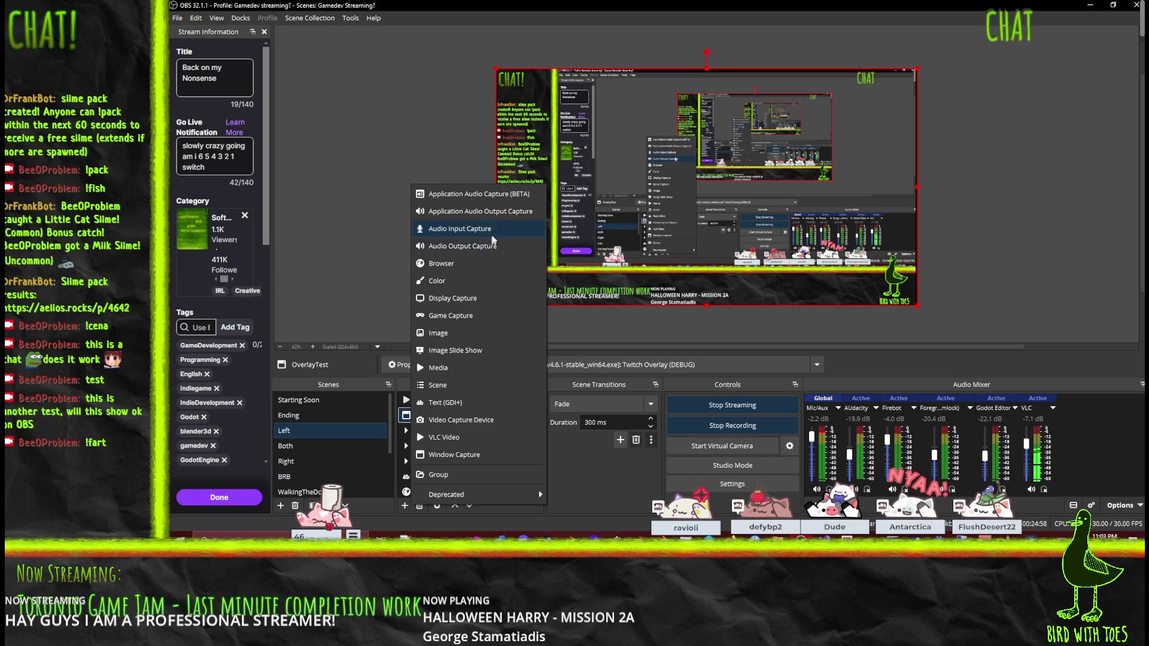
{"action": "left_click", "coordinate": [480, 212]}
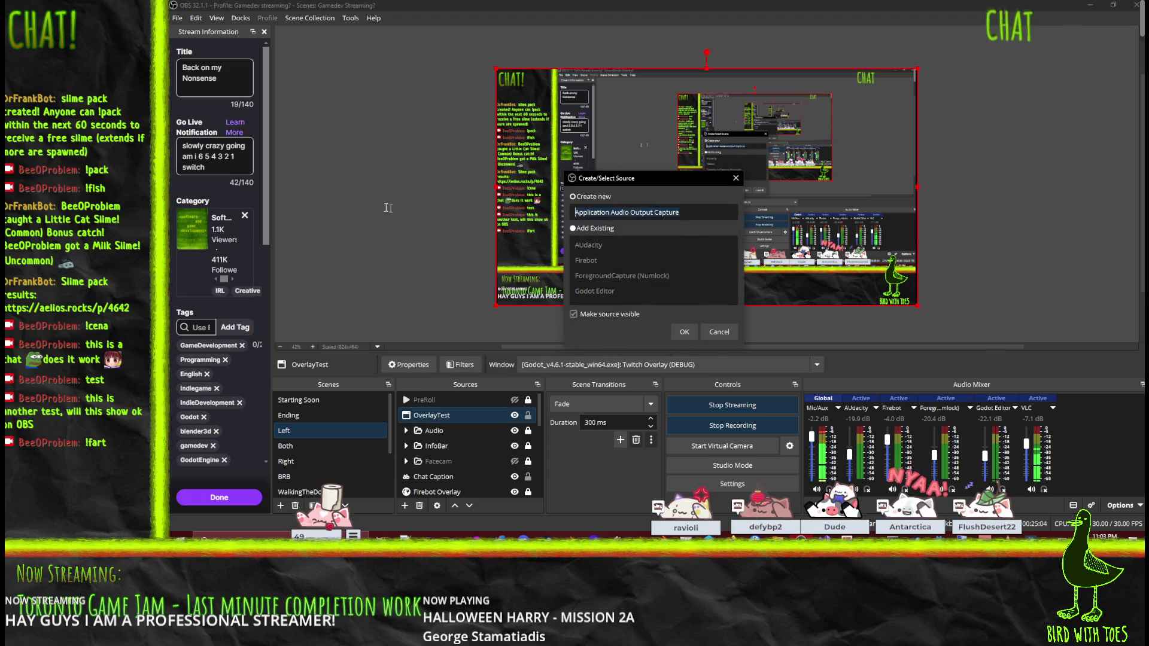
{"action": "type", "text": "OverlaySfx"}
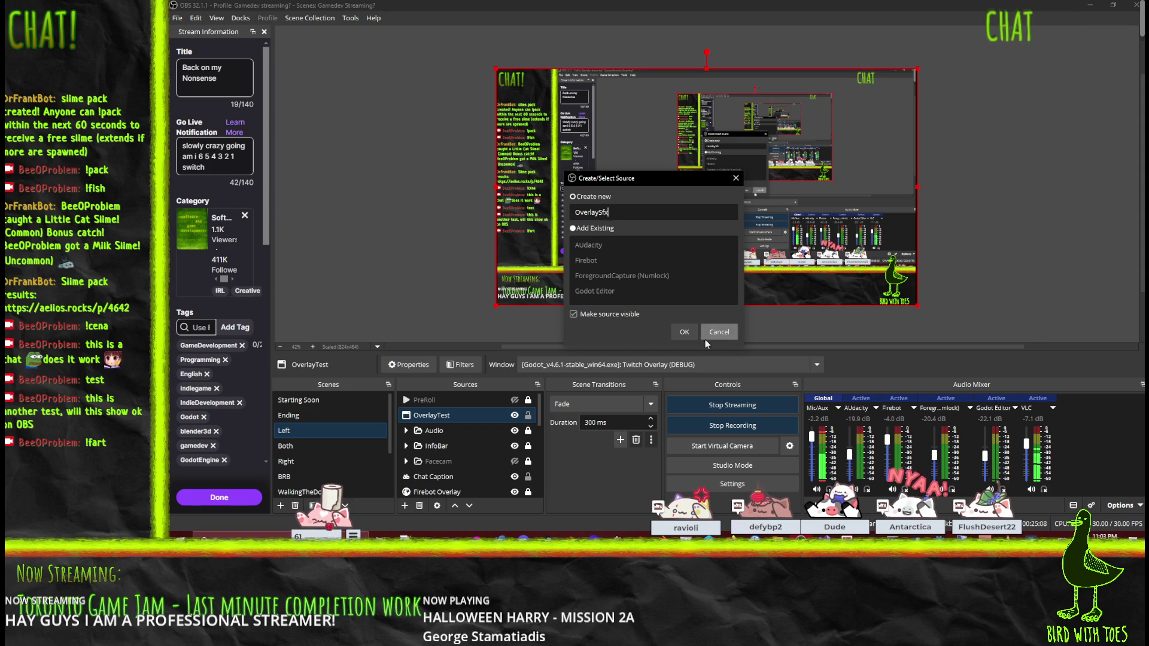
{"action": "left_click", "coordinate": [688, 333]}
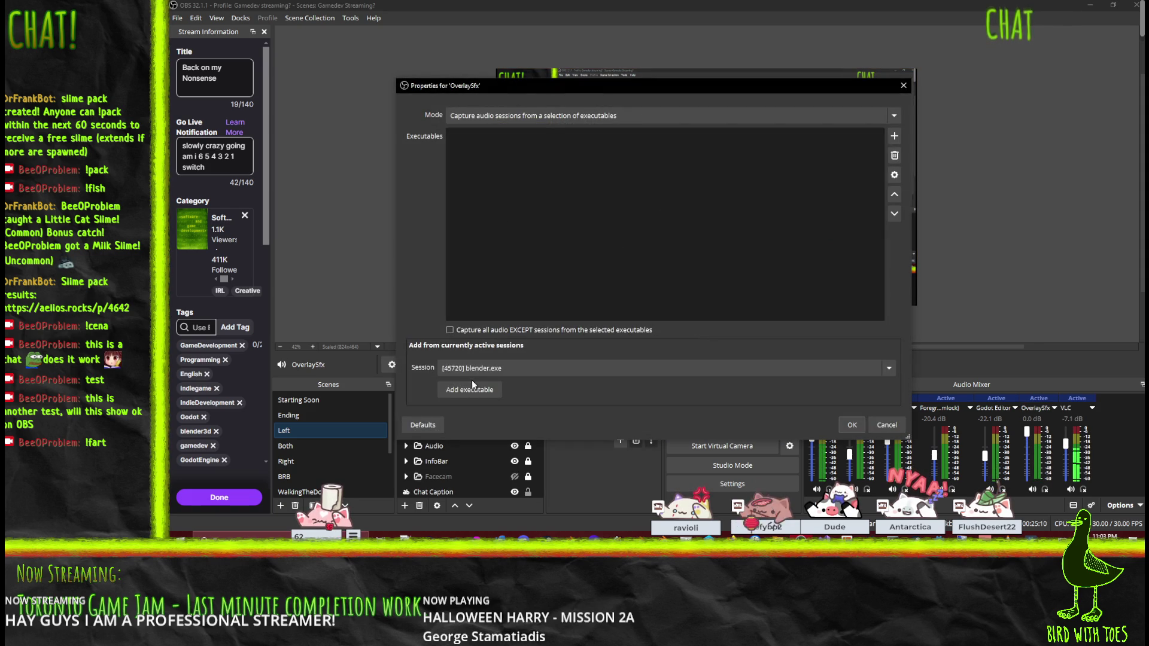
{"action": "left_click", "coordinate": [616, 369]}
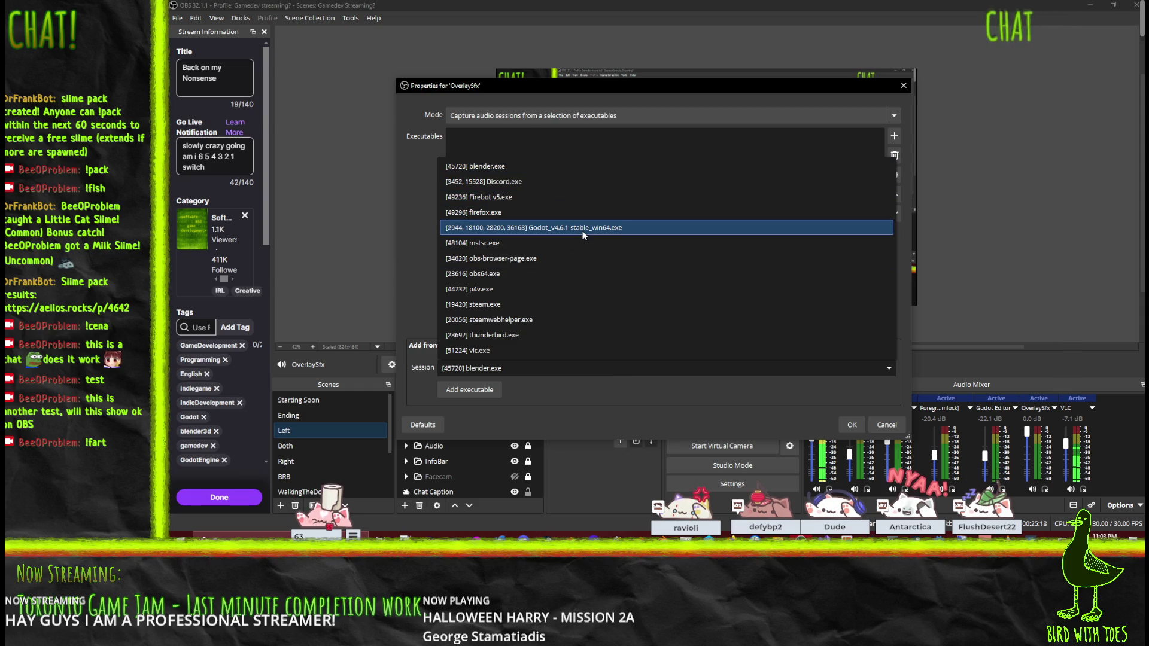
{"action": "left_click", "coordinate": [545, 228]}
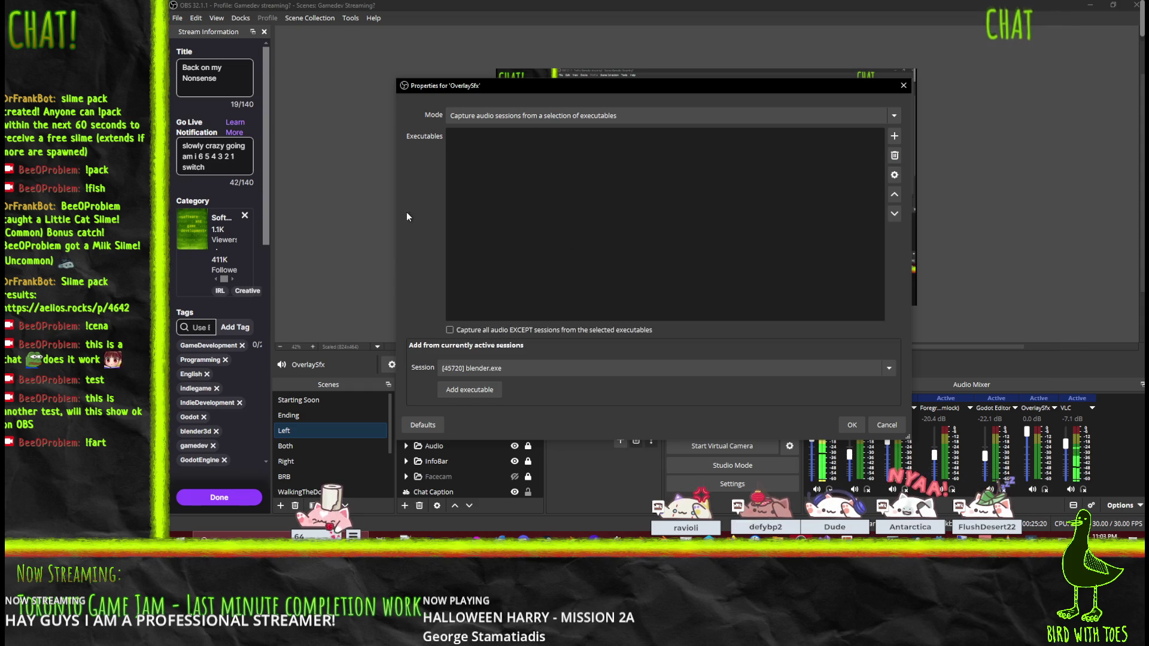
{"action": "left_click", "coordinate": [852, 425]}
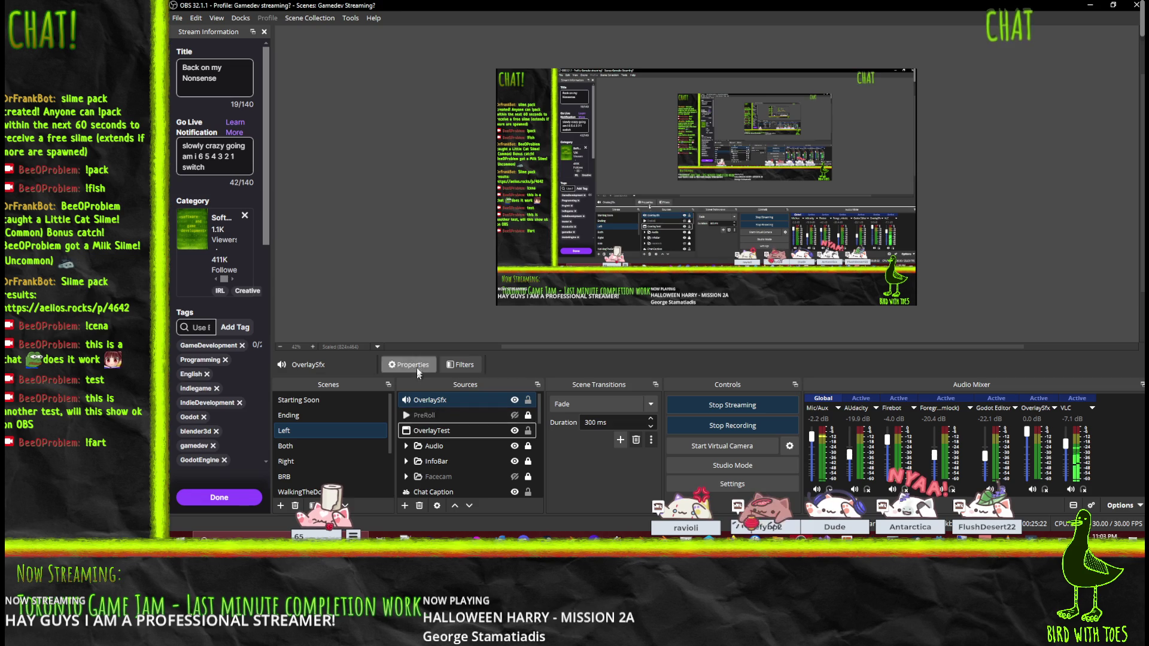
Check the OverlaySfx settings, then remove the OverlaySfx source.
{"action": "left_click", "coordinate": [415, 360]}
{"action": "left_click", "coordinate": [878, 428]}
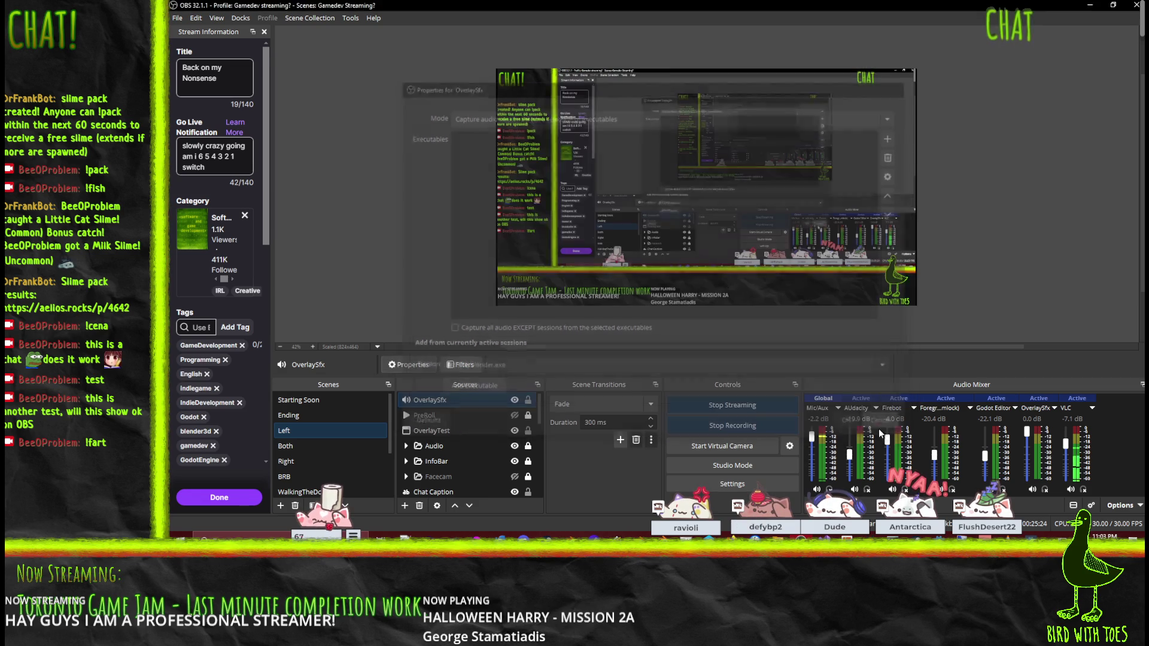
{"action": "right_click", "coordinate": [468, 396]}
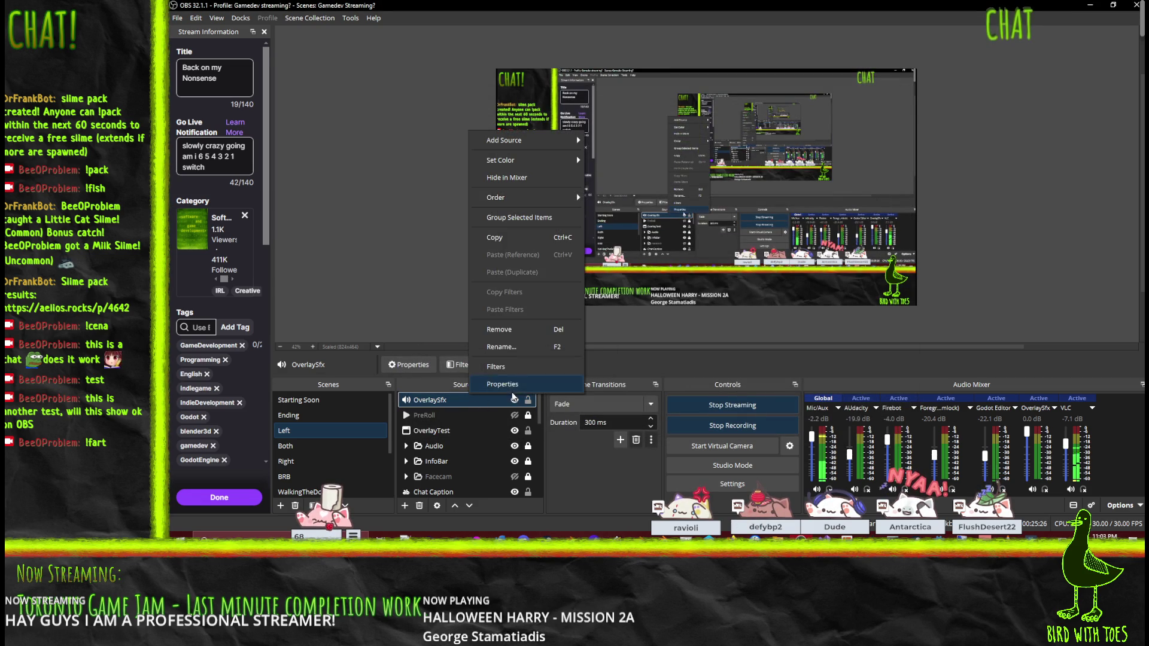
{"action": "left_click", "coordinate": [515, 329]}
{"action": "left_click", "coordinate": [693, 278]}
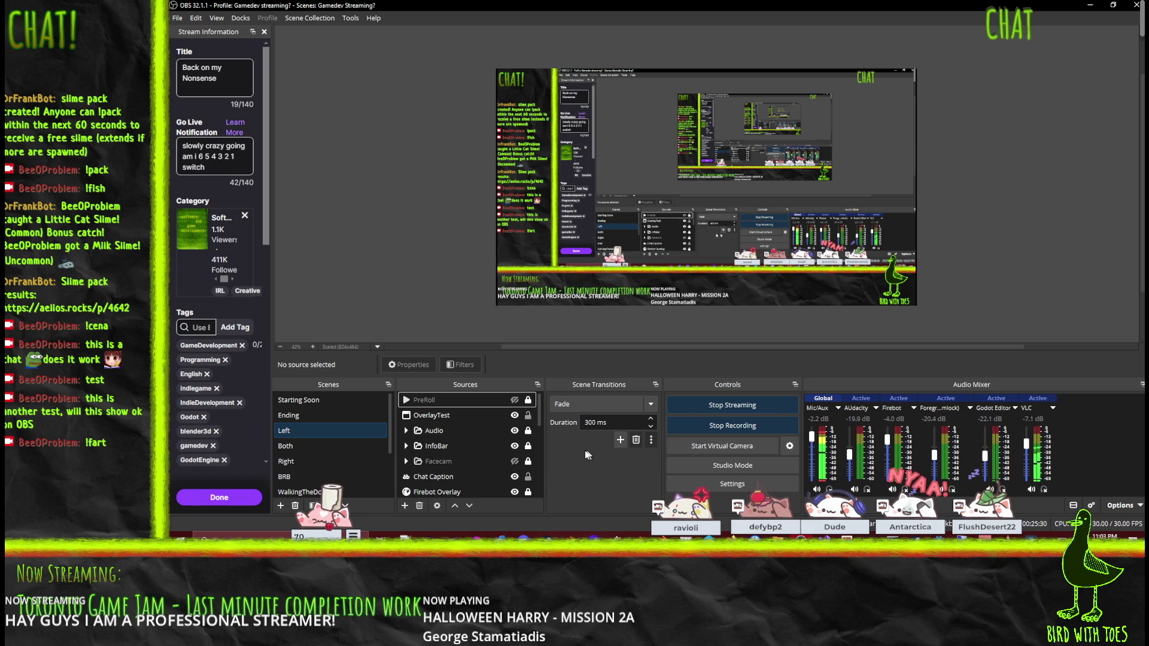
Add OverlayTestSfx capturing Twitch Overlay (DEBUG) with exact title match, then mute Godot Editor audio.
{"action": "left_click", "coordinate": [405, 509]}
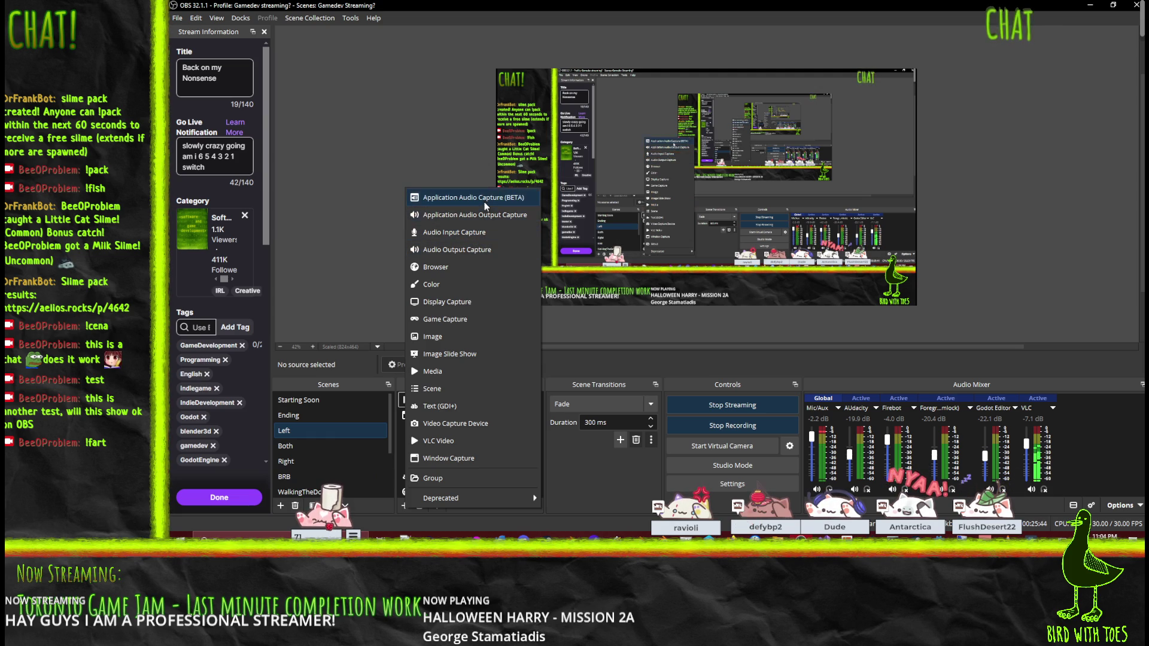
{"action": "left_click", "coordinate": [450, 203]}
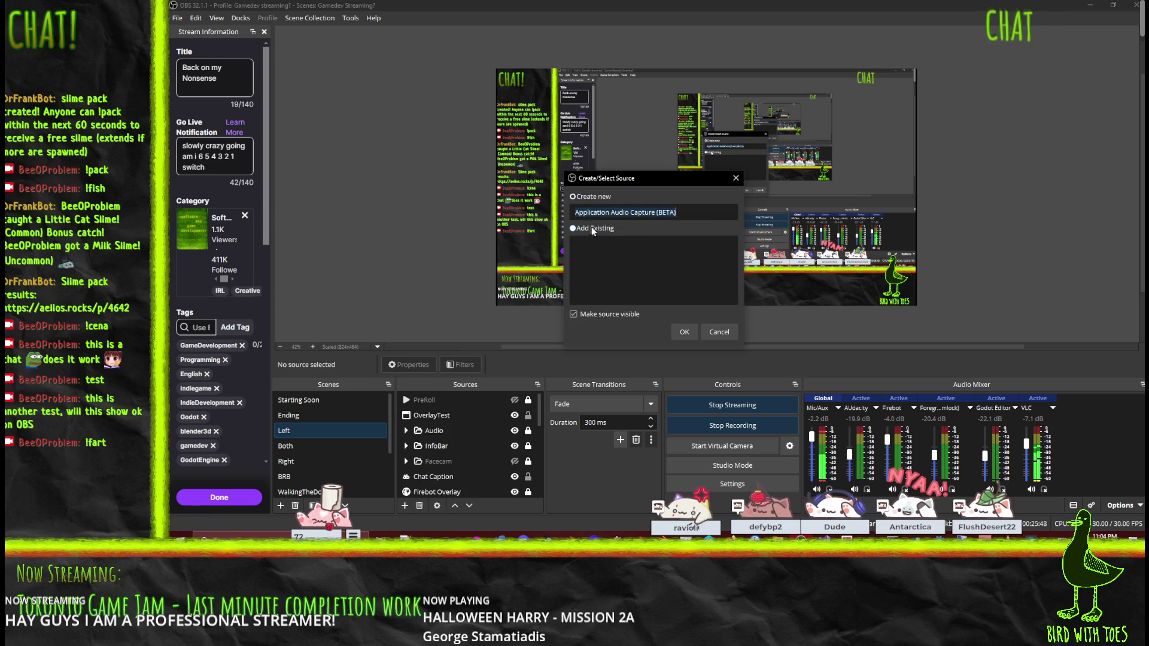
{"action": "type", "text": "OverlayTestSfx"}
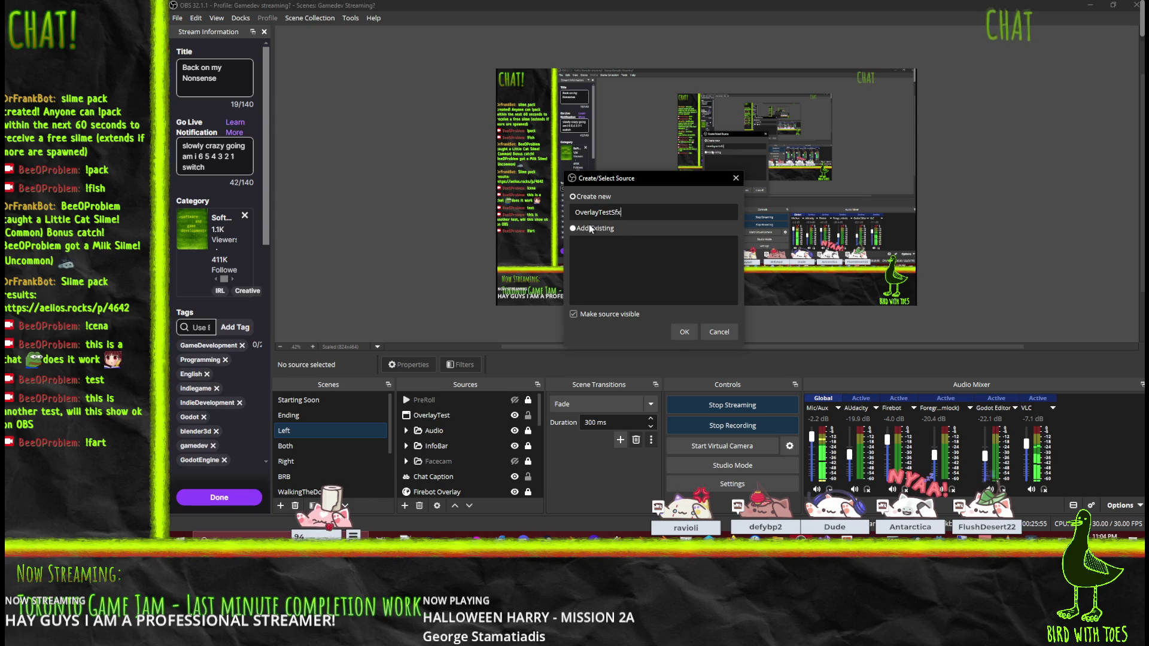
{"action": "left_click", "coordinate": [590, 229]}
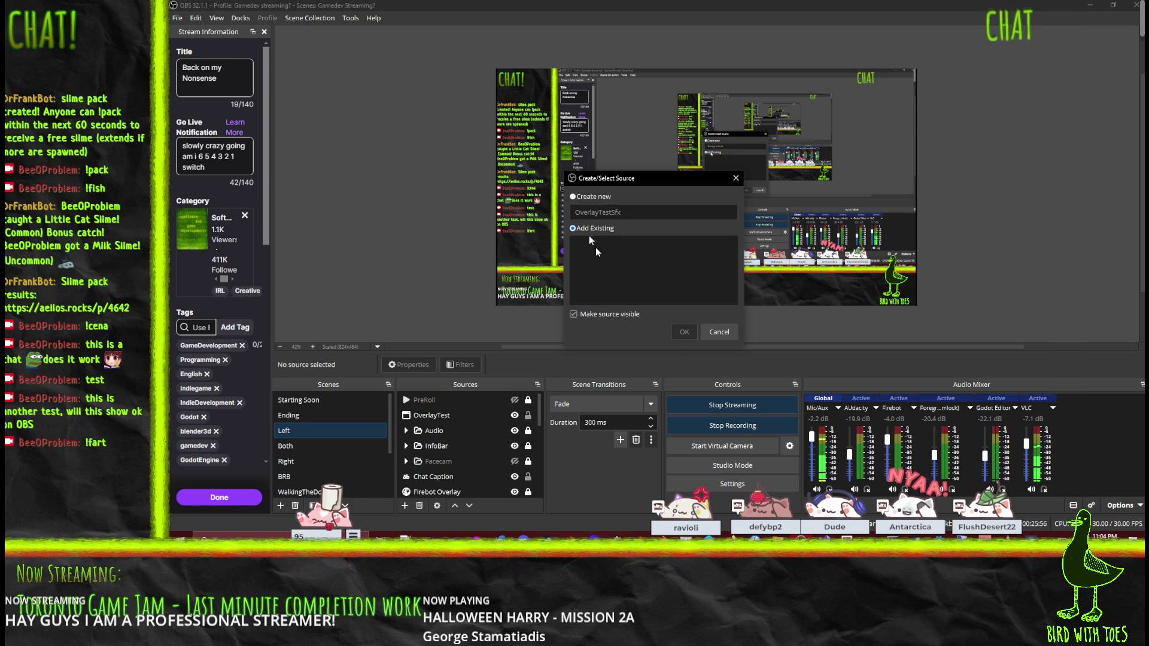
{"action": "key", "text": "Up"}
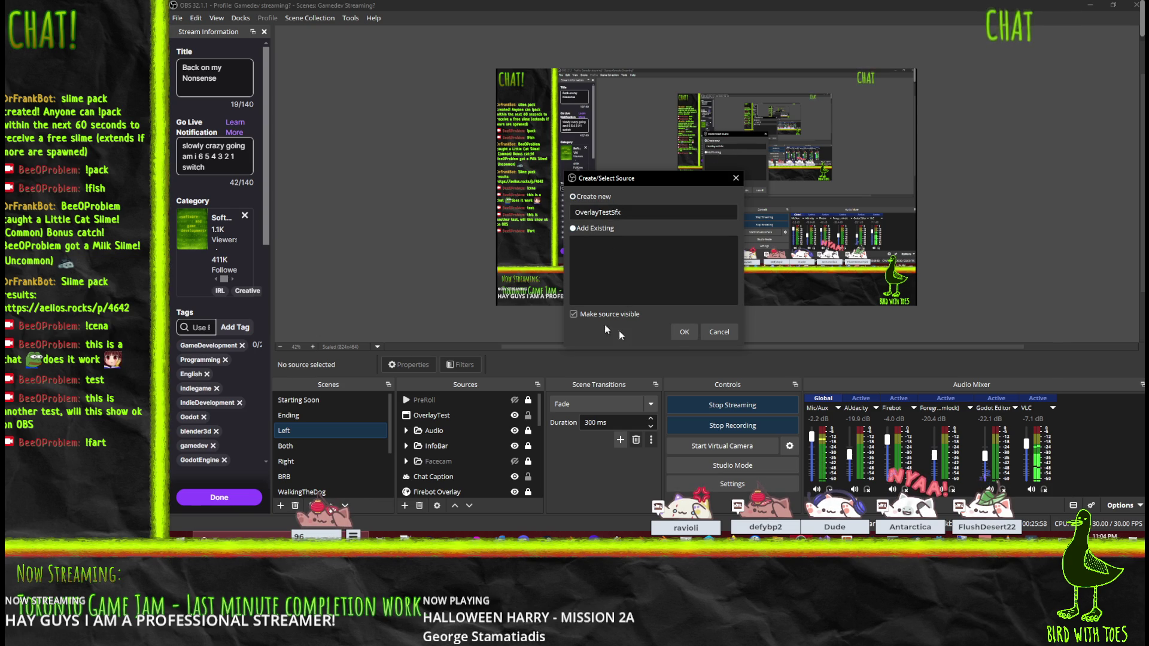
{"action": "left_click", "coordinate": [691, 337]}
{"action": "left_click", "coordinate": [554, 115]}
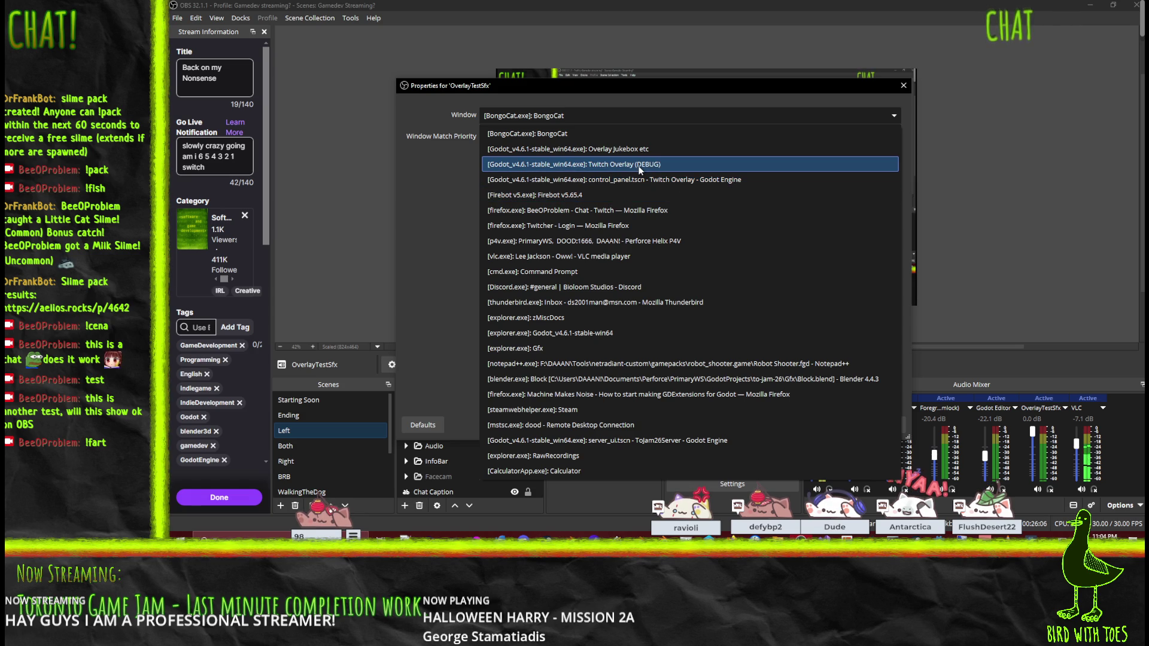
{"action": "left_click", "coordinate": [638, 166]}
{"action": "left_click", "coordinate": [565, 137]}
{"action": "left_click", "coordinate": [567, 170]}
{"action": "left_click", "coordinate": [856, 427]}
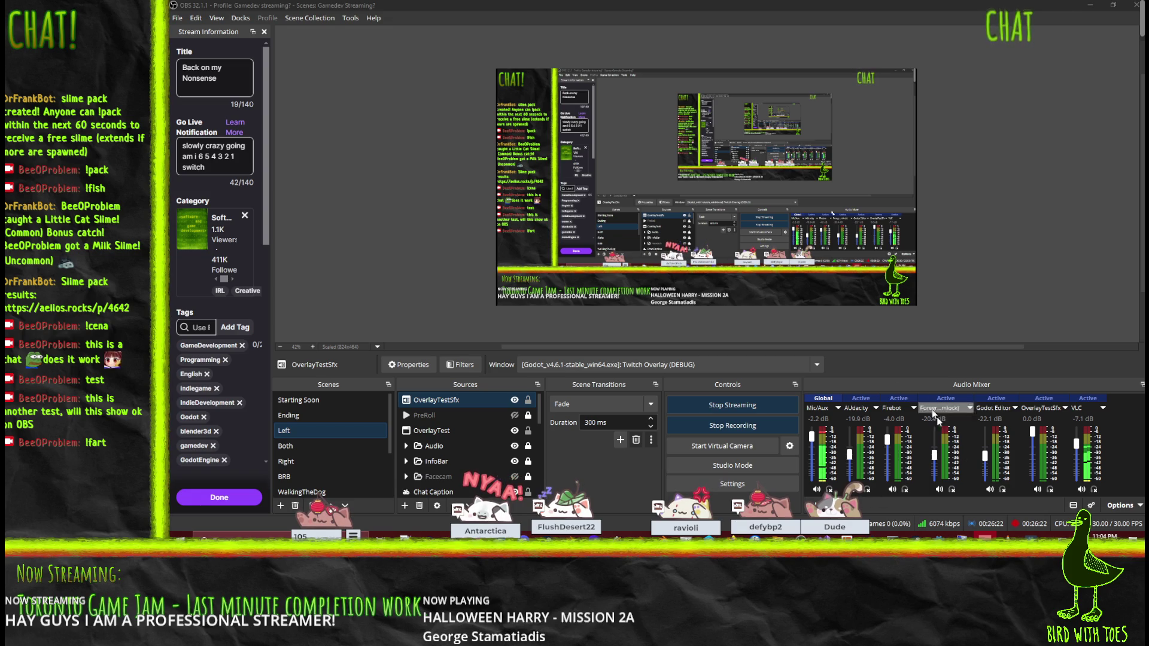
{"action": "left_click", "coordinate": [989, 489]}
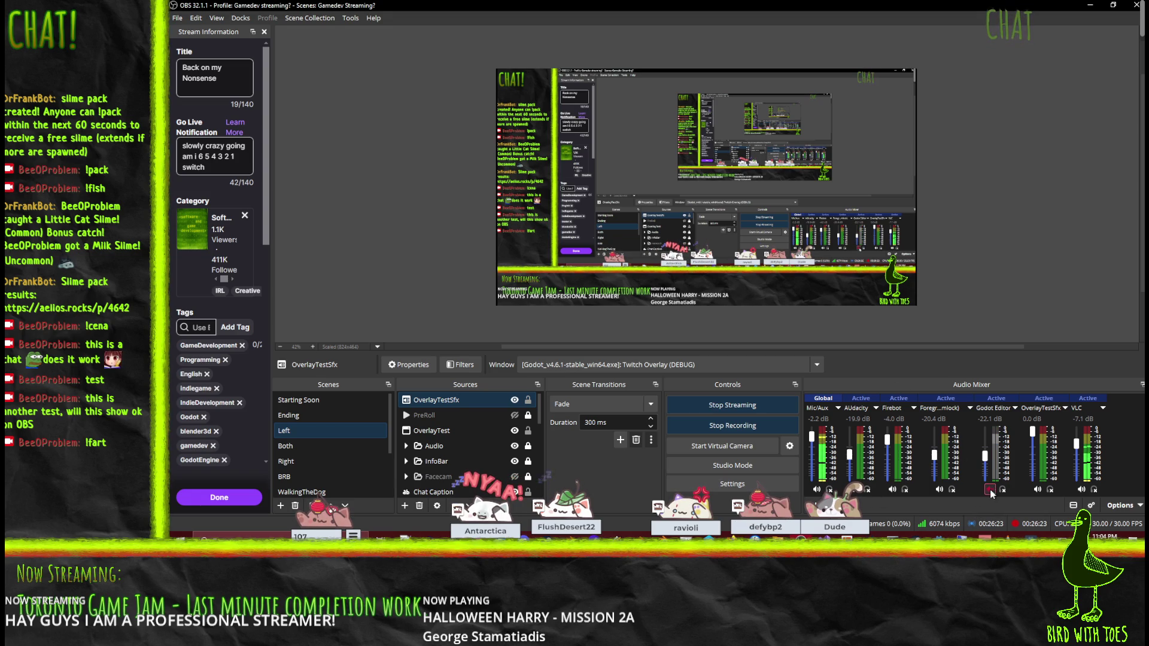
Mute the Foreground and Firebot channels in the Audio Mixer.
{"action": "left_click", "coordinate": [939, 489]}
{"action": "left_click", "coordinate": [893, 490]}
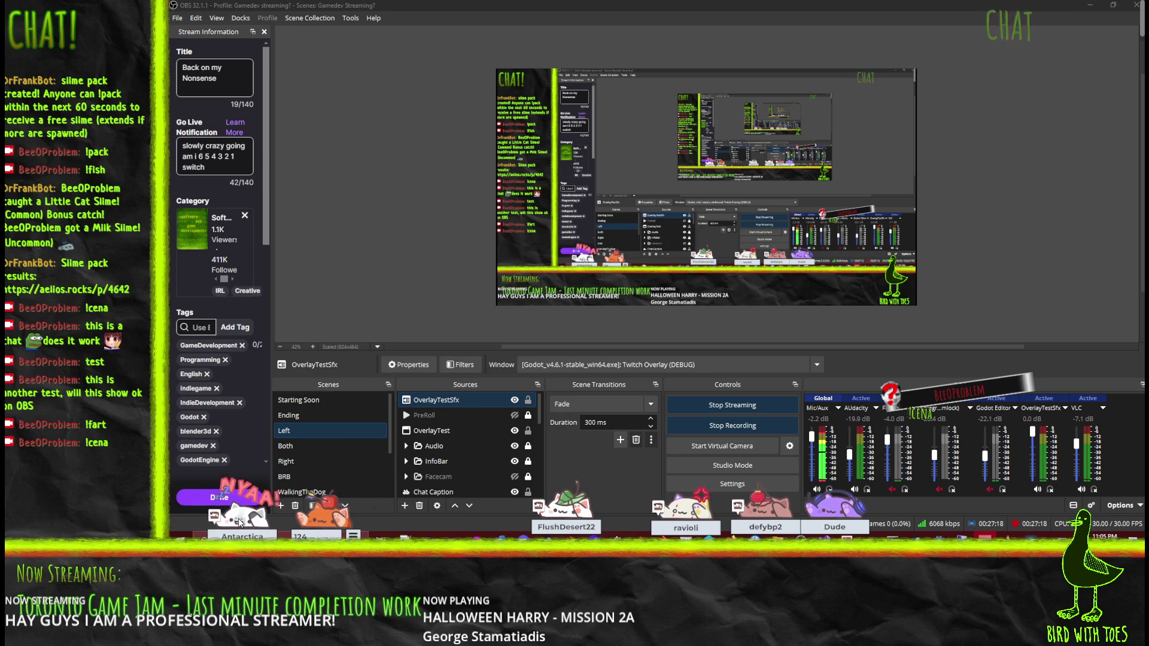
{"action": "left_click", "coordinate": [408, 506]}
Add an OverlayTestBgm Application Audio Capture of the Overlay Jukebox etc window; lower OverlayTestSfx to -1.7 dB.
{"action": "left_click", "coordinate": [441, 197]}
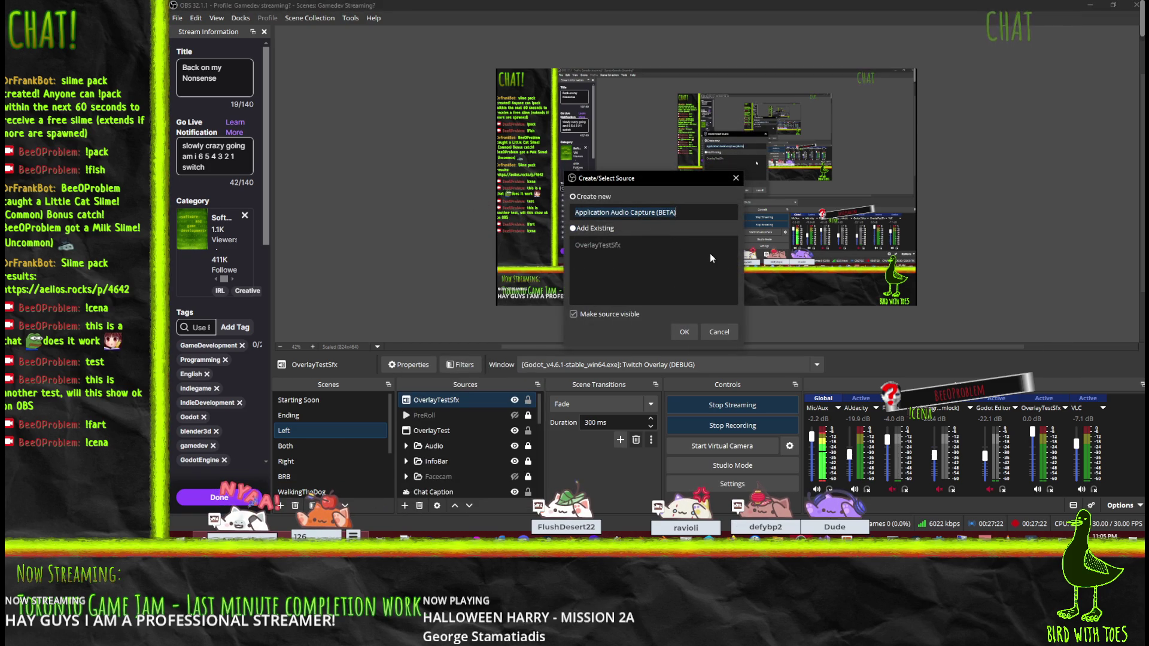
{"action": "type", "text": "Overla"}
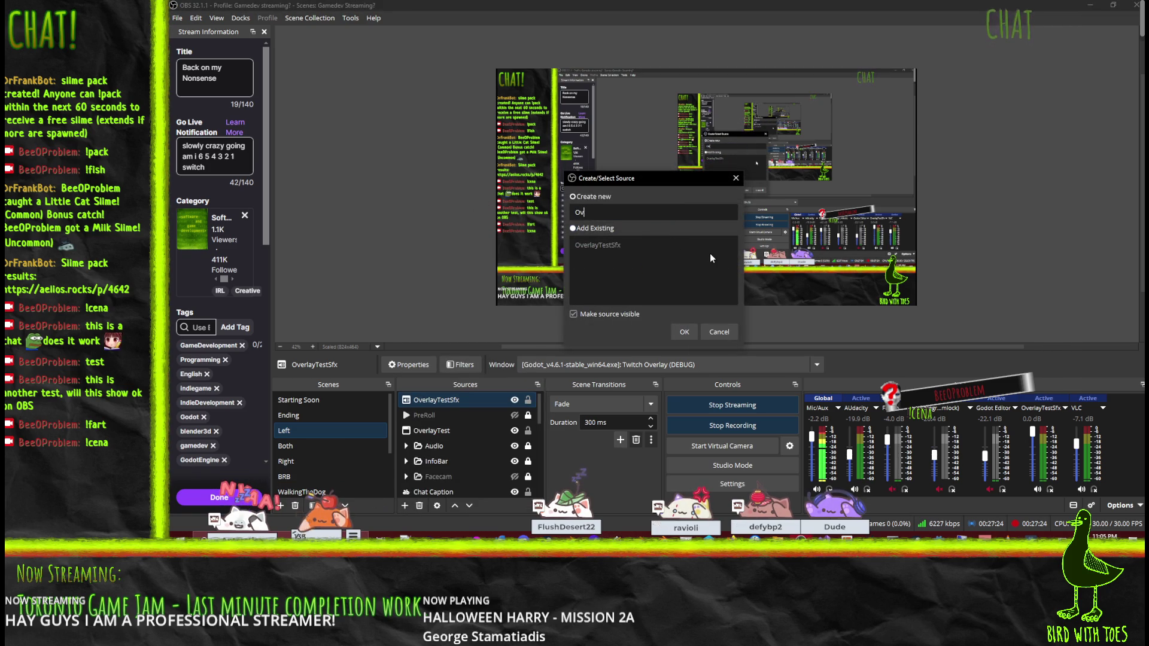
{"action": "type", "text": "yBgm"}
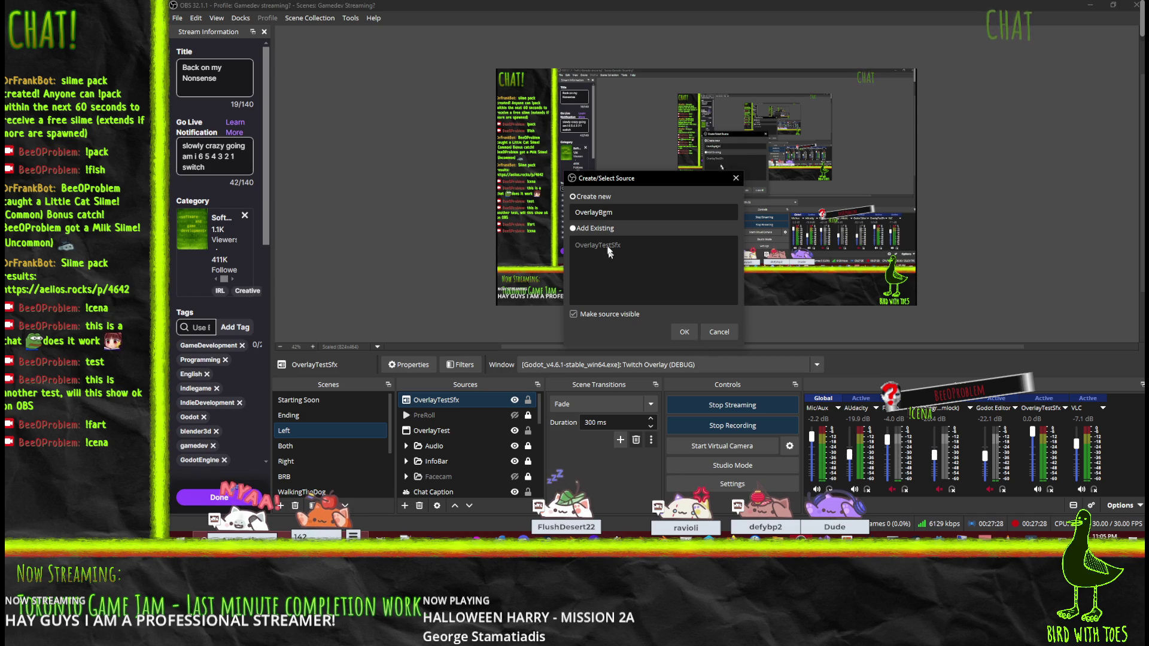
{"action": "type", "text": "Test"}
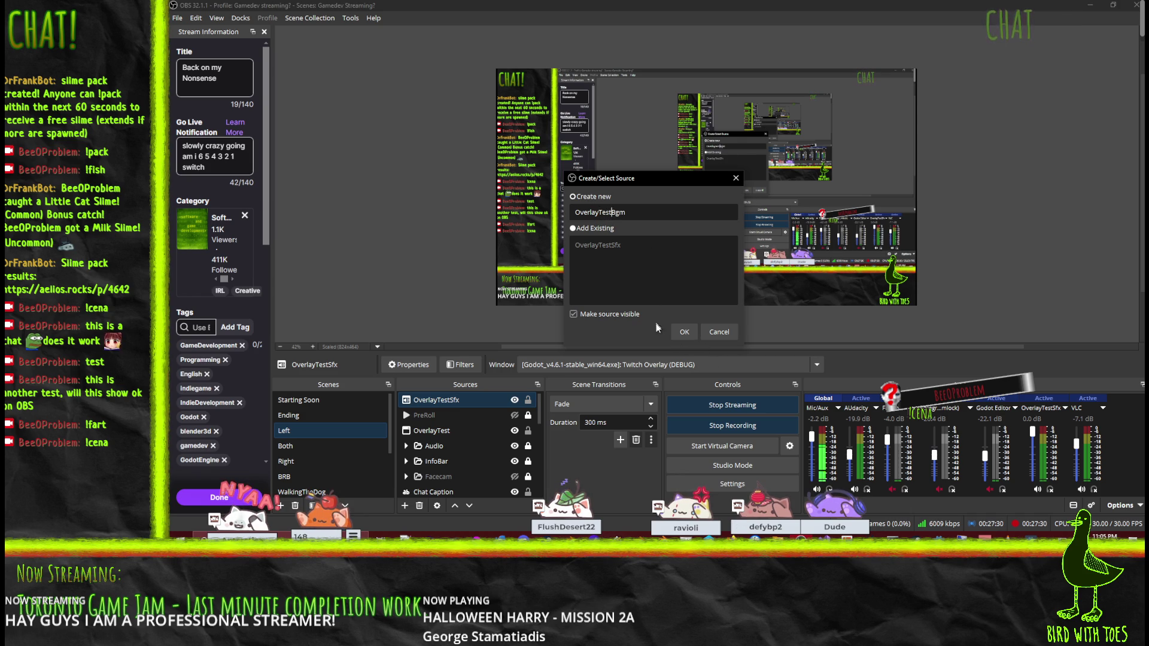
{"action": "left_click", "coordinate": [693, 334]}
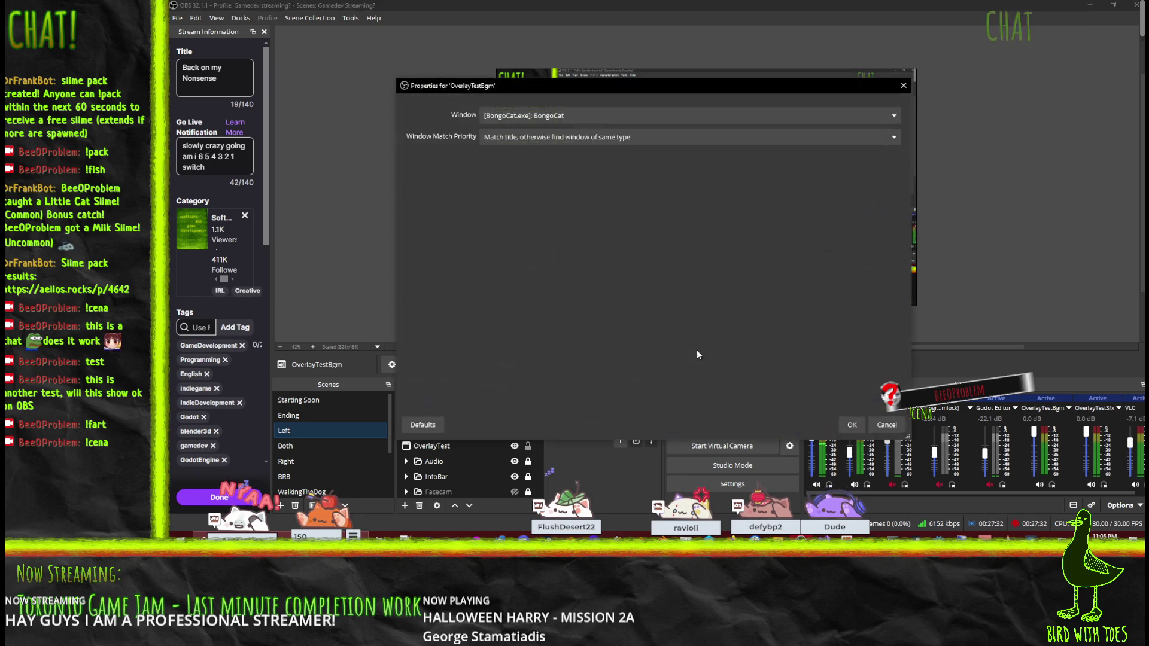
{"action": "left_click", "coordinate": [602, 115]}
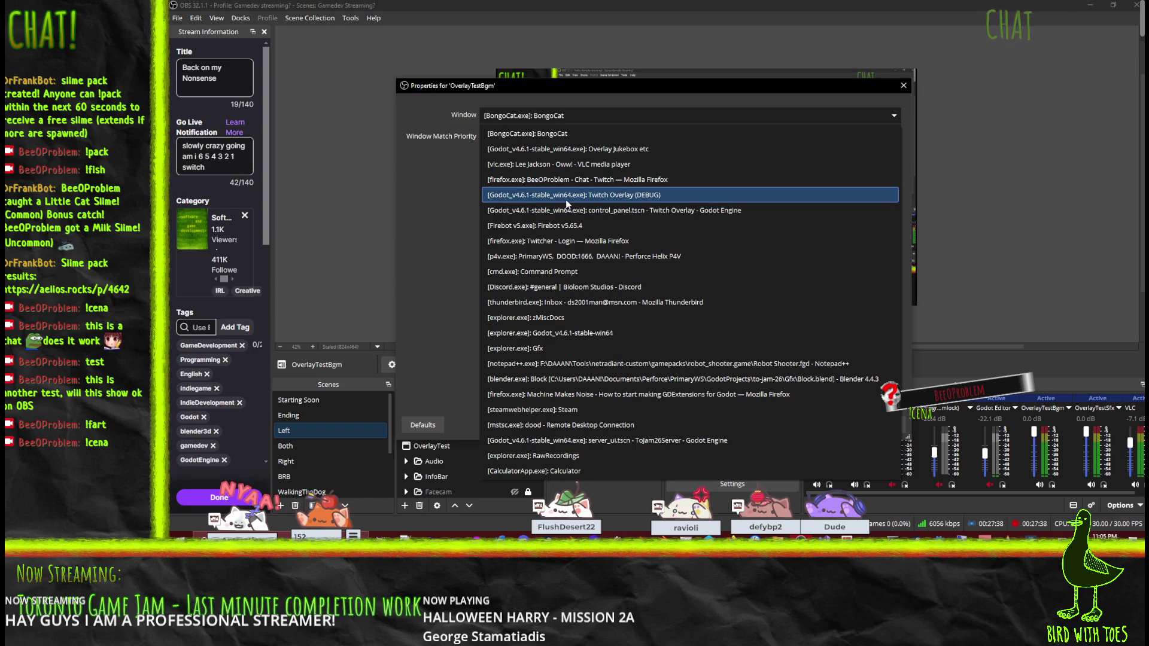
{"action": "left_click", "coordinate": [615, 149]}
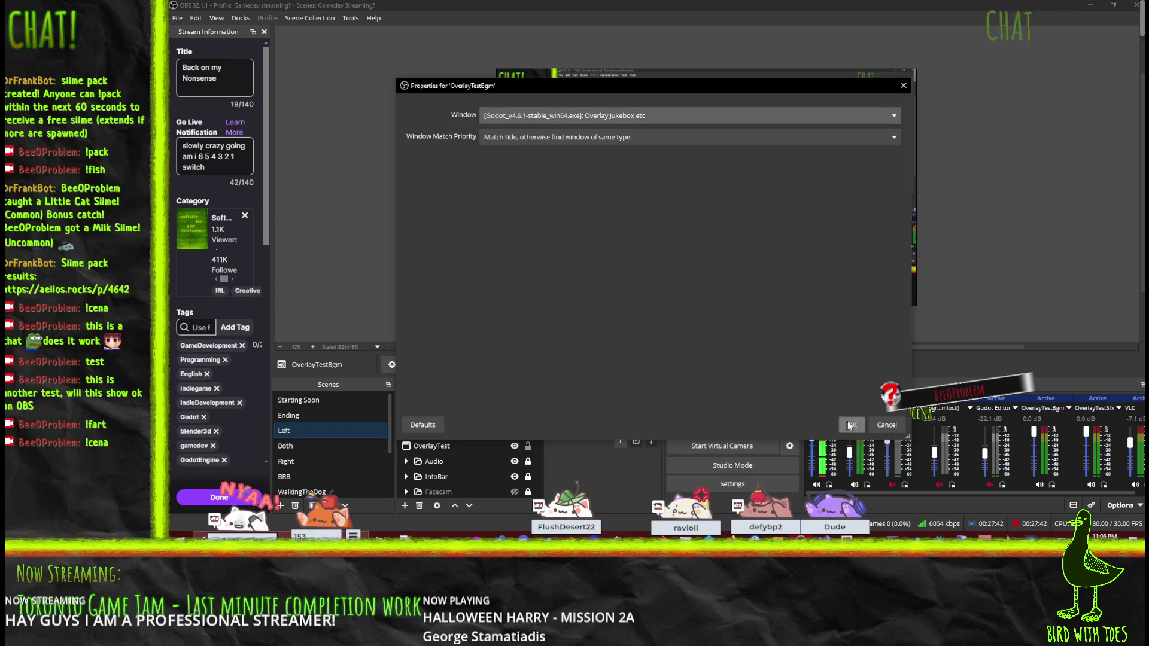
{"action": "left_click", "coordinate": [847, 425]}
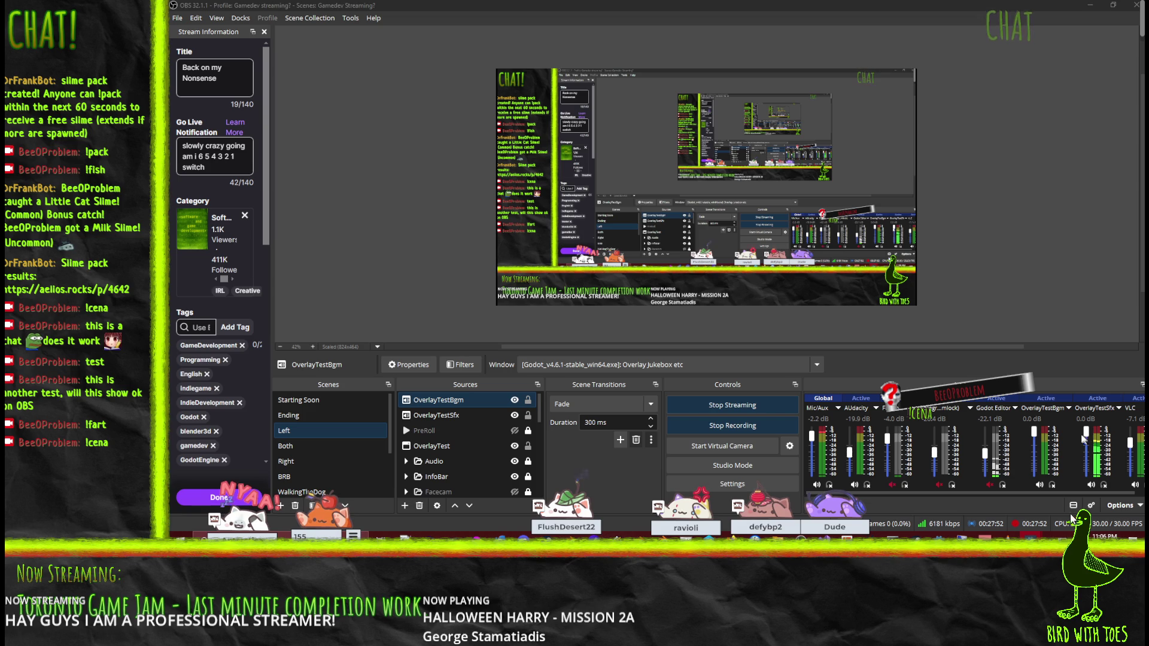
{"action": "left_click_drag", "start_coordinate": [1086, 431], "coordinate": [1087, 437]}
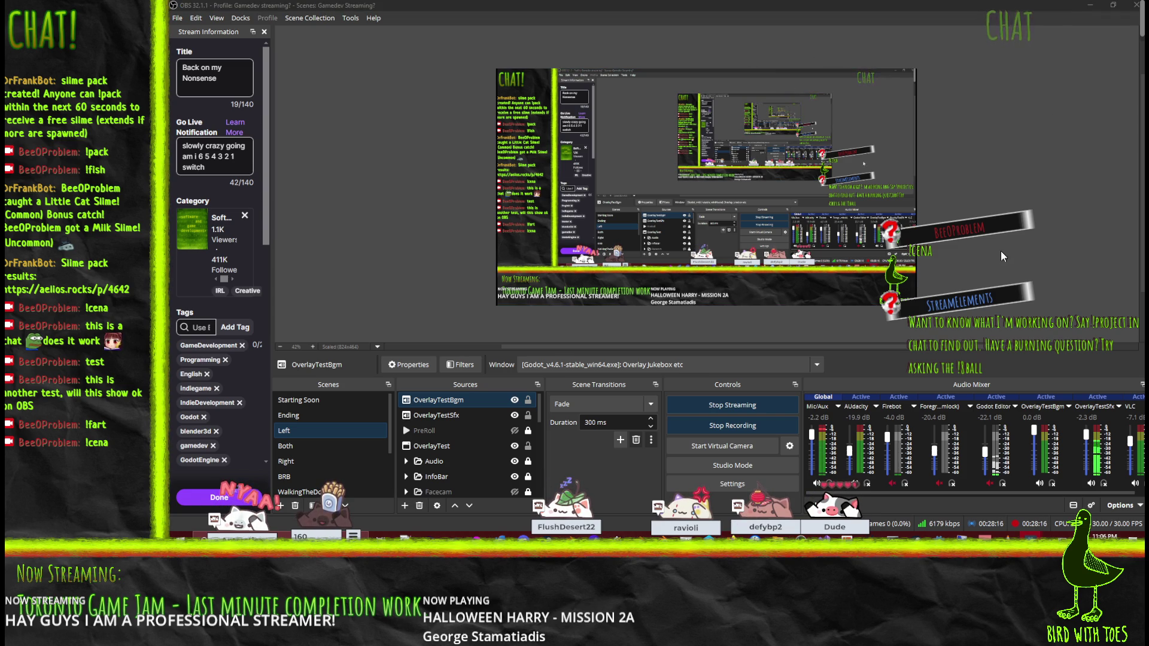
{"action": "key", "text": "super+d"}
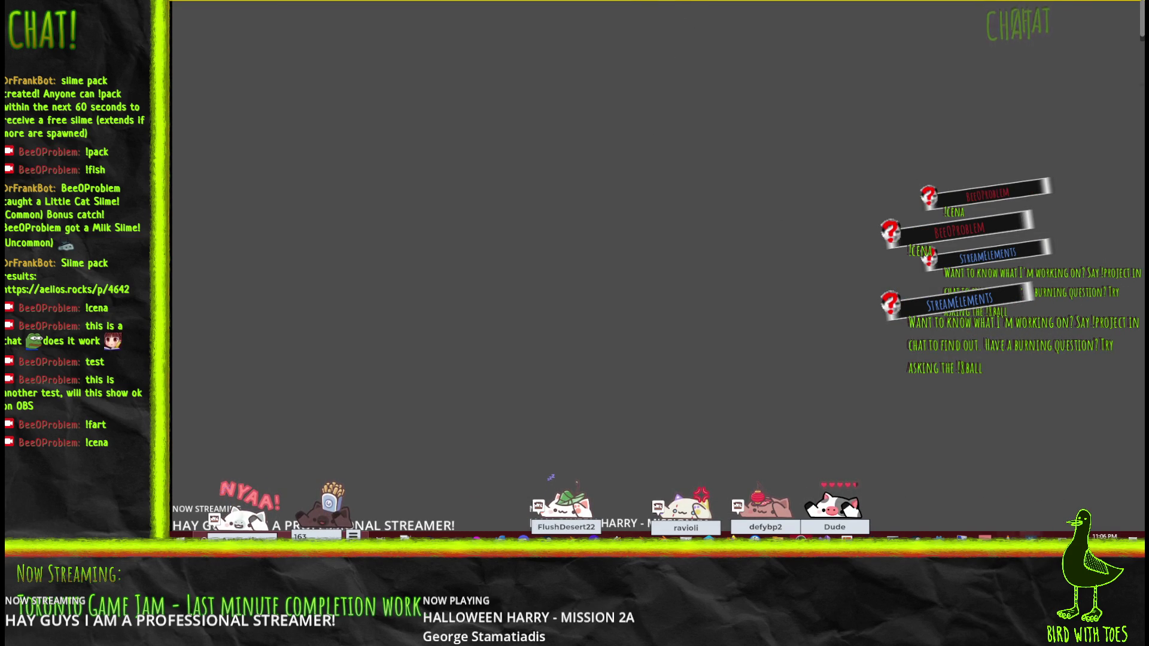
Bring up the Godot editor's Overlay Jukebox etc window from the taskbar, then return to OBS.
{"action": "mouse_move", "coordinate": [981, 637]}
{"action": "right_click", "coordinate": [968, 571]}
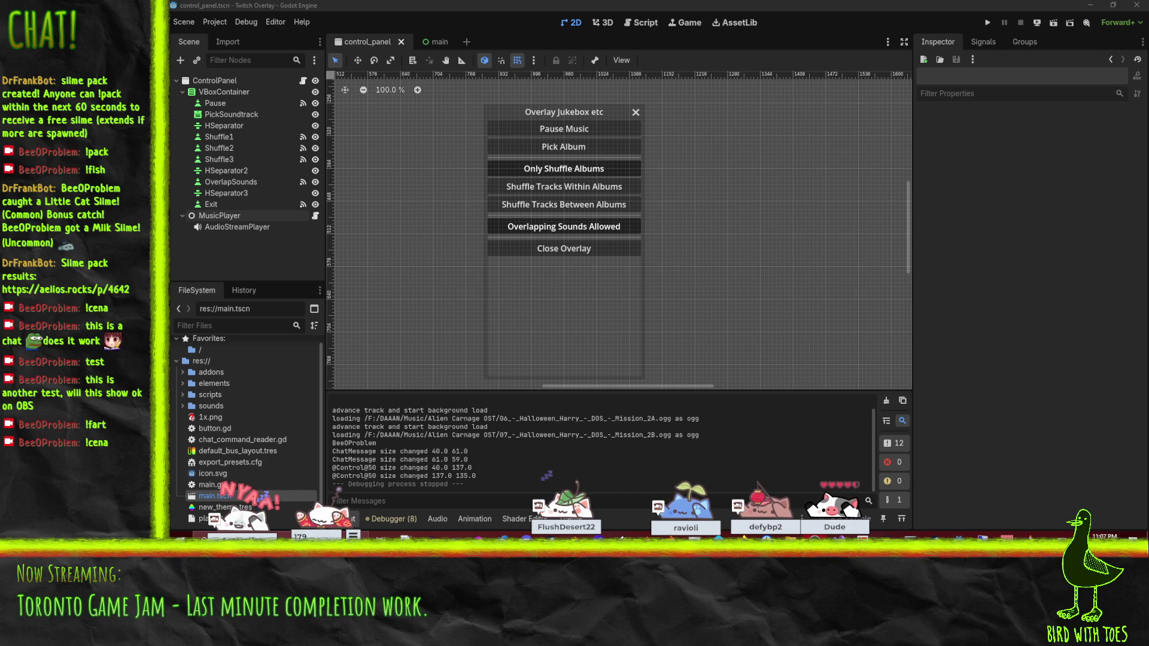
{"action": "key", "text": "alt+Tab"}
Group OverlayTest, OverlayTestBgm and OverlayTestSfx into a group named NewOverlay.
{"action": "right_click", "coordinate": [475, 321]}
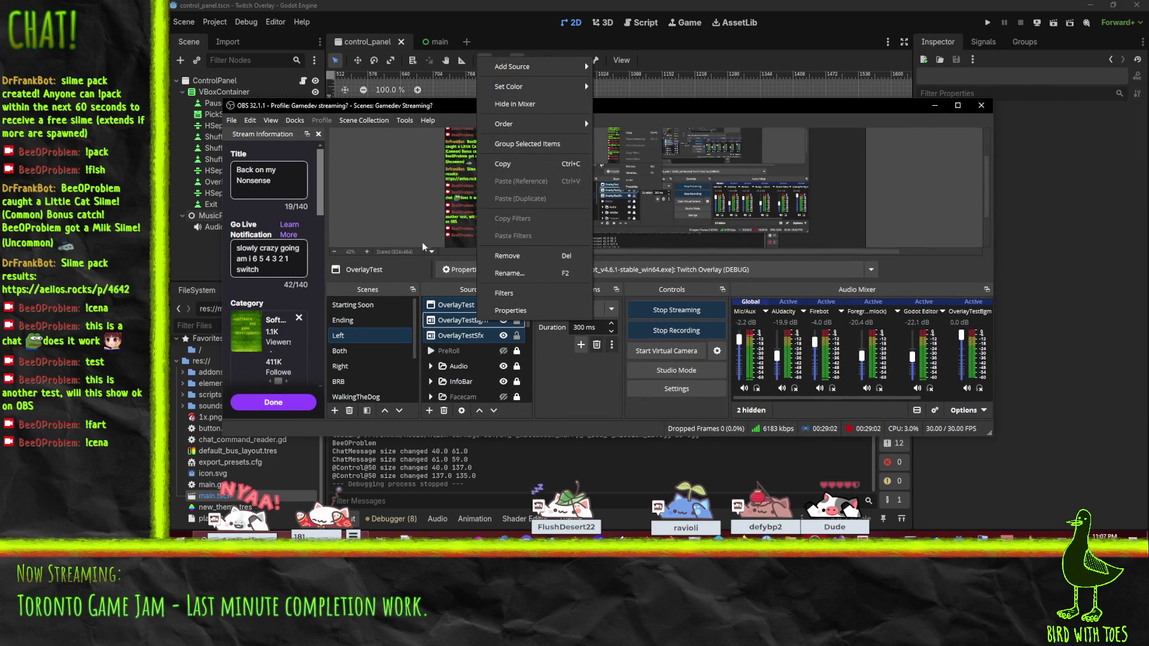
{"action": "left_click", "coordinate": [545, 146]}
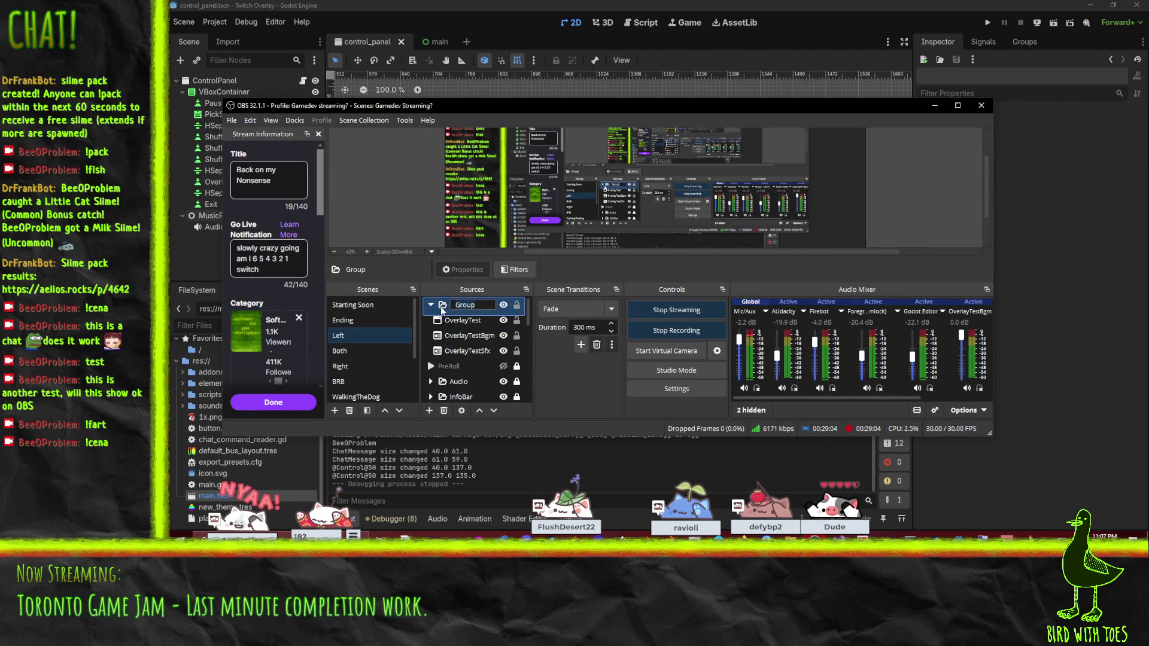
{"action": "type", "text": "NewOverlay"}
{"action": "key", "text": "Return"}
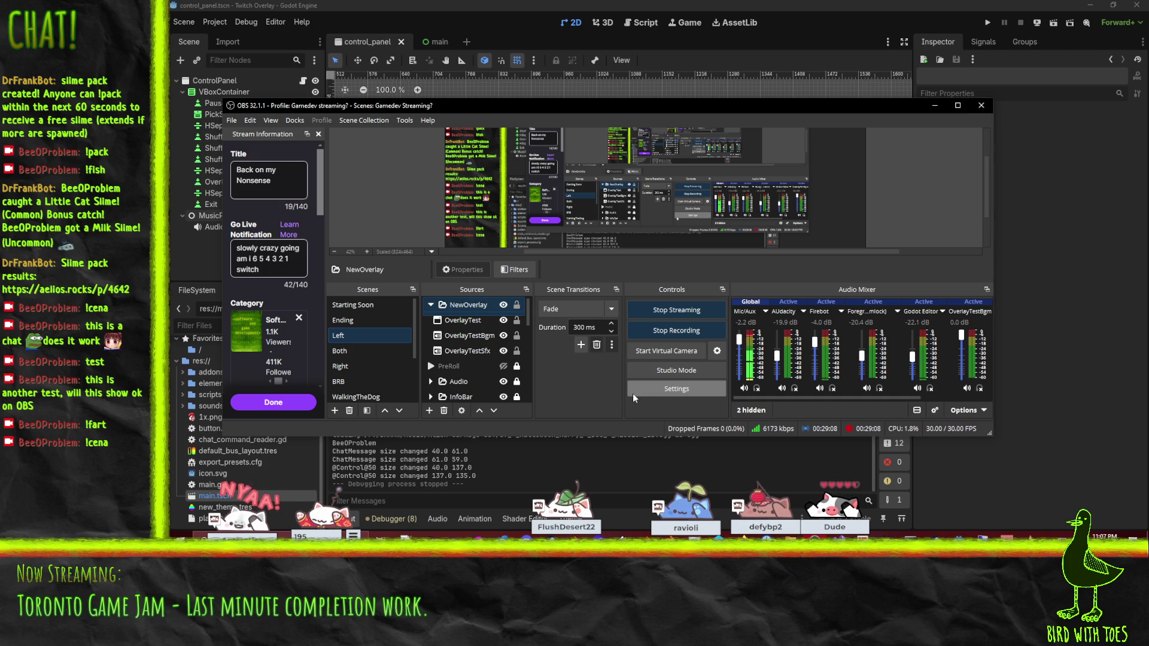
Hide the NewOverlay group from the stream and go back to the Godot editor.
{"action": "left_click", "coordinate": [431, 308]}
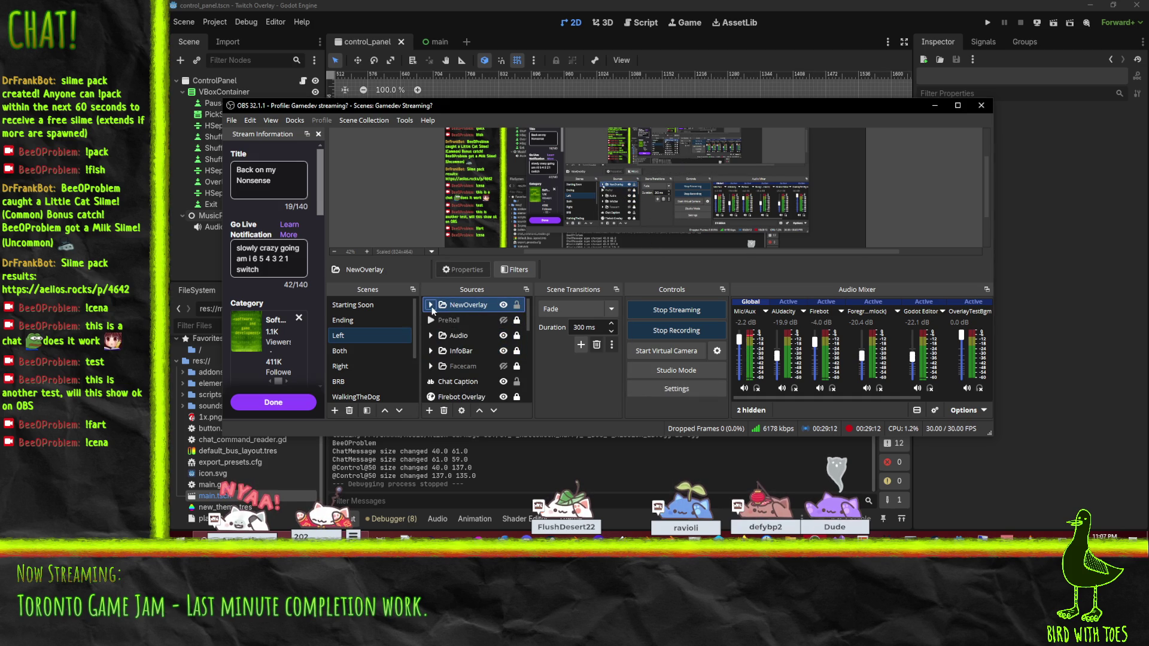
{"action": "left_click", "coordinate": [431, 306]}
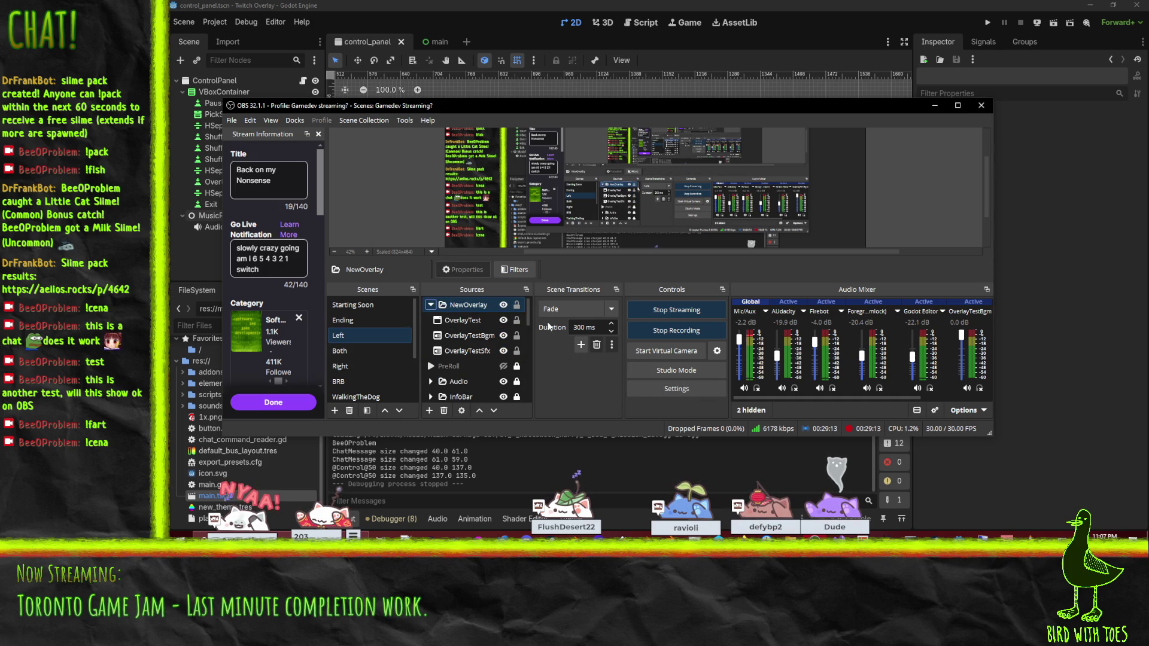
{"action": "left_click", "coordinate": [503, 305]}
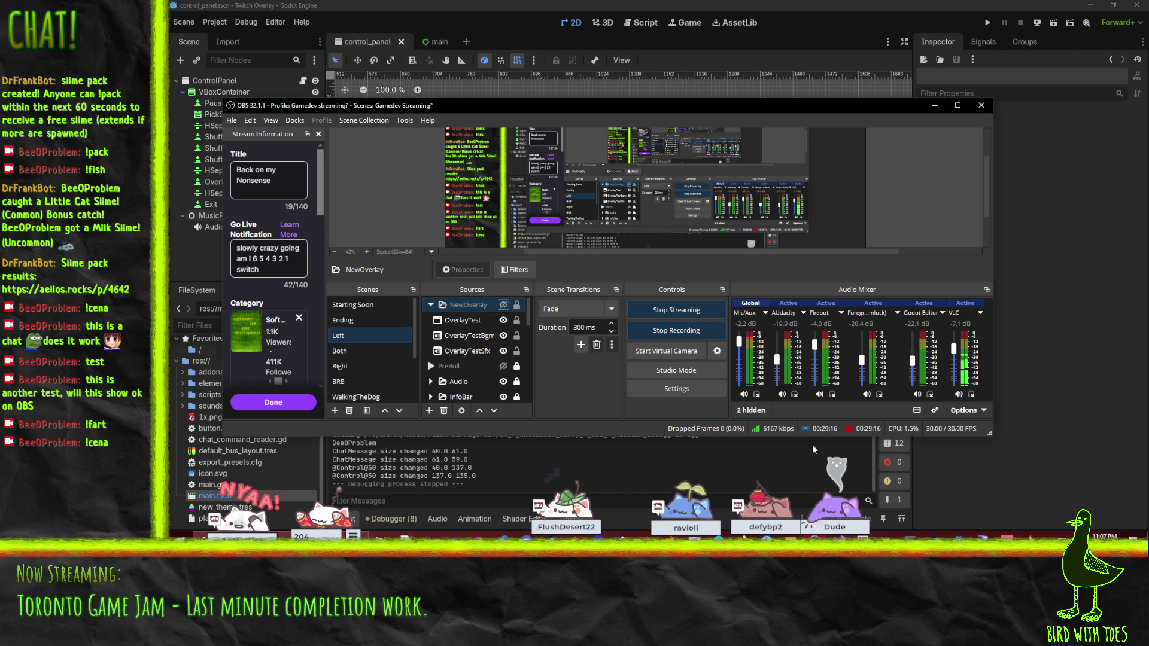
{"action": "left_click", "coordinate": [389, 96]}
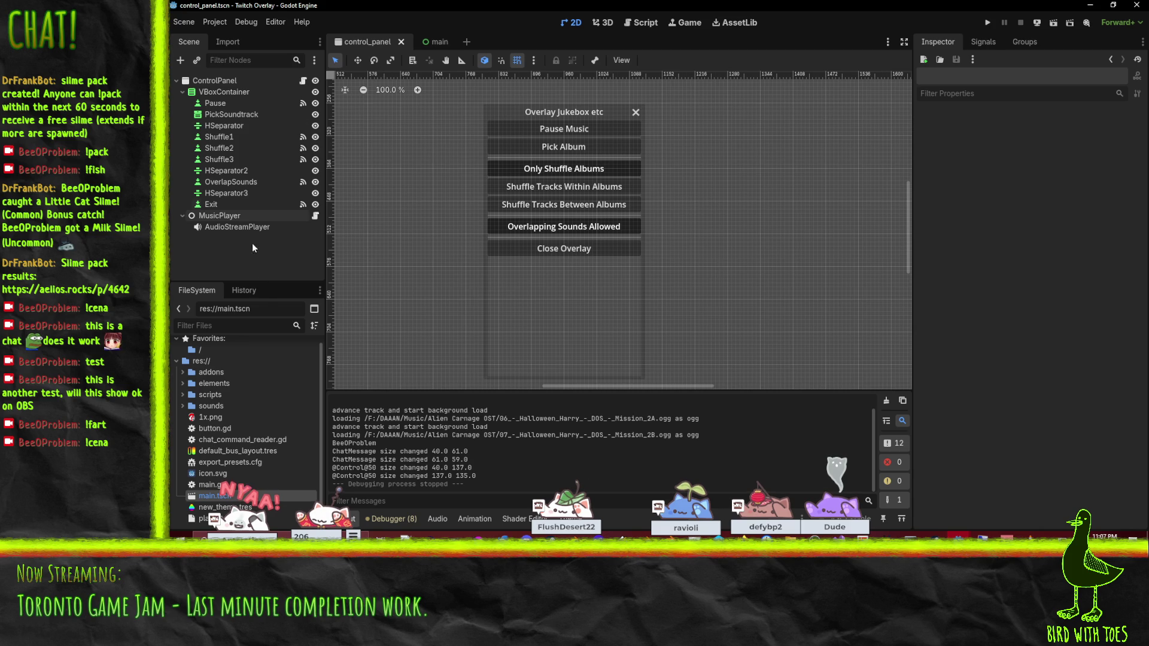
Switch to the main scene and select the StreamInfo label reading NOW STREAMING.
{"action": "left_click", "coordinate": [449, 44]}
{"action": "mouse_move", "coordinate": [474, 191]}
{"action": "left_mouse_down"}
{"action": "mouse_move", "coordinate": [621, 184]}
{"action": "mouse_move", "coordinate": [593, 182]}
{"action": "left_mouse_up"}
{"action": "scroll", "coordinate": [593, 183], "scroll_direction": "down", "scroll_amount": 1}
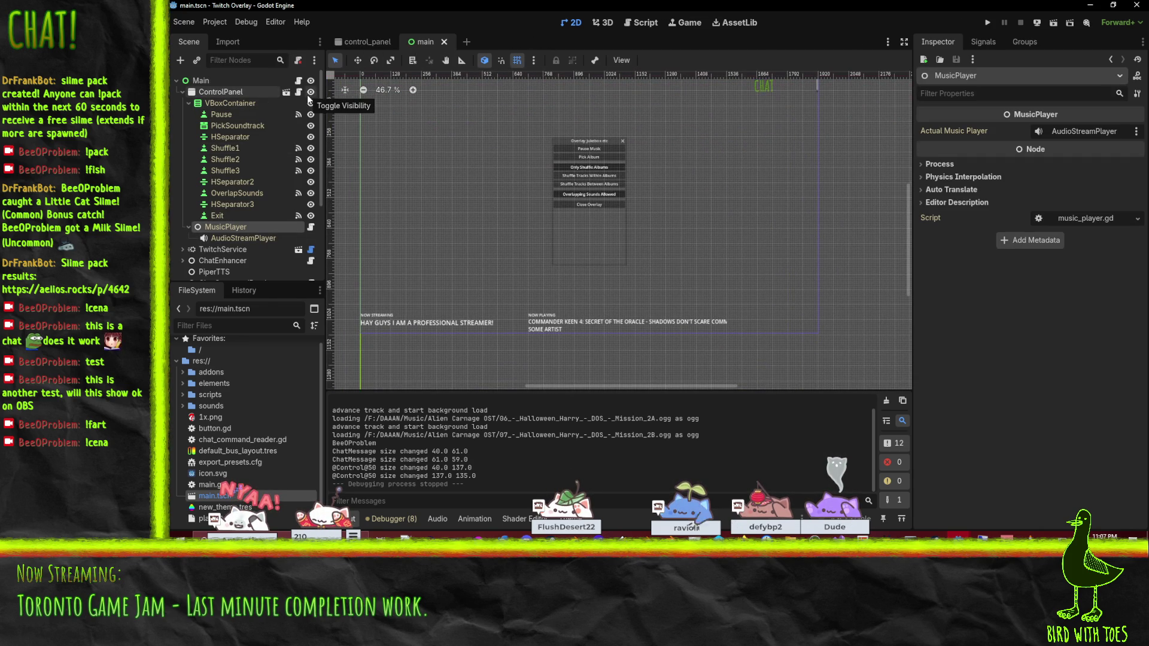
{"action": "left_click", "coordinate": [311, 92]}
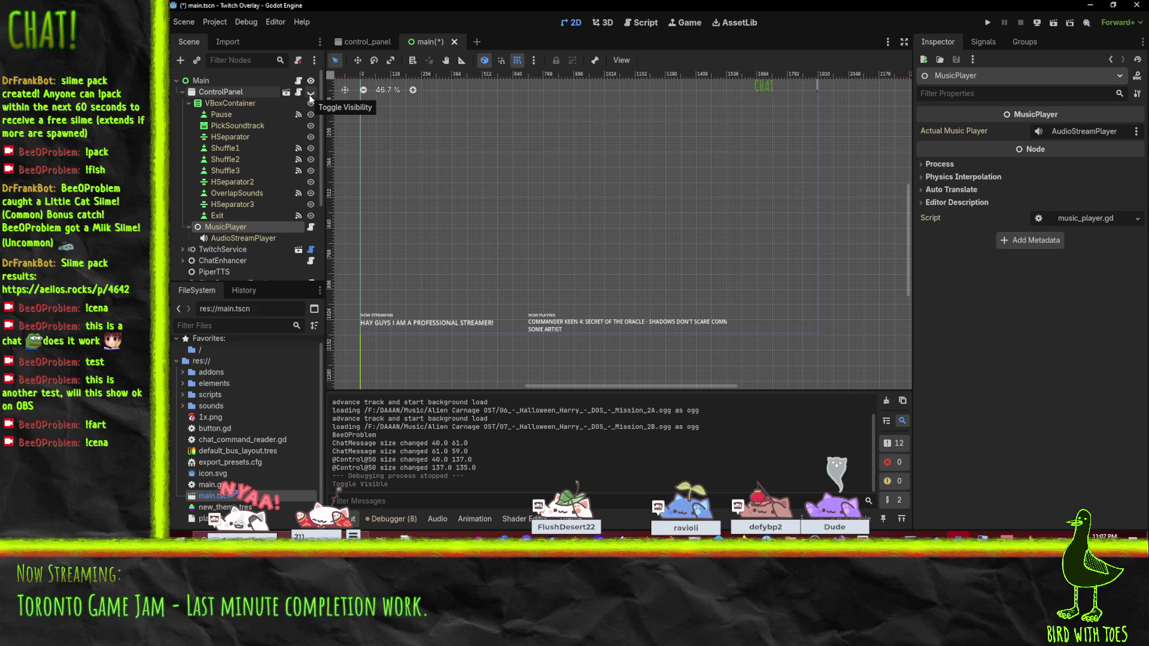
{"action": "left_click", "coordinate": [311, 93]}
{"action": "scroll", "coordinate": [436, 239], "scroll_direction": "left", "scroll_amount": 3}
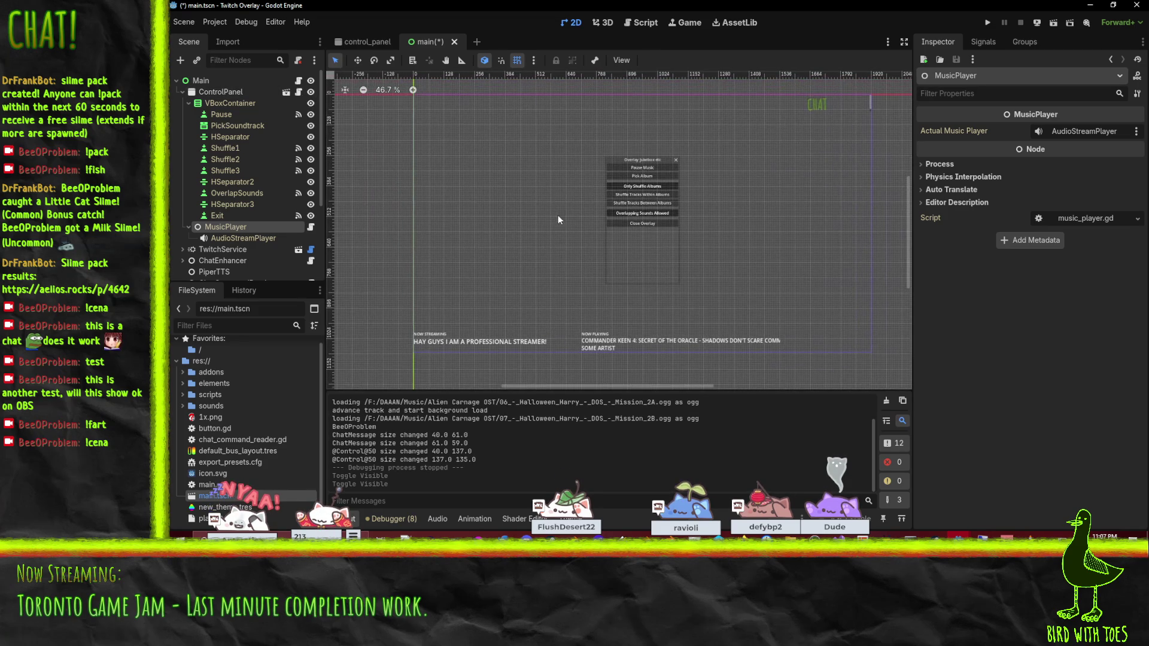
{"action": "left_click", "coordinate": [436, 339]}
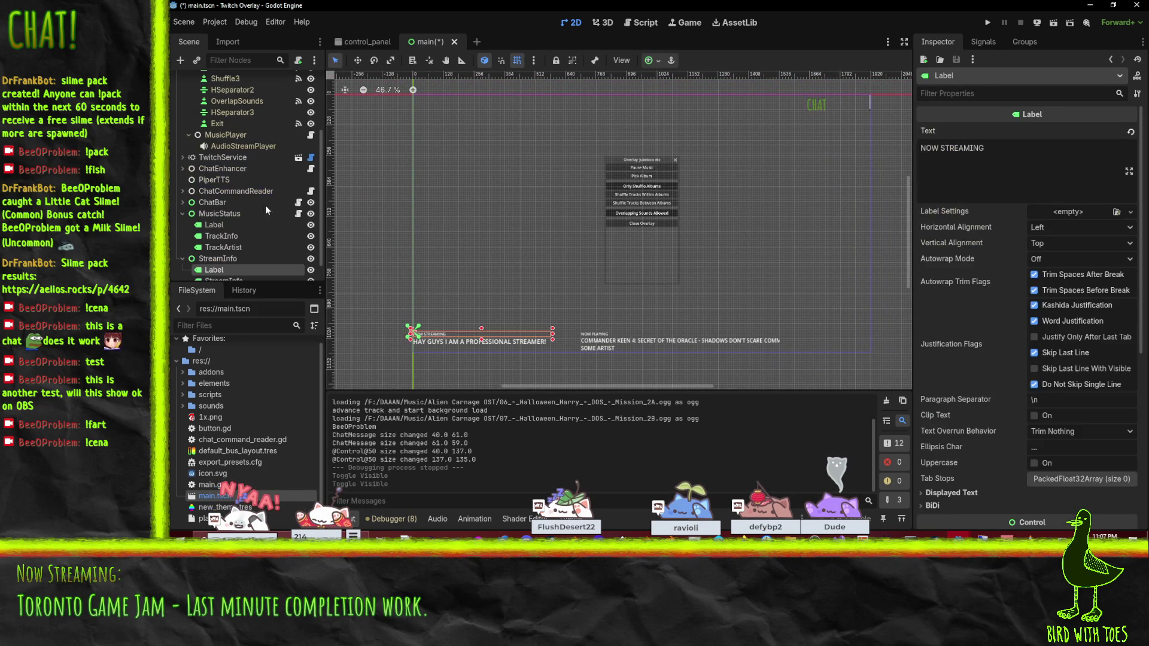
{"action": "scroll", "coordinate": [262, 187], "scroll_direction": "down", "scroll_amount": 5}
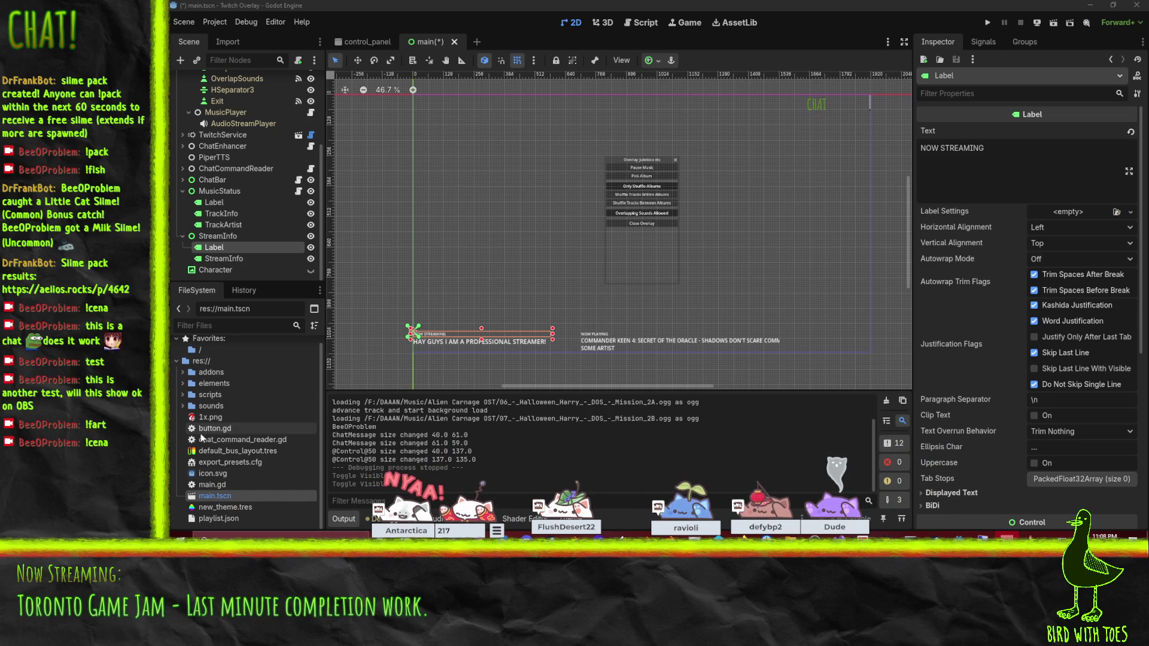
{"action": "right_click", "coordinate": [193, 349]}
Create a new Theme resource in the res:// project root.
{"action": "key", "text": "Escape"}
{"action": "right_click", "coordinate": [191, 365]}
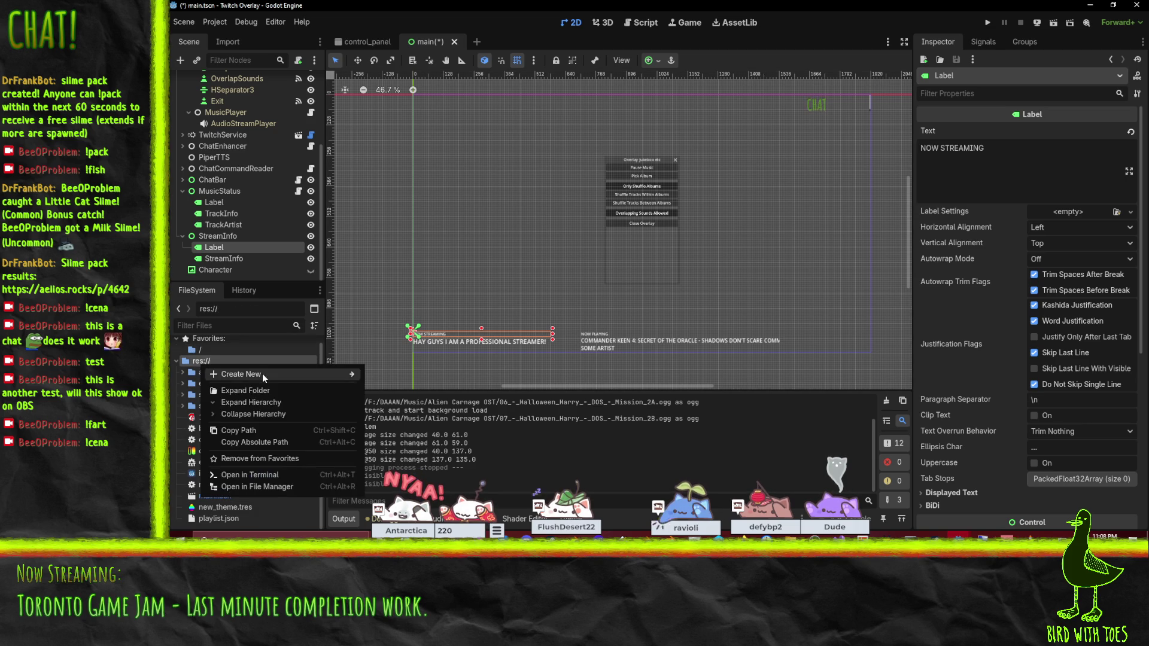
{"action": "mouse_move", "coordinate": [311, 375]}
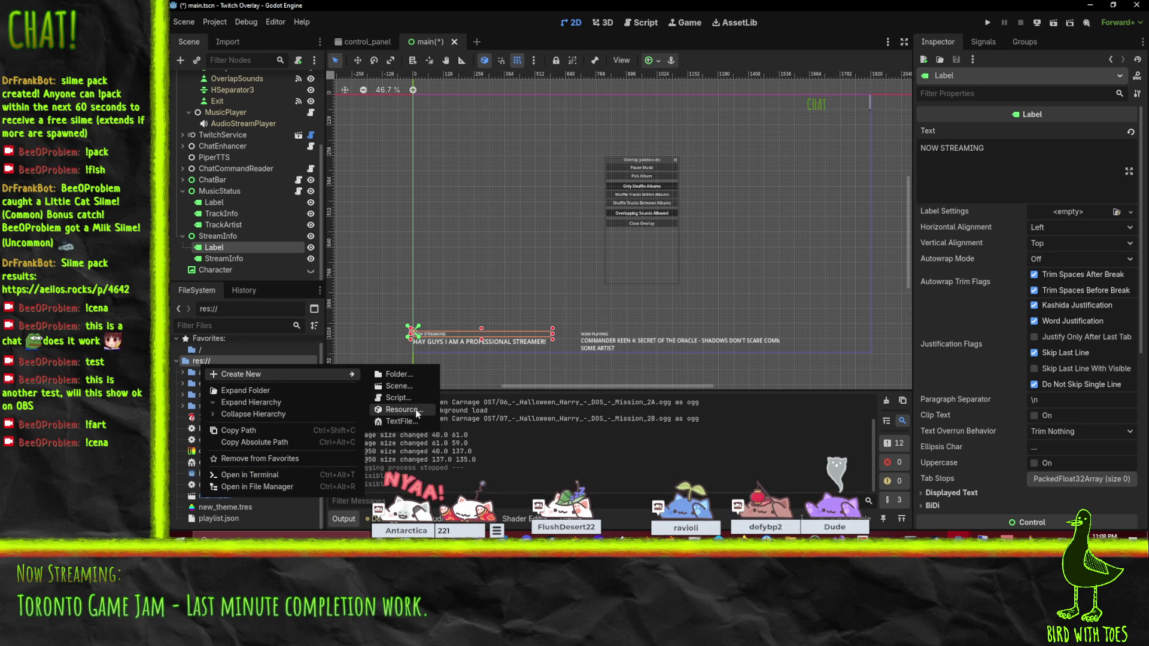
{"action": "key", "text": "Escape"}
{"action": "left_click", "coordinate": [219, 508]}
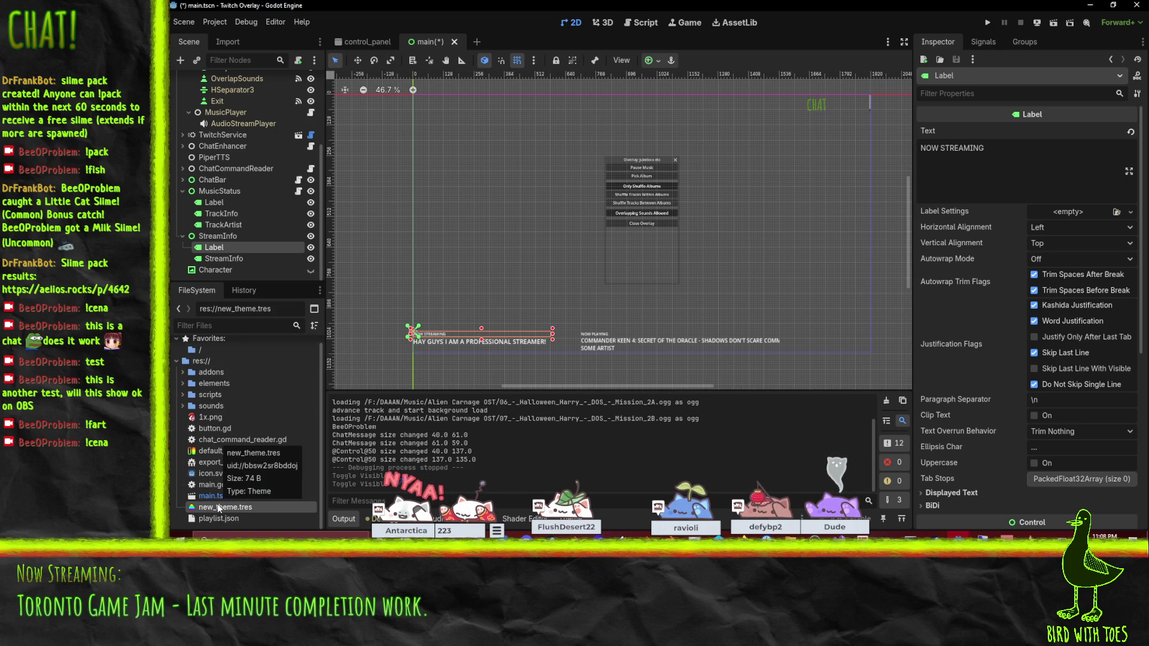
Rename the new theme file to main.tres and open it in the Theme editor.
{"action": "key", "text": "F2"}
{"action": "type", "text": "Overlay"}
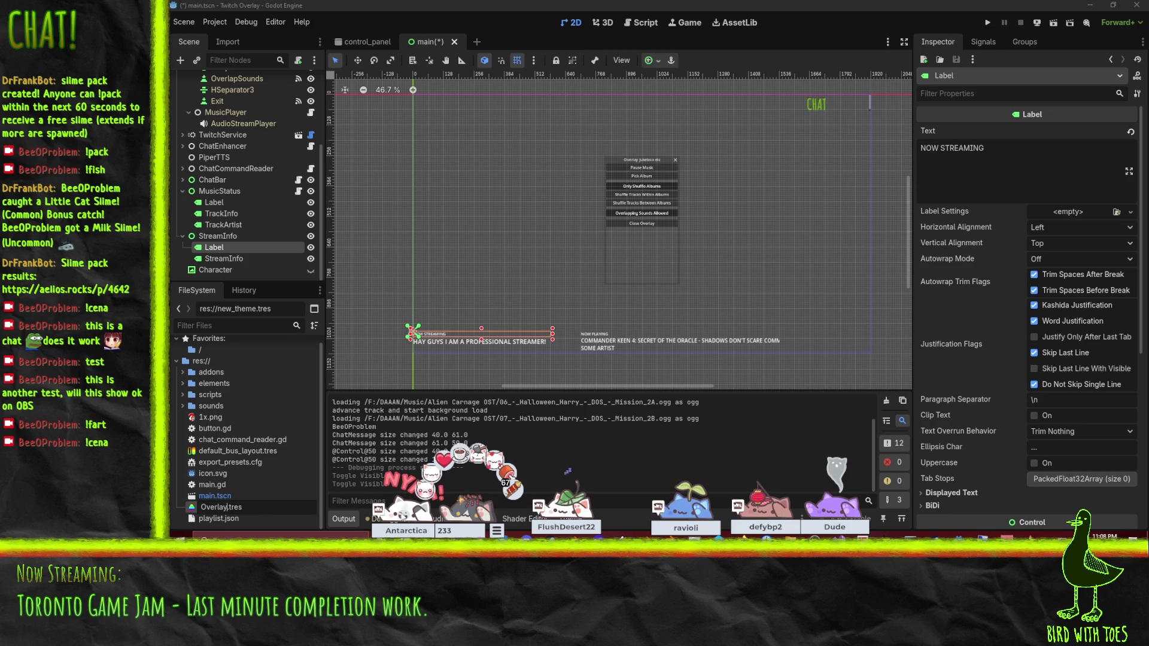
{"action": "type", "text": "verlay"}
{"action": "double_click", "coordinate": [221, 507]}
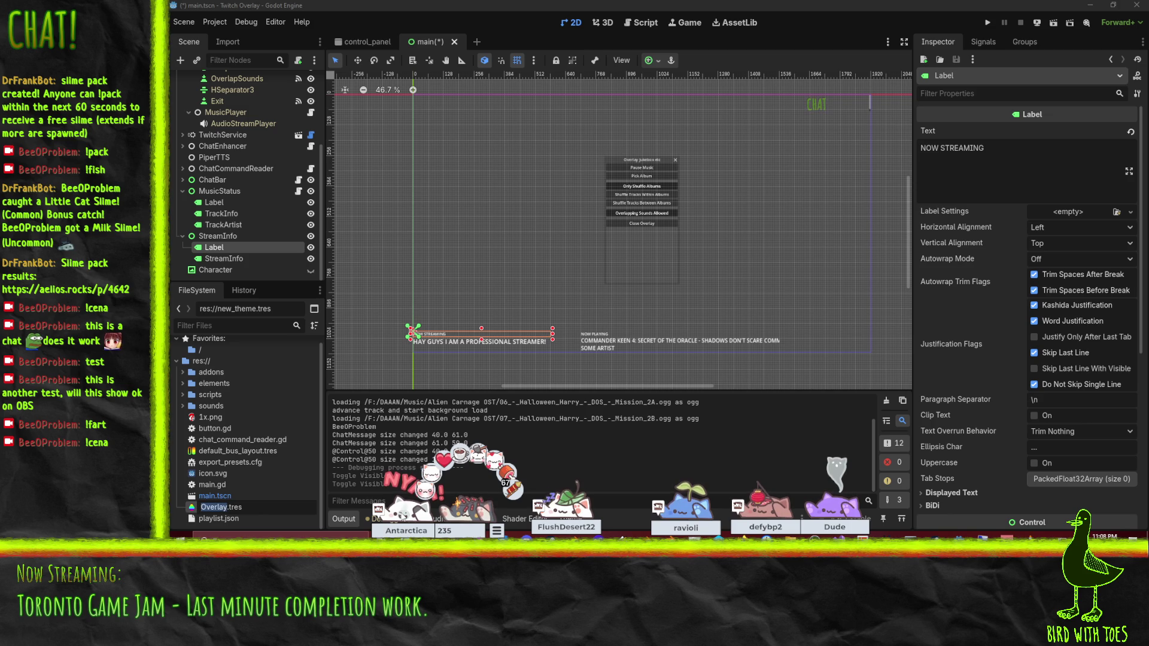
{"action": "key", "text": "BackSpace"}
{"action": "type", "text": "theme"}
{"action": "key", "text": "Return"}
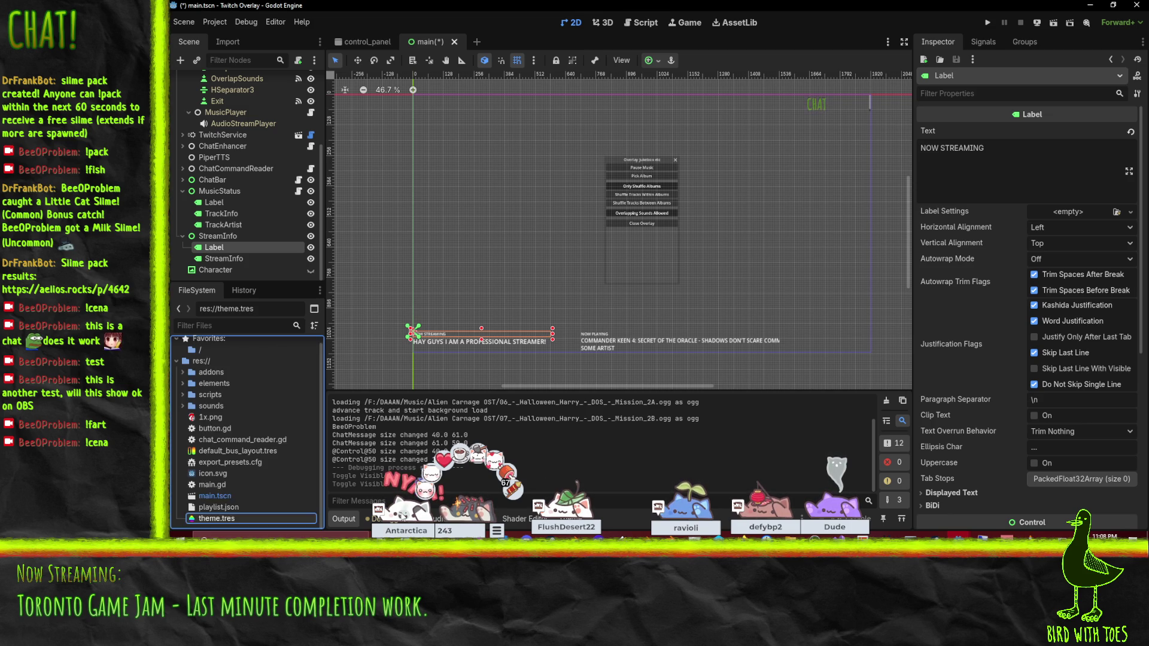
{"action": "left_click", "coordinate": [254, 518]}
{"action": "type", "text": "main"}
{"action": "key", "text": "Return"}
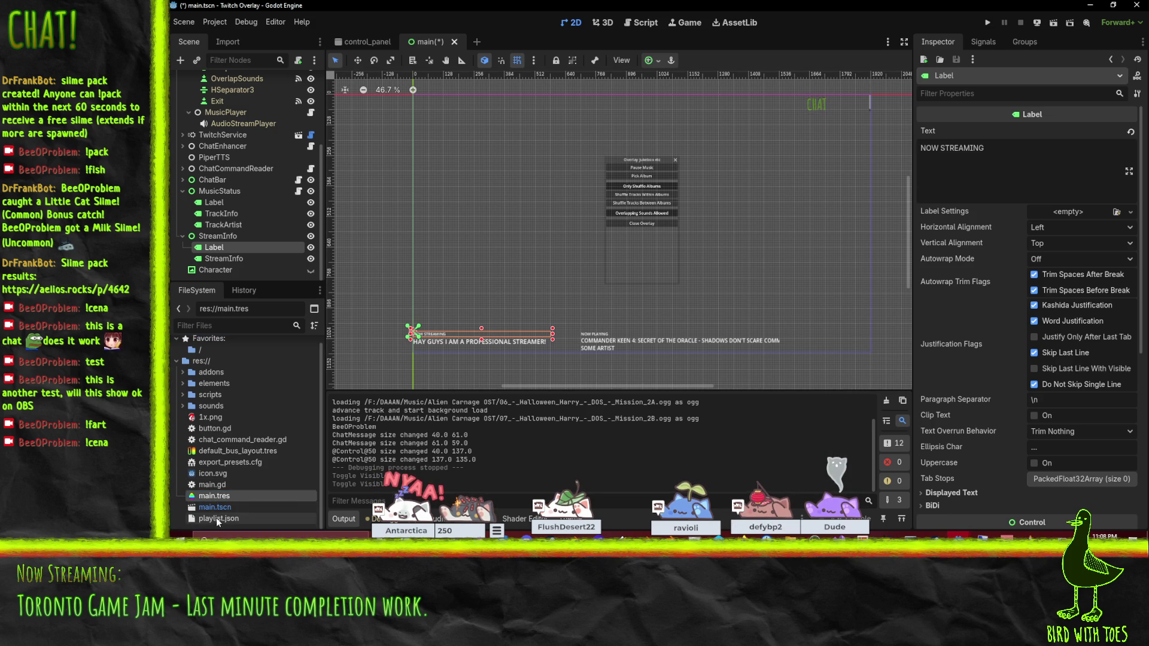
{"action": "double_click", "coordinate": [222, 497]}
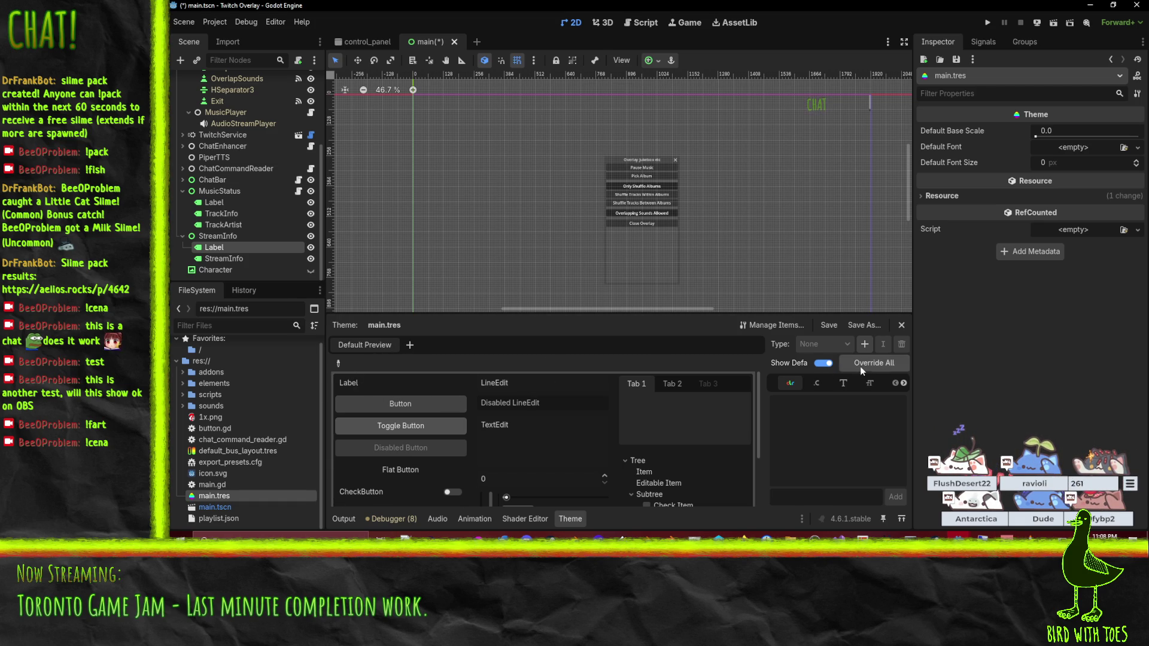
Turn off Show Default and open the Import Items list of the theme item manager.
{"action": "left_click", "coordinate": [823, 363]}
{"action": "left_click", "coordinate": [766, 327]}
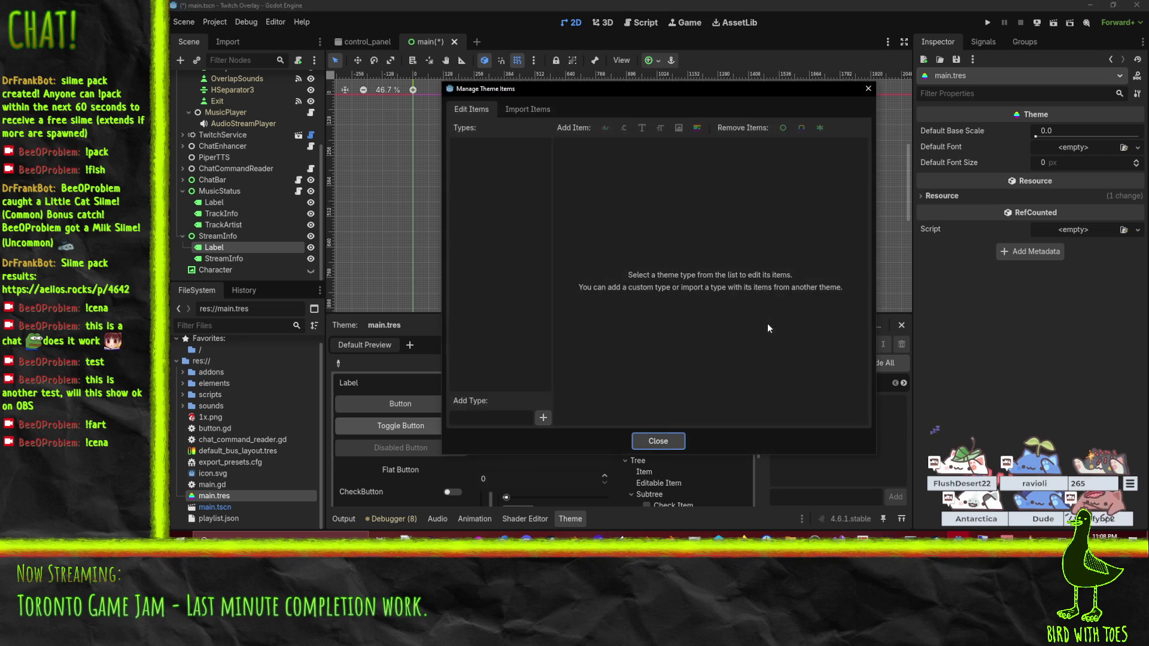
{"action": "left_click", "coordinate": [496, 416]}
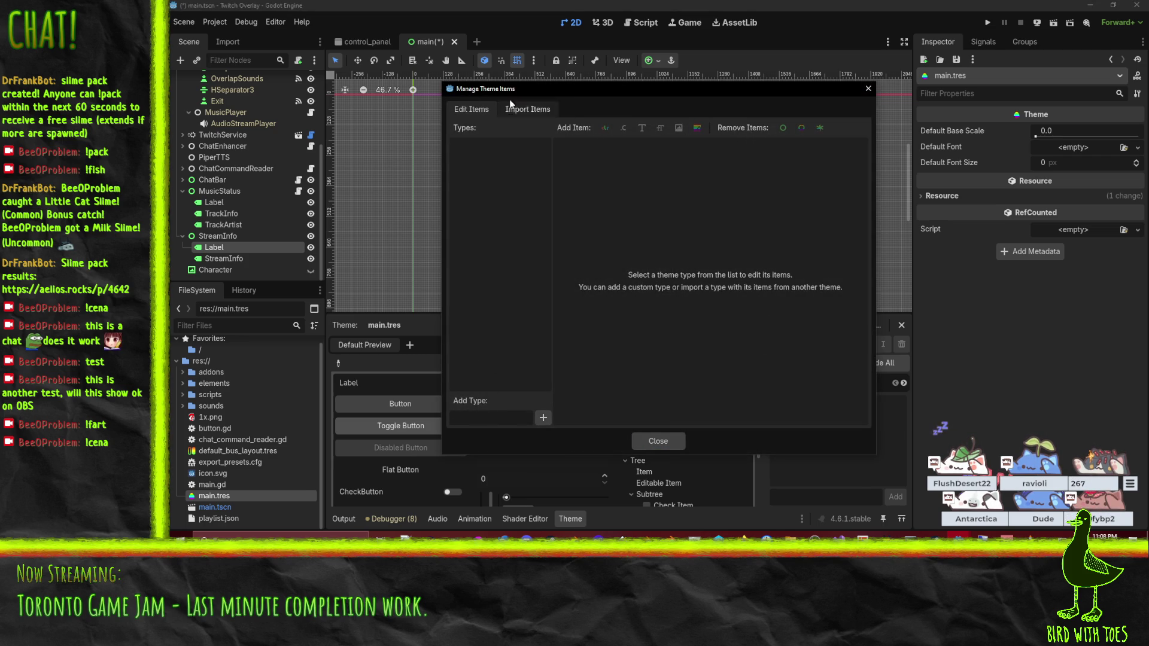
{"action": "left_click", "coordinate": [528, 109]}
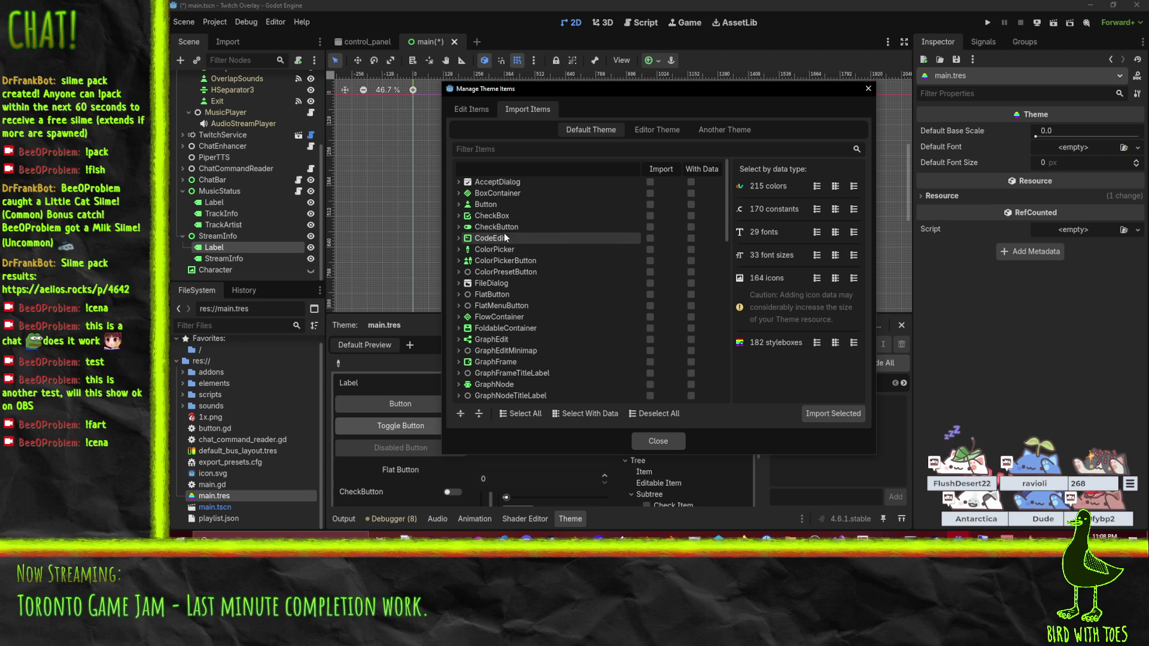
{"action": "scroll", "coordinate": [520, 282], "scroll_direction": "down", "scroll_amount": 10}
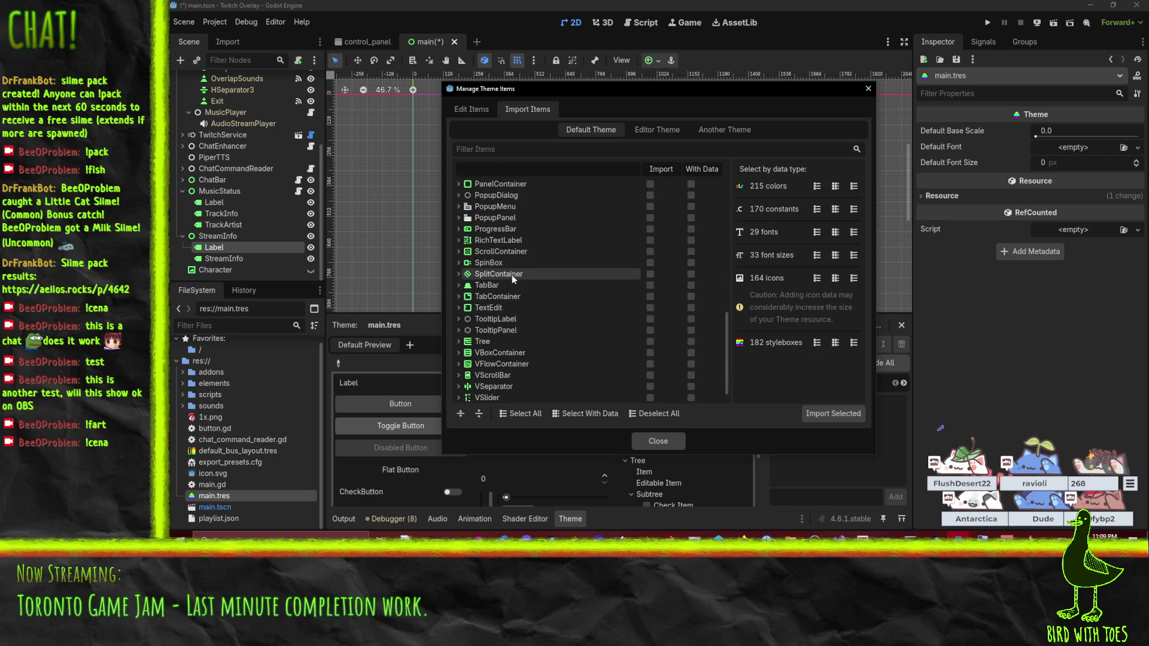
{"action": "scroll", "coordinate": [509, 228], "scroll_direction": "up", "scroll_amount": 5}
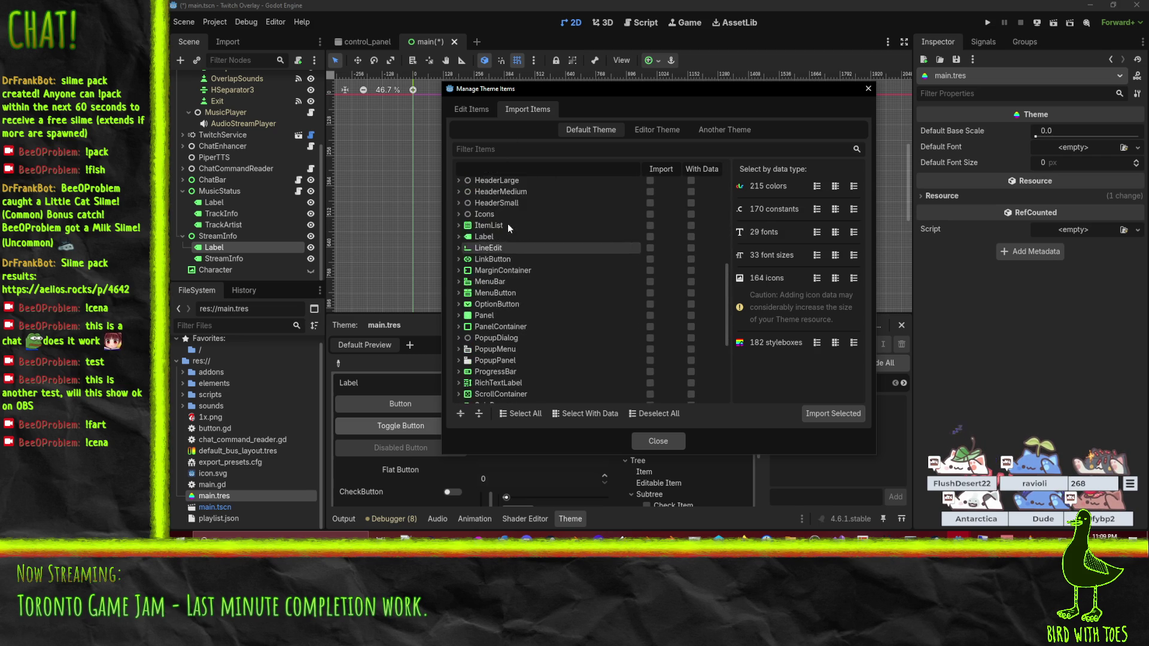
{"action": "left_click", "coordinate": [486, 237]}
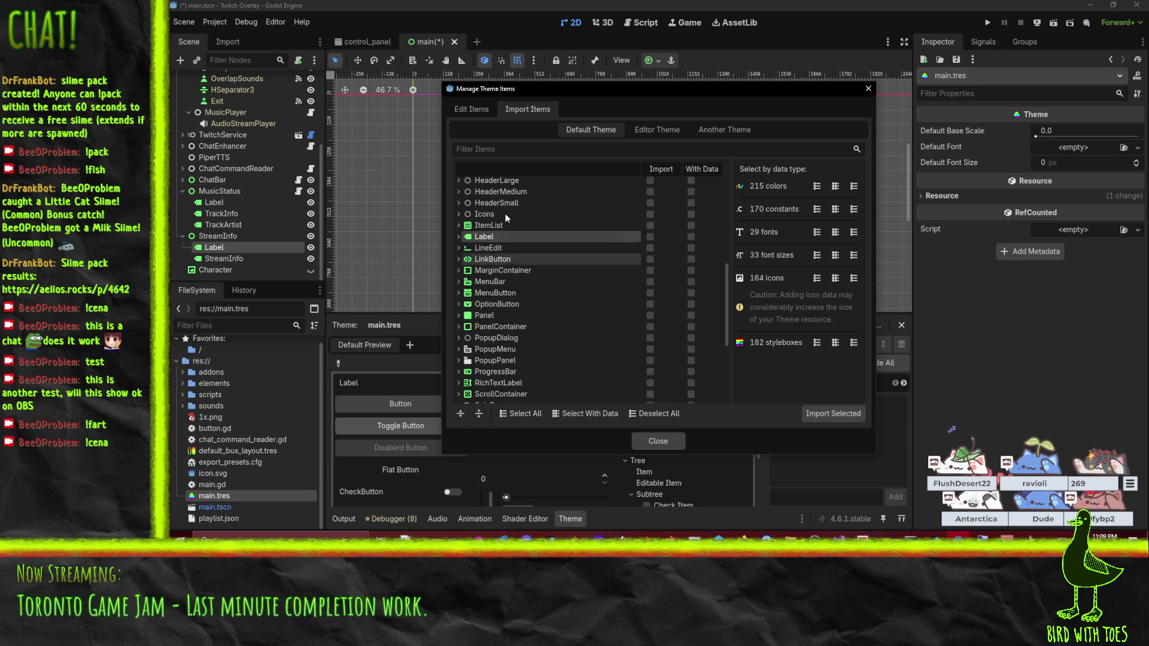
{"action": "left_click", "coordinate": [515, 383]}
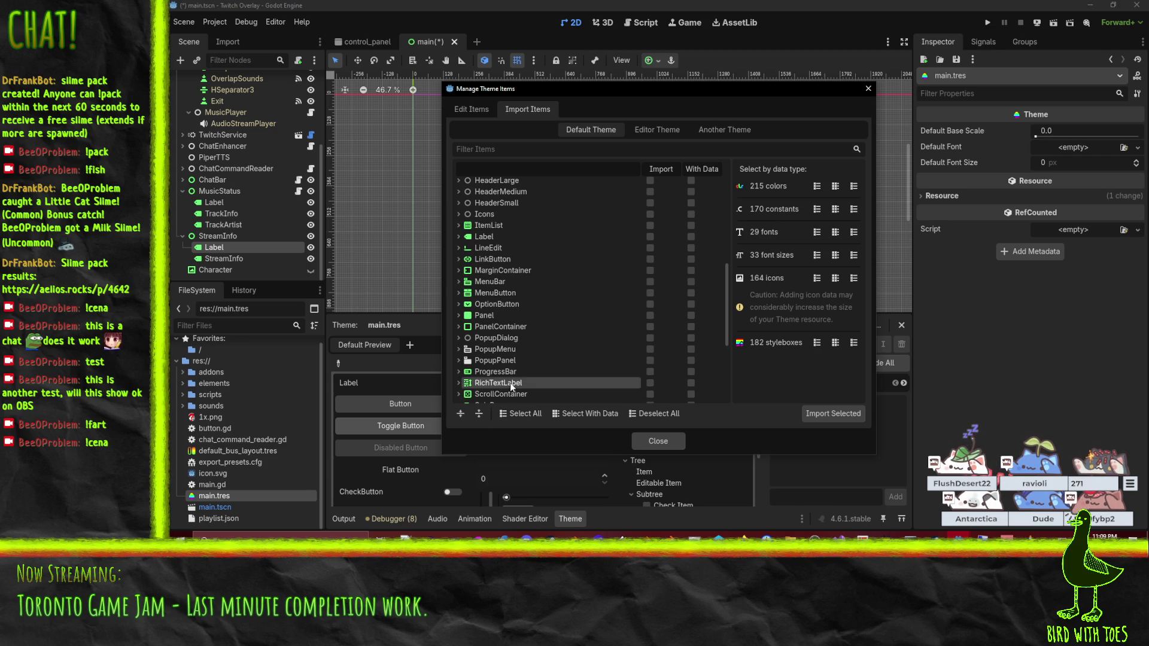
{"action": "left_click", "coordinate": [487, 236]}
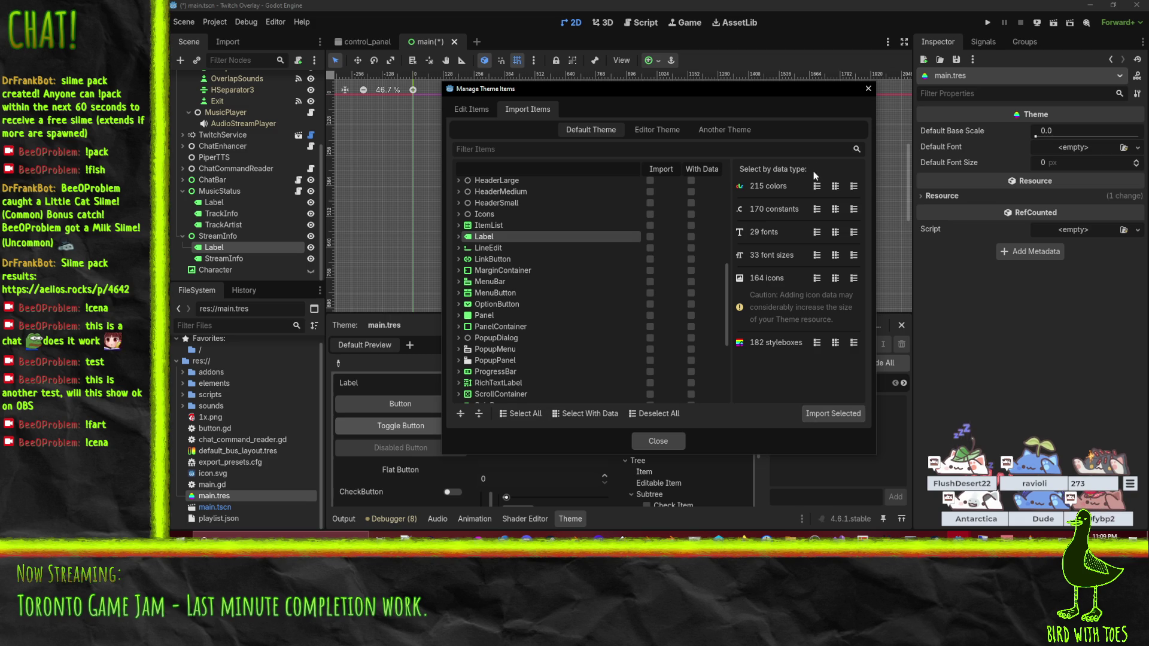
{"action": "left_click", "coordinate": [826, 415]}
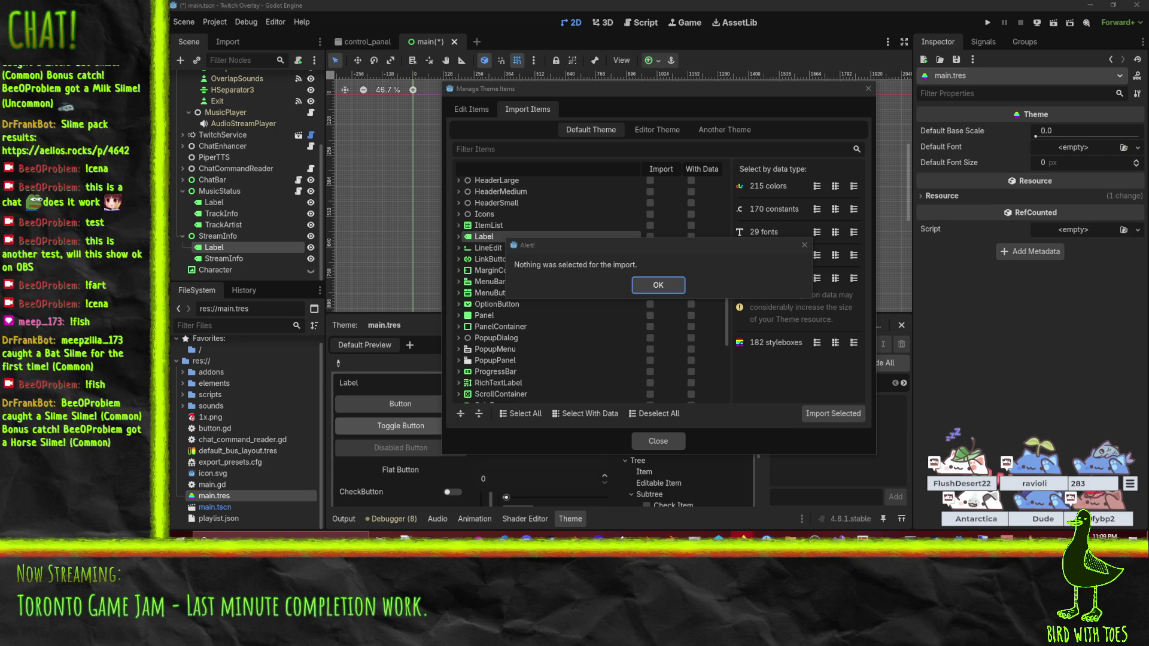
{"action": "left_click", "coordinate": [660, 292]}
Mark Label and RichTextLabel for import, import them, and close the item manager.
{"action": "left_click", "coordinate": [650, 236]}
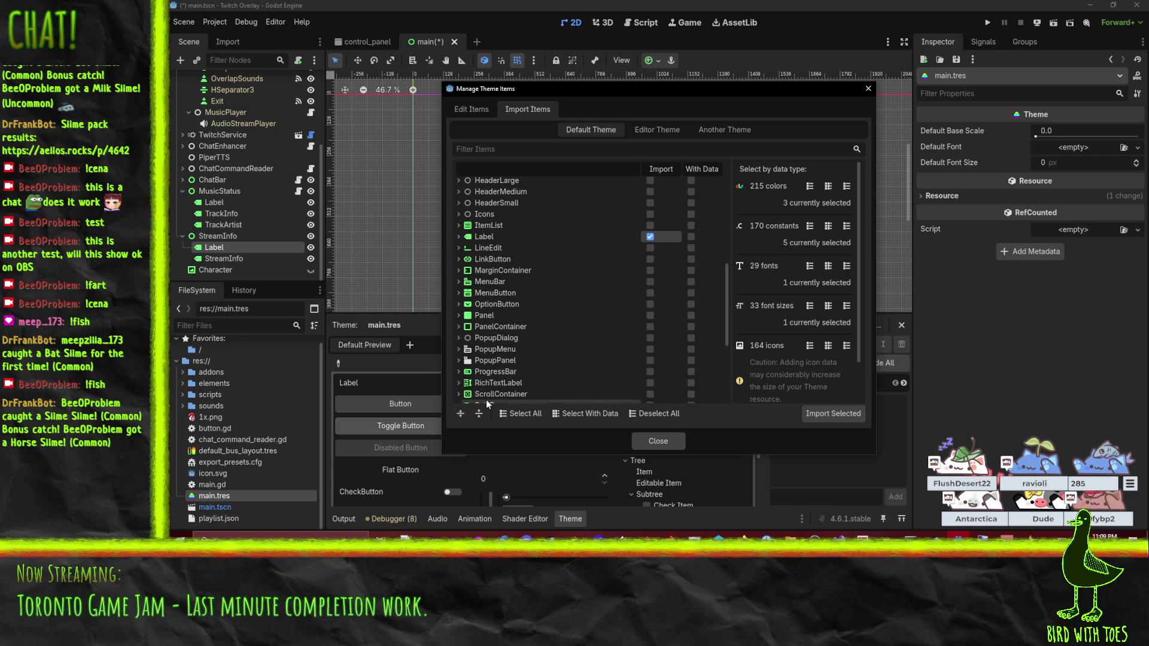
{"action": "left_click", "coordinate": [651, 383]}
{"action": "scroll", "coordinate": [604, 358], "scroll_direction": "down", "scroll_amount": 1}
{"action": "scroll", "coordinate": [604, 359], "scroll_direction": "down", "scroll_amount": 1}
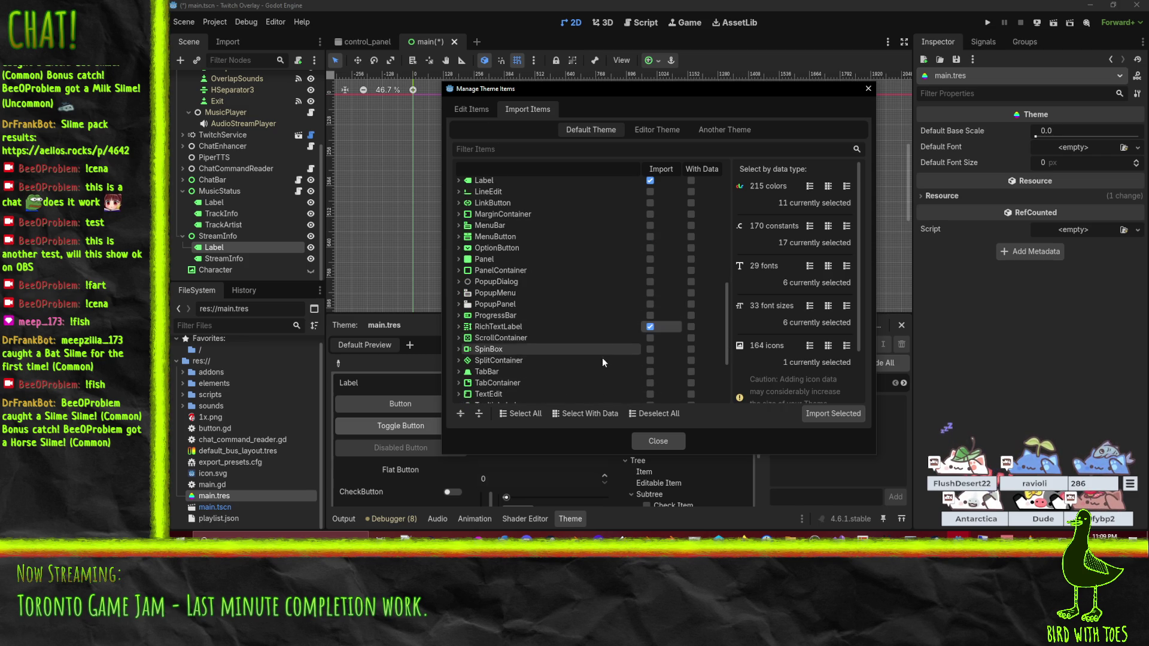
{"action": "scroll", "coordinate": [618, 283], "scroll_direction": "up", "scroll_amount": 1}
{"action": "left_click", "coordinate": [826, 414]}
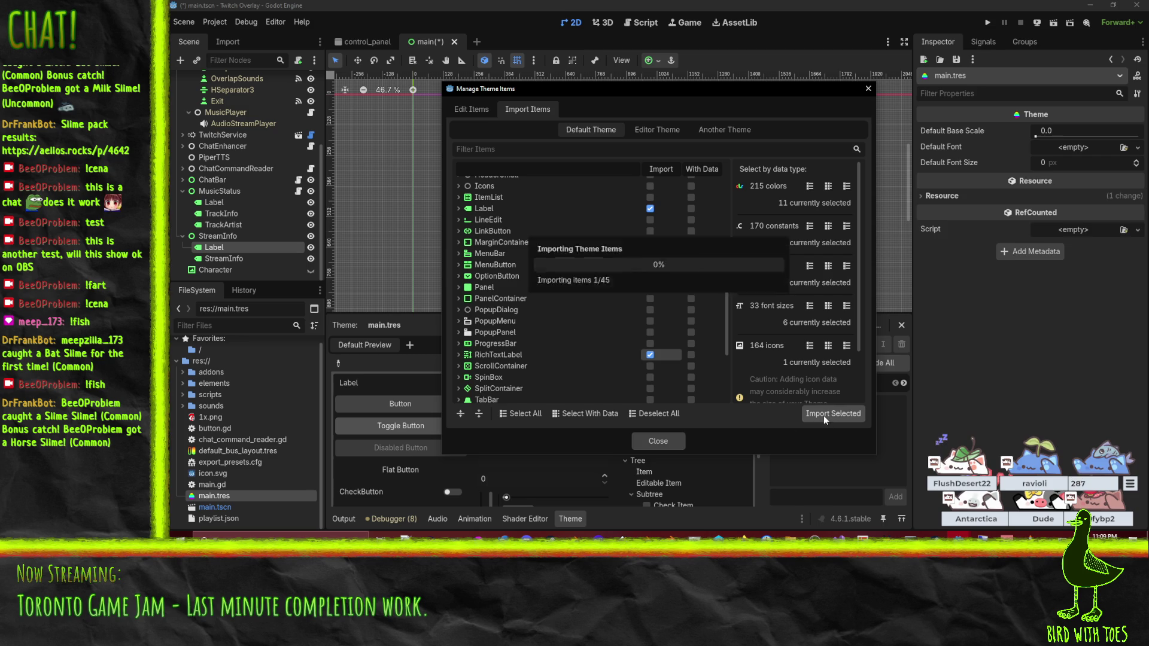
{"action": "left_click", "coordinate": [659, 442]}
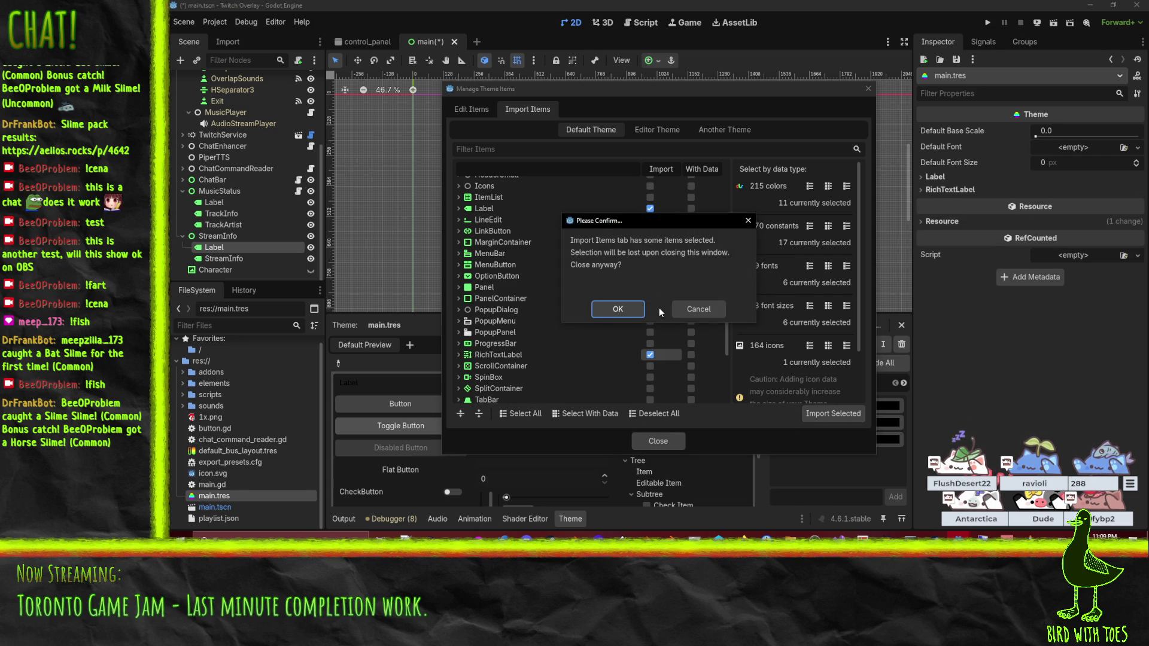
{"action": "left_click", "coordinate": [620, 310]}
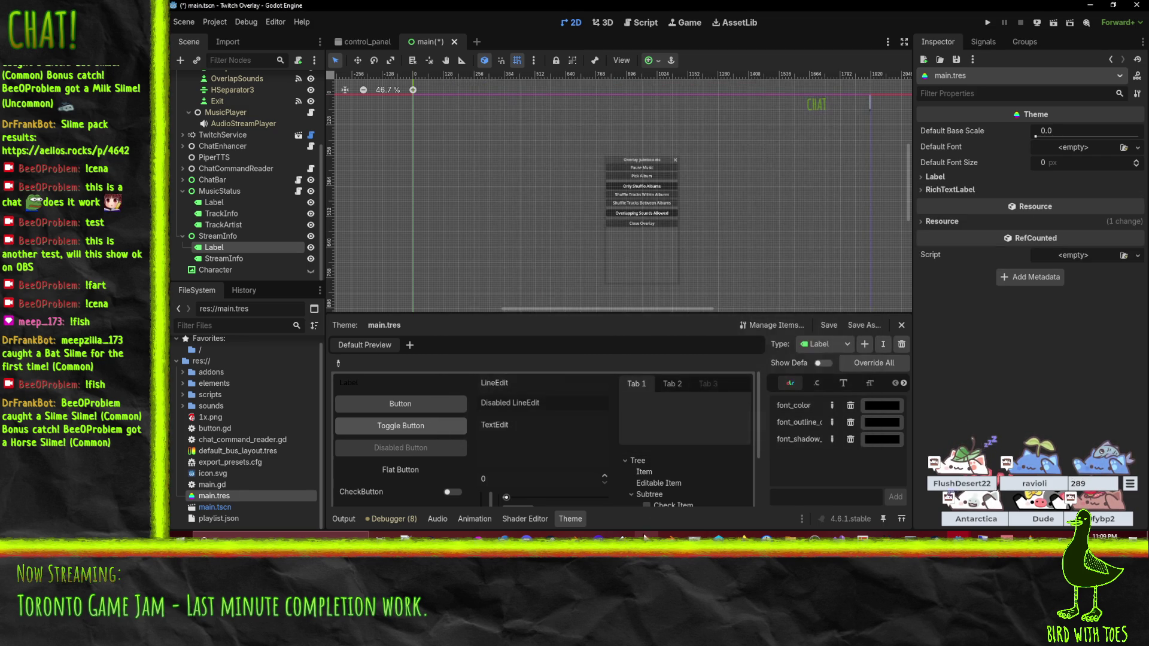
Inspect the Label font_color in main.tres as RGB, showing black 000000 and recent colours.
{"action": "left_click", "coordinate": [882, 405]}
{"action": "key", "text": "Escape"}
{"action": "left_click", "coordinate": [846, 345]}
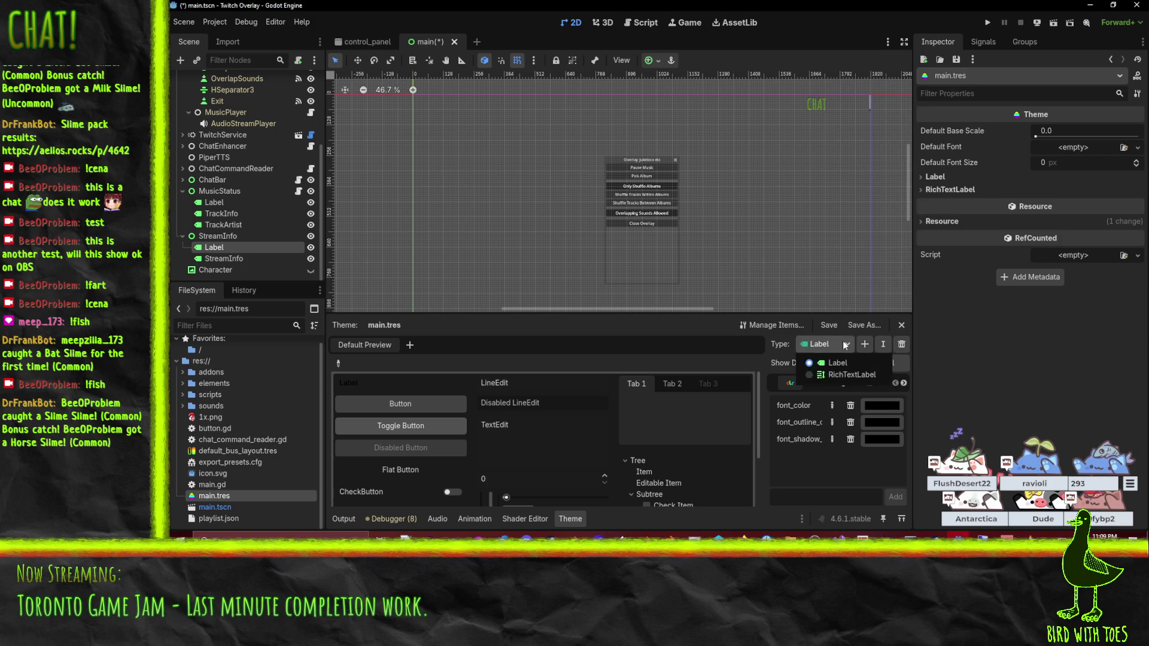
{"action": "left_click", "coordinate": [838, 362]}
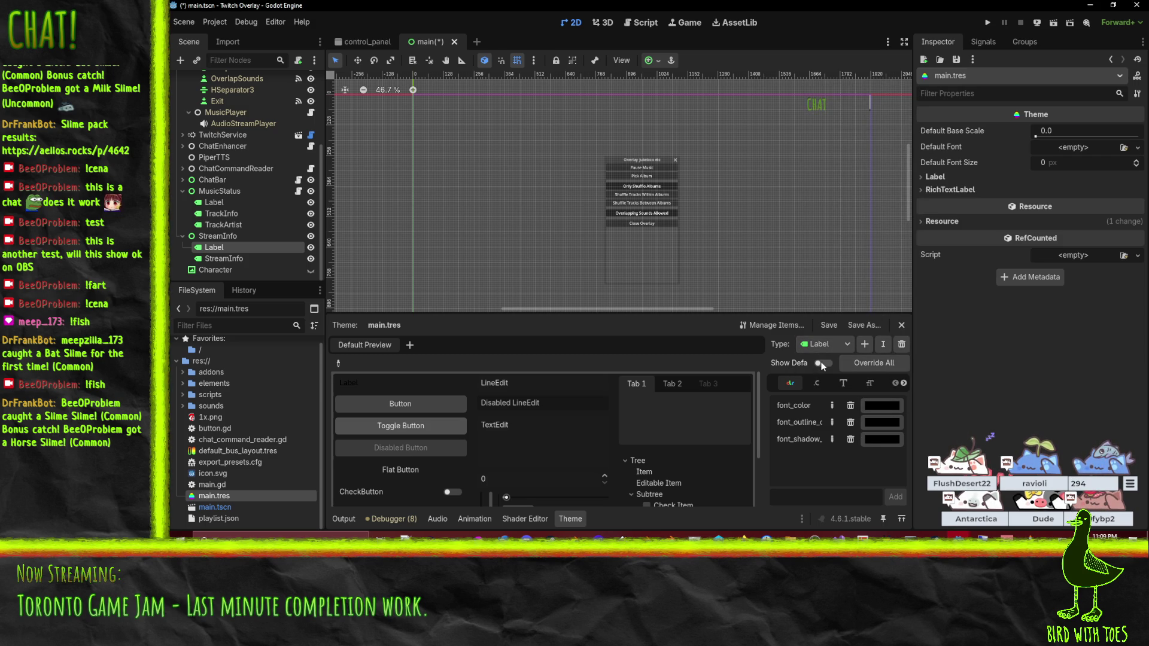
{"action": "left_click", "coordinate": [879, 407]}
{"action": "left_click", "coordinate": [828, 243]}
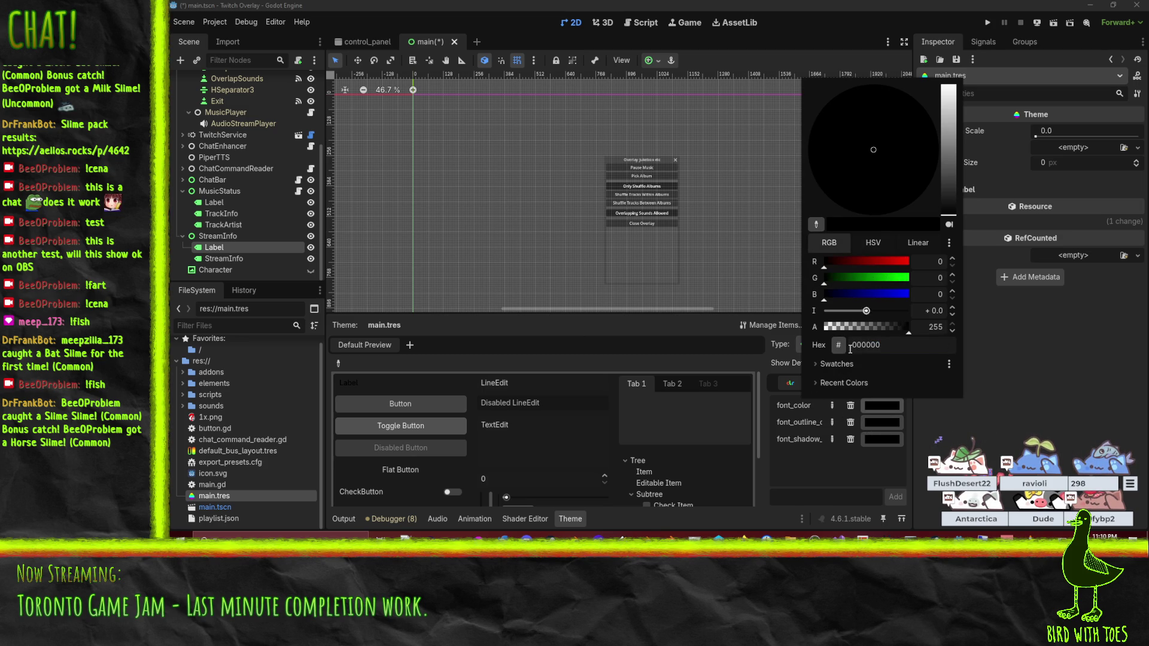
{"action": "left_click", "coordinate": [842, 383]}
Close the colour picker and switch to control_panel and back to the main scene.
{"action": "left_click", "coordinate": [361, 45]}
{"action": "left_click", "coordinate": [361, 42]}
{"action": "left_click", "coordinate": [422, 42]}
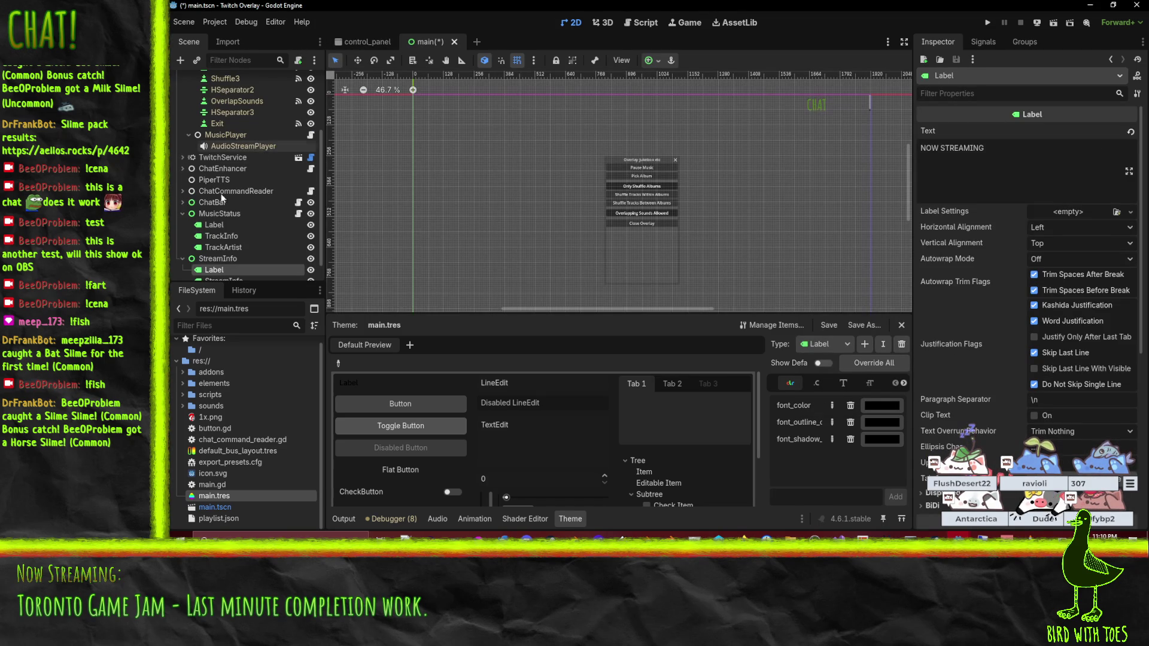
Expand the elements folder and open chat_message.tscn in a new scene tab.
{"action": "scroll", "coordinate": [239, 488], "scroll_direction": "up", "scroll_amount": 1}
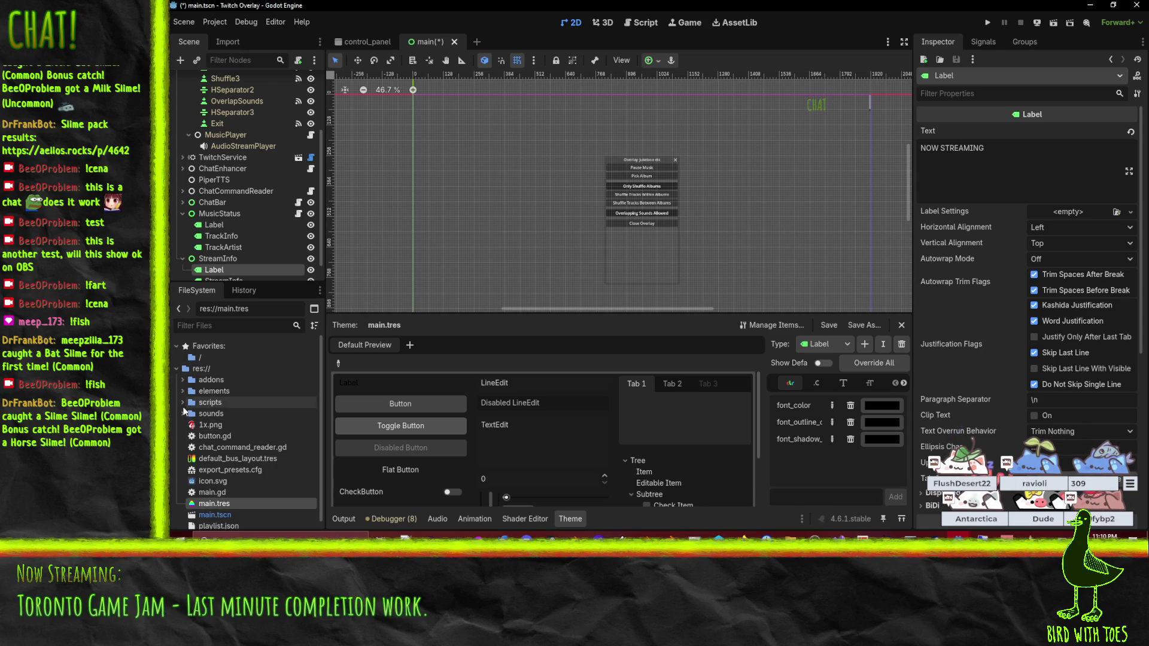
{"action": "scroll", "coordinate": [182, 413], "scroll_direction": "down", "scroll_amount": 1}
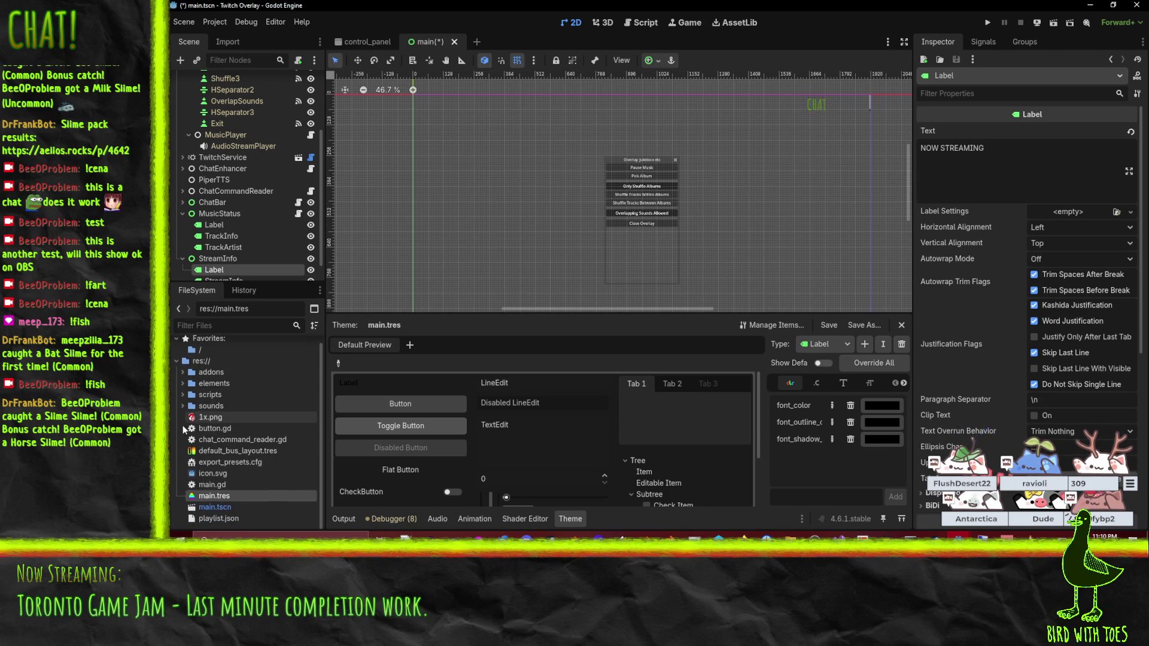
{"action": "left_click", "coordinate": [183, 383]}
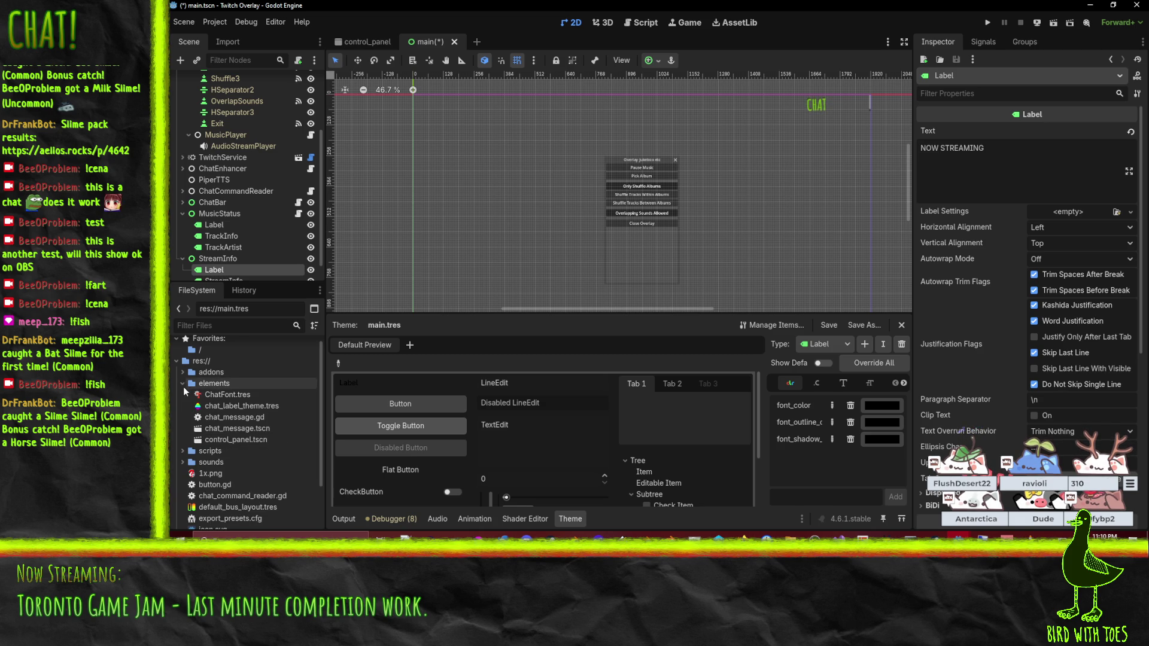
{"action": "left_click", "coordinate": [231, 414]}
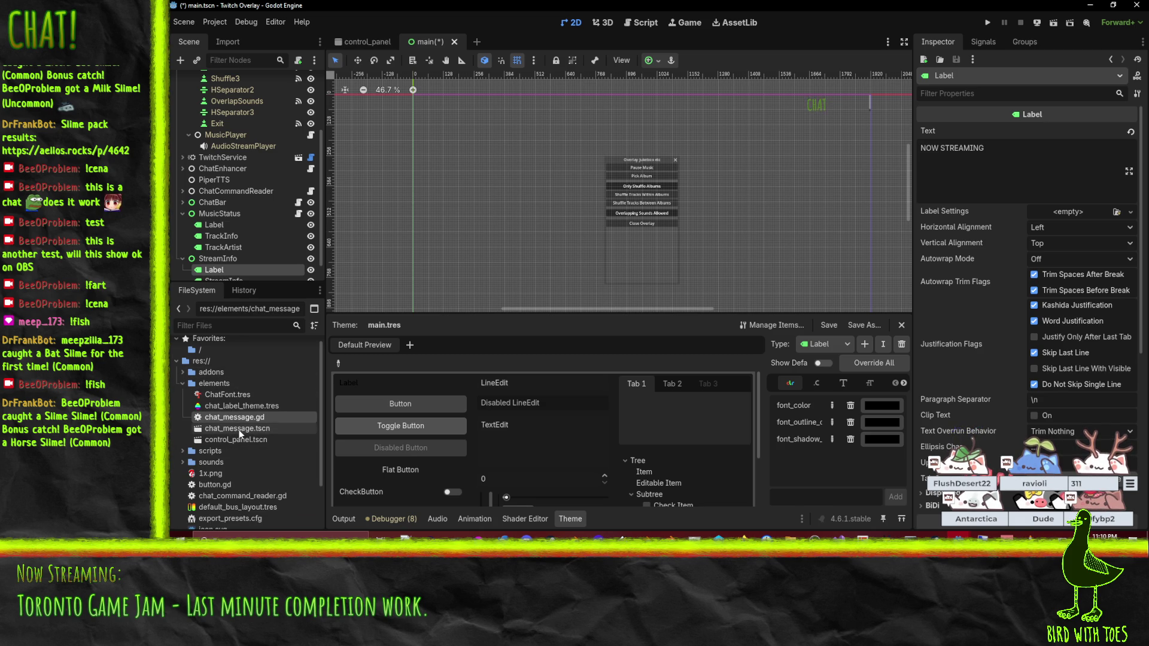
{"action": "left_click", "coordinate": [239, 429]}
{"action": "double_click", "coordinate": [238, 430]}
{"action": "scroll", "coordinate": [419, 240], "scroll_direction": "up", "scroll_amount": 5}
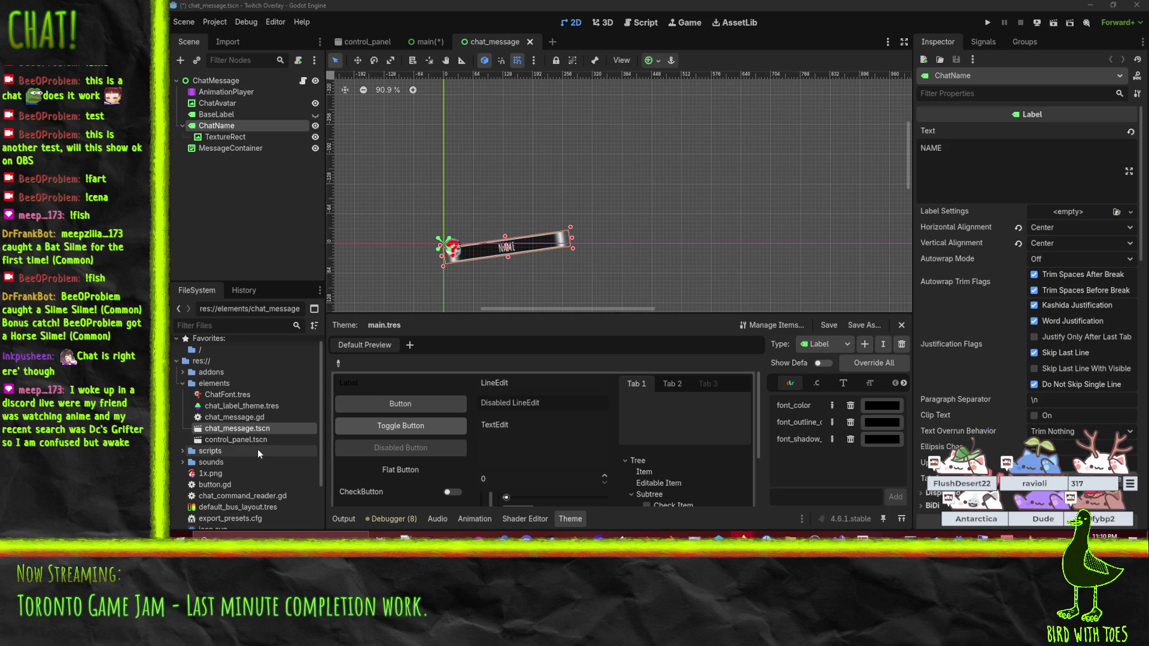
{"action": "left_click", "coordinate": [234, 418]}
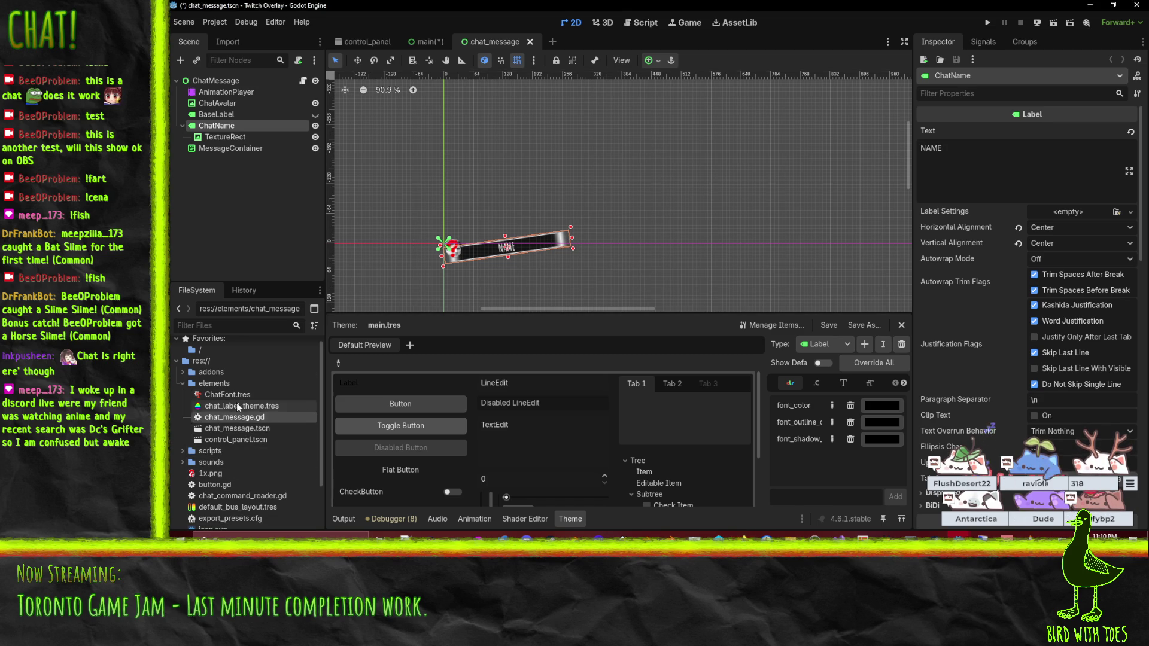
Read the green 91f504 font_color hex from chat_label_theme.tres.
{"action": "scroll", "coordinate": [236, 402], "scroll_direction": "down", "scroll_amount": 3}
{"action": "left_click", "coordinate": [220, 507]}
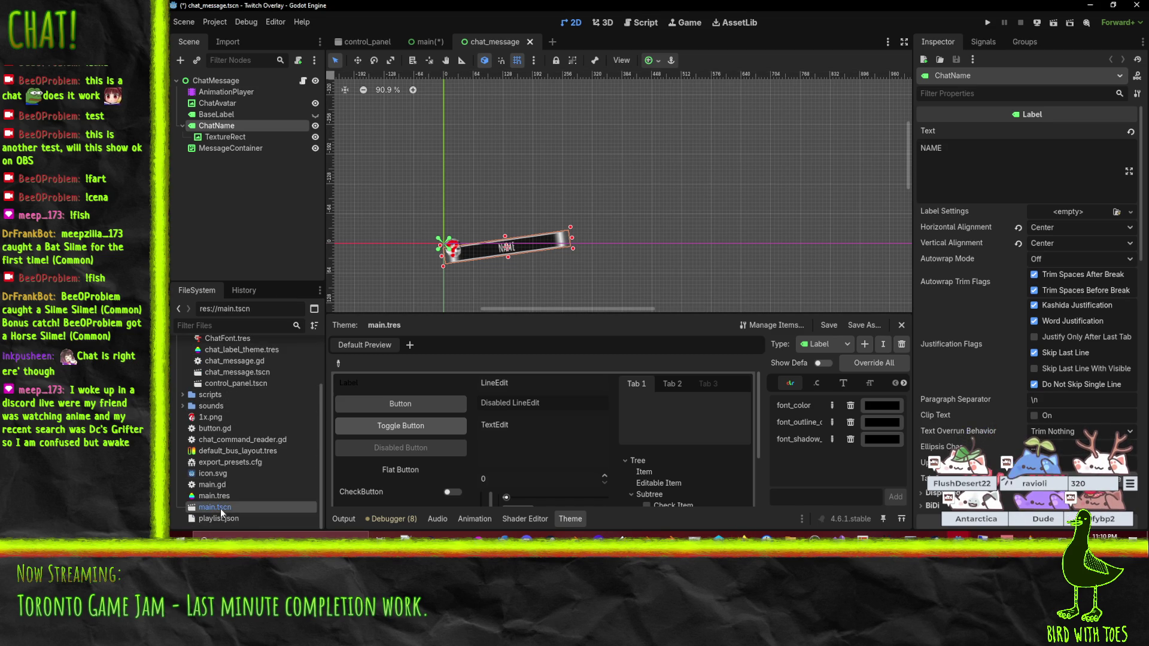
{"action": "left_click", "coordinate": [244, 350]}
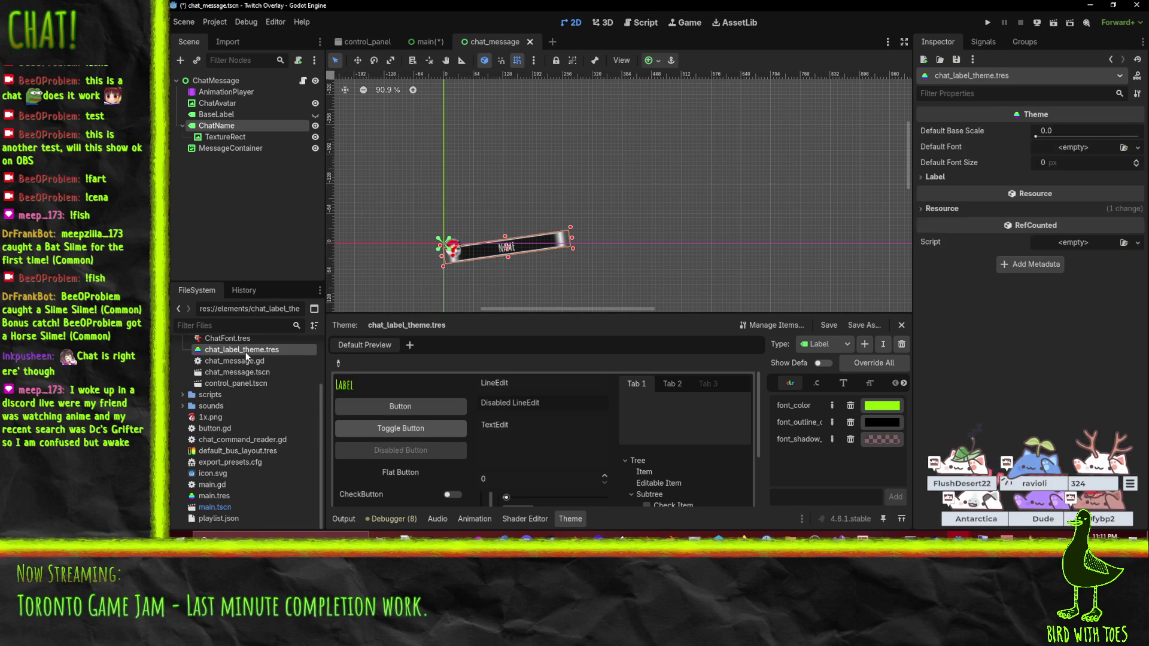
{"action": "left_click", "coordinate": [896, 410]}
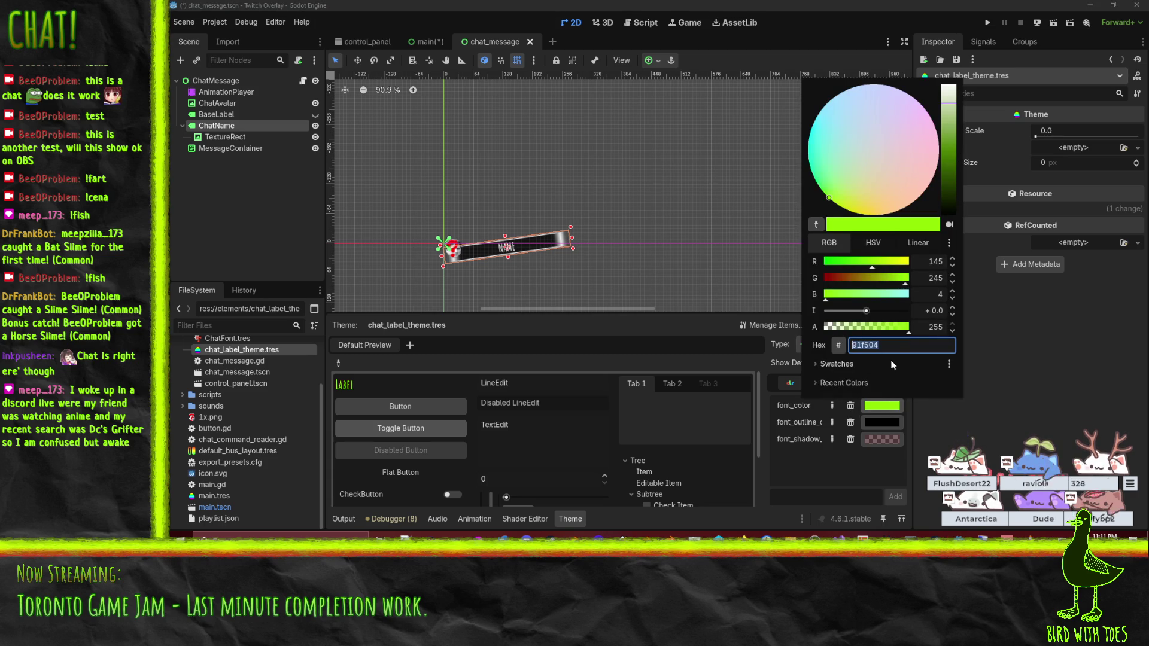
{"action": "key", "text": "Escape"}
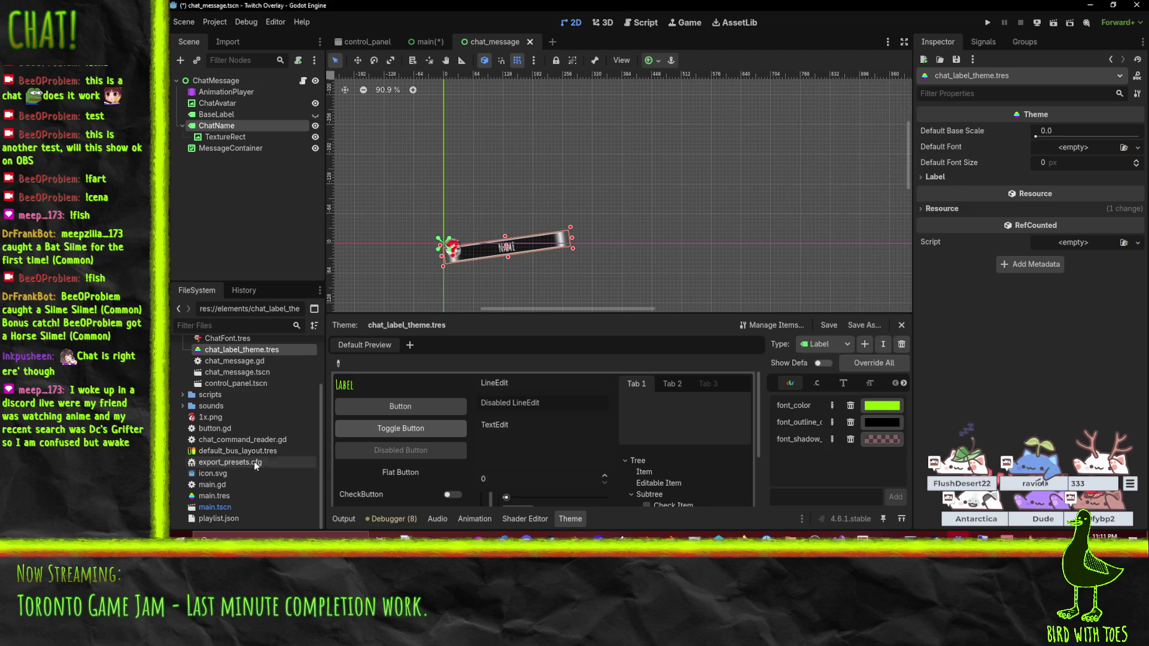
Open main.tres and set its Label font_color to 91f504.
{"action": "double_click", "coordinate": [215, 507]}
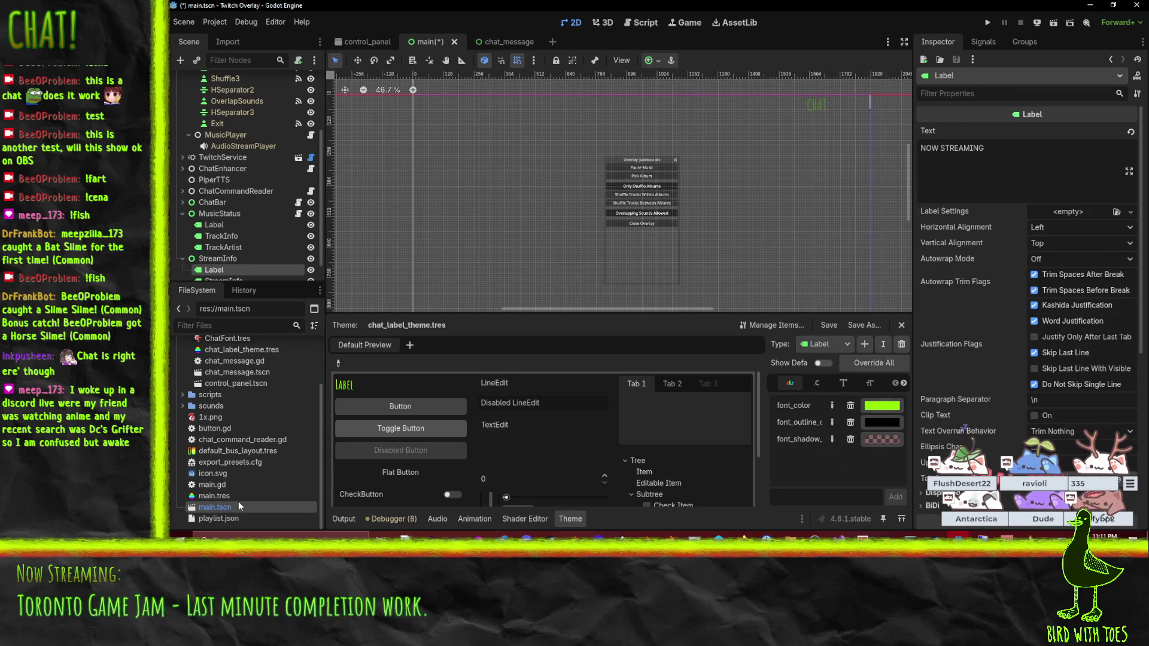
{"action": "double_click", "coordinate": [278, 484]}
{"action": "double_click", "coordinate": [279, 496]}
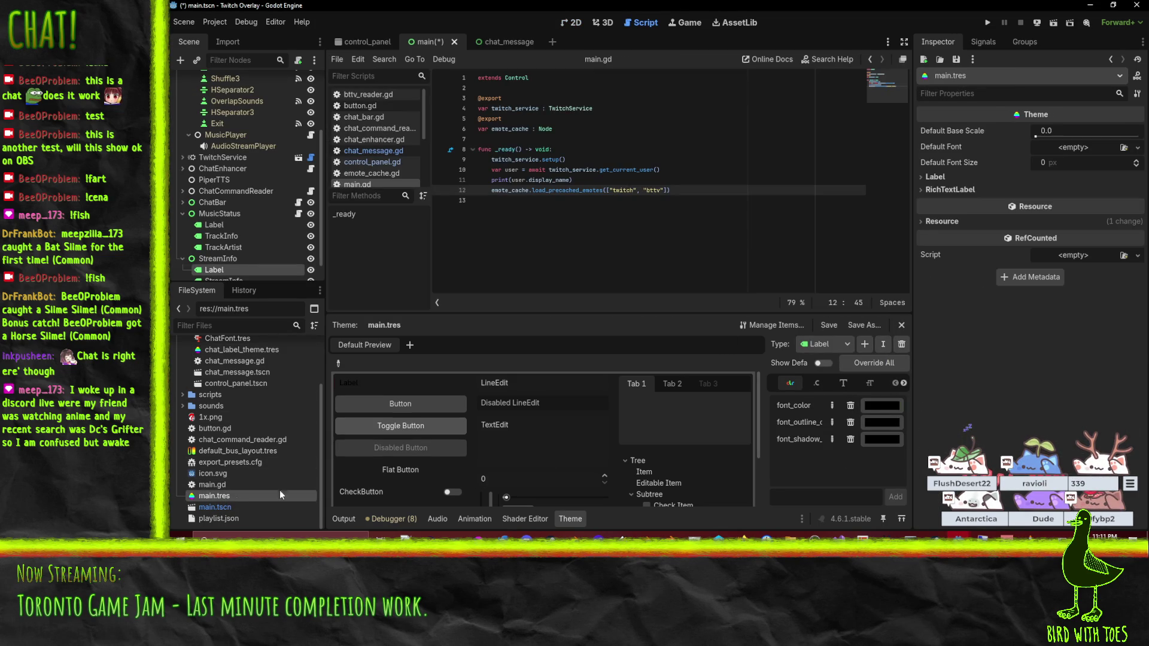
{"action": "left_click", "coordinate": [881, 406]}
{"action": "left_click", "coordinate": [909, 354]}
{"action": "type", "text": "91f504"}
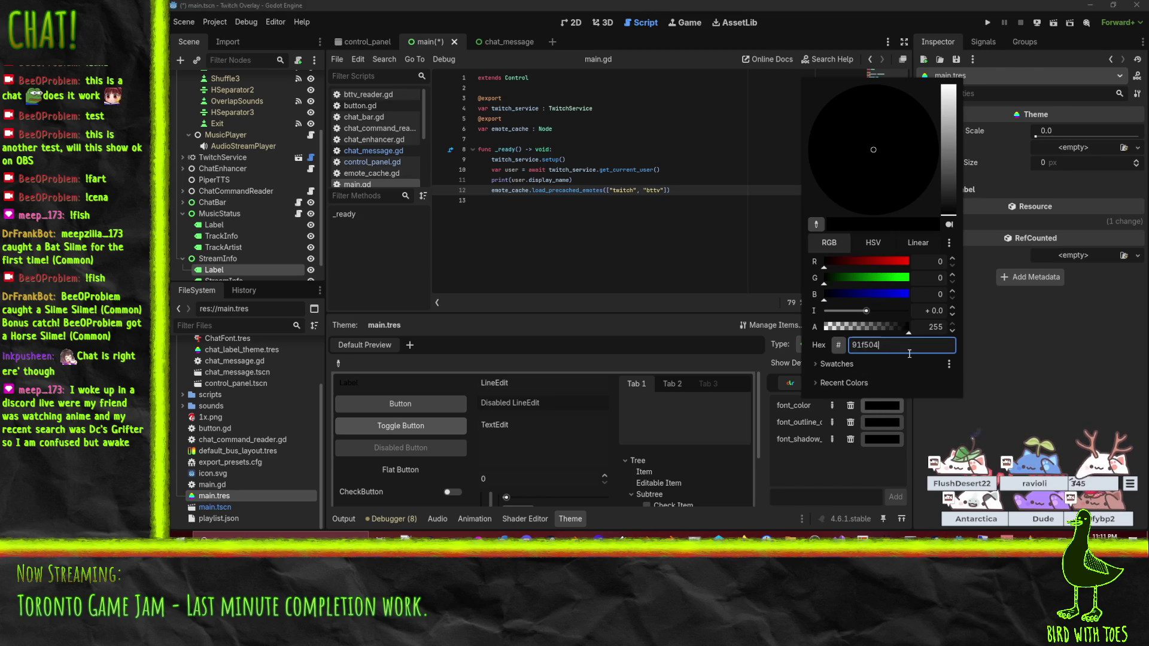
{"action": "left_click", "coordinate": [829, 468]}
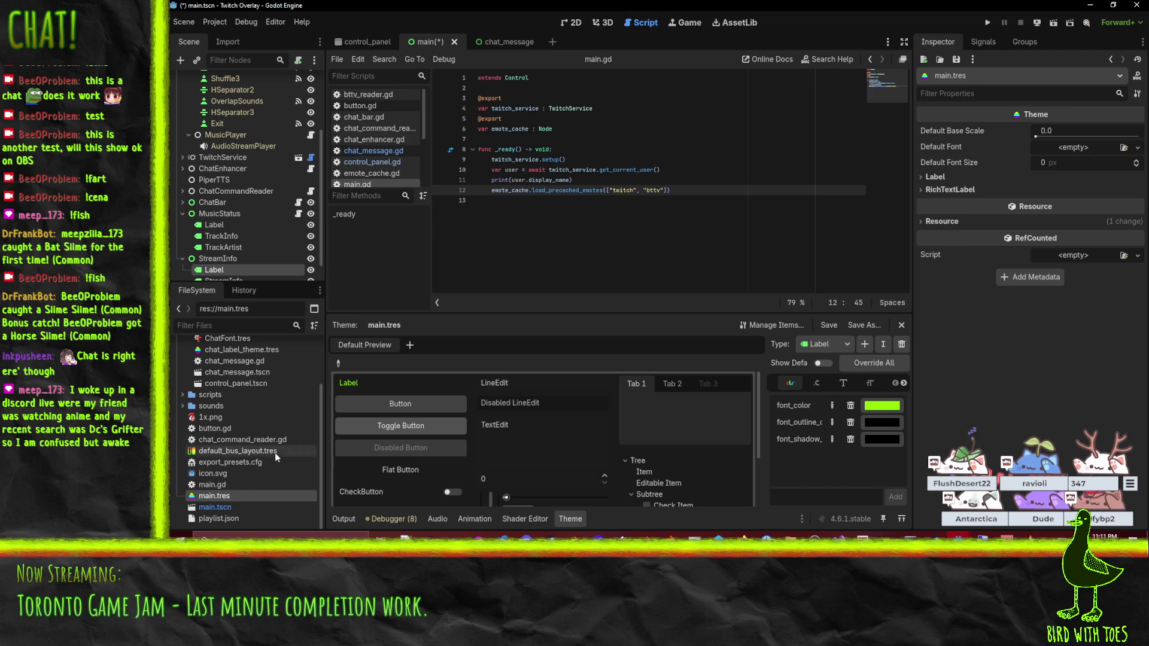
{"action": "scroll", "coordinate": [275, 452], "scroll_direction": "up", "scroll_amount": 3}
Check the font_shadow_color used in chat_label_theme.tres.
{"action": "double_click", "coordinate": [235, 413]}
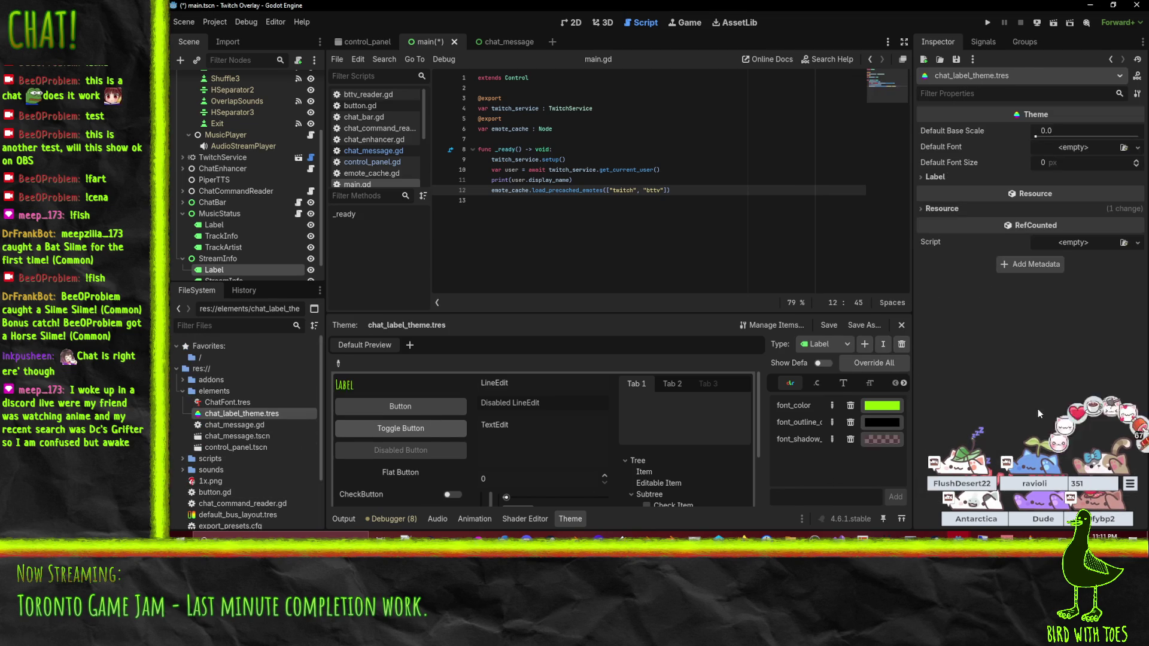
{"action": "left_click", "coordinate": [886, 443]}
{"action": "left_click", "coordinate": [939, 377]}
{"action": "left_click", "coordinate": [817, 480]}
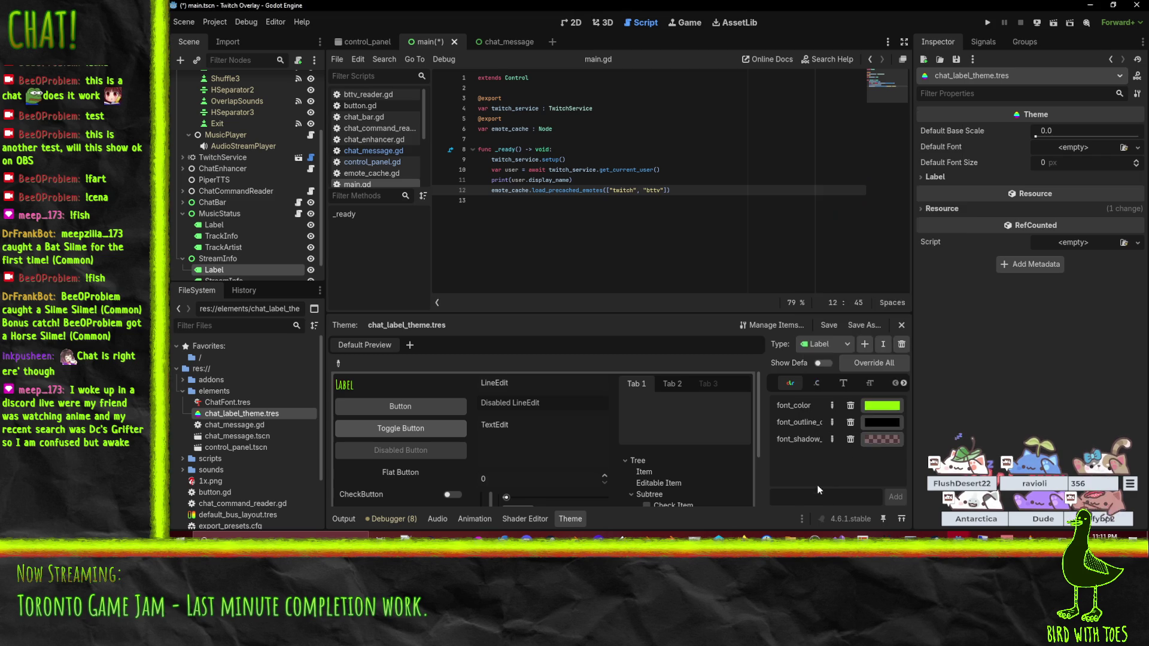
Back in main.tres, make the Label font_shadow_color fully transparent.
{"action": "scroll", "coordinate": [226, 456], "scroll_direction": "down", "scroll_amount": 3}
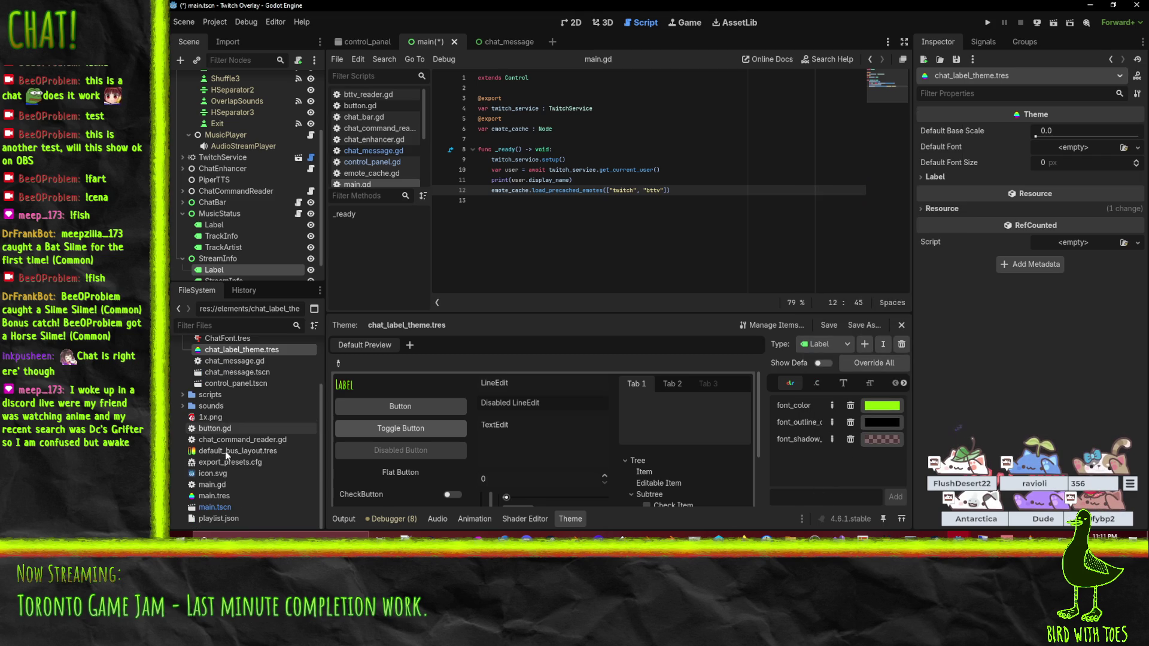
{"action": "left_click", "coordinate": [210, 510]}
{"action": "left_click", "coordinate": [212, 497]}
{"action": "left_click", "coordinate": [894, 440]}
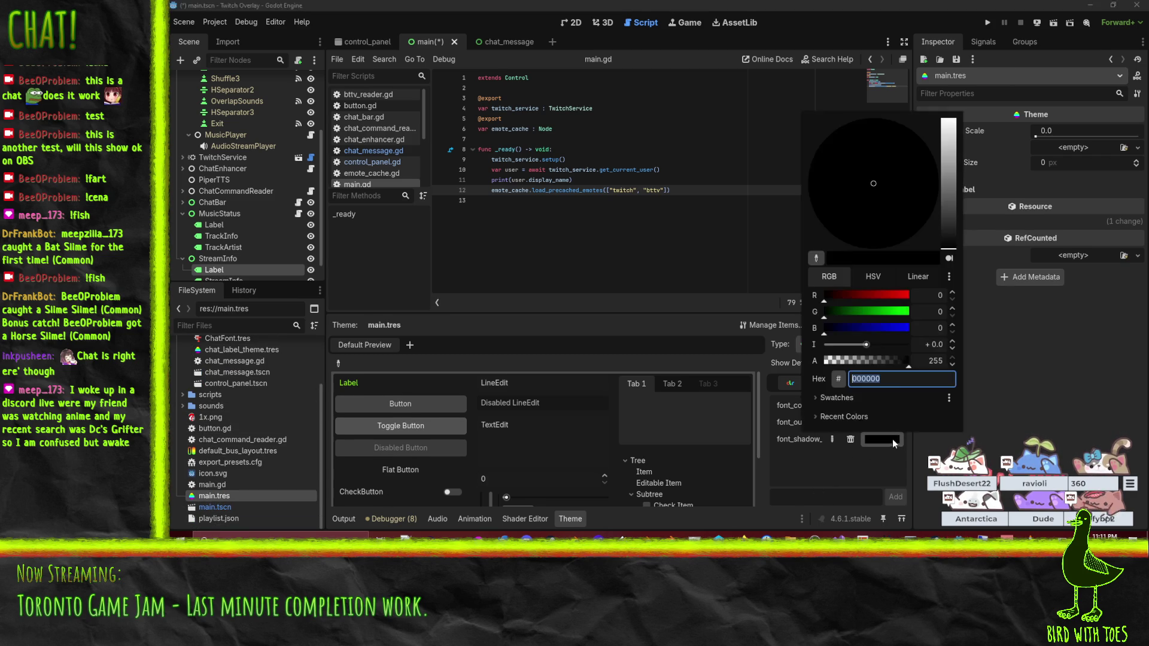
{"action": "left_click", "coordinate": [849, 480]}
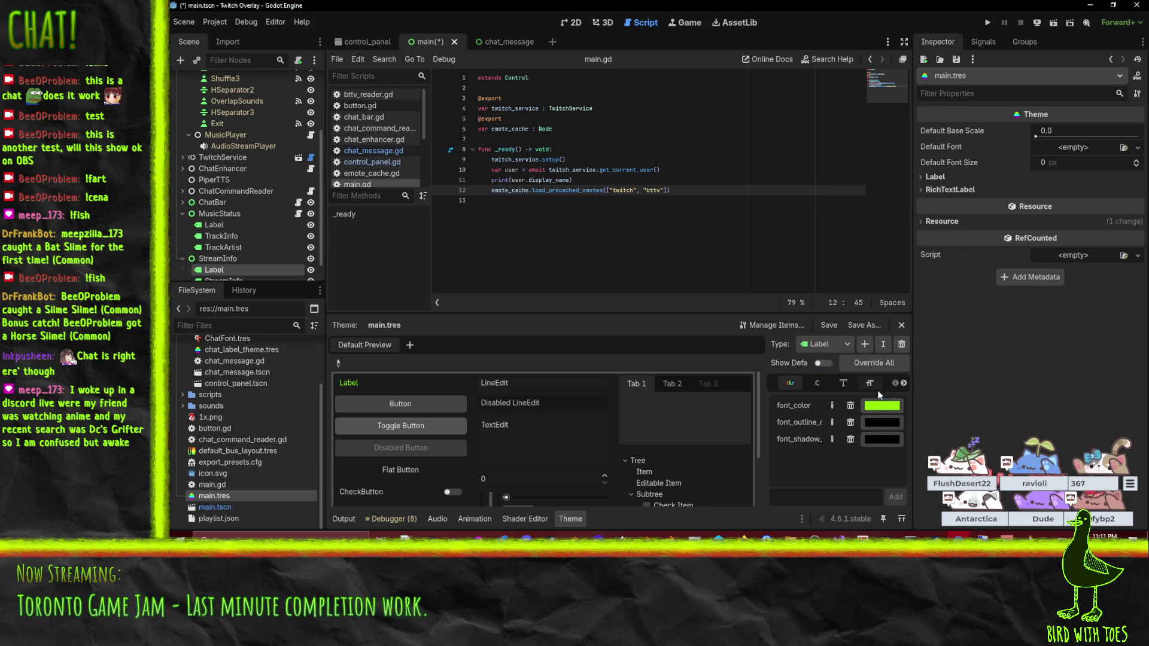
{"action": "left_click", "coordinate": [885, 439]}
{"action": "left_click", "coordinate": [899, 387]}
{"action": "key", "text": "Escape"}
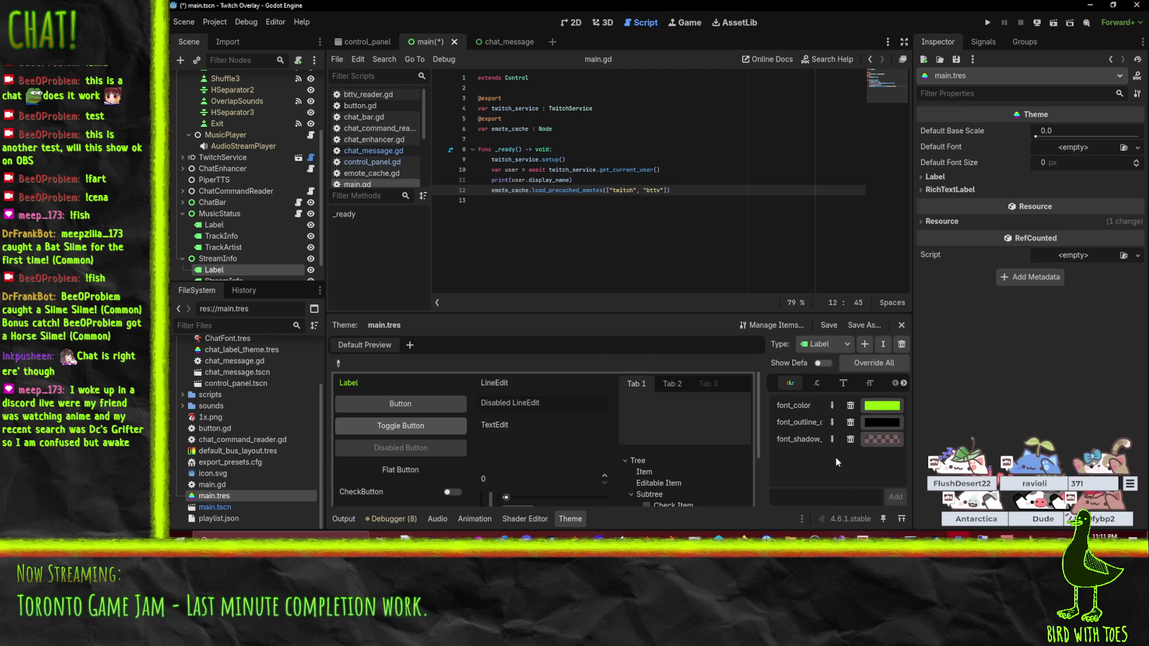
{"action": "left_click", "coordinate": [817, 383]}
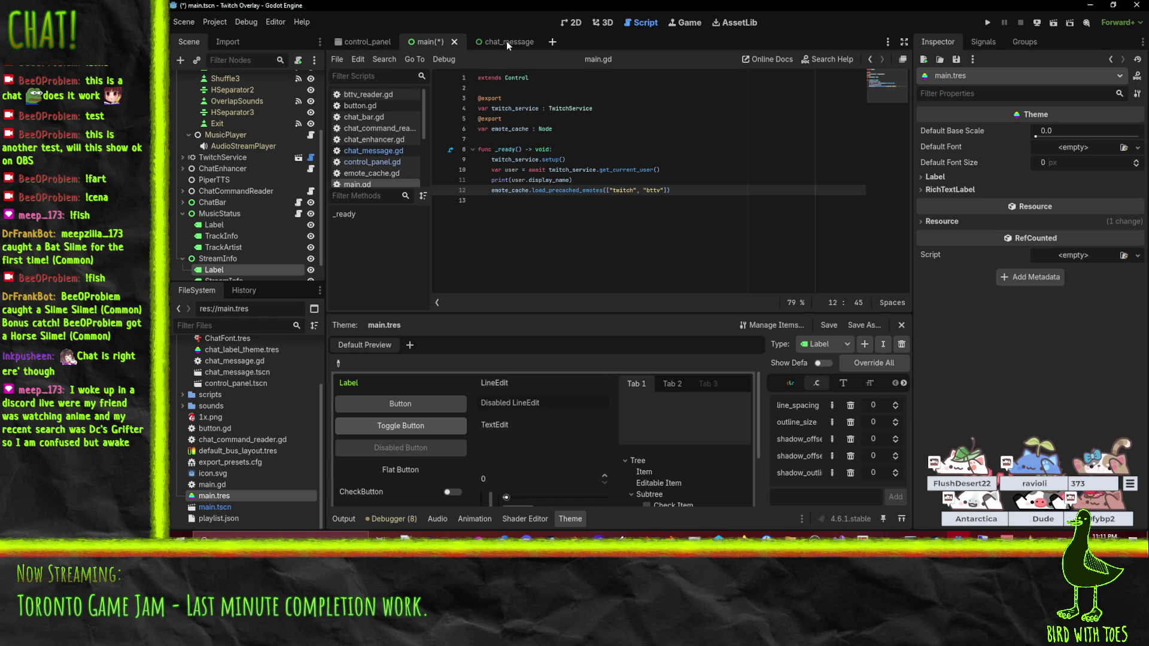
Switch to the 2D view and multi-select the StreamInfo and MusicStatus labels in the Scene dock.
{"action": "left_click", "coordinate": [571, 23]}
{"action": "scroll", "coordinate": [608, 191], "scroll_direction": "down", "scroll_amount": 3}
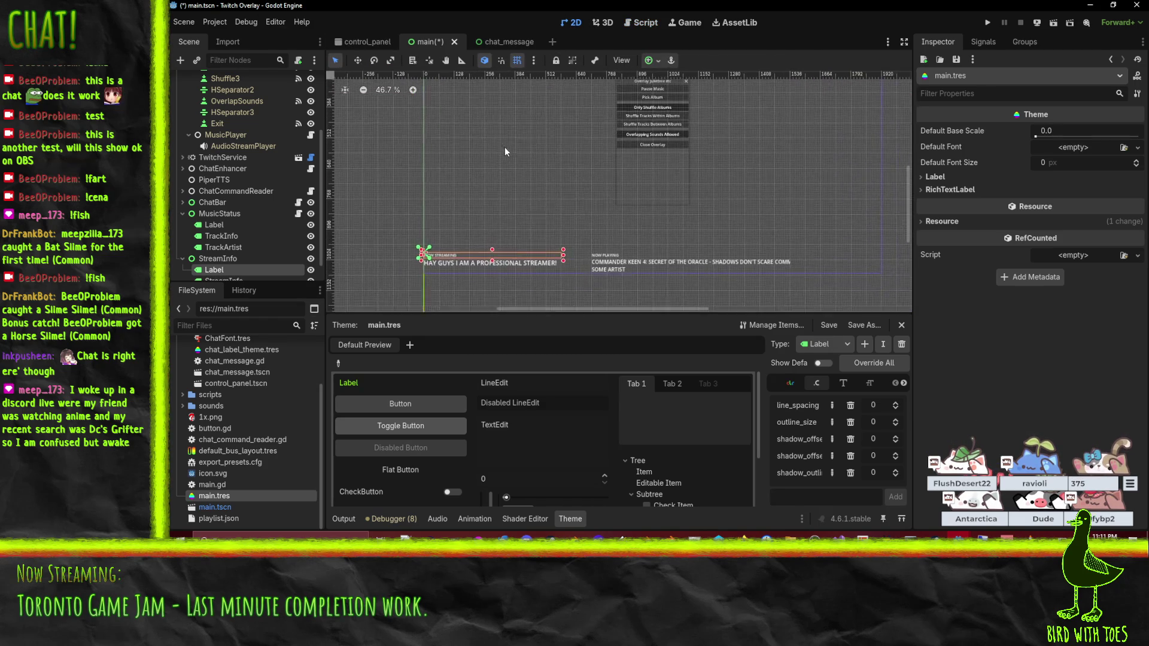
{"action": "scroll", "coordinate": [225, 247], "scroll_direction": "down", "scroll_amount": 1}
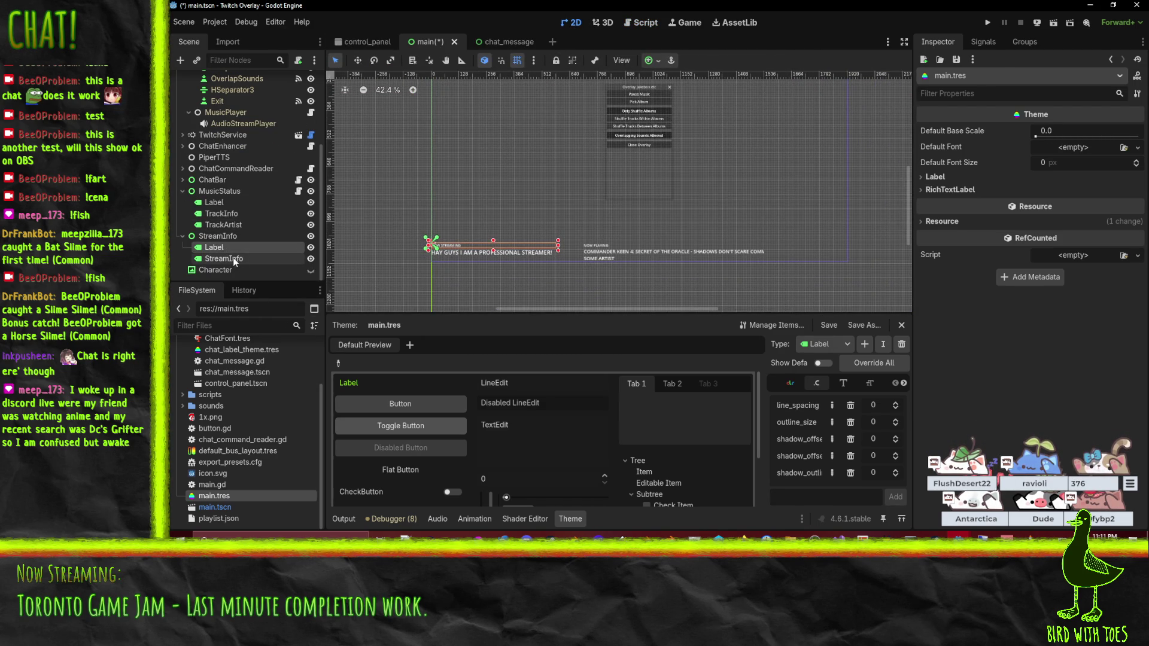
{"action": "left_click", "coordinate": [233, 257], "text": "shift"}
{"action": "left_click", "coordinate": [225, 225], "text": "ctrl"}
{"action": "left_click", "coordinate": [221, 213], "text": "ctrl"}
{"action": "left_click", "coordinate": [215, 203], "text": "ctrl"}
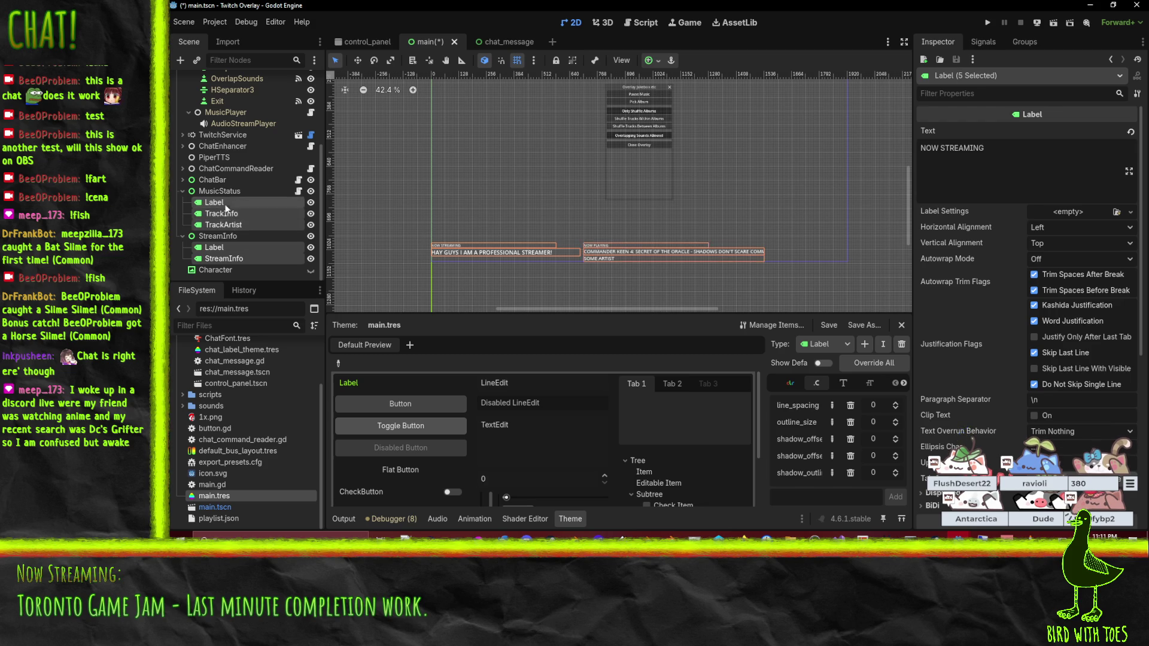
{"action": "mouse_move", "coordinate": [954, 257]}
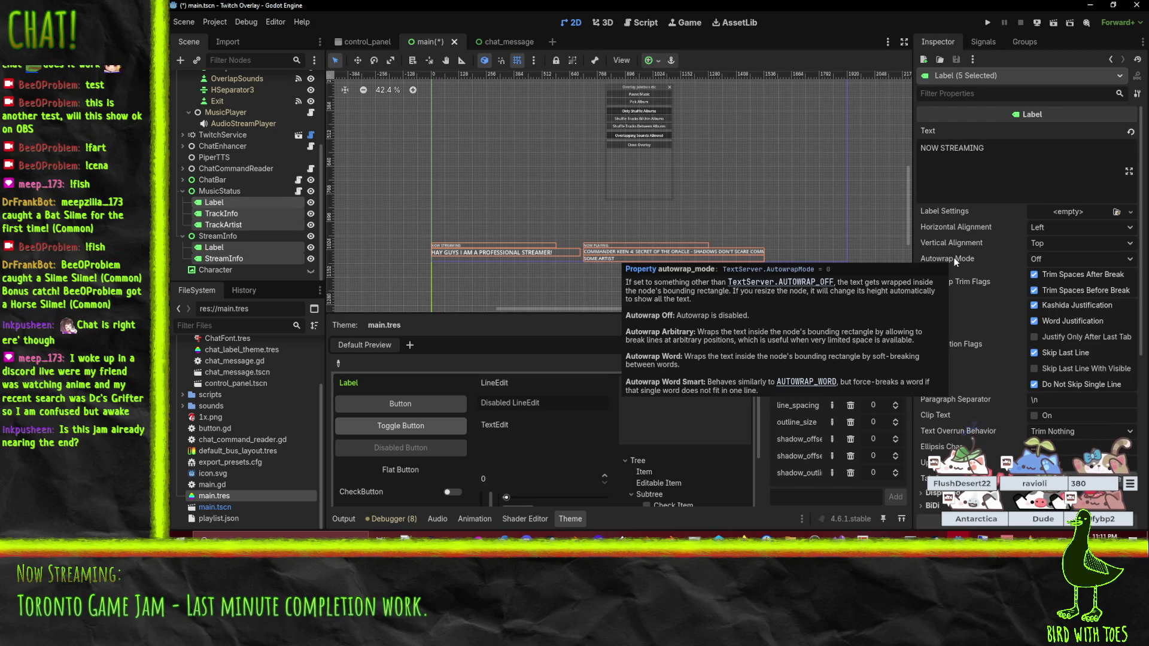
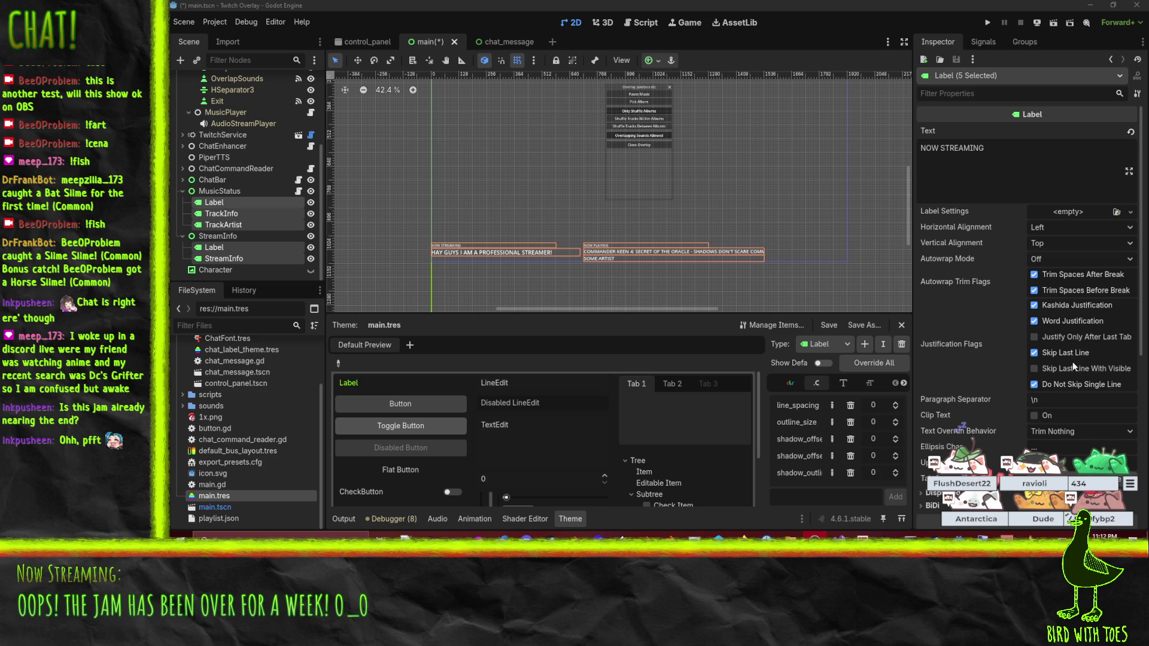
Drag main.tres into the Control > Theme field of the five selected overlay labels.
{"action": "scroll", "coordinate": [965, 313], "scroll_direction": "down", "scroll_amount": 5}
{"action": "scroll", "coordinate": [965, 313], "scroll_direction": "up", "scroll_amount": 5}
{"action": "scroll", "coordinate": [932, 310], "scroll_direction": "down", "scroll_amount": 5}
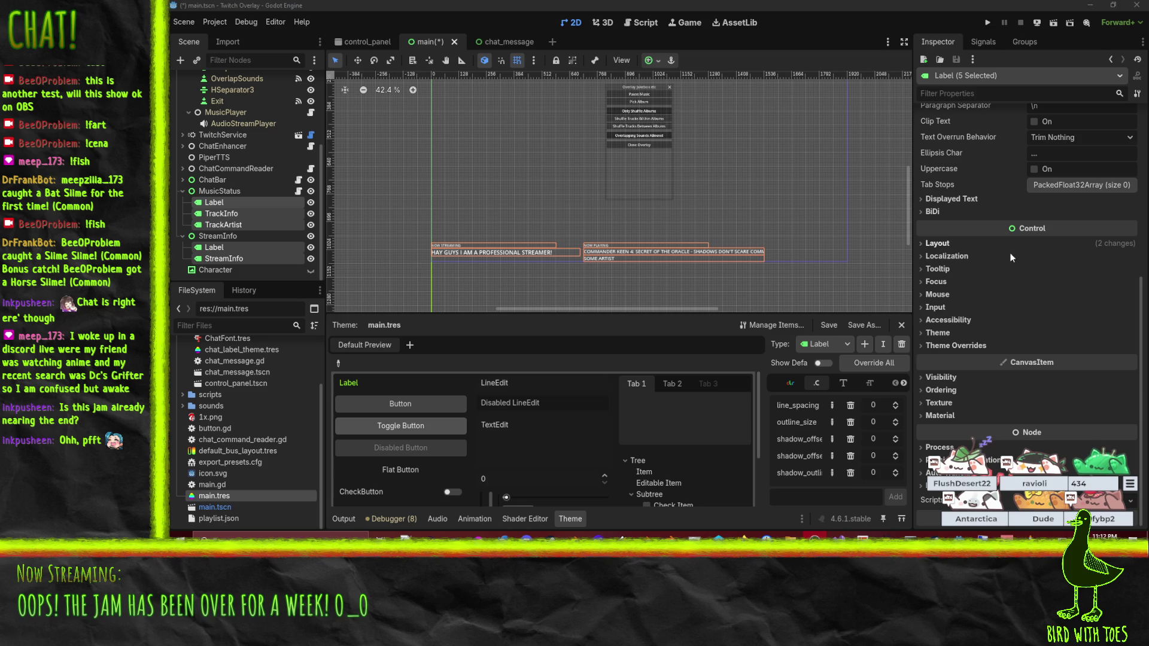
{"action": "scroll", "coordinate": [1046, 308], "scroll_direction": "up", "scroll_amount": 5}
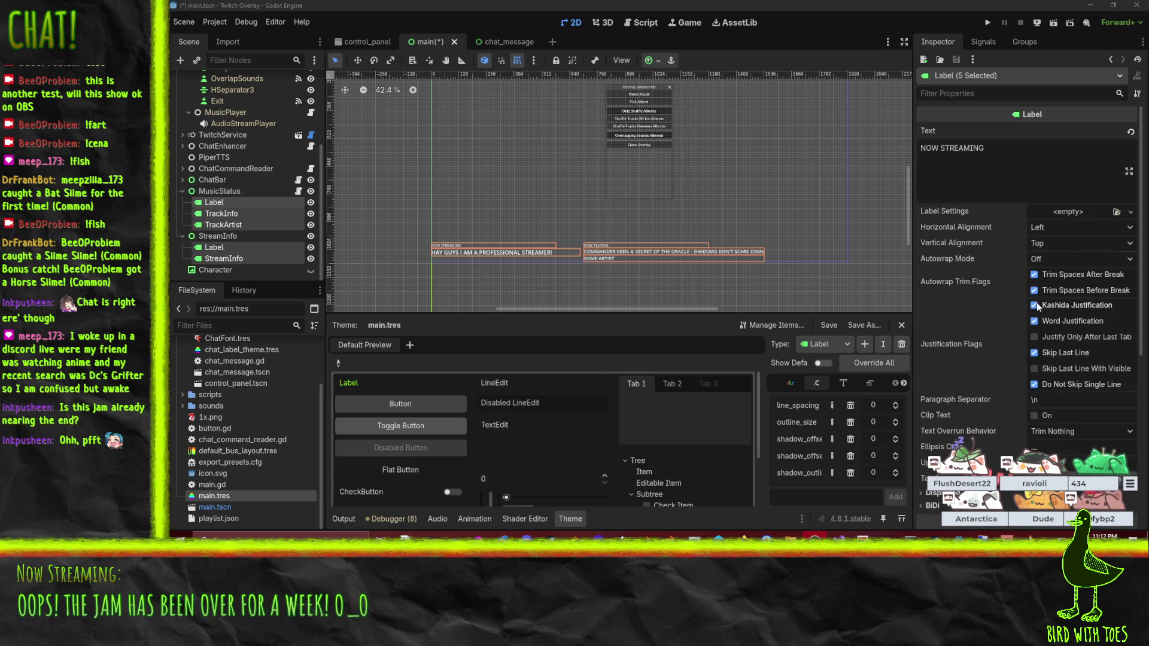
{"action": "scroll", "coordinate": [964, 263], "scroll_direction": "down", "scroll_amount": 3}
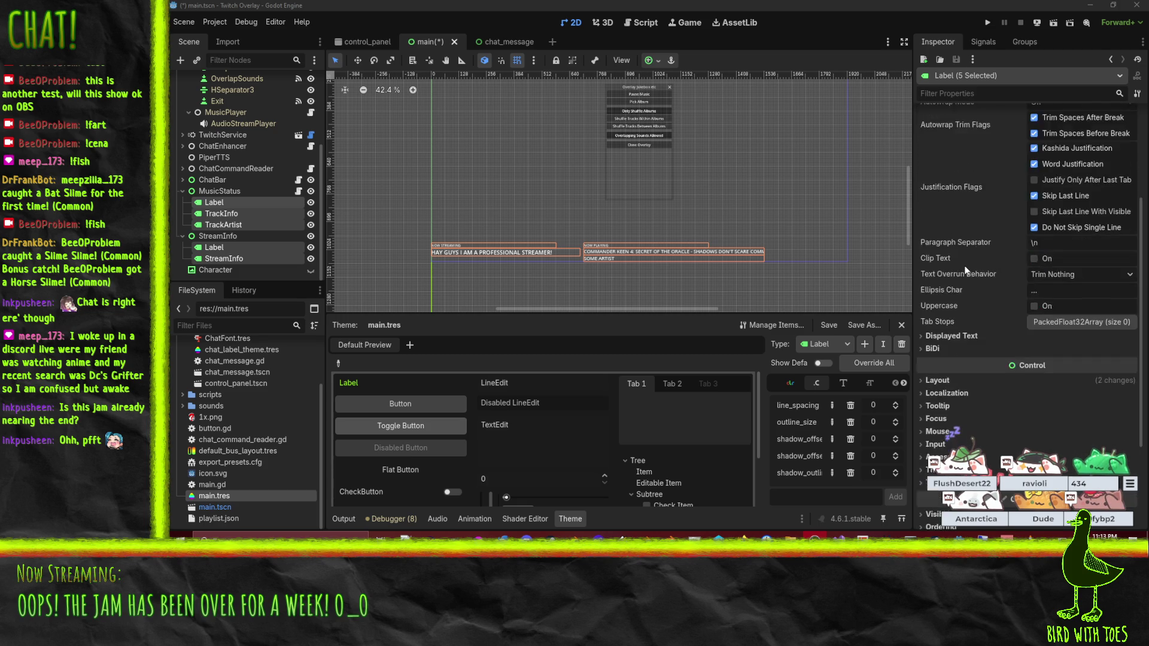
{"action": "scroll", "coordinate": [965, 270], "scroll_direction": "down", "scroll_amount": 3}
{"action": "left_click", "coordinate": [938, 301]}
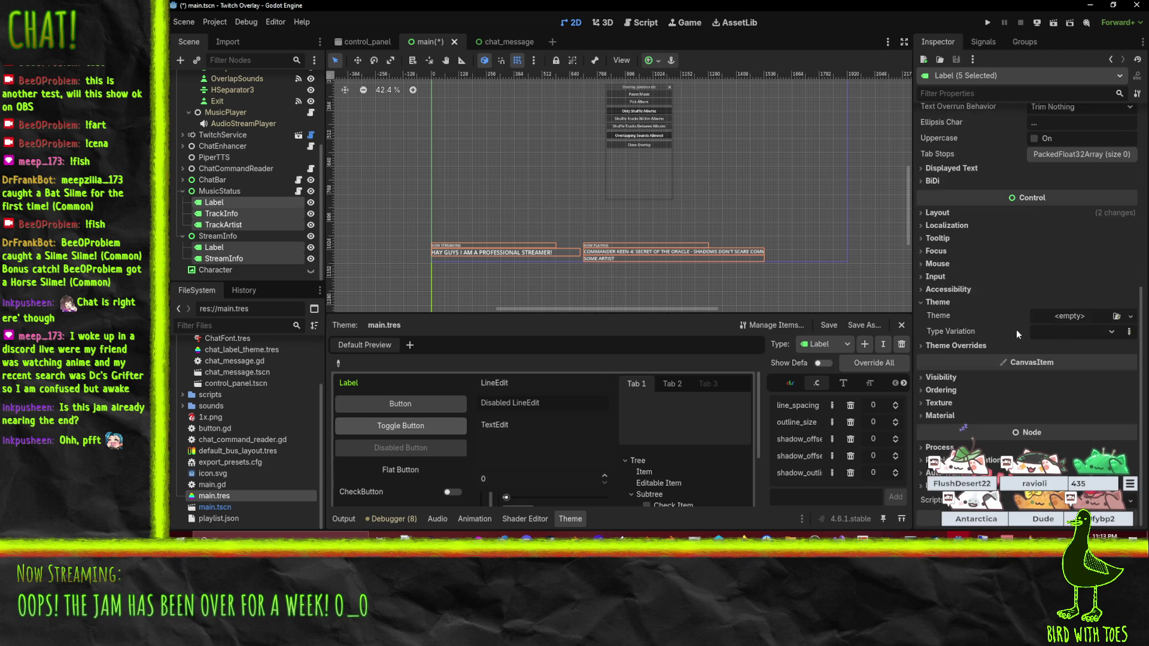
{"action": "left_click_drag", "start_coordinate": [249, 497], "coordinate": [1061, 317]}
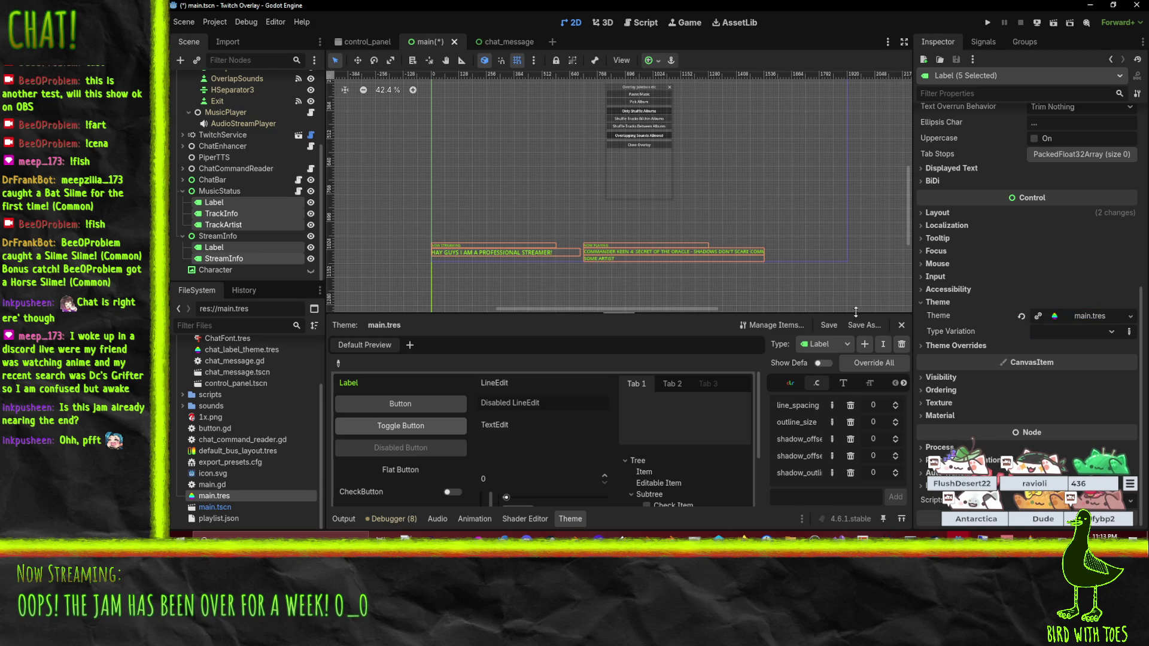
Set the Label outline_size constant in the main.tres theme to 4.
{"action": "left_click", "coordinate": [1070, 331]}
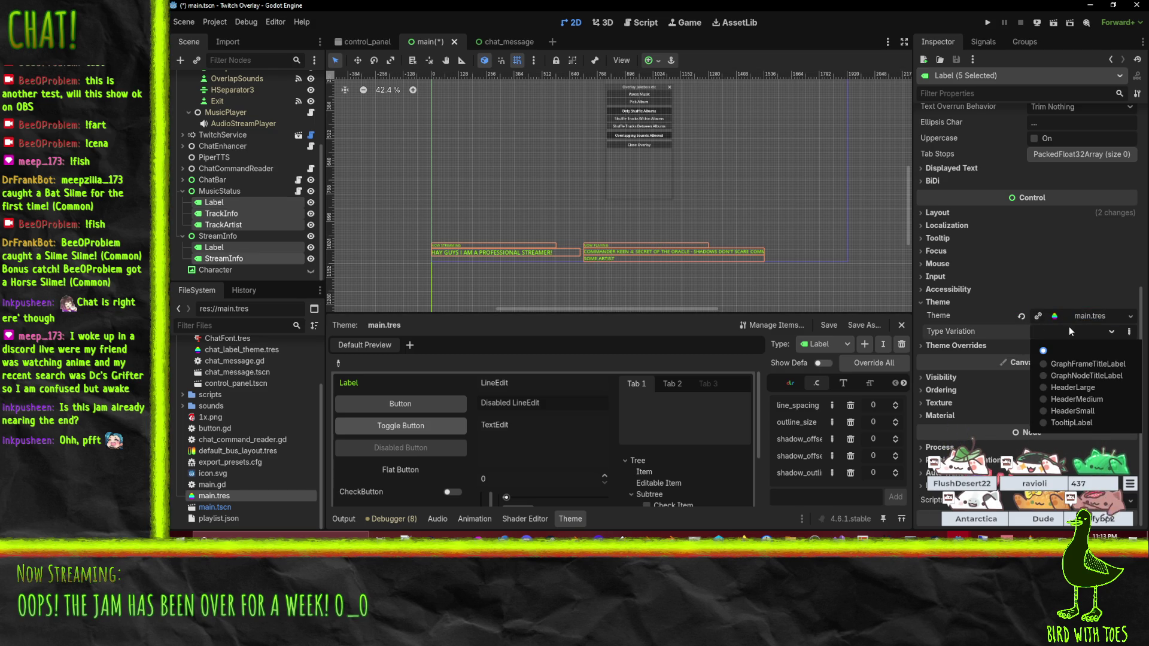
{"action": "left_click", "coordinate": [1069, 326]}
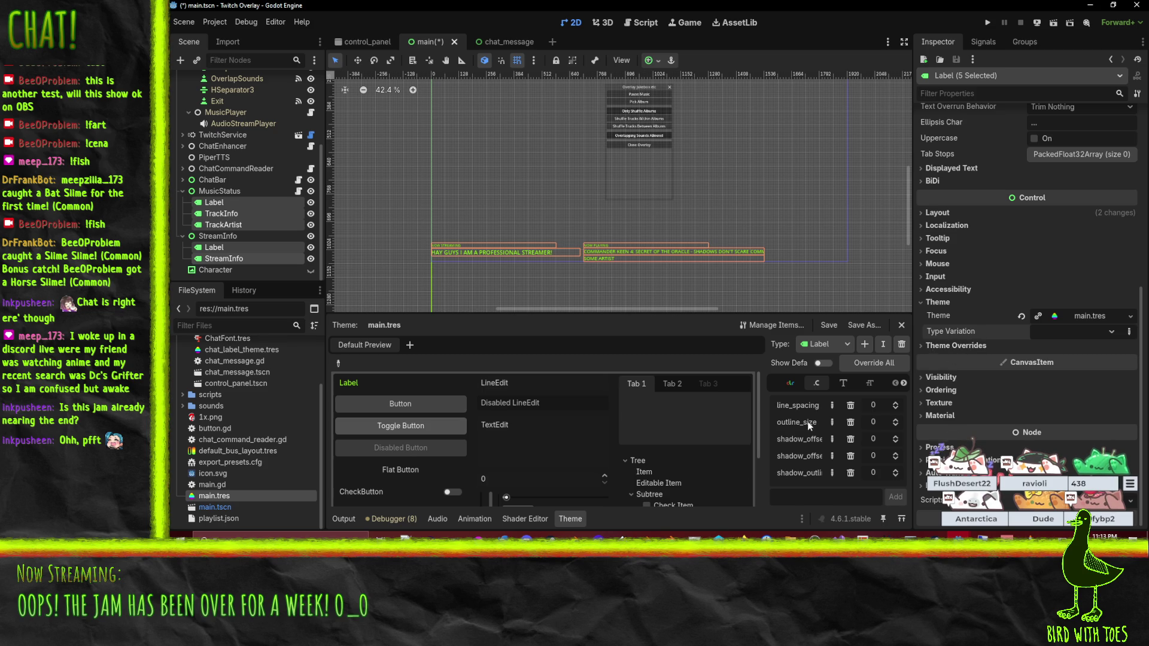
{"action": "scroll", "coordinate": [534, 217], "scroll_direction": "up", "scroll_amount": 2}
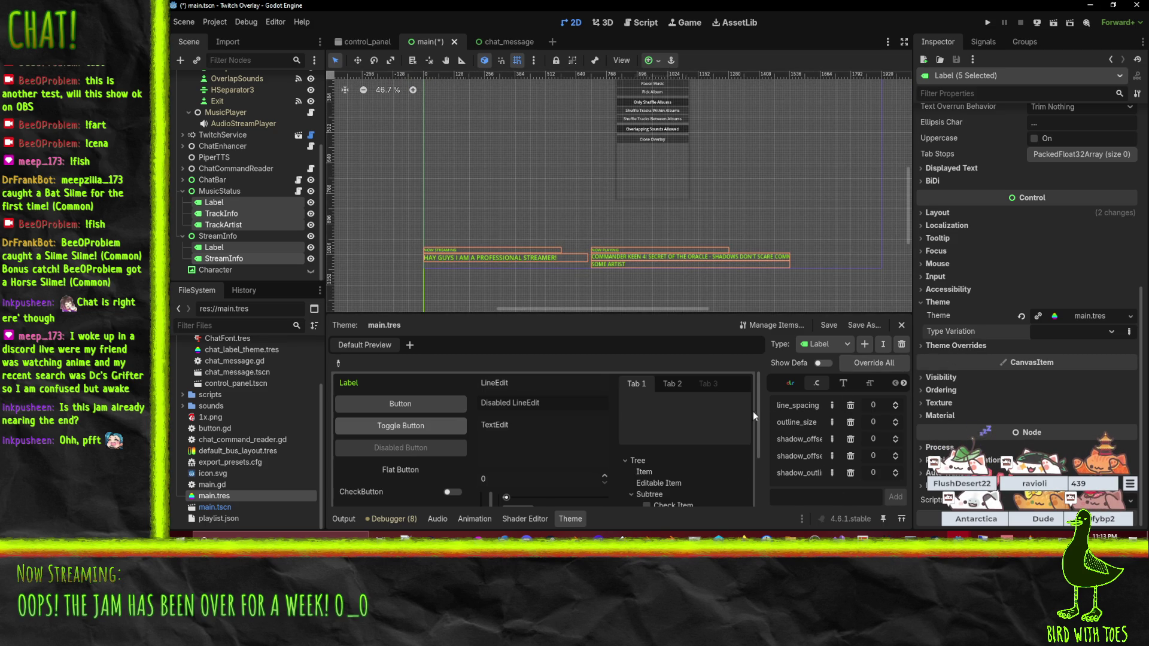
{"action": "left_click", "coordinate": [874, 422]}
{"action": "type", "text": "2"}
{"action": "key", "text": "Return"}
{"action": "scroll", "coordinate": [900, 422], "scroll_direction": "up", "scroll_amount": 3}
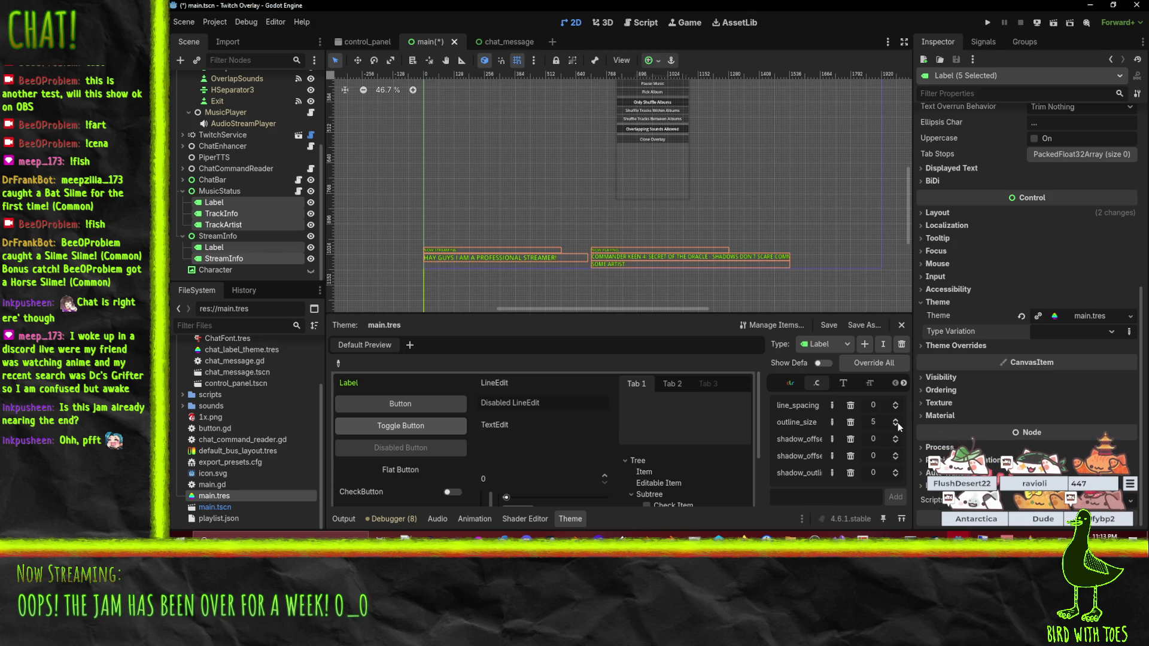
{"action": "left_click", "coordinate": [897, 424]}
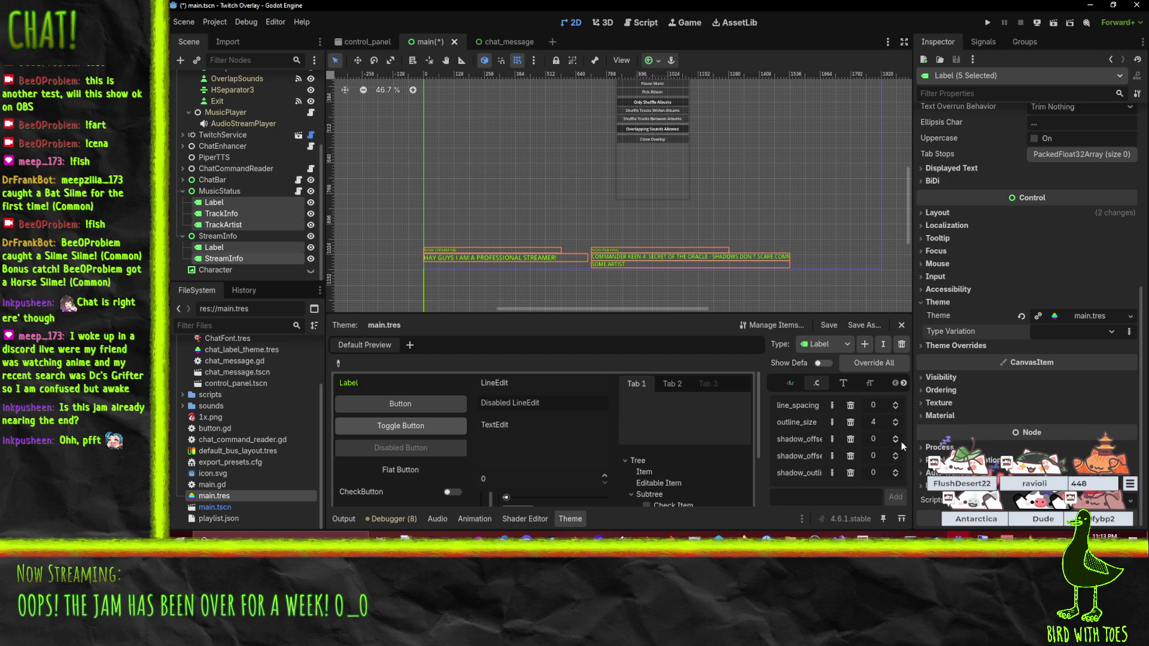
{"action": "left_click", "coordinate": [843, 383]}
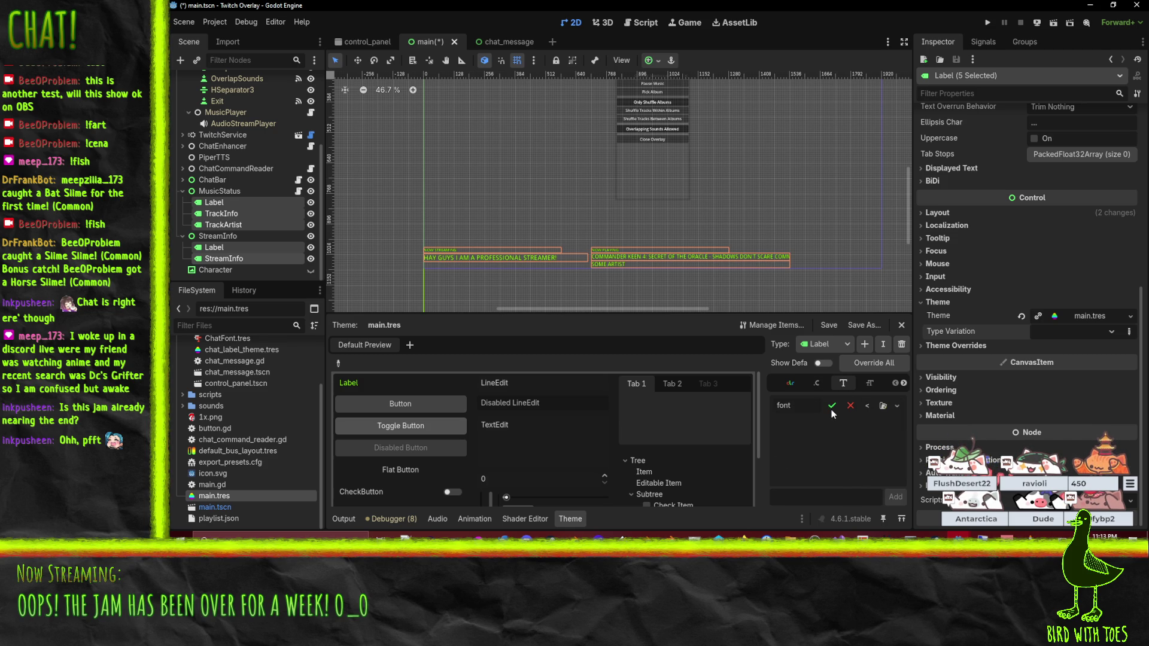
Load a new font for Label in main.tres and raise its font_size to 32.
{"action": "left_click", "coordinate": [883, 406]}
{"action": "double_click", "coordinate": [505, 179]}
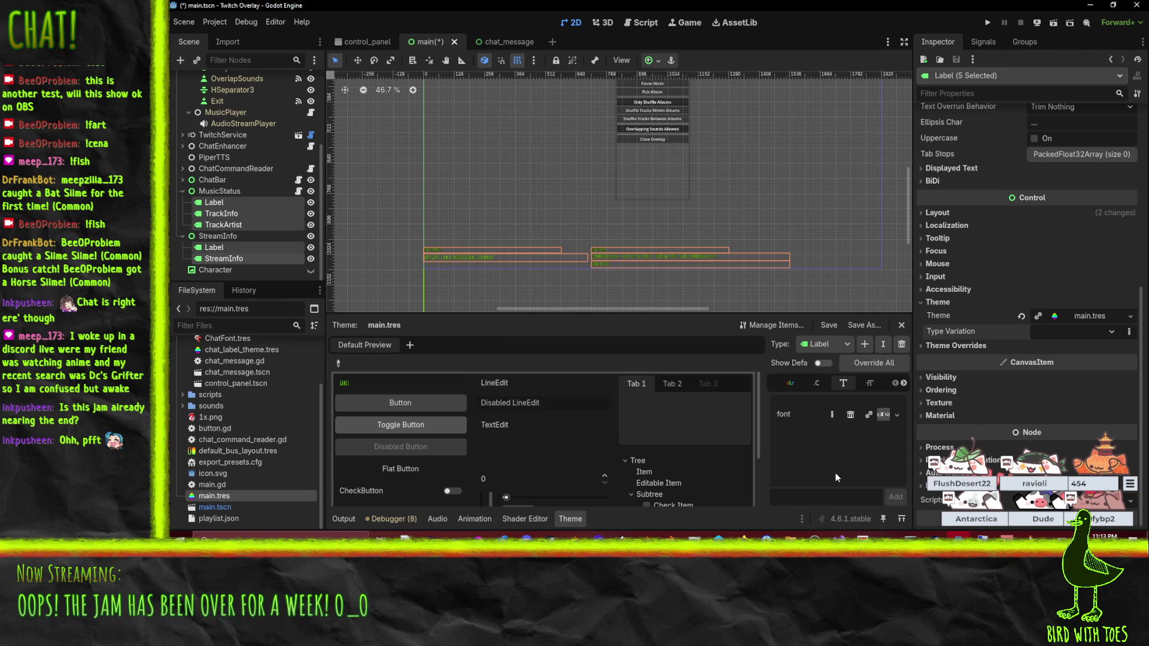
{"action": "left_click", "coordinate": [831, 415]}
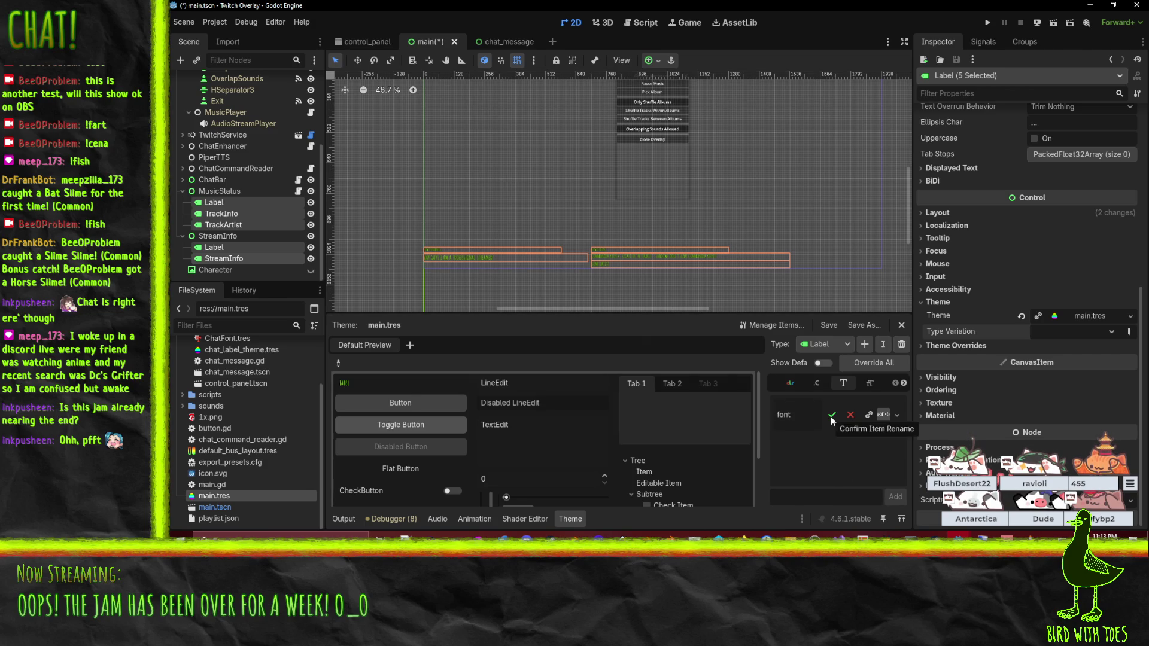
{"action": "left_click", "coordinate": [831, 415]}
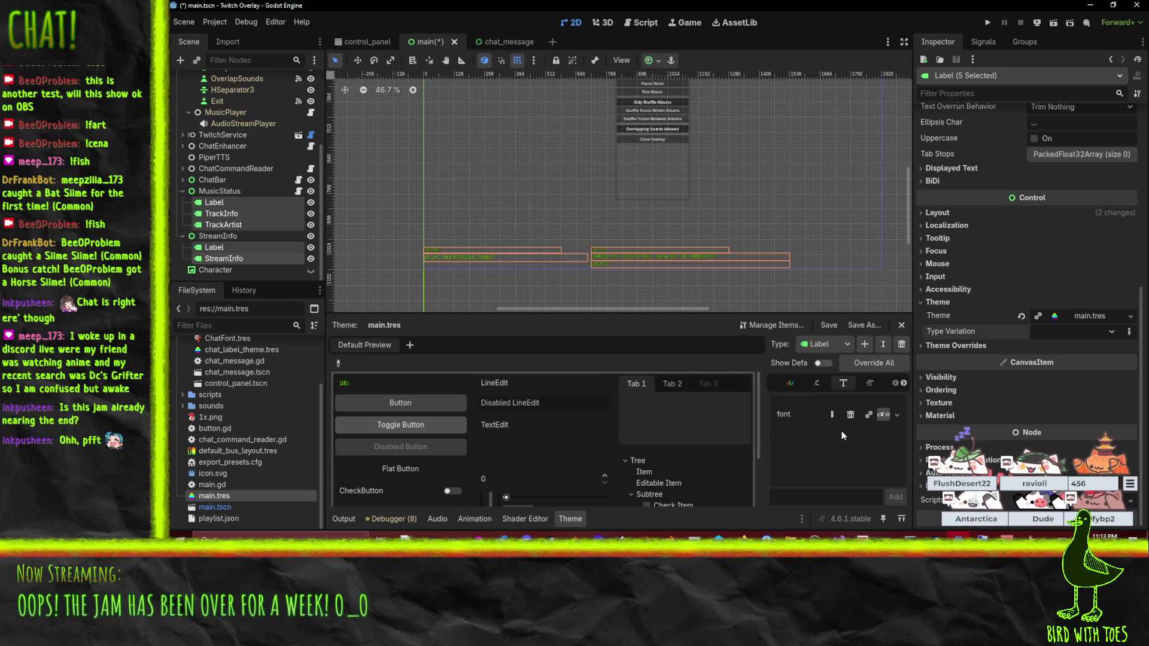
{"action": "left_click", "coordinate": [869, 385]}
{"action": "scroll", "coordinate": [898, 405], "scroll_direction": "up", "scroll_amount": 5}
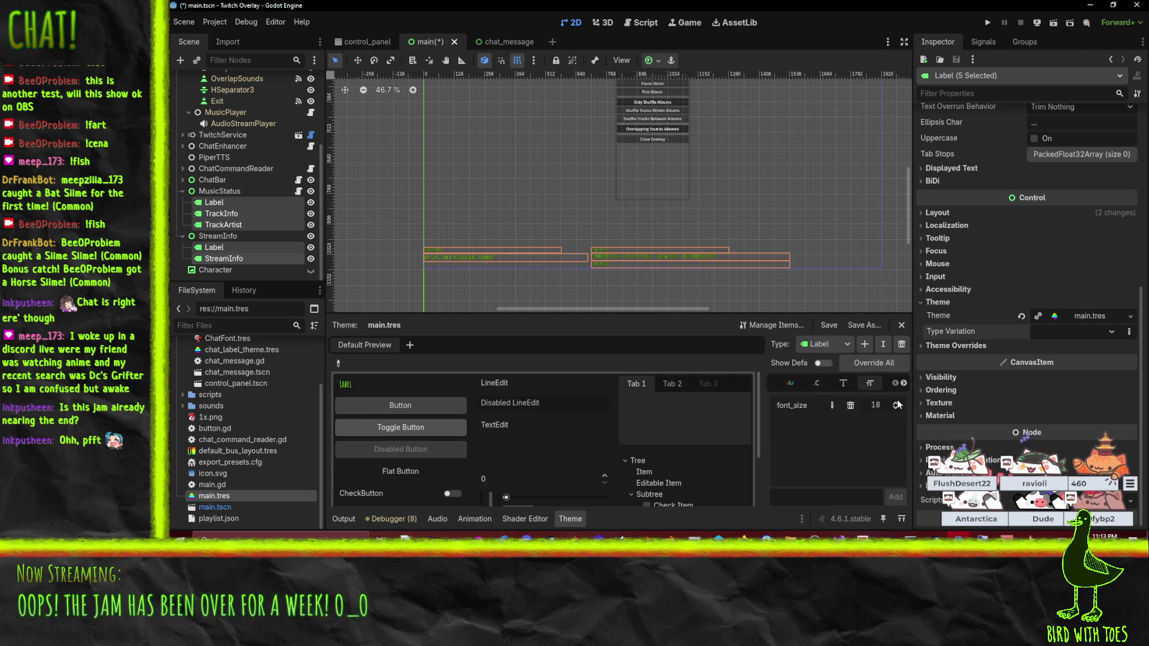
{"action": "scroll", "coordinate": [898, 405], "scroll_direction": "up", "scroll_amount": 11}
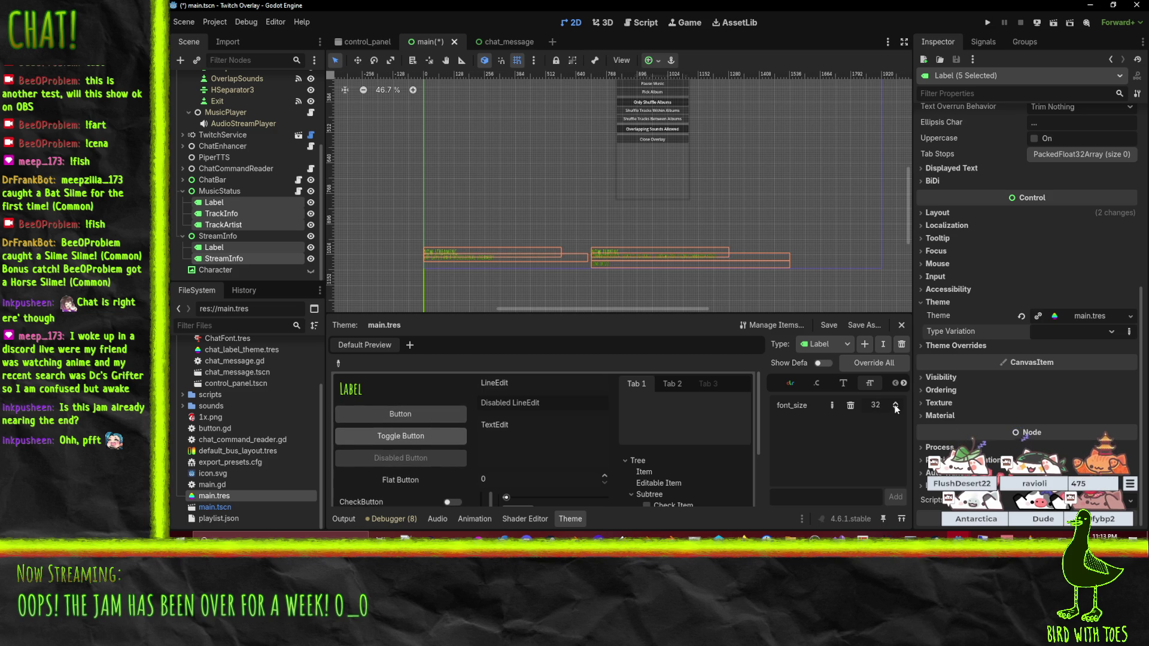
Select the StreamInfo, TrackArtist and TrackInfo labels together.
{"action": "left_click", "coordinate": [209, 261]}
{"action": "left_click", "coordinate": [228, 225], "text": "ctrl"}
{"action": "left_click", "coordinate": [230, 214], "text": "ctrl"}
{"action": "scroll", "coordinate": [637, 262], "scroll_direction": "up", "scroll_amount": 3}
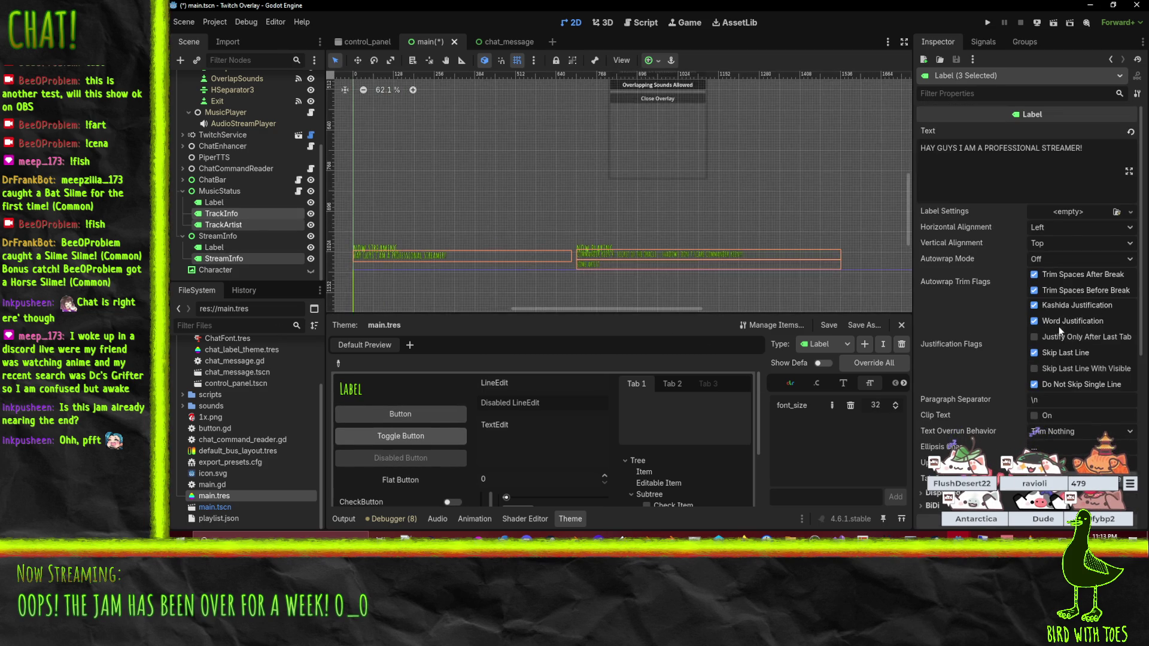
Enable a 36 px Font Size theme override on StreamInfo, TrackInfo and TrackArtist.
{"action": "scroll", "coordinate": [1032, 324], "scroll_direction": "down", "scroll_amount": 5}
{"action": "left_click", "coordinate": [956, 346]}
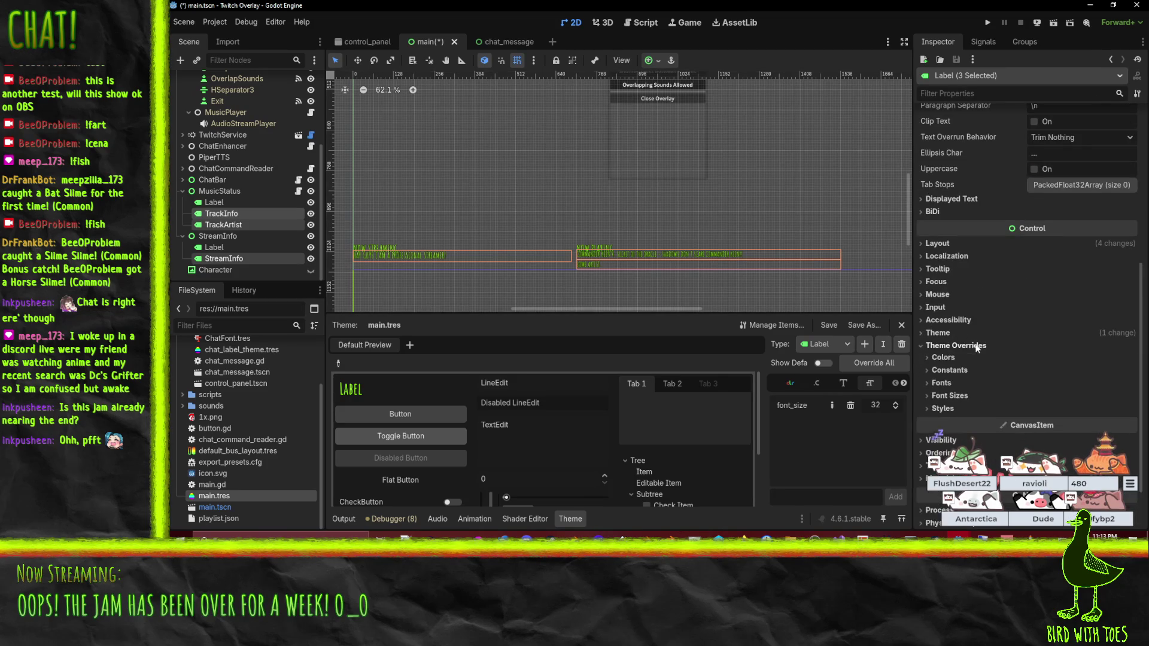
{"action": "scroll", "coordinate": [976, 335], "scroll_direction": "down", "scroll_amount": 1}
{"action": "left_click", "coordinate": [955, 333]}
{"action": "left_click_drag", "start_coordinate": [1051, 351], "coordinate": [1107, 348]}
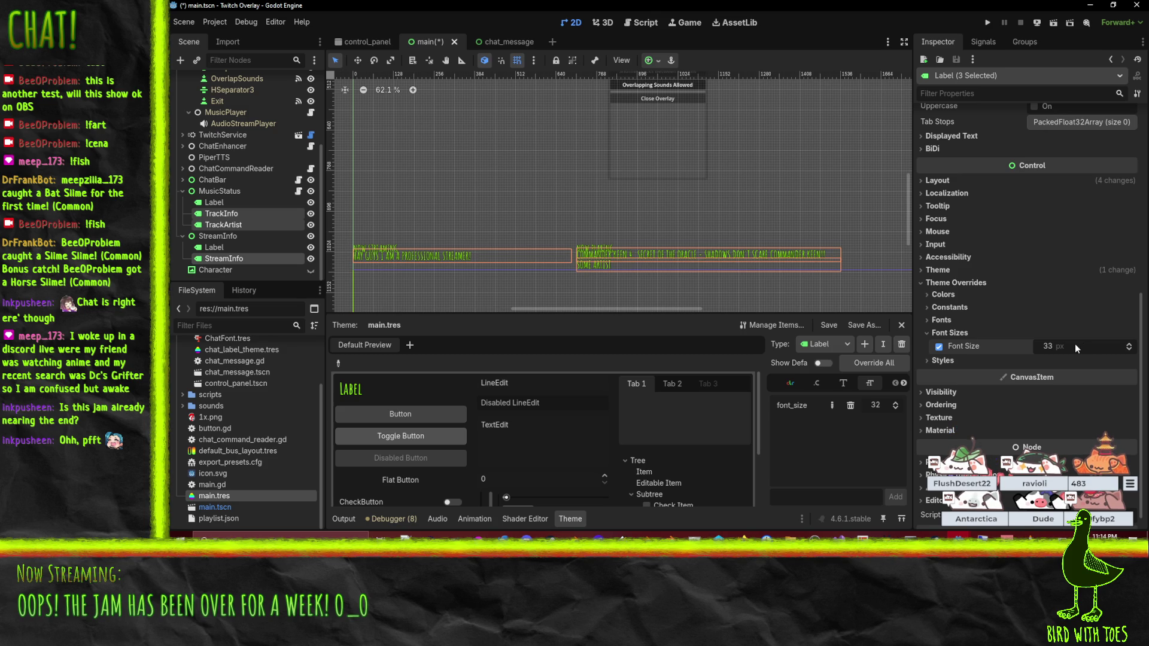
{"action": "left_click", "coordinate": [1048, 346]}
{"action": "key", "text": "BackSpace"}
{"action": "left_click", "coordinate": [1057, 347]}
{"action": "type", "text": "6"}
{"action": "key", "text": "Return"}
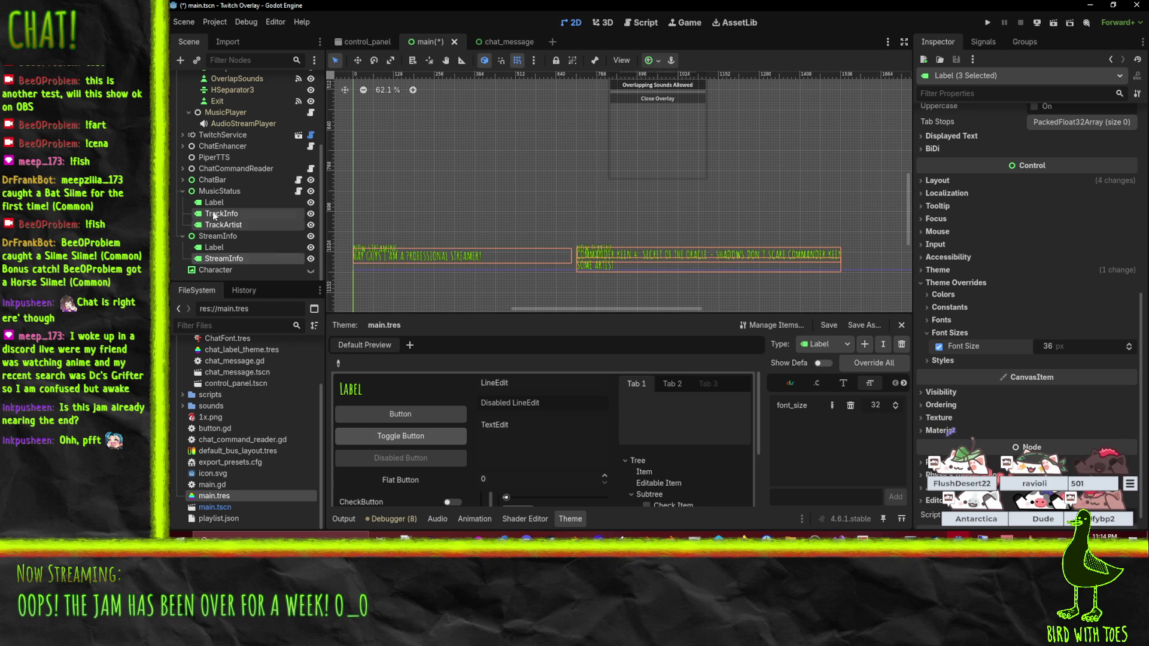
{"action": "left_click", "coordinate": [215, 247]}
Select the StreamInfo and MusicStatus containers together.
{"action": "left_click", "coordinate": [211, 204], "text": "ctrl"}
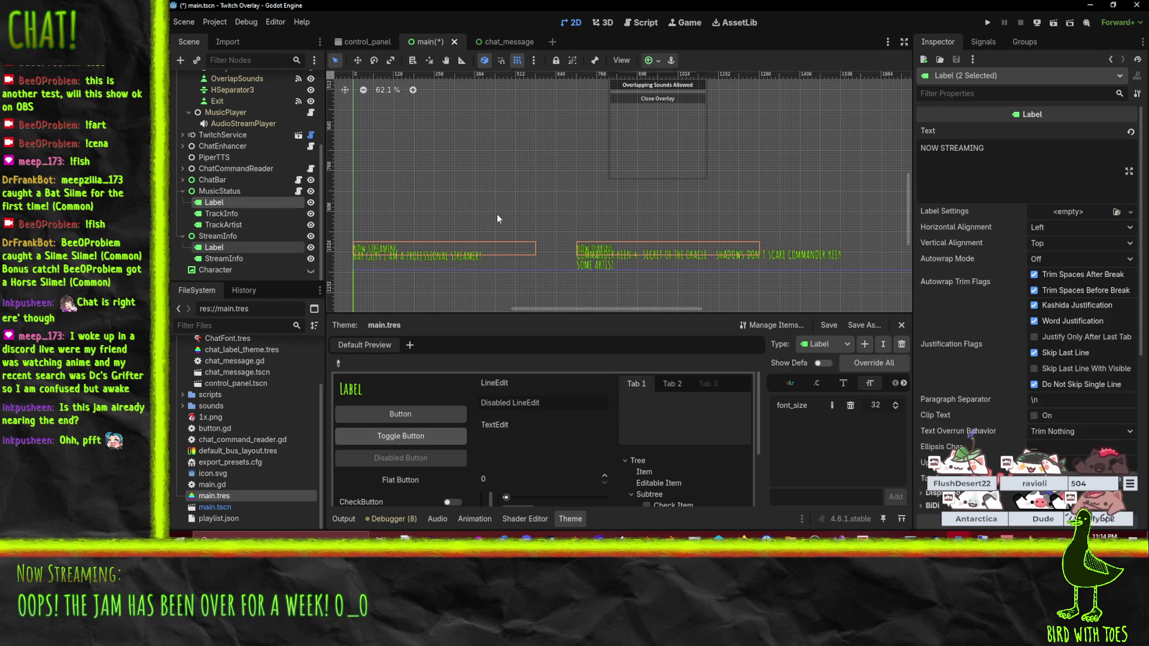
{"action": "left_click", "coordinate": [240, 190]}
{"action": "left_click", "coordinate": [236, 191]}
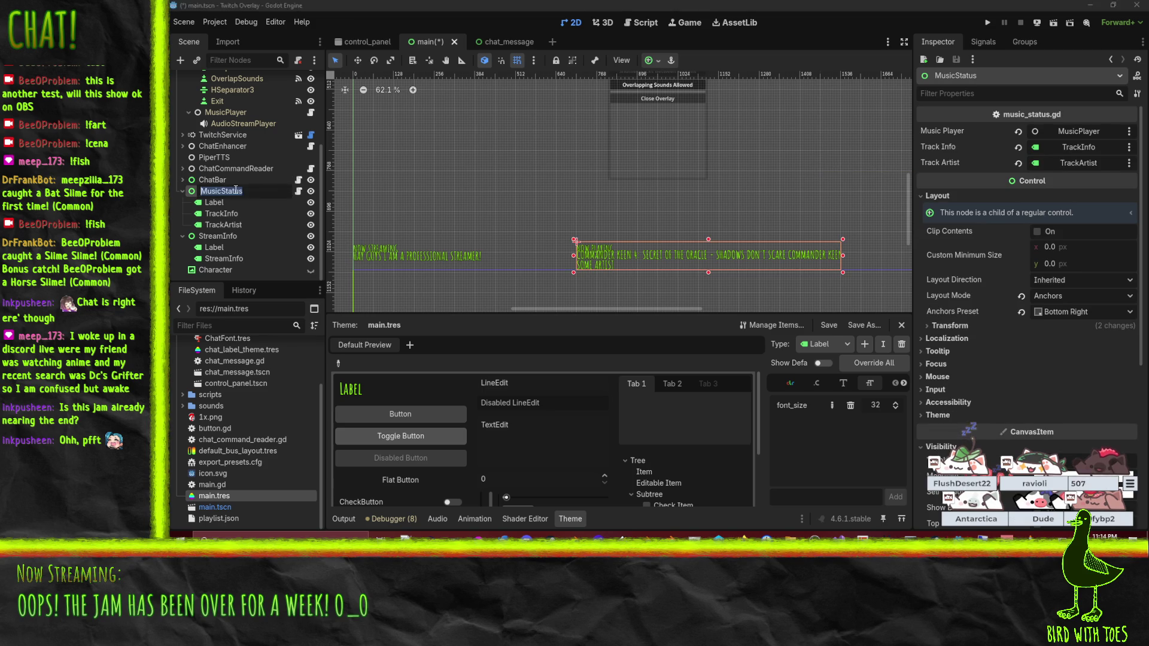
{"action": "left_click", "coordinate": [220, 236], "text": "ctrl"}
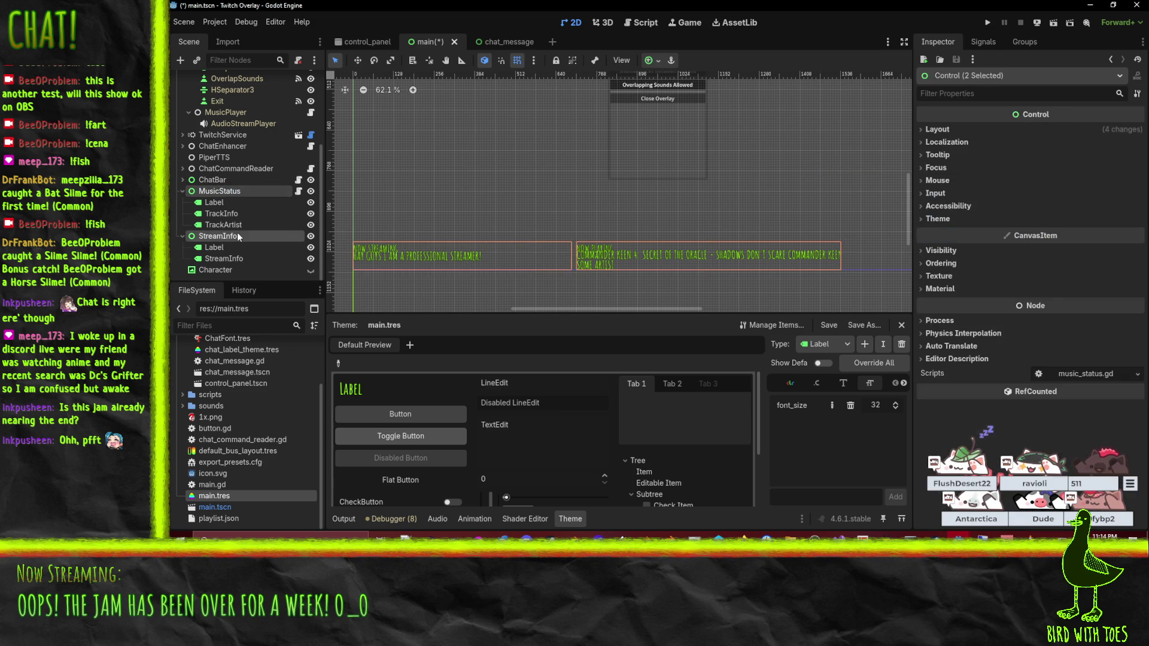
{"action": "left_click", "coordinate": [422, 243]}
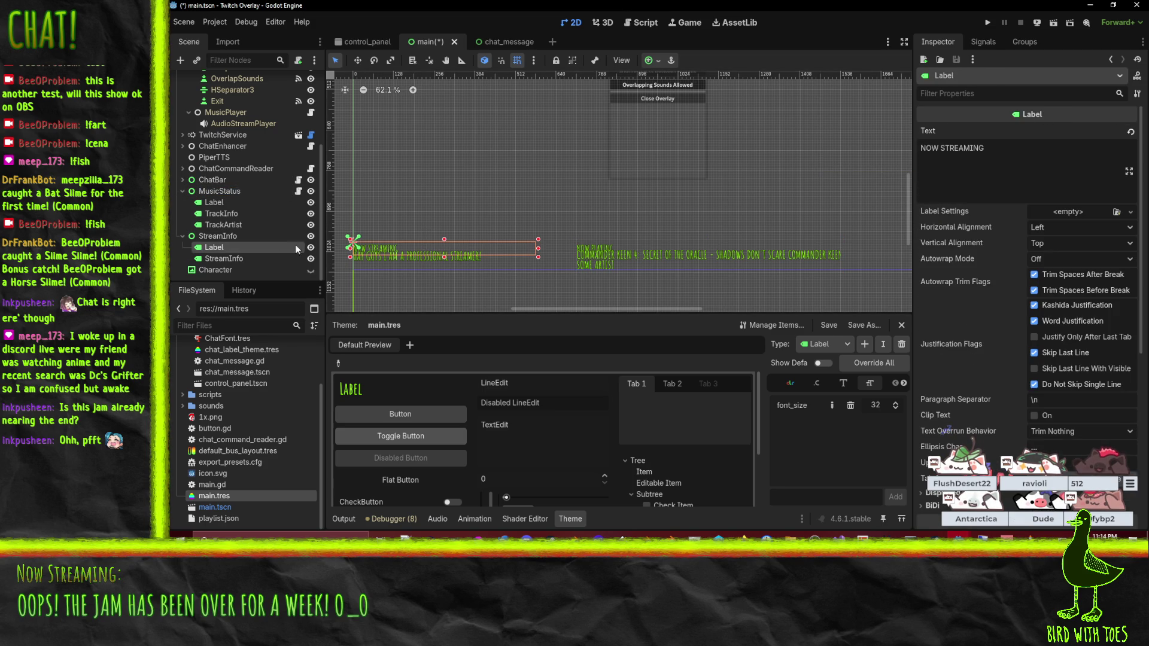
{"action": "key", "text": "ctrl+z"}
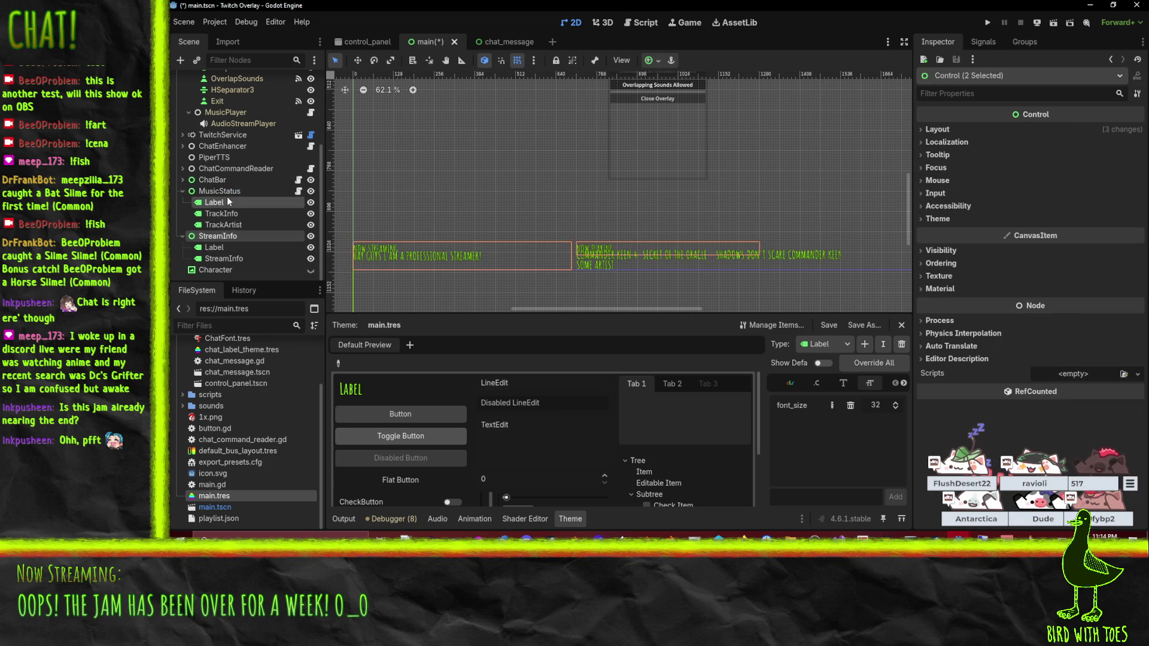
{"action": "left_click", "coordinate": [225, 189]}
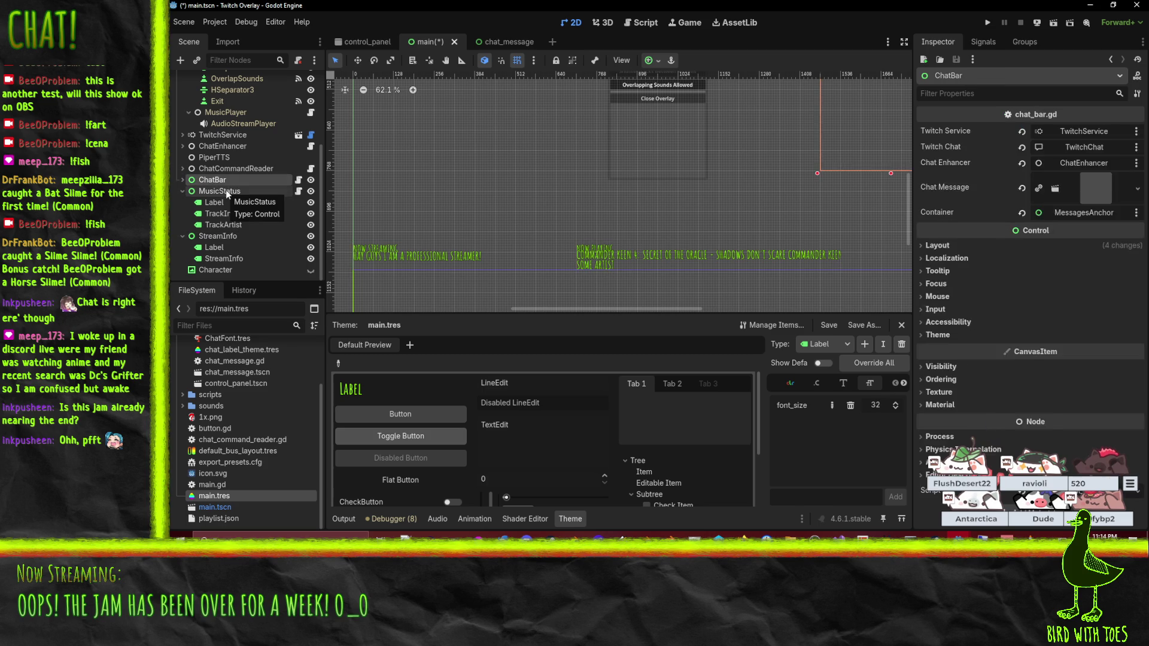
{"action": "left_click", "coordinate": [219, 236], "text": "ctrl"}
{"action": "left_click", "coordinate": [218, 236], "text": "ctrl"}
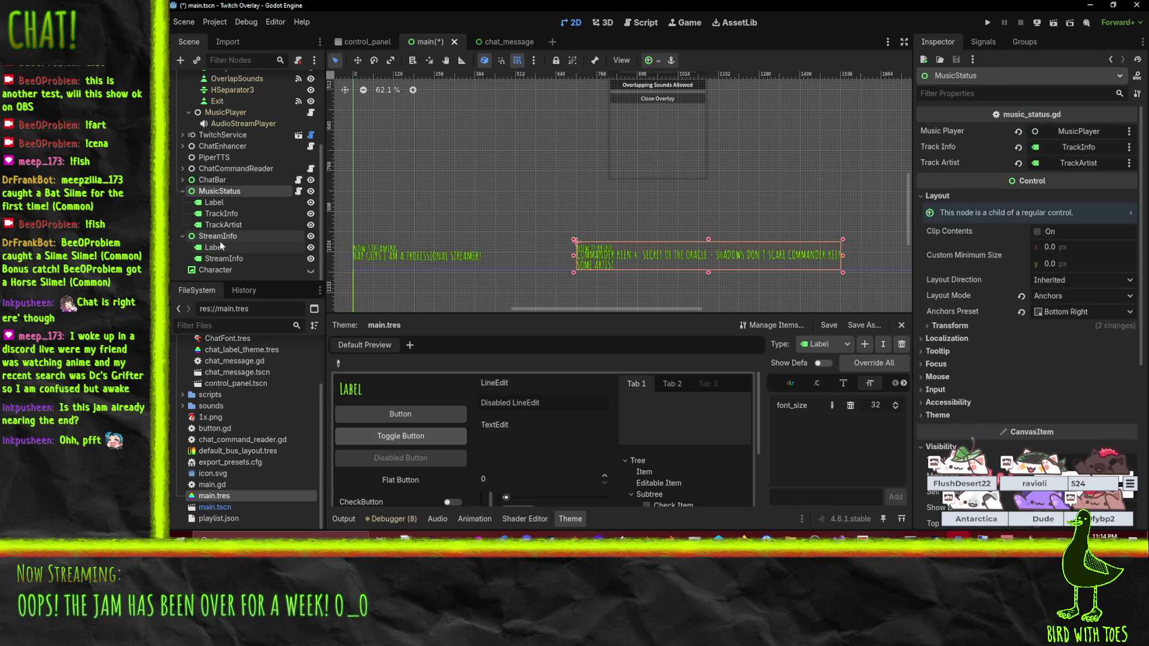
{"action": "left_click", "coordinate": [219, 238], "text": "ctrl"}
{"action": "left_click", "coordinate": [553, 248]}
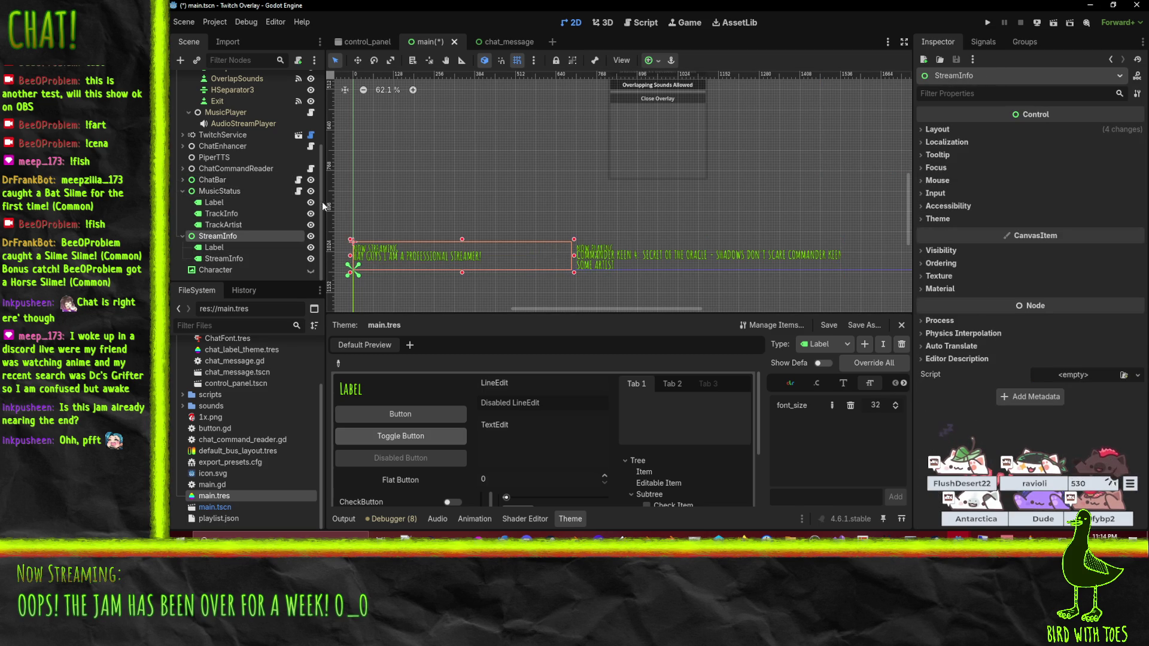
{"action": "left_click", "coordinate": [585, 241], "text": "shift"}
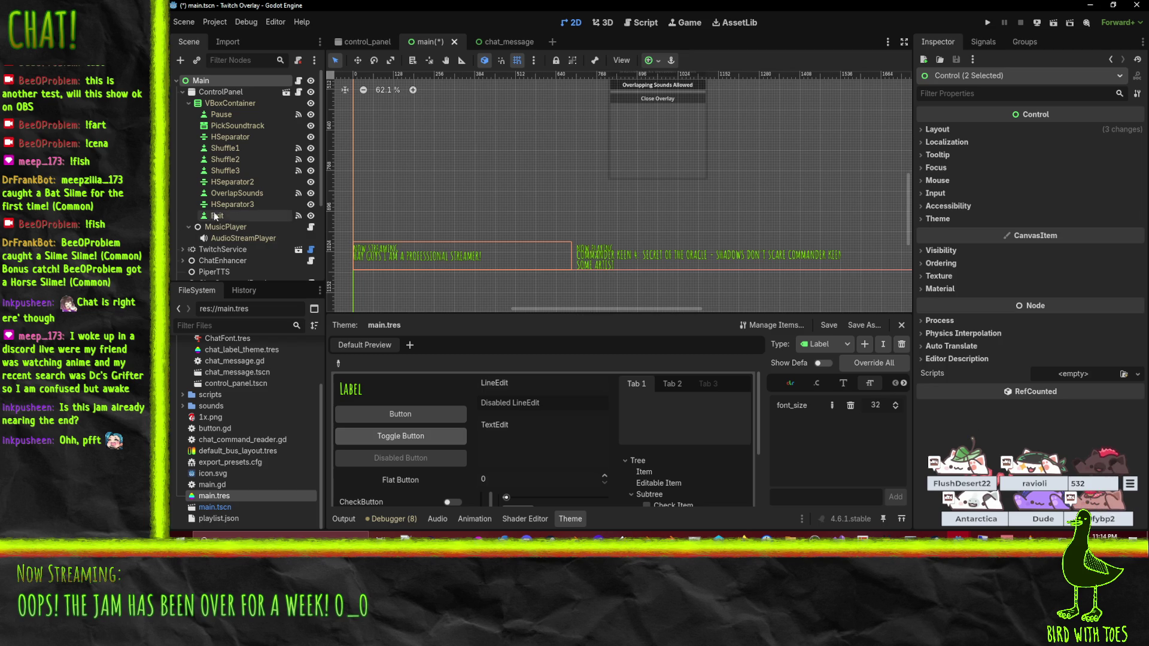
{"action": "left_click", "coordinate": [225, 147]}
{"action": "scroll", "coordinate": [225, 221], "scroll_direction": "down", "scroll_amount": 4}
{"action": "left_click", "coordinate": [207, 236]}
{"action": "left_click", "coordinate": [218, 192], "text": "ctrl"}
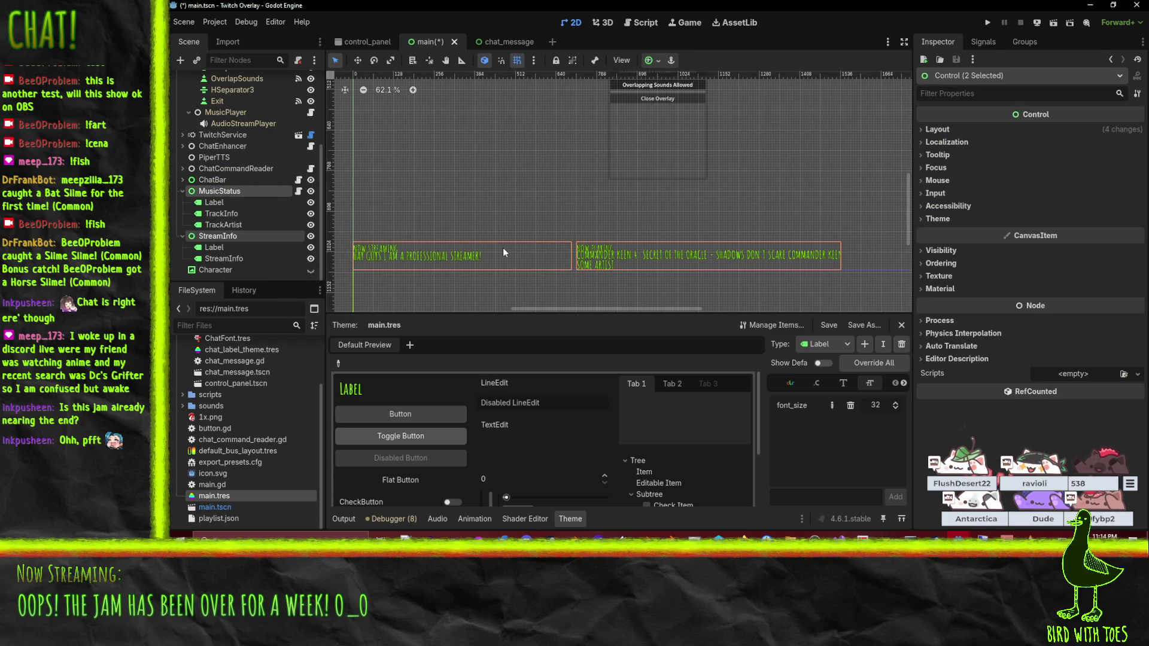
Nudge both info boxes up a few pixels with the arrow keys.
{"action": "key", "text": "Up"}
{"action": "key", "text": "Up"}
{"action": "key", "text": "Up"}
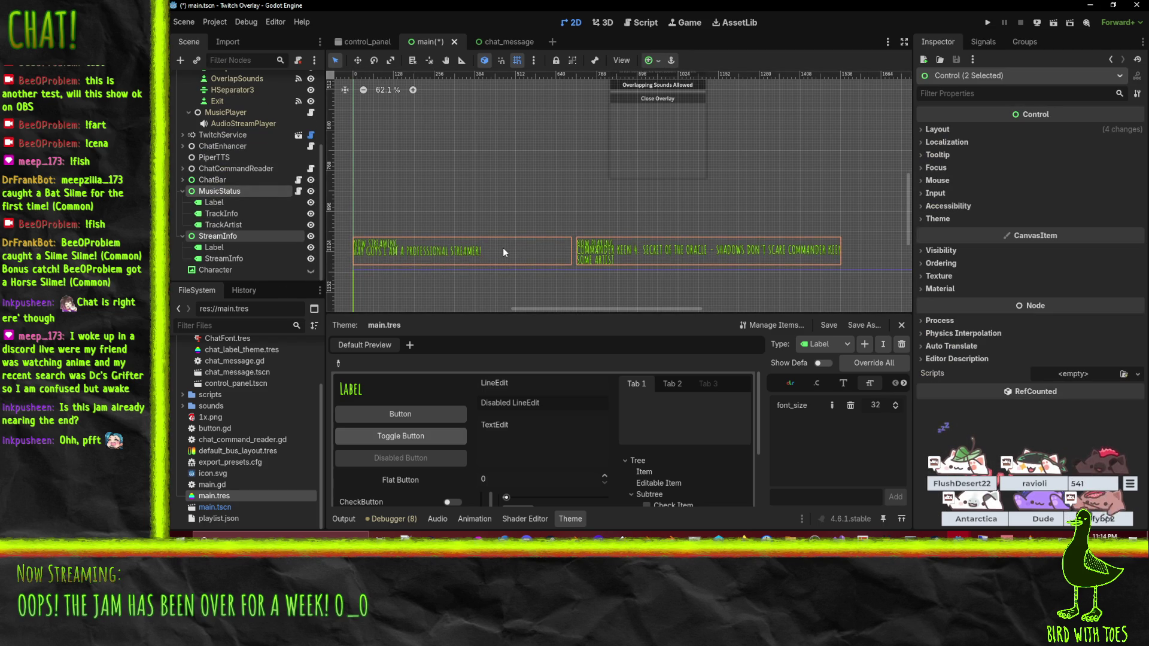
{"action": "key", "text": "Down"}
{"action": "key", "text": "Down"}
{"action": "key", "text": "Up"}
{"action": "key", "text": "Up"}
{"action": "key", "text": "Up"}
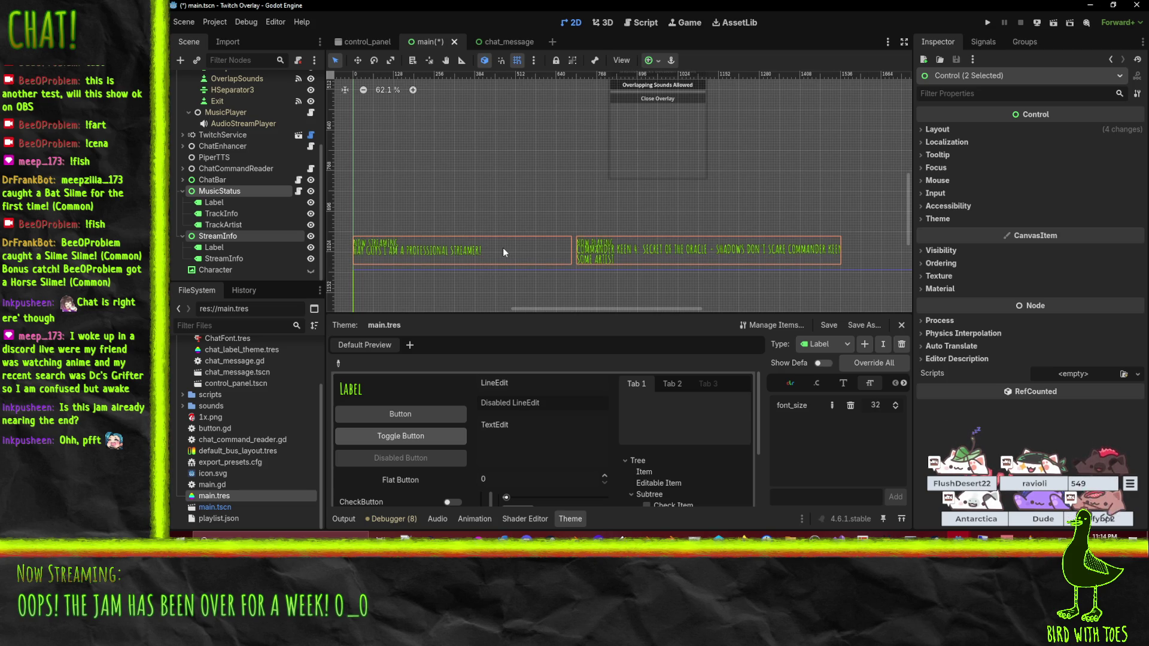
{"action": "key", "text": "Up"}
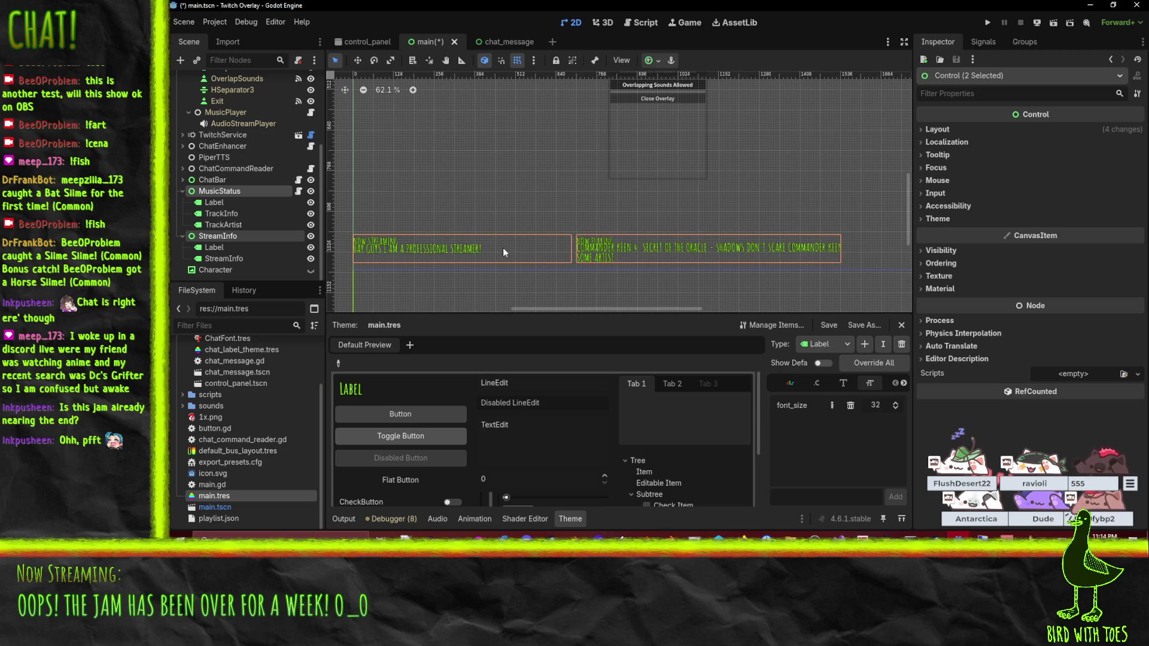
{"action": "left_click", "coordinate": [228, 223]}
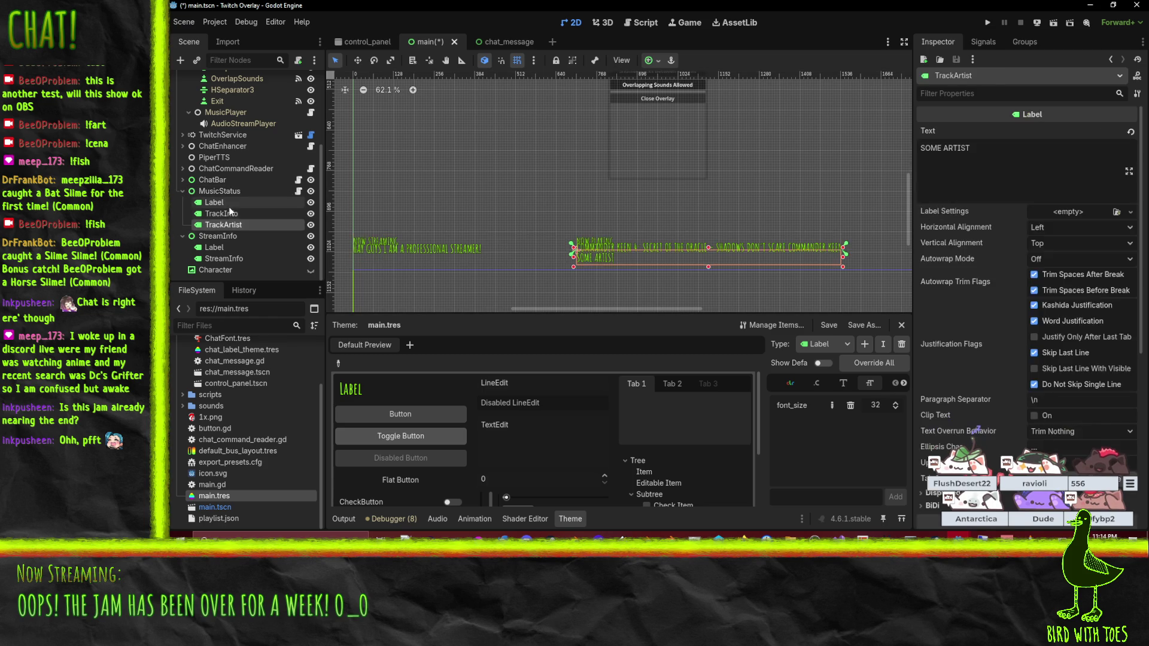
Move the TrackArtist, TrackInfo and StreamInfo text lines down 22 px.
{"action": "left_click", "coordinate": [245, 213], "text": "ctrl"}
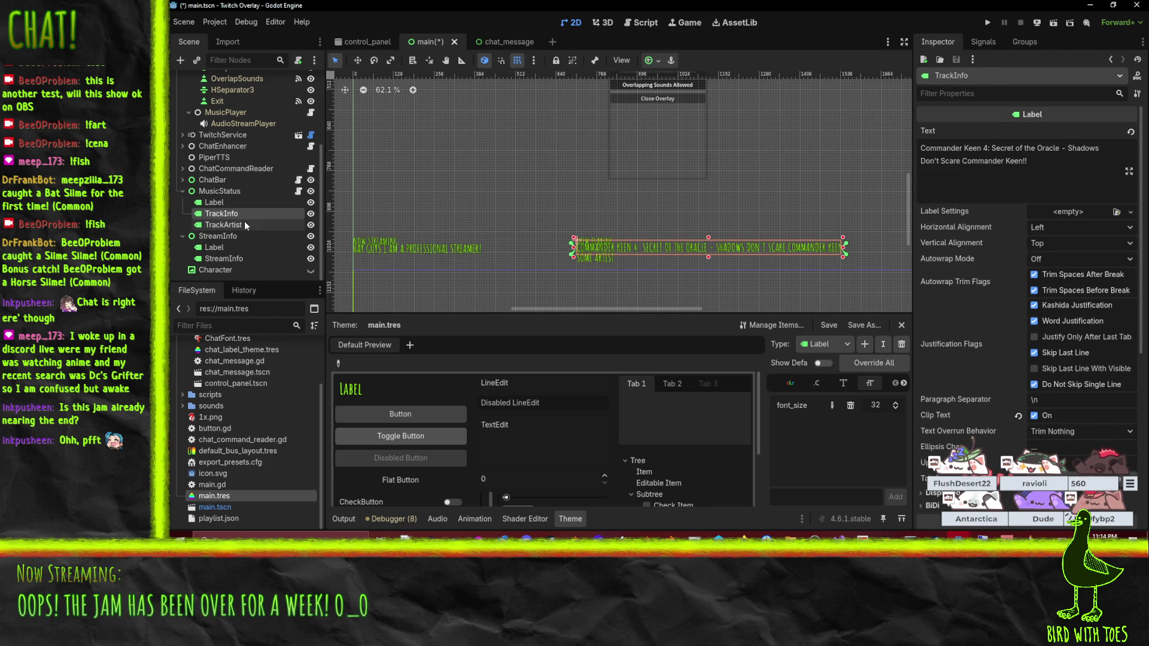
{"action": "left_click", "coordinate": [226, 260], "text": "ctrl"}
{"action": "left_click_drag", "start_coordinate": [436, 256], "coordinate": [437, 257]}
Remove the 36 px Font Size override from the TrackArtist label.
{"action": "left_click", "coordinate": [599, 278]}
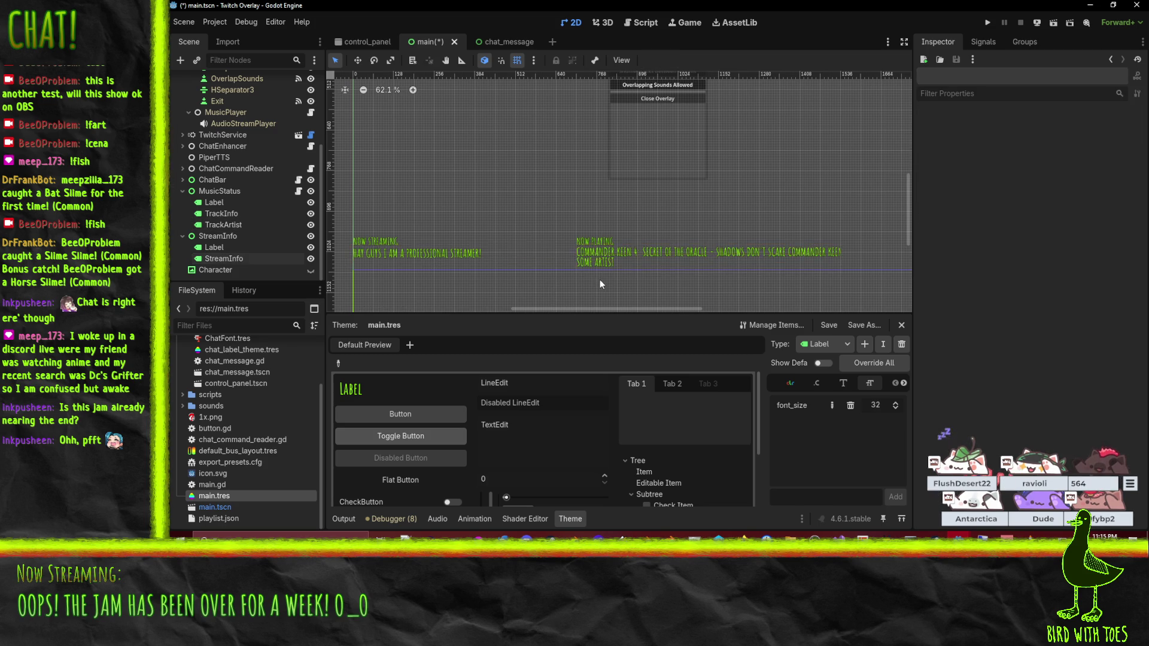
{"action": "scroll", "coordinate": [597, 275], "scroll_direction": "up", "scroll_amount": 1}
{"action": "left_click", "coordinate": [588, 256]}
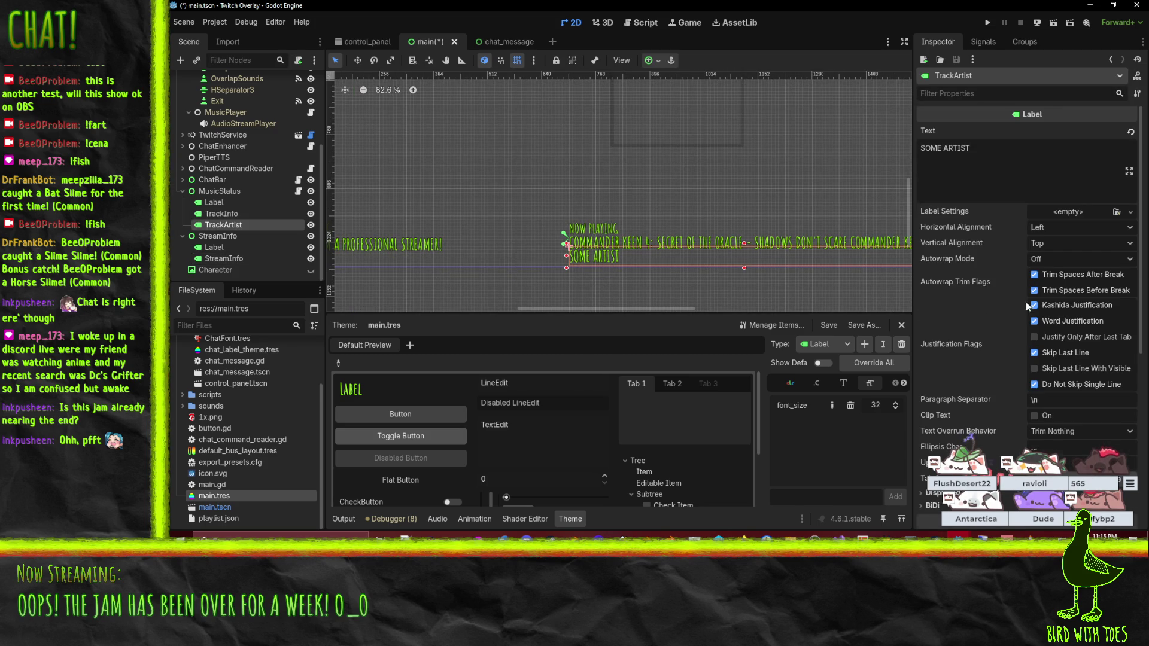
{"action": "scroll", "coordinate": [996, 297], "scroll_direction": "down", "scroll_amount": 5}
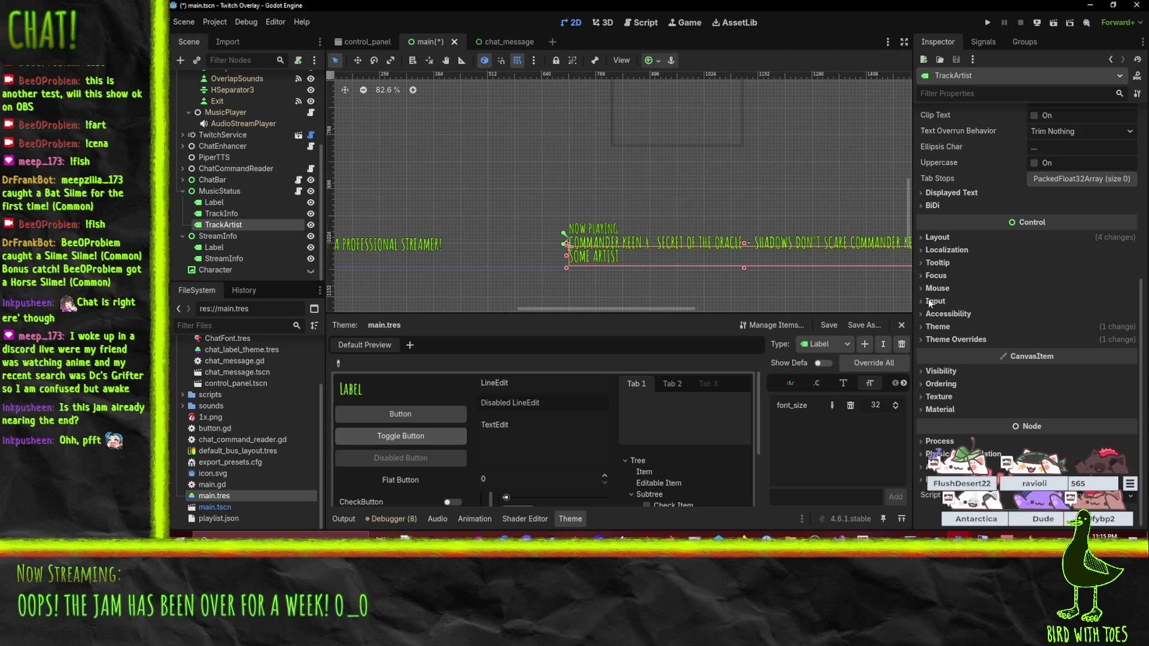
{"action": "left_click", "coordinate": [951, 339]}
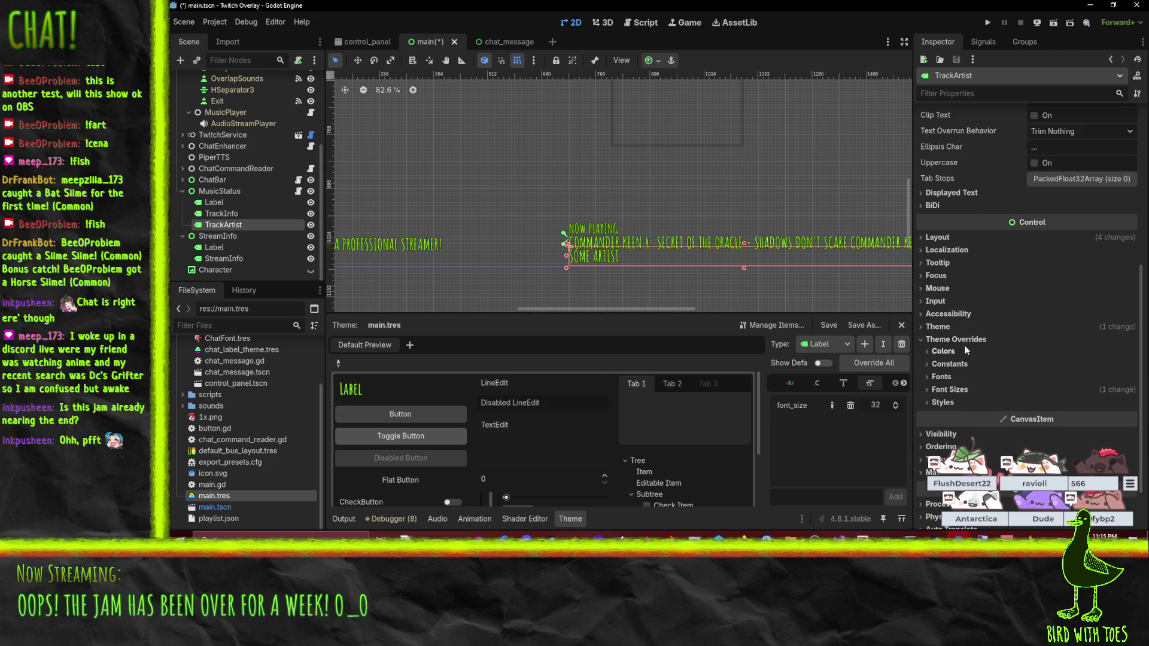
{"action": "left_click", "coordinate": [950, 389]}
{"action": "scroll", "coordinate": [963, 386], "scroll_direction": "down", "scroll_amount": 3}
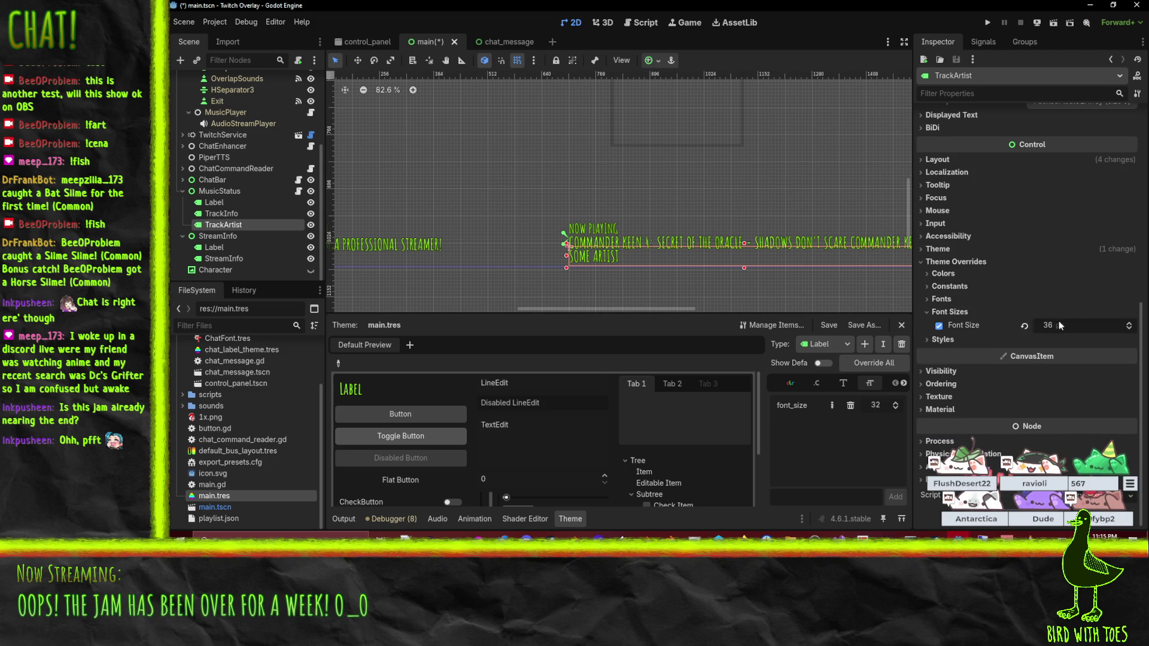
{"action": "left_click", "coordinate": [938, 340]}
{"action": "left_click", "coordinate": [1047, 339]}
Check the NOW PLAYING label's font size overrides, then select MusicStatus and StreamInfo.
{"action": "left_click", "coordinate": [595, 257]}
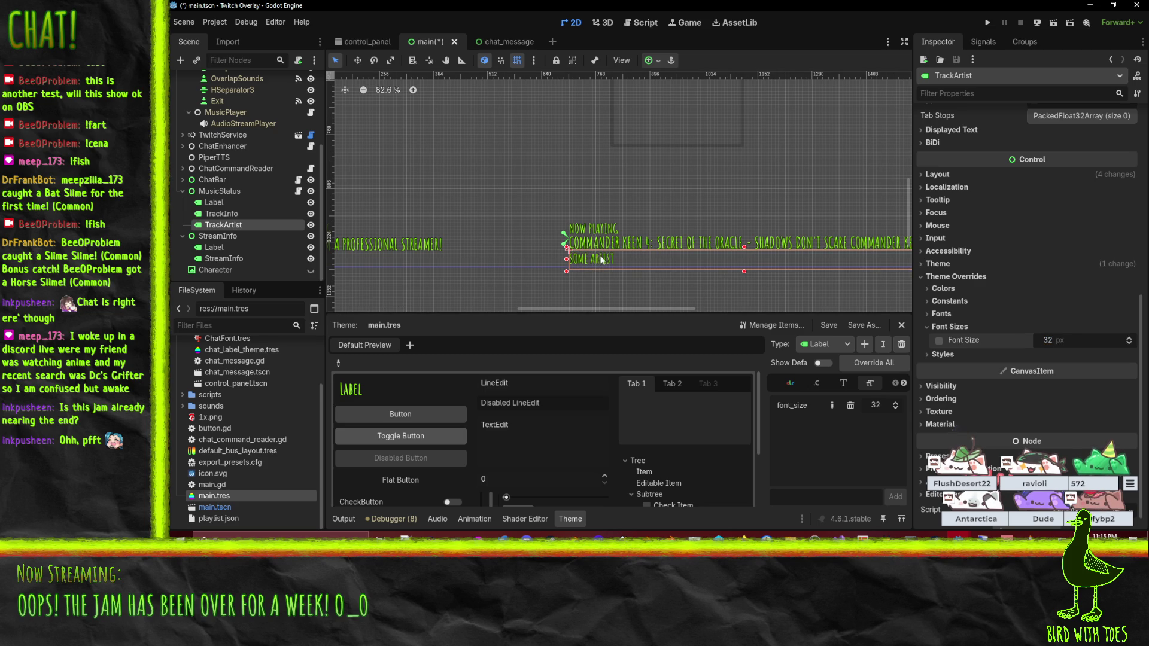
{"action": "left_click", "coordinate": [591, 227]}
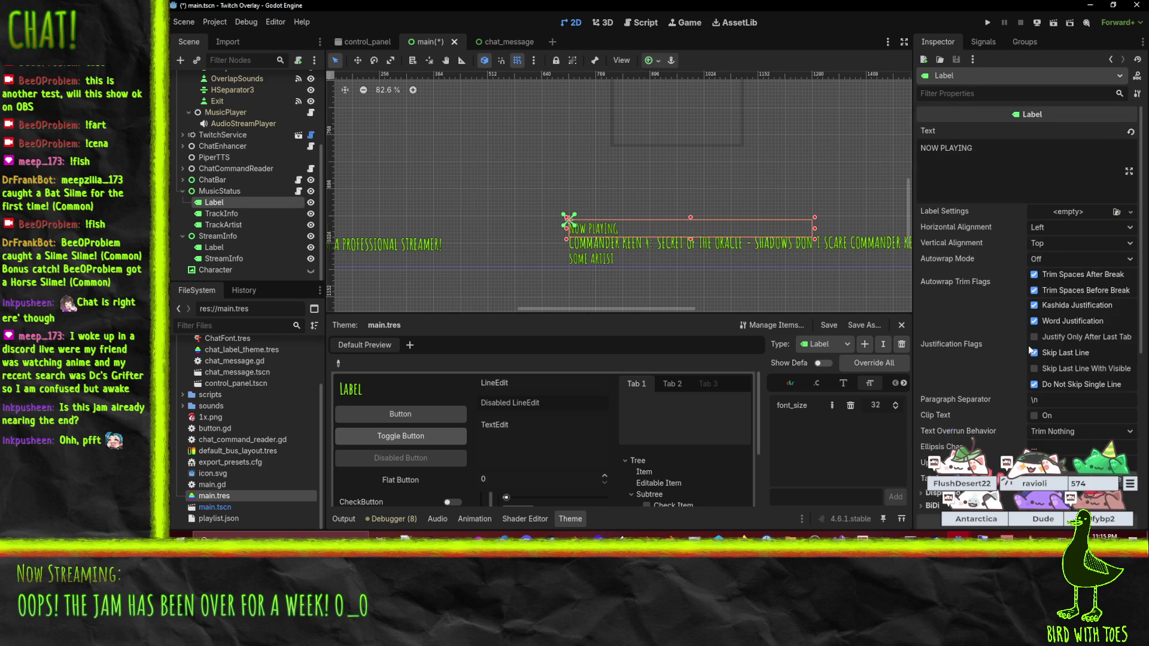
{"action": "scroll", "coordinate": [986, 349], "scroll_direction": "down", "scroll_amount": 5}
{"action": "left_click", "coordinate": [971, 340]}
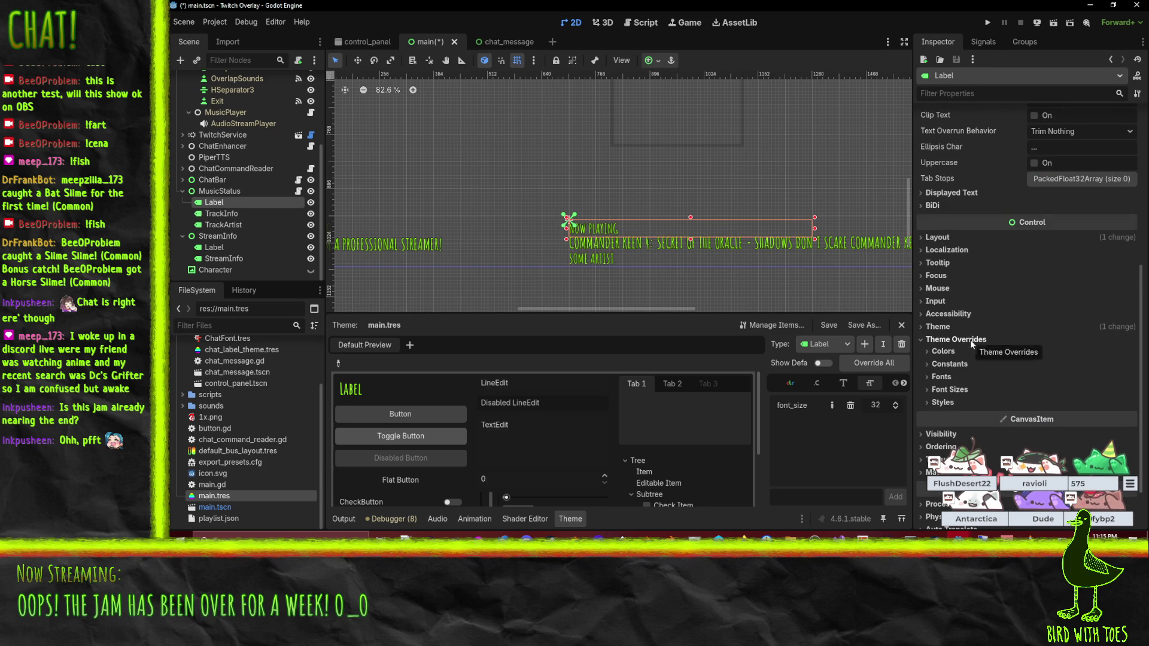
{"action": "left_click", "coordinate": [957, 391]}
{"action": "left_click", "coordinate": [958, 389]}
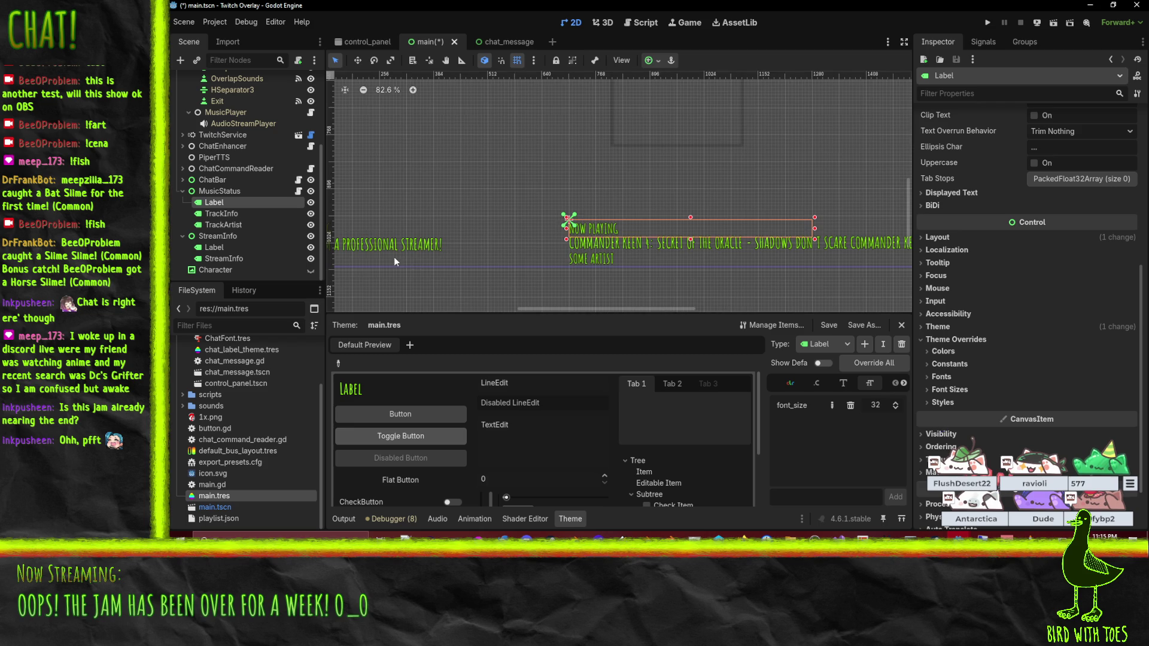
{"action": "scroll", "coordinate": [439, 245], "scroll_direction": "left", "scroll_amount": 5}
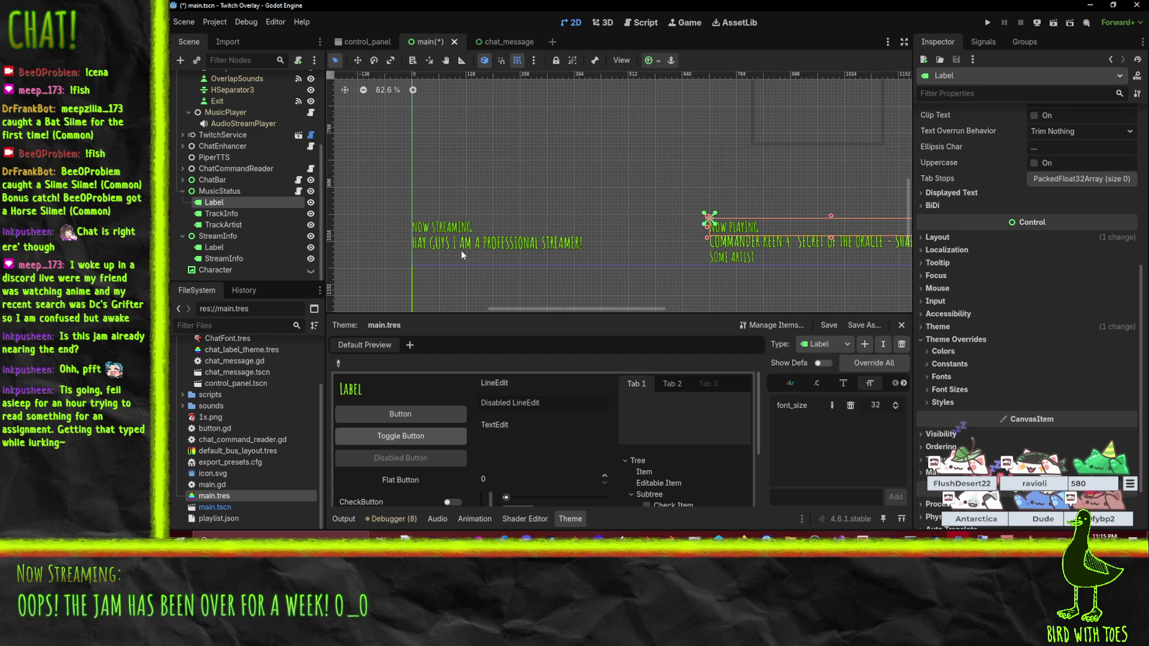
{"action": "left_click", "coordinate": [219, 191]}
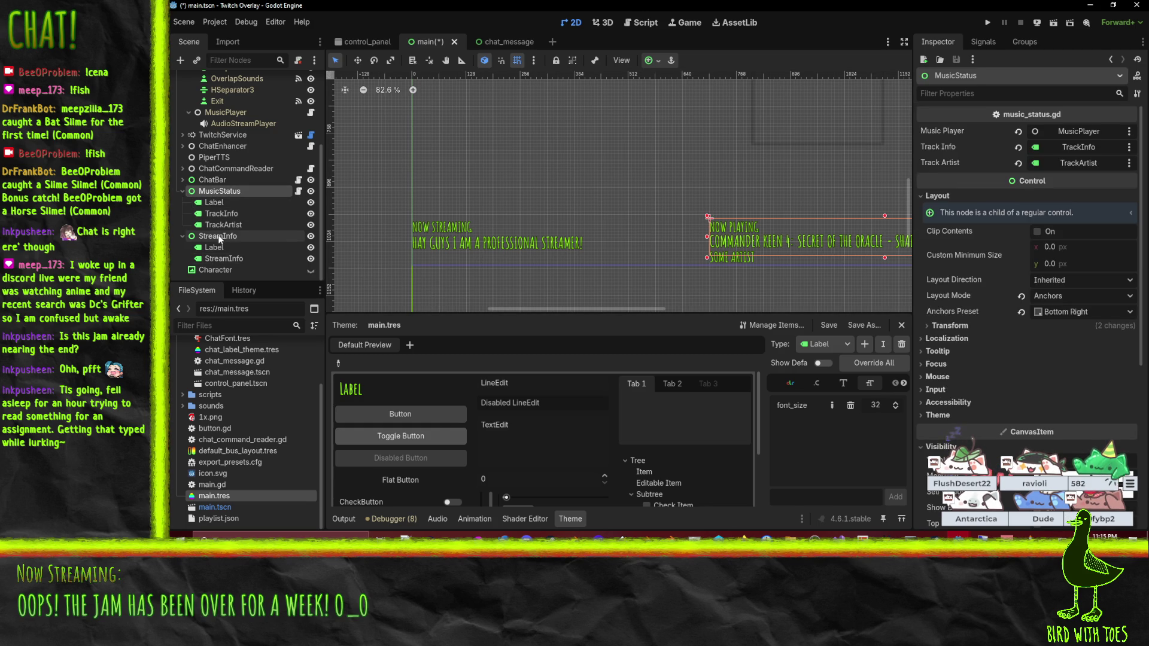
{"action": "left_click", "coordinate": [220, 237], "text": "ctrl"}
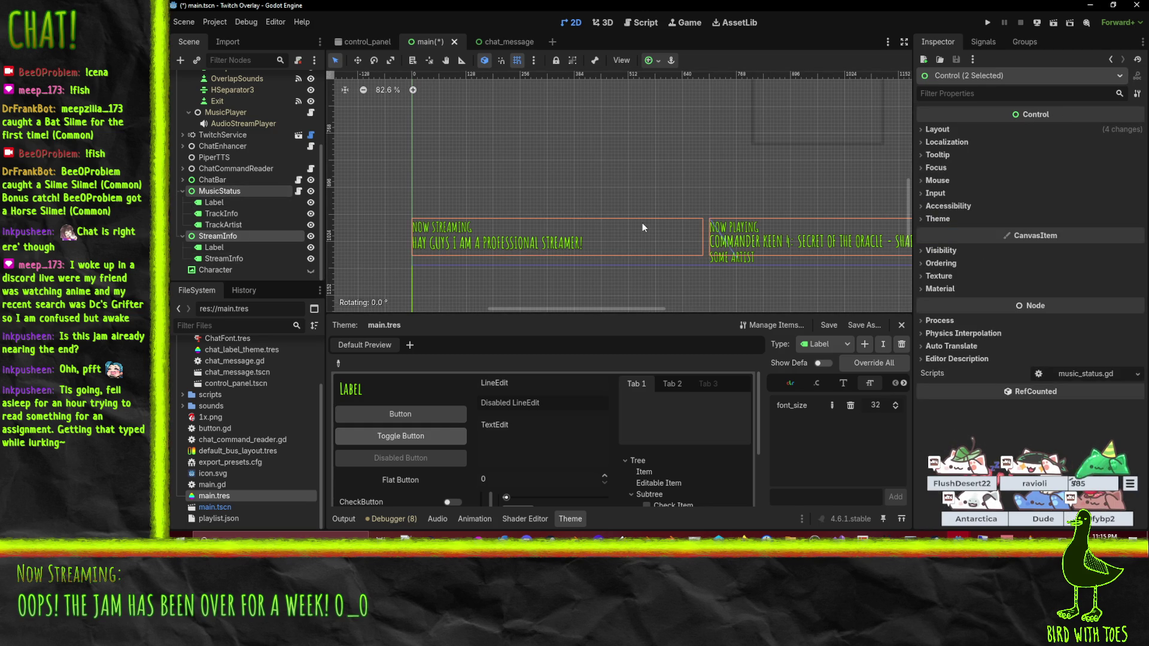
Nudge the info boxes up and narrow the NOW STREAMING label's box.
{"action": "key", "text": "Up"}
{"action": "key", "text": "Up"}
{"action": "key", "text": "Up"}
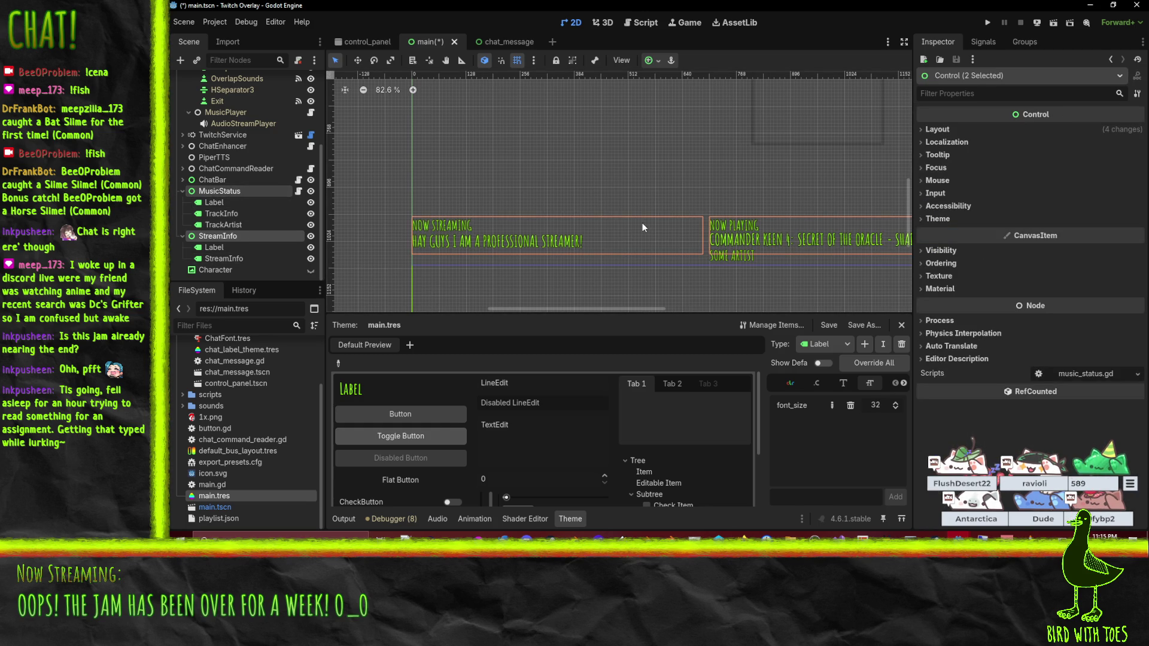
{"action": "left_click", "coordinate": [639, 223]}
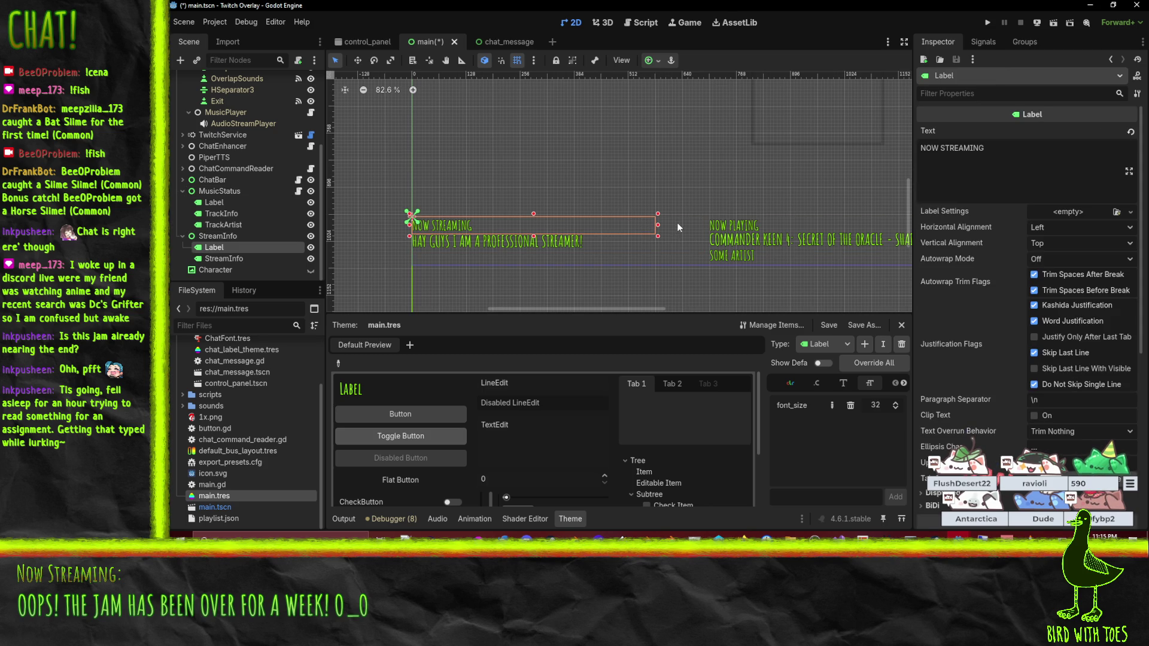
{"action": "left_click", "coordinate": [664, 236]}
{"action": "scroll", "coordinate": [853, 222], "scroll_direction": "right", "scroll_amount": 5}
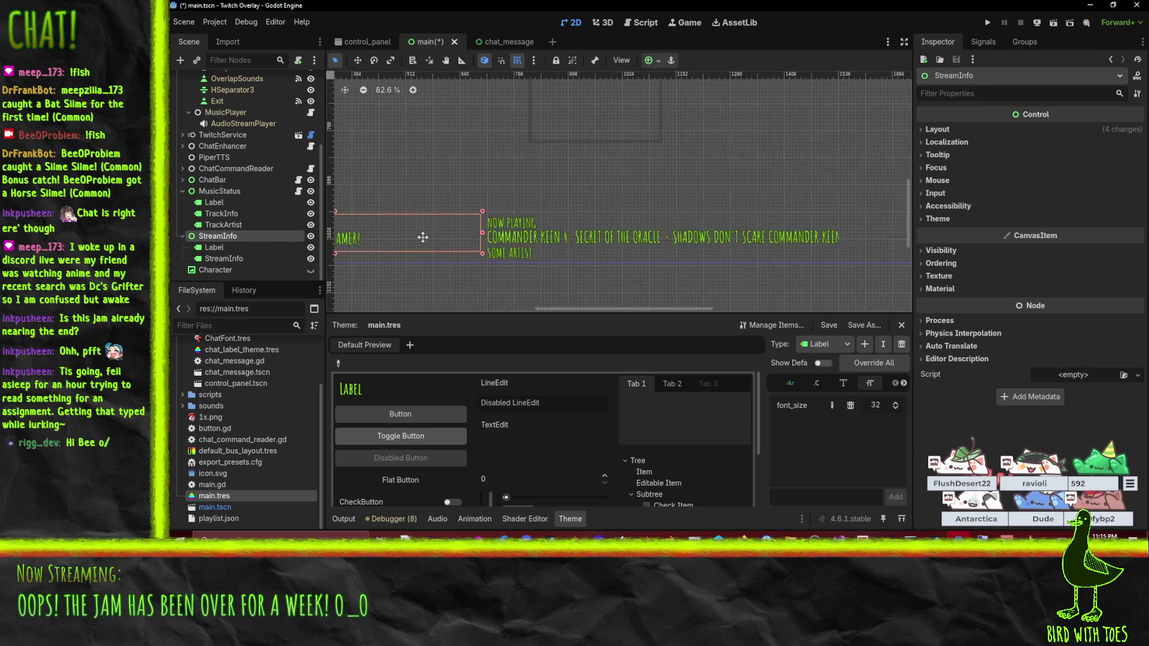
{"action": "scroll", "coordinate": [838, 231], "scroll_direction": "down", "scroll_amount": 2}
{"action": "left_click", "coordinate": [626, 228], "text": "shift"}
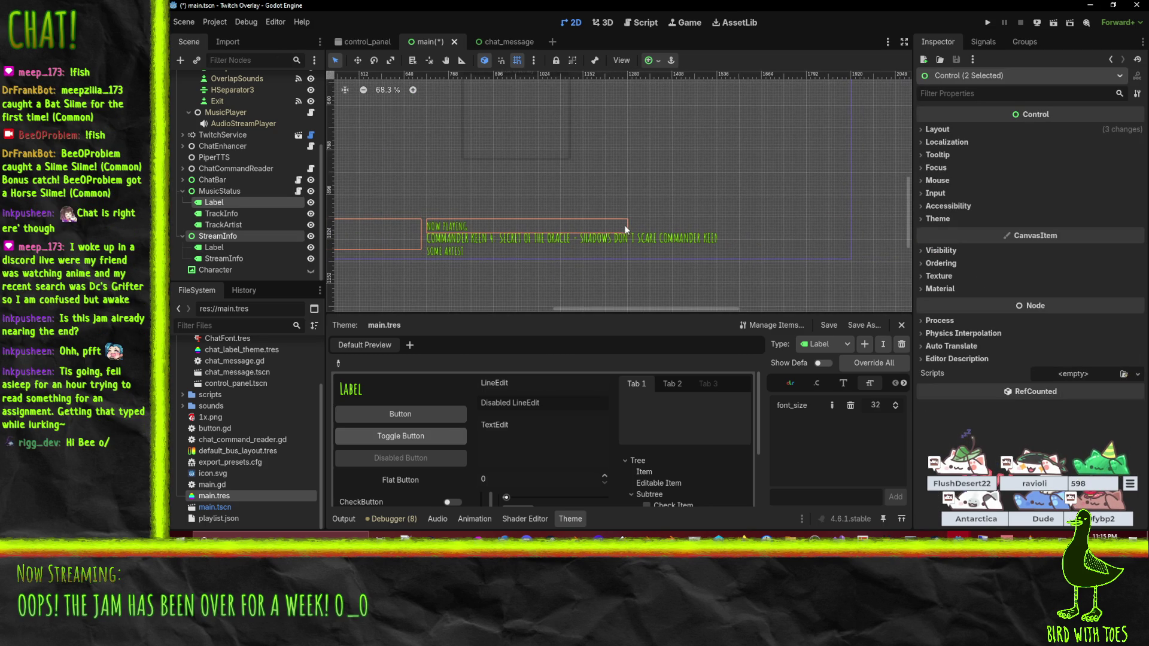
{"action": "left_click", "coordinate": [698, 223], "text": "shift"}
{"action": "scroll", "coordinate": [605, 247], "scroll_direction": "left", "scroll_amount": 3}
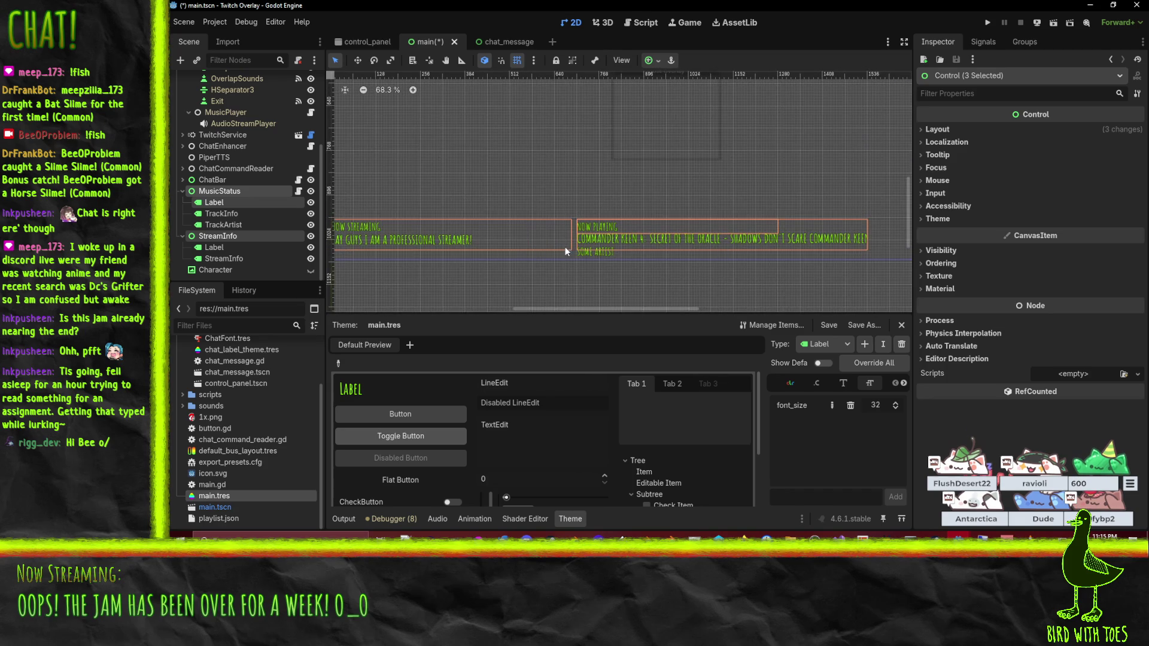
{"action": "left_click", "coordinate": [529, 224]}
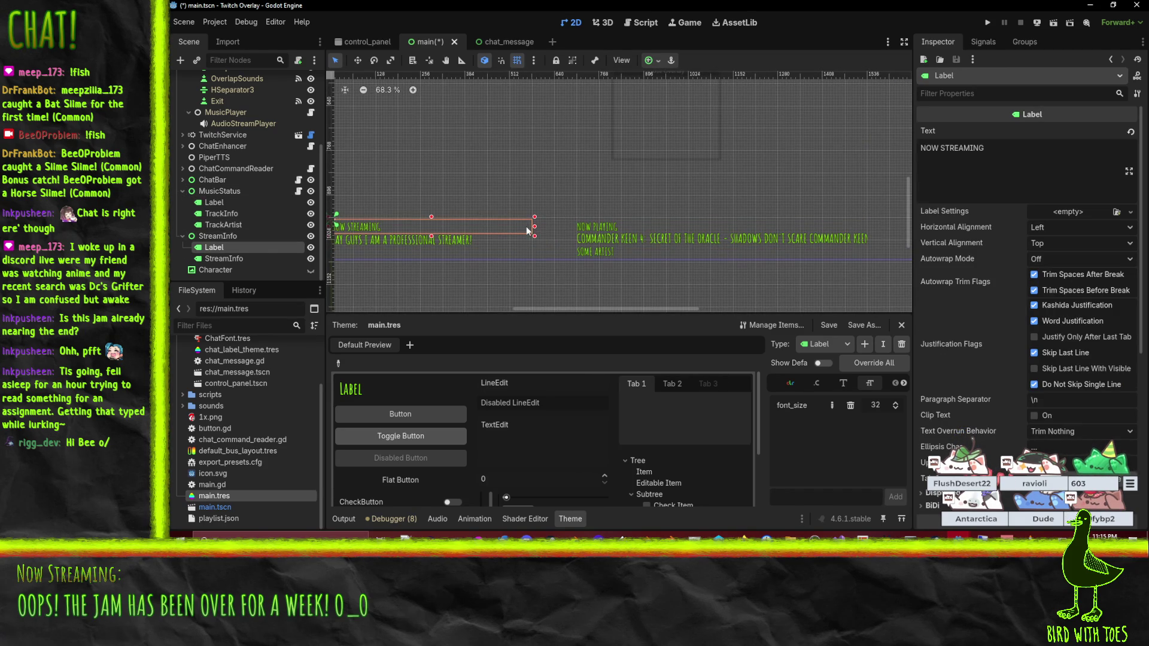
{"action": "left_click_drag", "start_coordinate": [535, 230], "coordinate": [401, 227]}
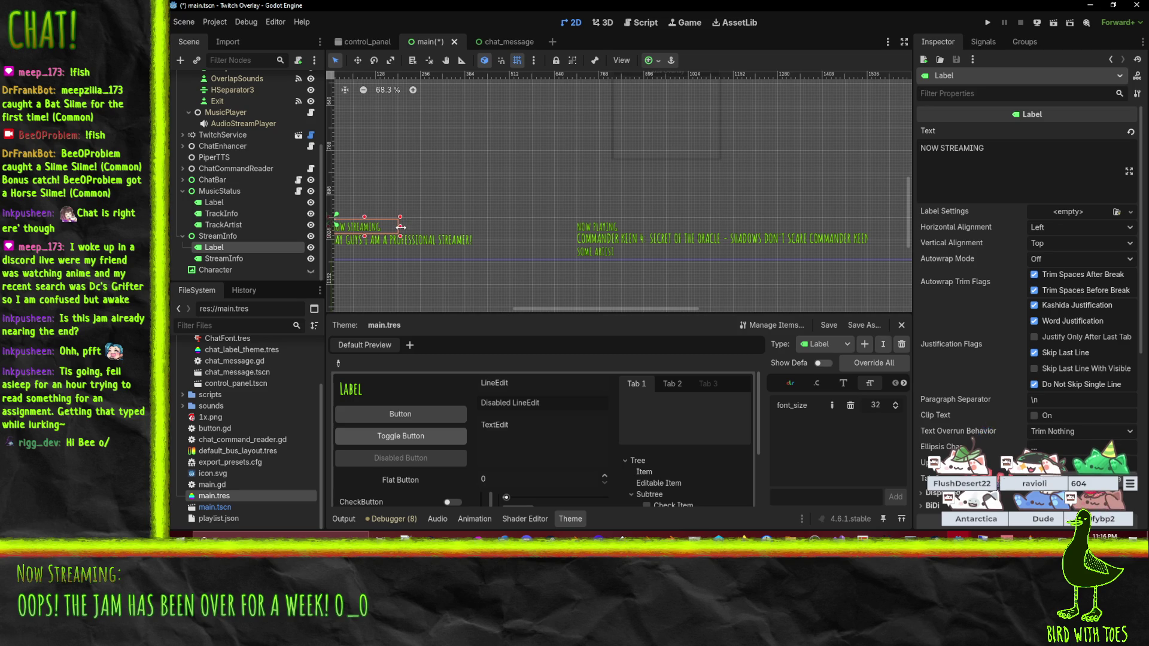
Shift the StreamInfo and MusicStatus boxes 8 px right and 5 px up.
{"action": "left_click", "coordinate": [525, 232]}
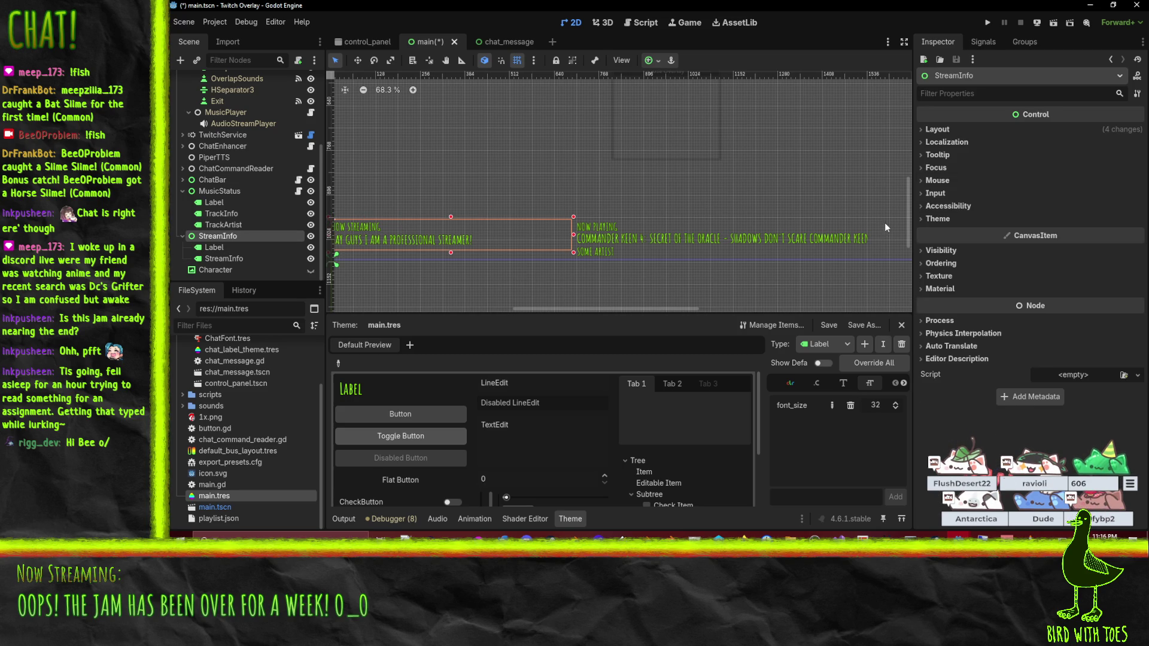
{"action": "left_click", "coordinate": [867, 225]}
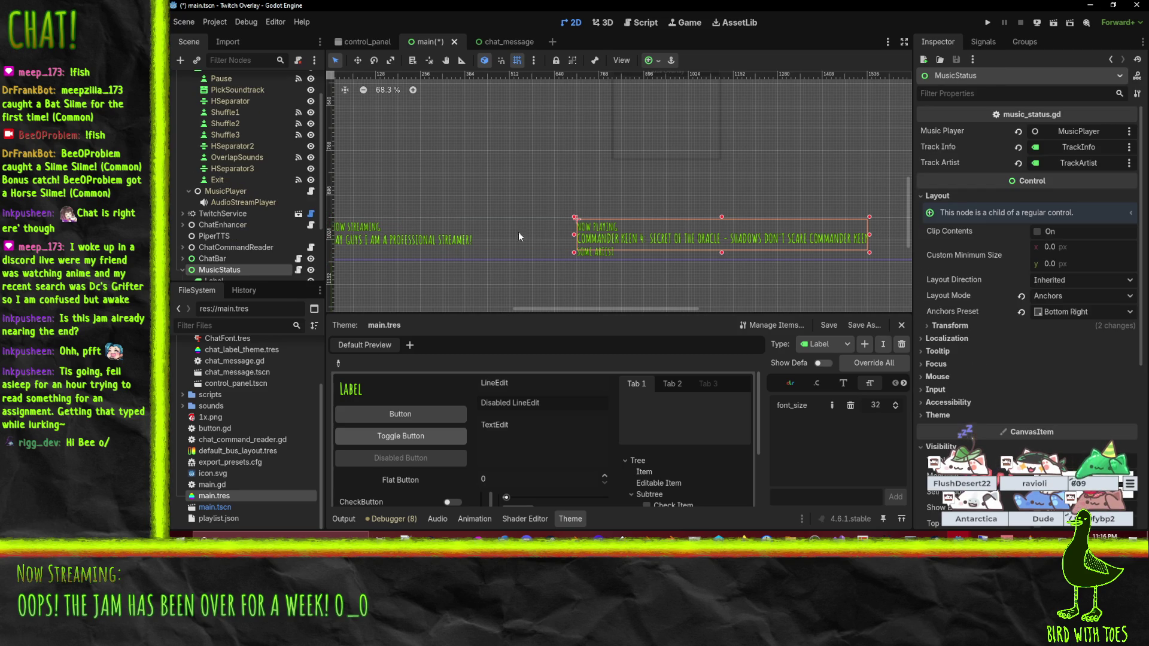
{"action": "left_click", "coordinate": [505, 224], "text": "shift"}
{"action": "scroll", "coordinate": [510, 239], "scroll_direction": "left", "scroll_amount": 3}
{"action": "left_click_drag", "start_coordinate": [579, 231], "coordinate": [582, 229]}
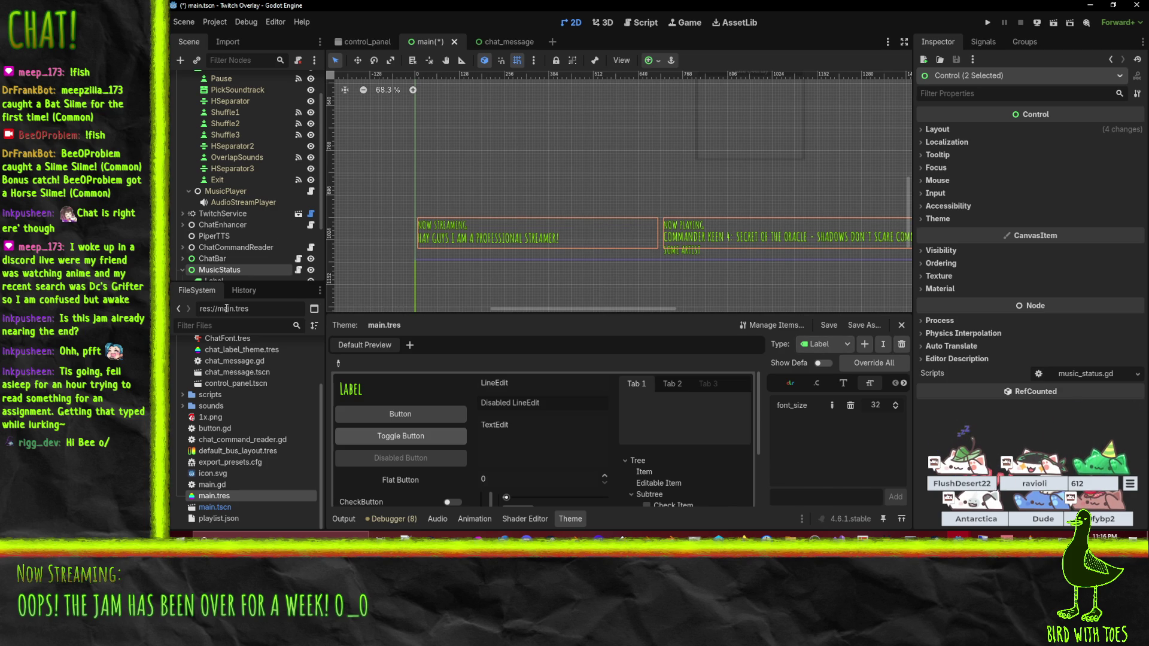
Make the MusicStatus box taller and wider so the full title fits.
{"action": "scroll", "coordinate": [231, 246], "scroll_direction": "down", "scroll_amount": 3}
{"action": "left_click", "coordinate": [230, 220]}
{"action": "scroll", "coordinate": [658, 215], "scroll_direction": "right", "scroll_amount": 5}
{"action": "scroll", "coordinate": [624, 210], "scroll_direction": "down", "scroll_amount": 1}
{"action": "left_click_drag", "start_coordinate": [596, 201], "coordinate": [601, 212]}
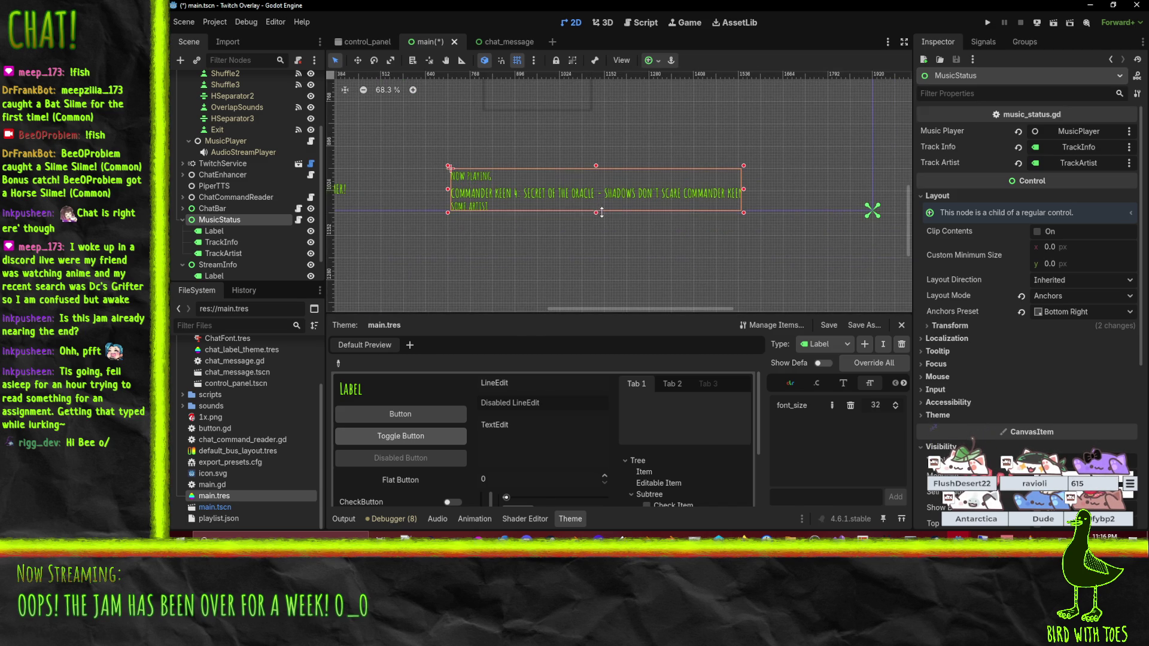
{"action": "left_click_drag", "start_coordinate": [745, 191], "coordinate": [874, 189]}
Extend StreamInfo's box downward and raise the HAY GUYS label 11 px.
{"action": "scroll", "coordinate": [659, 225], "scroll_direction": "left", "scroll_amount": 5}
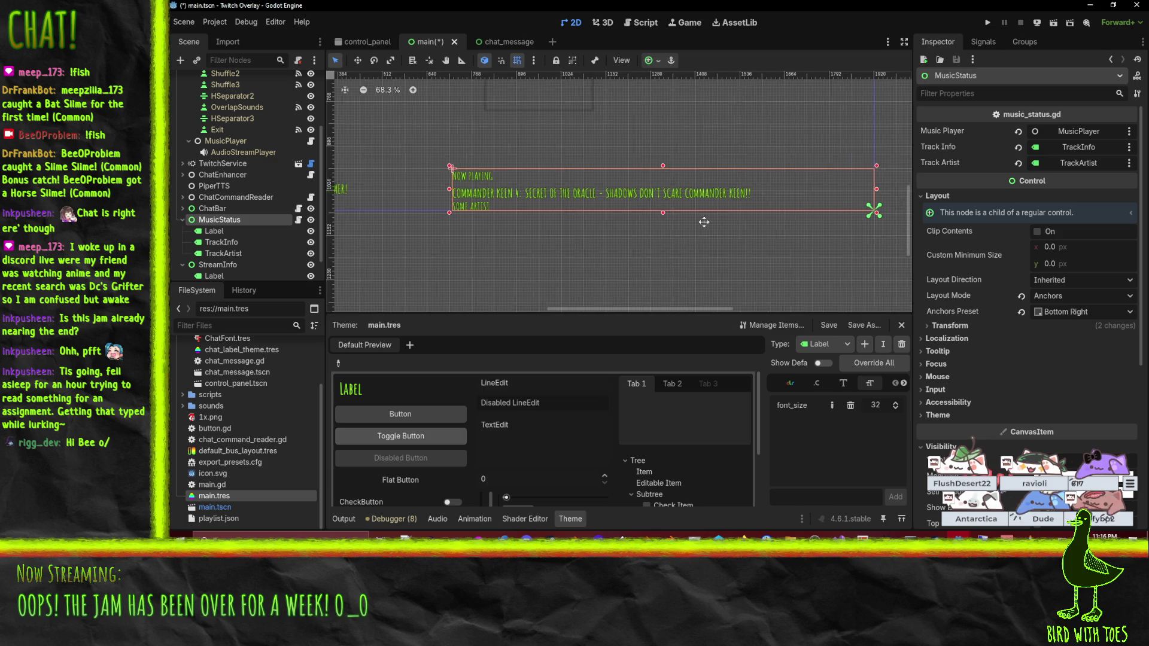
{"action": "left_click", "coordinate": [234, 207]}
{"action": "left_click", "coordinate": [608, 189]}
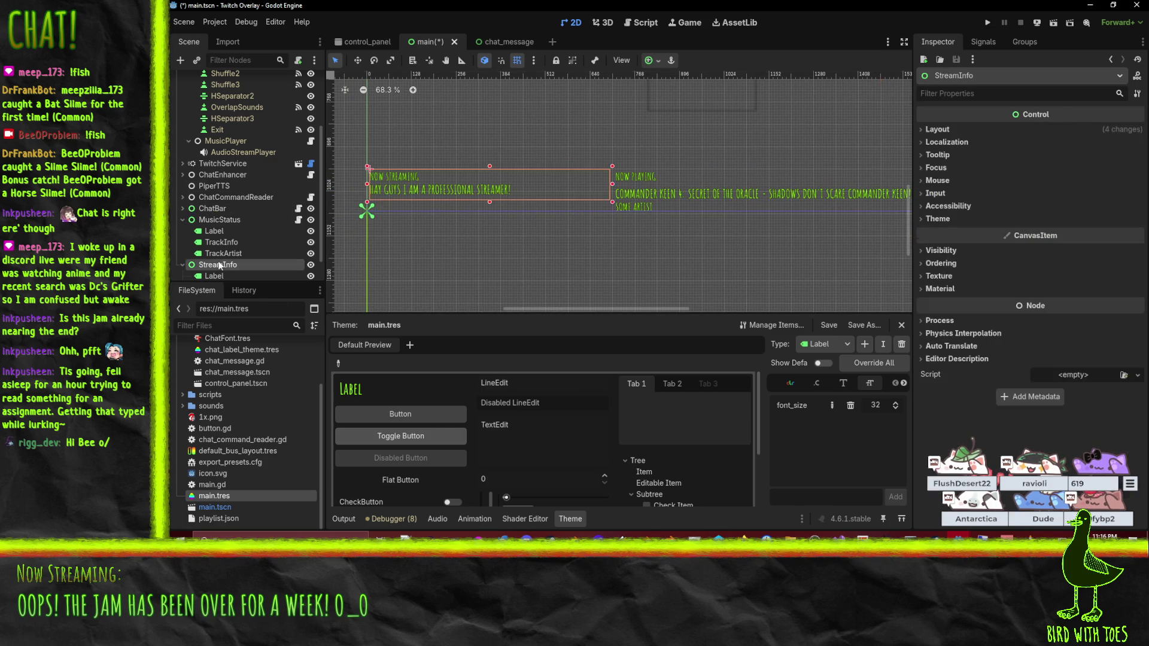
{"action": "left_click_drag", "start_coordinate": [489, 203], "coordinate": [488, 213]}
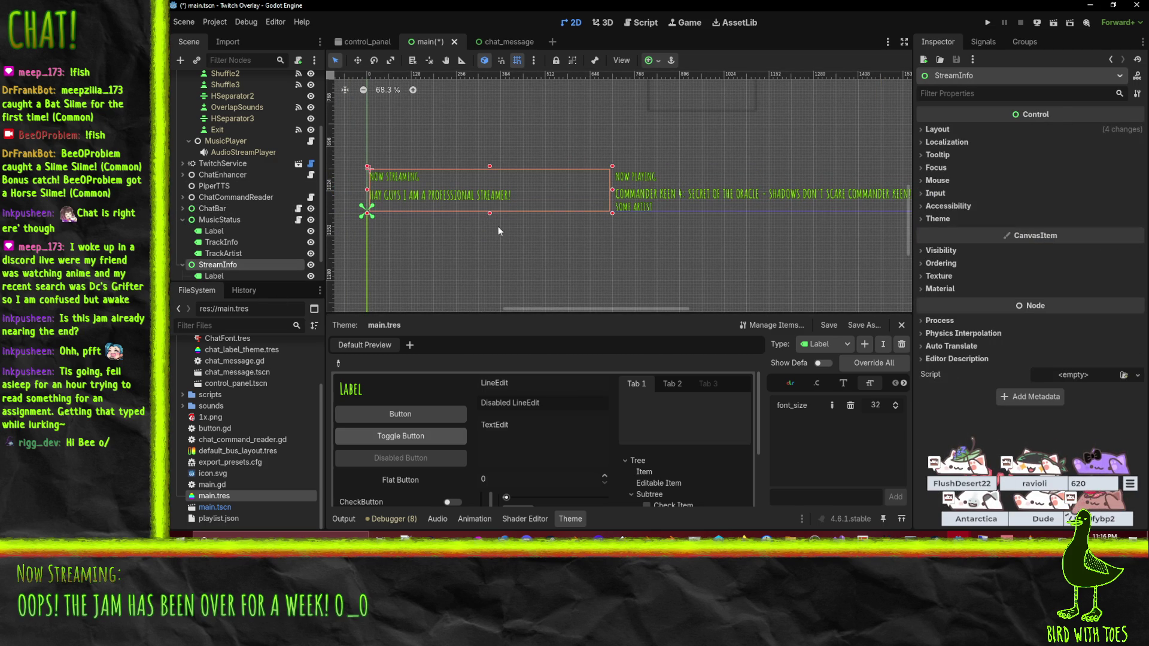
{"action": "scroll", "coordinate": [499, 222], "scroll_direction": "up", "scroll_amount": 2}
{"action": "left_click", "coordinate": [469, 192]}
{"action": "left_click_drag", "start_coordinate": [462, 187], "coordinate": [462, 184]}
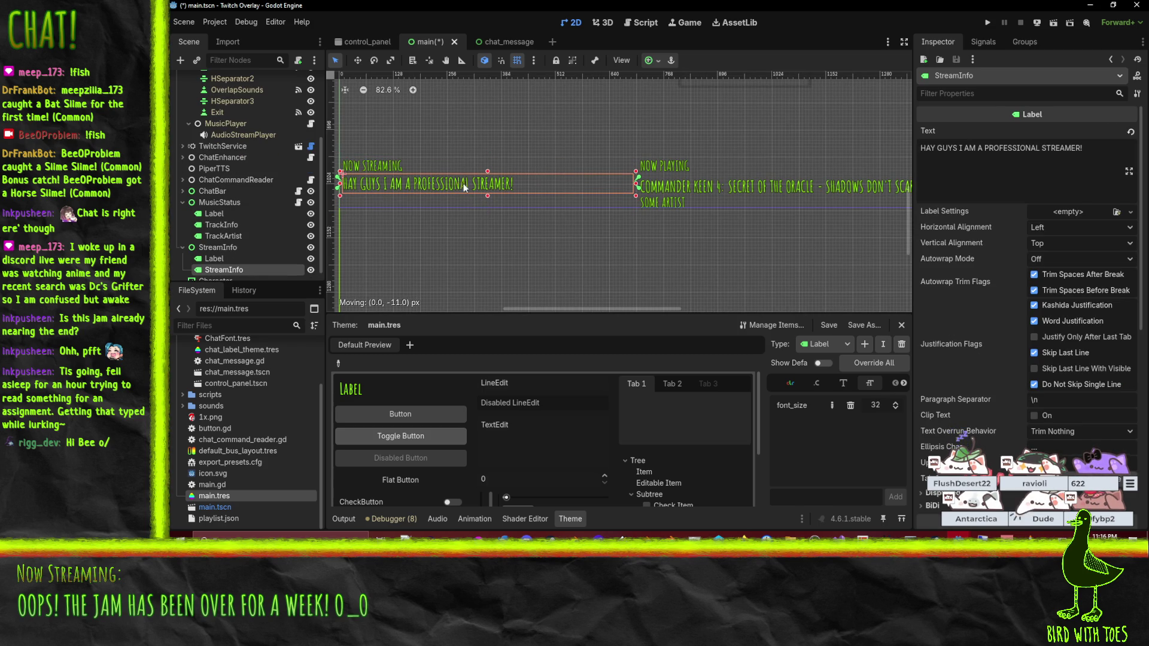
Raise the Commander Keen track label about 7 px.
{"action": "left_click", "coordinate": [658, 187]}
{"action": "scroll", "coordinate": [639, 246], "scroll_direction": "right", "scroll_amount": 3}
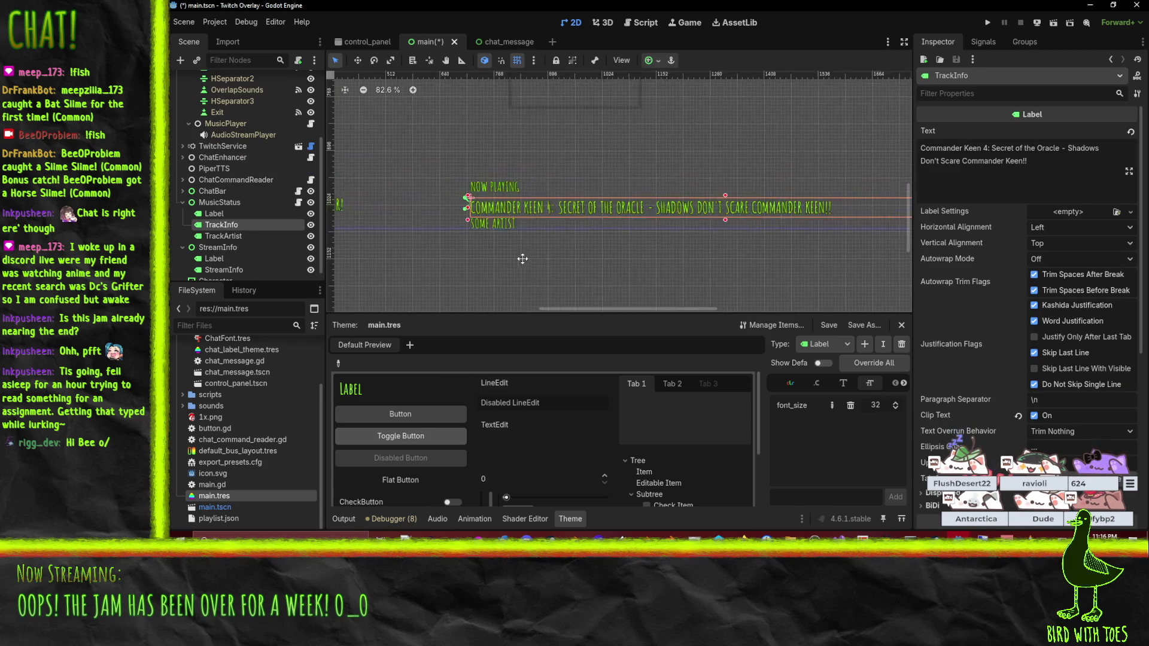
{"action": "left_click_drag", "start_coordinate": [598, 196], "coordinate": [591, 191]}
{"action": "left_click", "coordinate": [598, 231]}
{"action": "scroll", "coordinate": [610, 231], "scroll_direction": "down", "scroll_amount": 5}
Shorten the SOME ARTIST label by dragging its bottom edge up.
{"action": "left_click", "coordinate": [629, 229]}
{"action": "scroll", "coordinate": [647, 224], "scroll_direction": "up", "scroll_amount": 10}
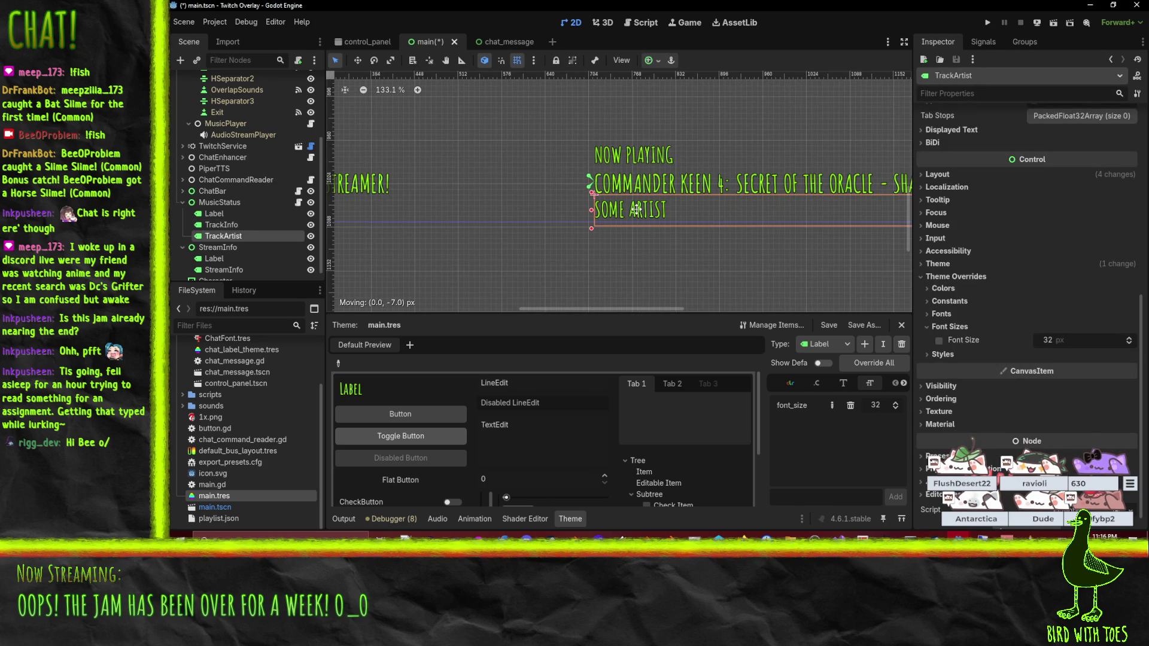
{"action": "left_click_drag", "start_coordinate": [748, 237], "coordinate": [551, 277]}
{"action": "scroll", "coordinate": [793, 285], "scroll_direction": "left", "scroll_amount": 3}
{"action": "scroll", "coordinate": [598, 275], "scroll_direction": "down", "scroll_amount": 1}
{"action": "scroll", "coordinate": [407, 264], "scroll_direction": "left", "scroll_amount": 5}
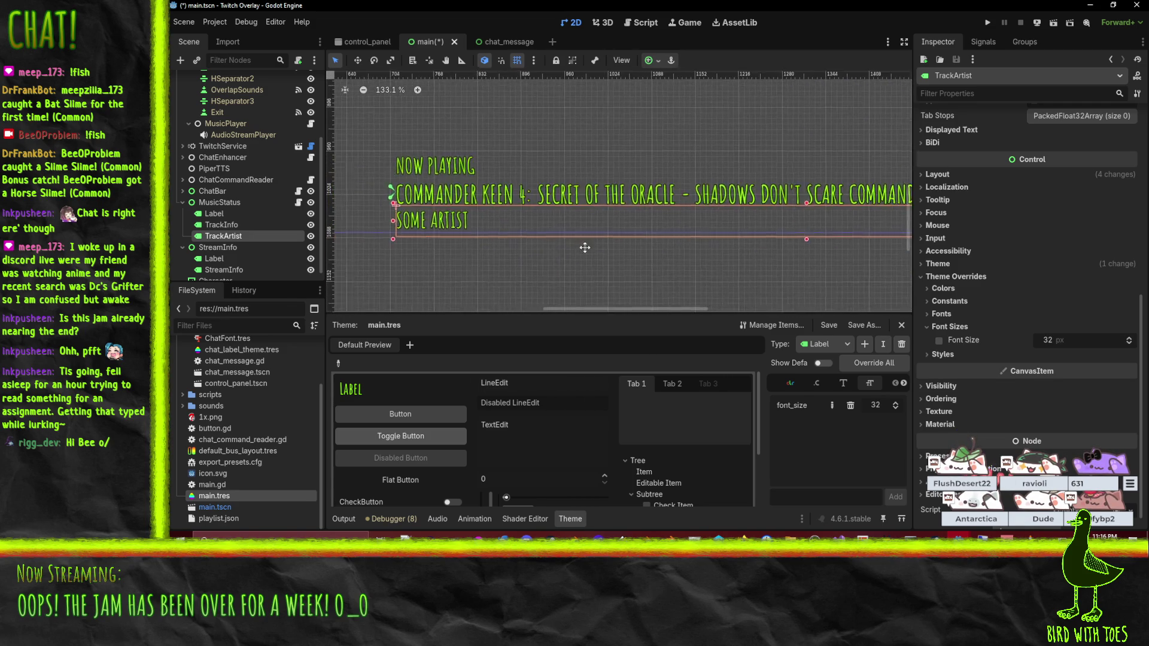
{"action": "scroll", "coordinate": [612, 246], "scroll_direction": "right", "scroll_amount": 2}
{"action": "scroll", "coordinate": [620, 251], "scroll_direction": "left", "scroll_amount": 1}
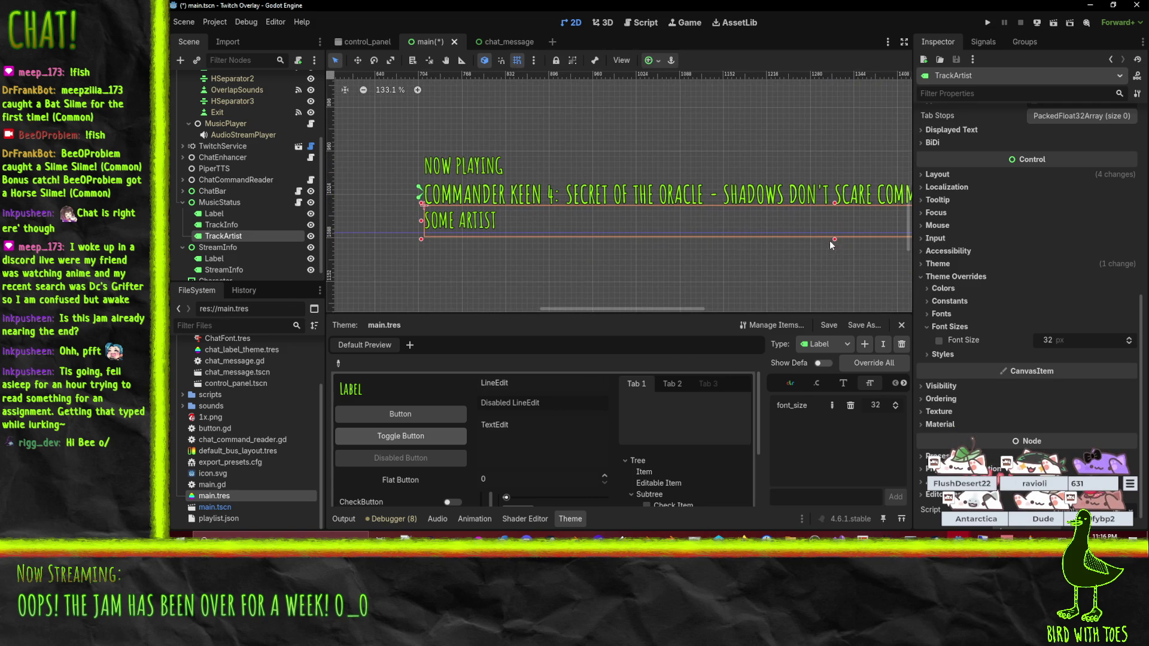
{"action": "left_click_drag", "start_coordinate": [835, 240], "coordinate": [833, 233]}
{"action": "scroll", "coordinate": [760, 236], "scroll_direction": "down", "scroll_amount": 6}
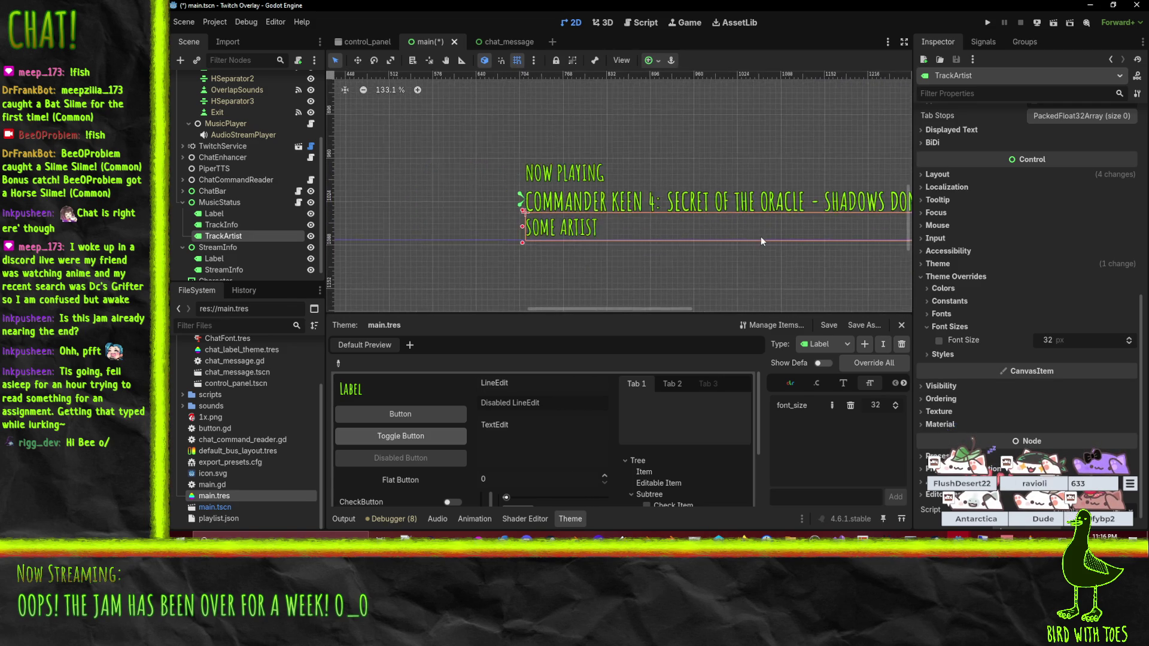
{"action": "scroll", "coordinate": [622, 229], "scroll_direction": "right", "scroll_amount": 5}
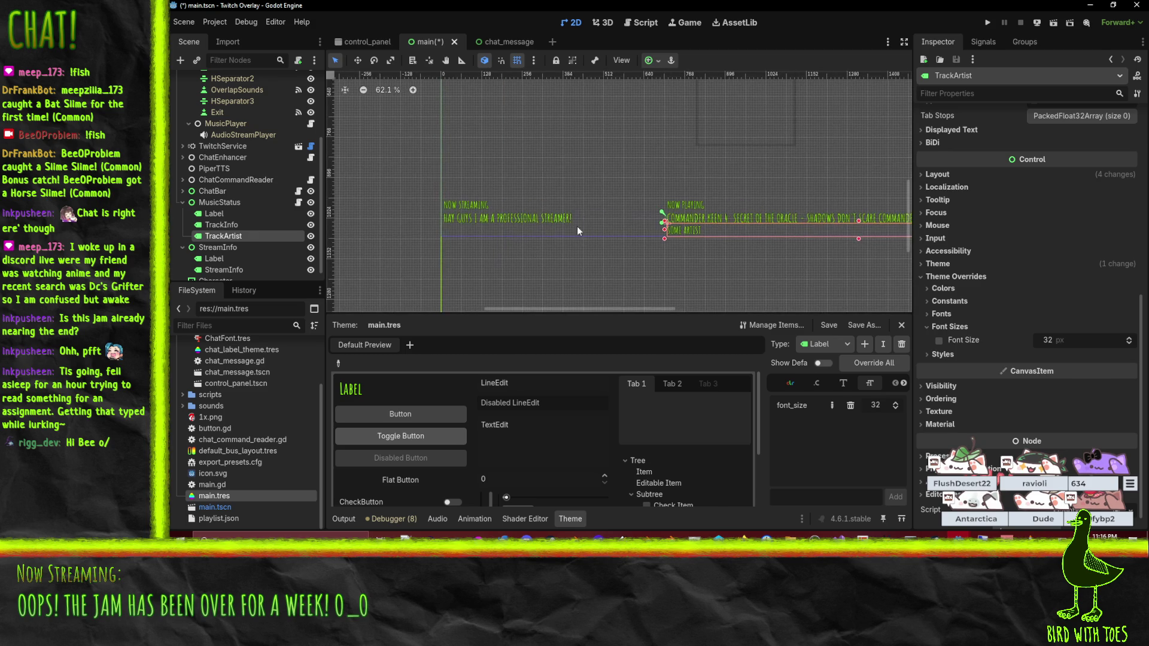
Pan the canvas to review both the Now Streaming and Now Playing label groups.
{"action": "left_click", "coordinate": [555, 227]}
{"action": "scroll", "coordinate": [552, 235], "scroll_direction": "right", "scroll_amount": 5}
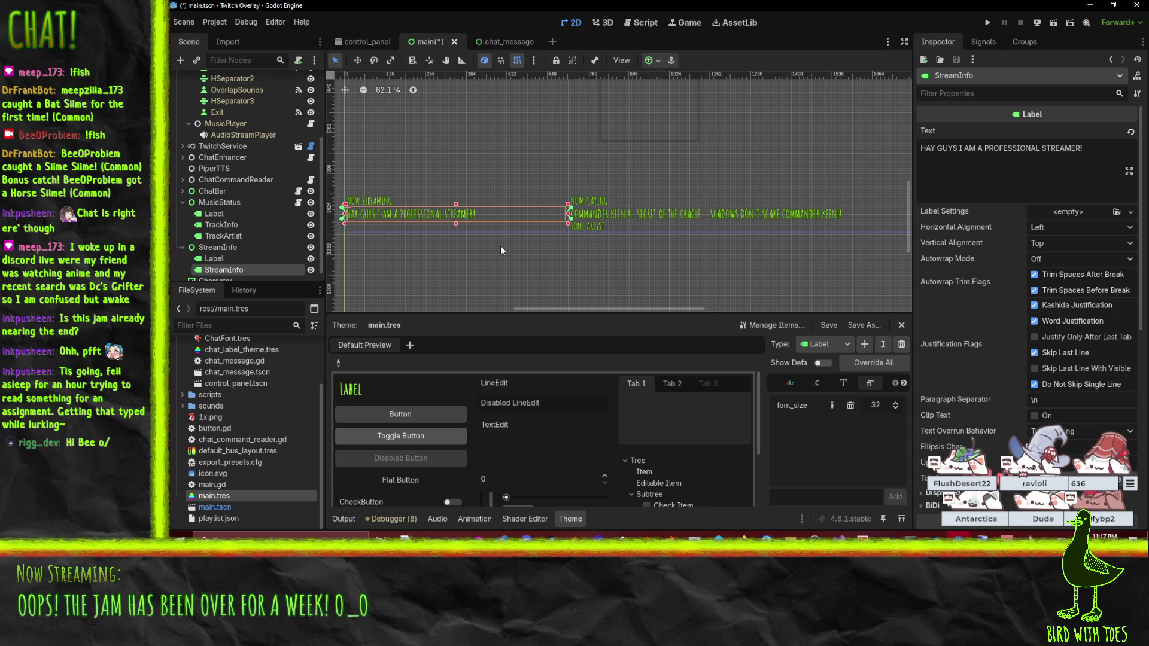
{"action": "left_click_drag", "start_coordinate": [463, 174], "coordinate": [584, 182]}
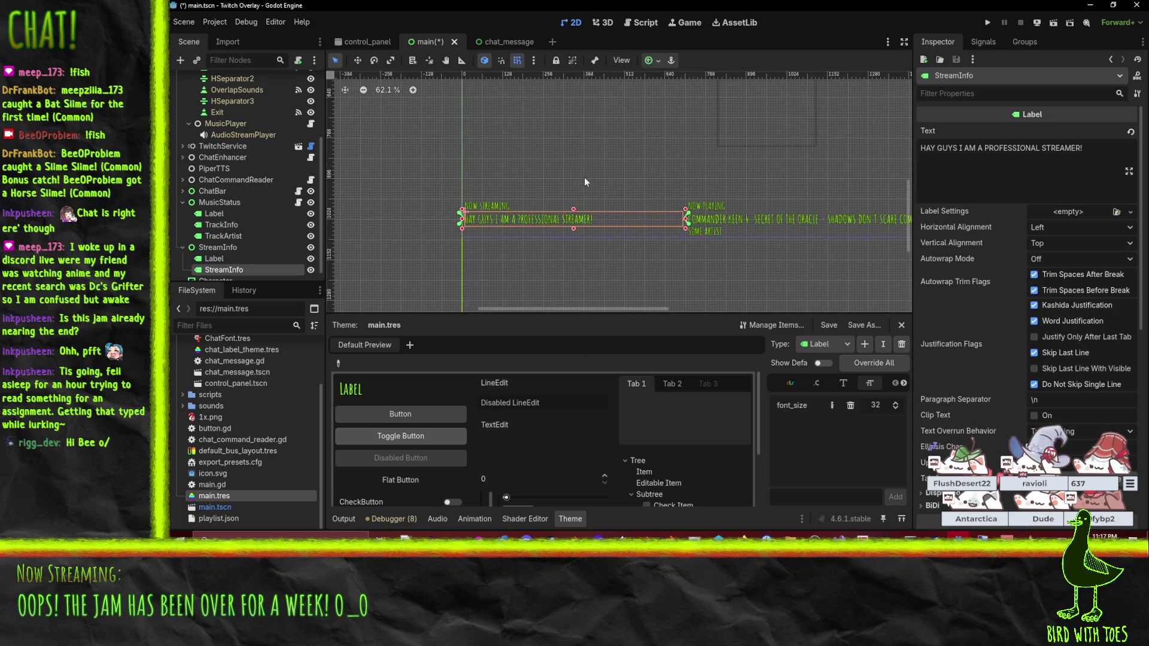
{"action": "scroll", "coordinate": [583, 166], "scroll_direction": "up", "scroll_amount": 1}
{"action": "left_click", "coordinate": [479, 211]}
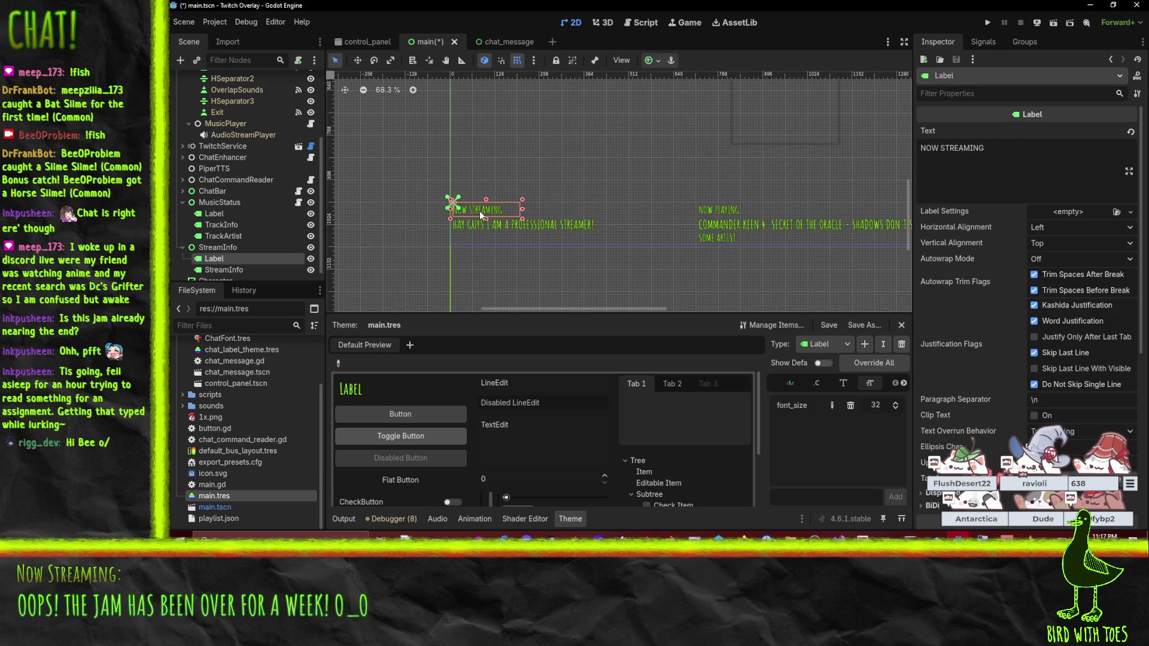
Add NOW PLAYING to the selection and give both headings a yellow font colour override.
{"action": "left_click", "coordinate": [709, 210], "text": "shift"}
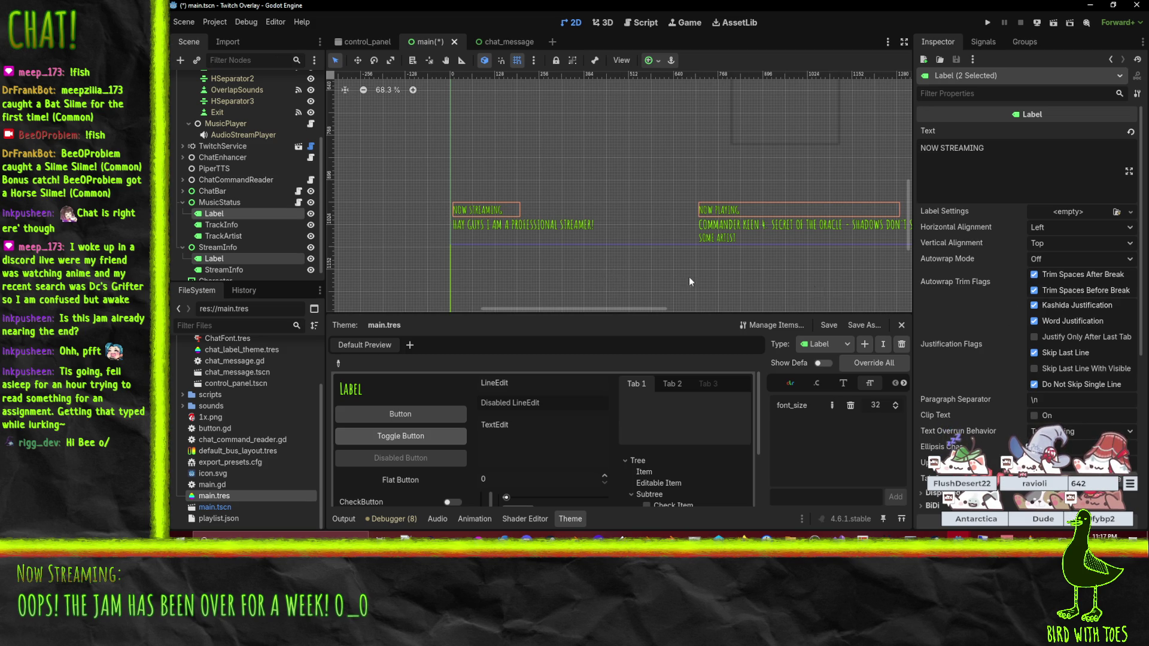
{"action": "scroll", "coordinate": [1000, 274], "scroll_direction": "down", "scroll_amount": 5}
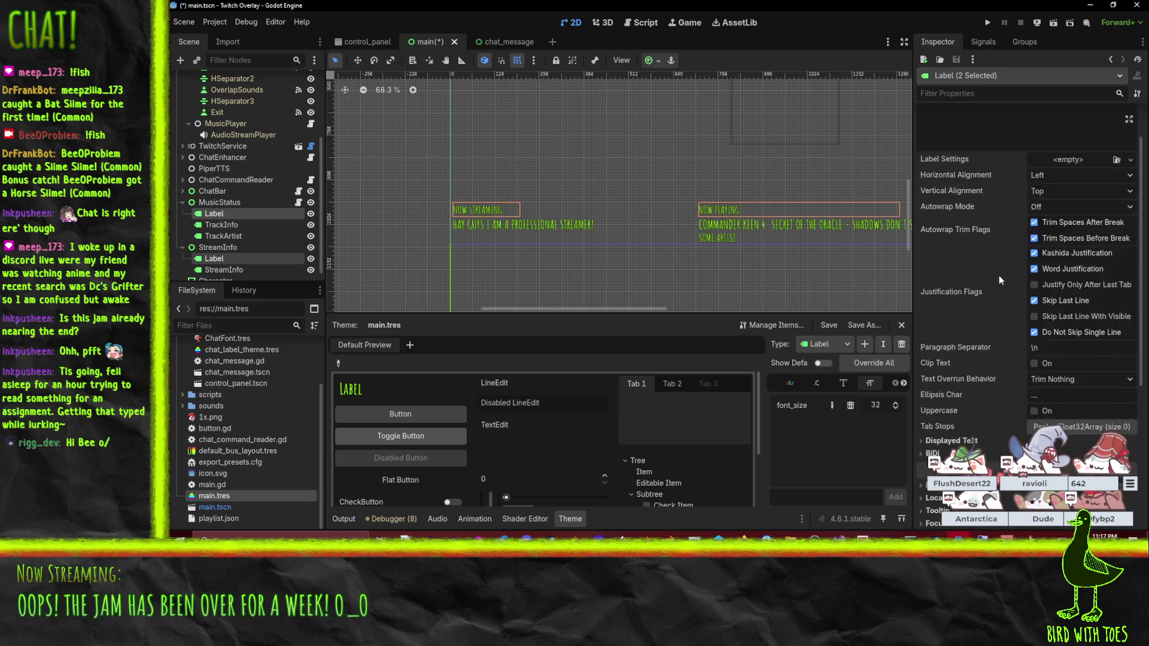
{"action": "scroll", "coordinate": [601, 204], "scroll_direction": "right", "scroll_amount": 5}
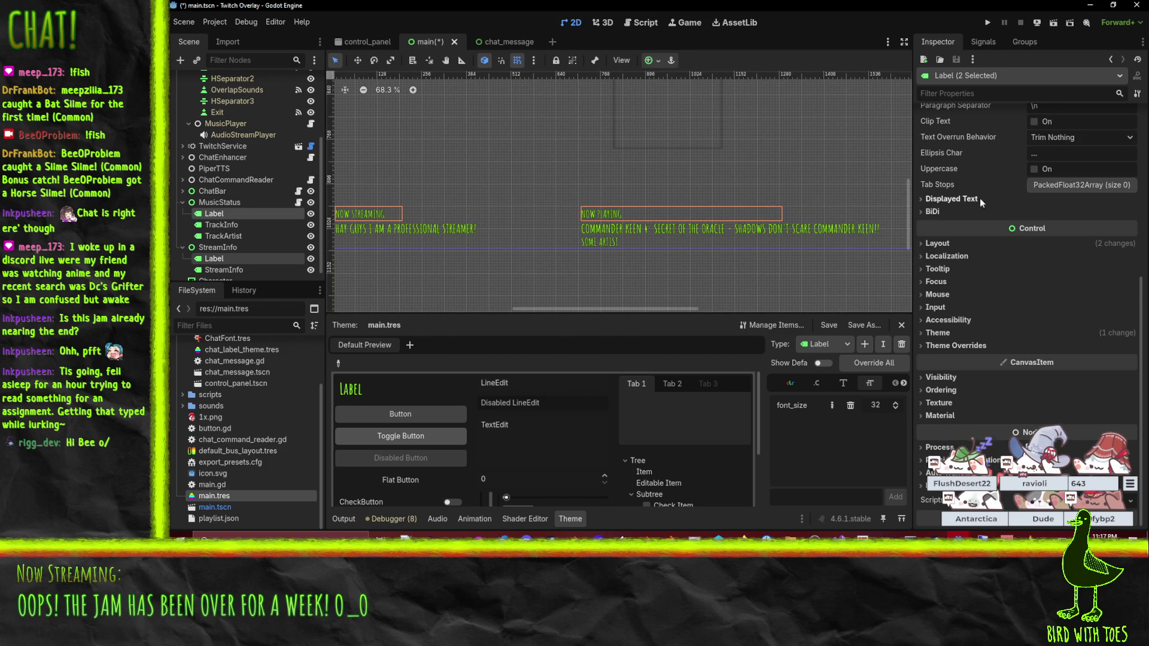
{"action": "left_click", "coordinate": [955, 345]}
{"action": "scroll", "coordinate": [960, 328], "scroll_direction": "down", "scroll_amount": 1}
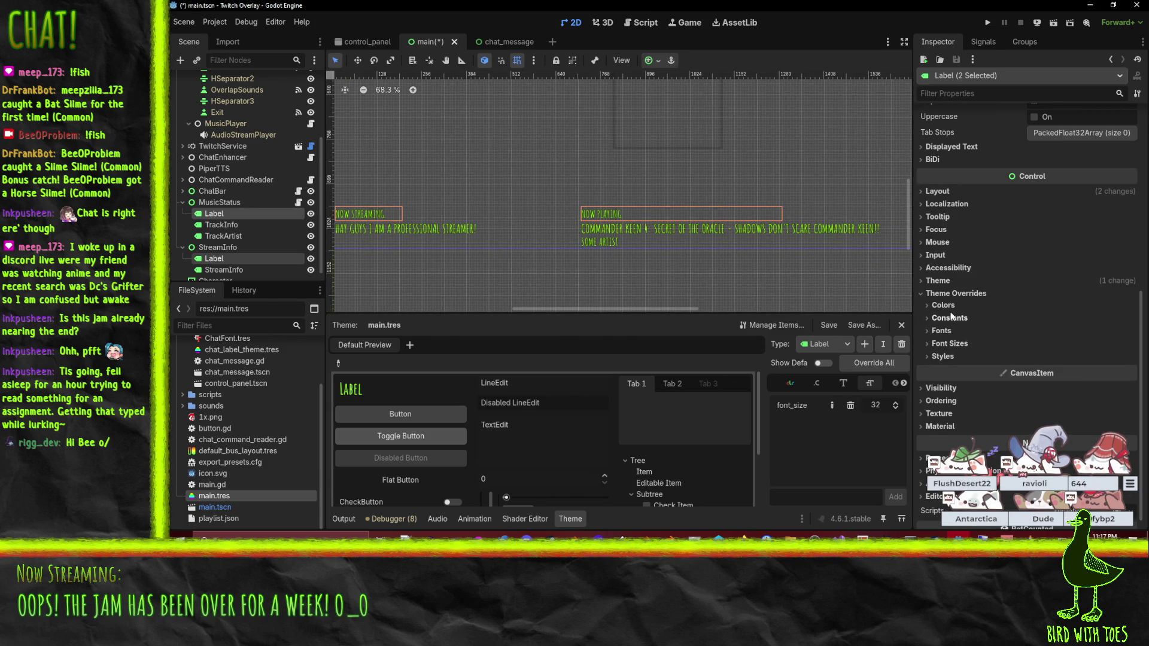
{"action": "left_click", "coordinate": [947, 306]}
{"action": "scroll", "coordinate": [949, 294], "scroll_direction": "down", "scroll_amount": 1}
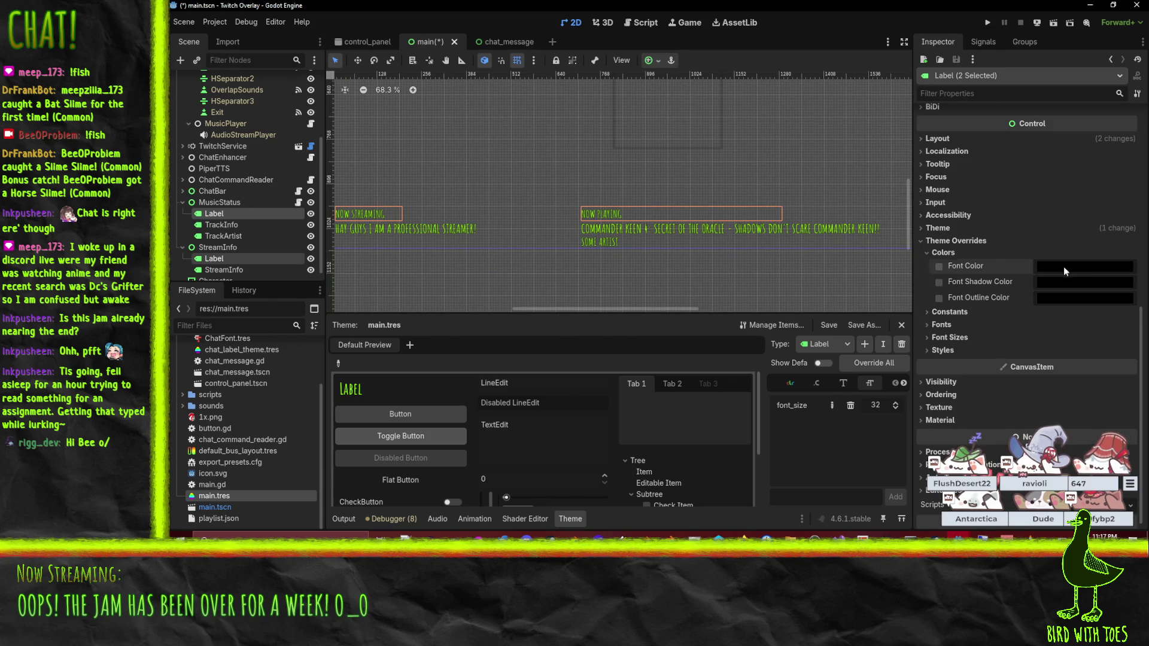
{"action": "left_click", "coordinate": [944, 268]}
{"action": "left_click", "coordinate": [1064, 268]}
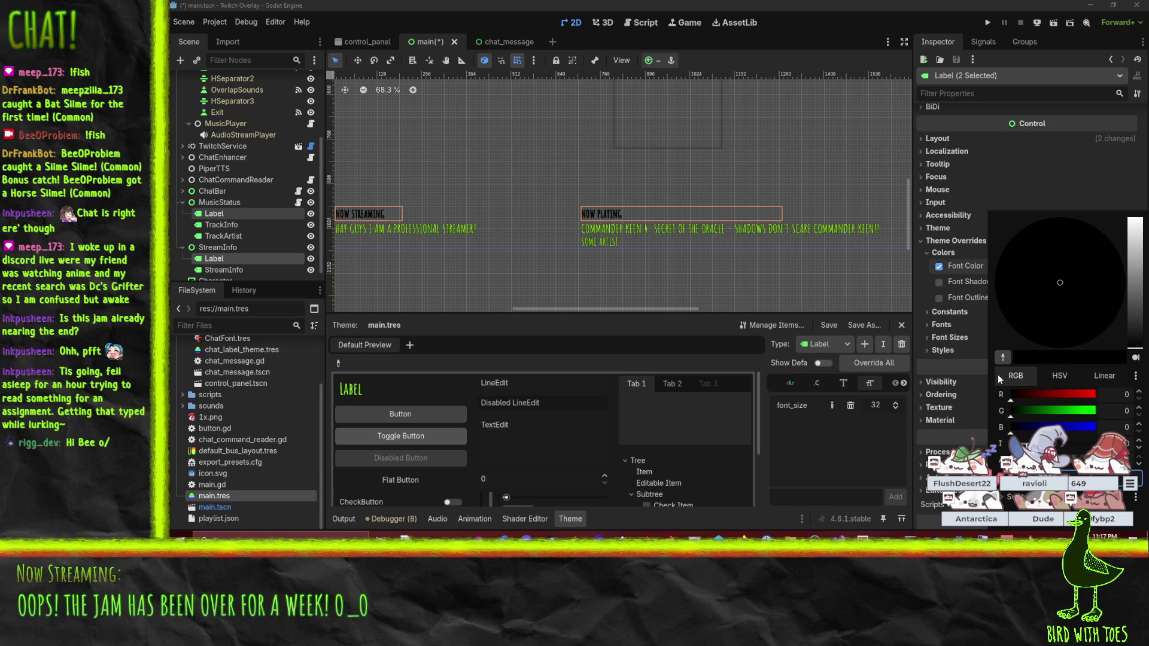
{"action": "left_click_drag", "start_coordinate": [1035, 398], "coordinate": [1098, 395]}
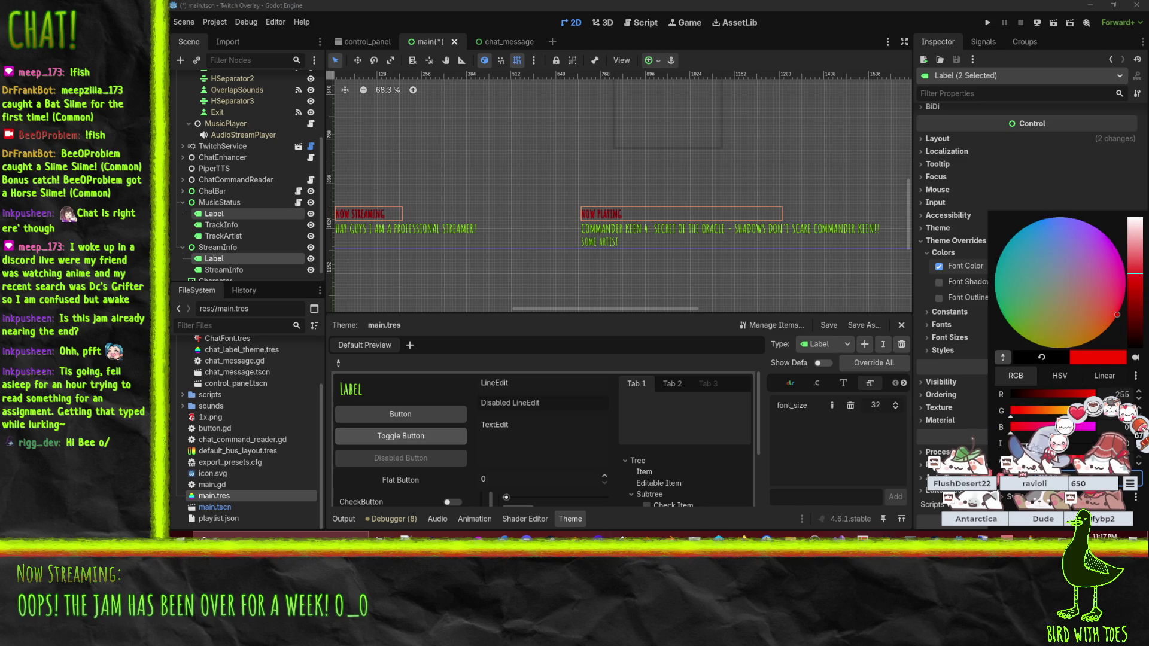
{"action": "mouse_move", "coordinate": [1012, 410]}
{"action": "left_mouse_down"}
{"action": "mouse_move", "coordinate": [1098, 411]}
{"action": "mouse_move", "coordinate": [1078, 411]}
{"action": "left_mouse_up"}
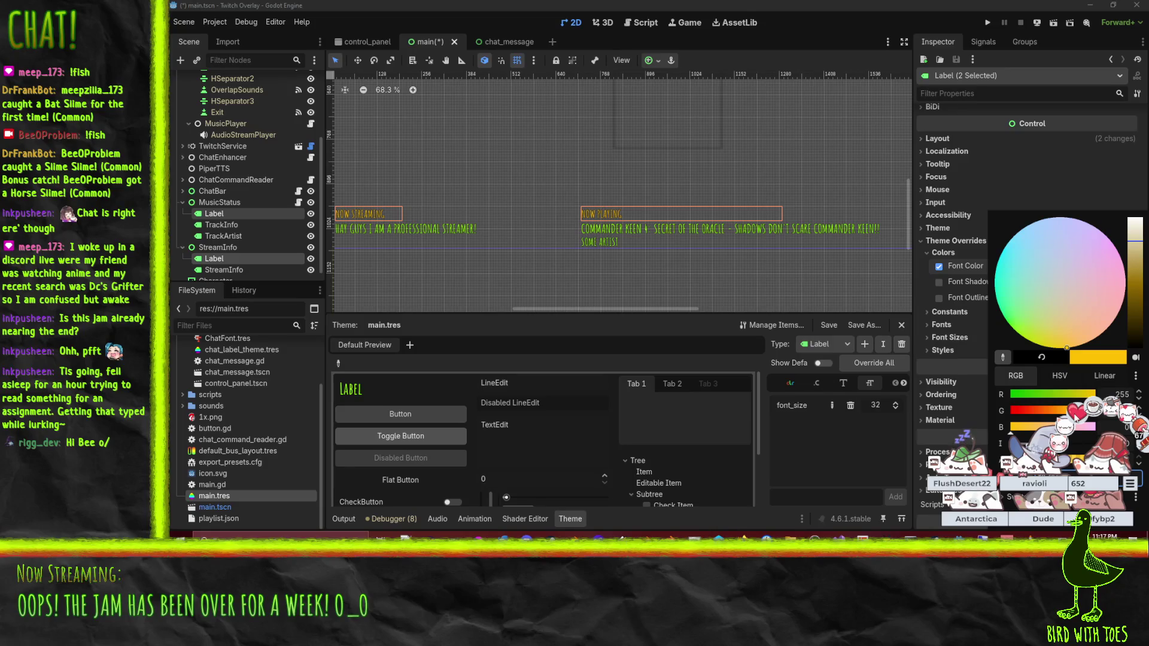
{"action": "left_click", "coordinate": [927, 293]}
Give both headings a dark red font outline colour.
{"action": "mouse_move", "coordinate": [569, 235]}
{"action": "left_mouse_down"}
{"action": "mouse_move", "coordinate": [645, 185]}
{"action": "mouse_move", "coordinate": [634, 242]}
{"action": "left_mouse_up"}
{"action": "scroll", "coordinate": [645, 184], "scroll_direction": "down", "scroll_amount": 2}
{"action": "scroll", "coordinate": [634, 243], "scroll_direction": "up", "scroll_amount": 1}
{"action": "scroll", "coordinate": [572, 231], "scroll_direction": "up", "scroll_amount": 3}
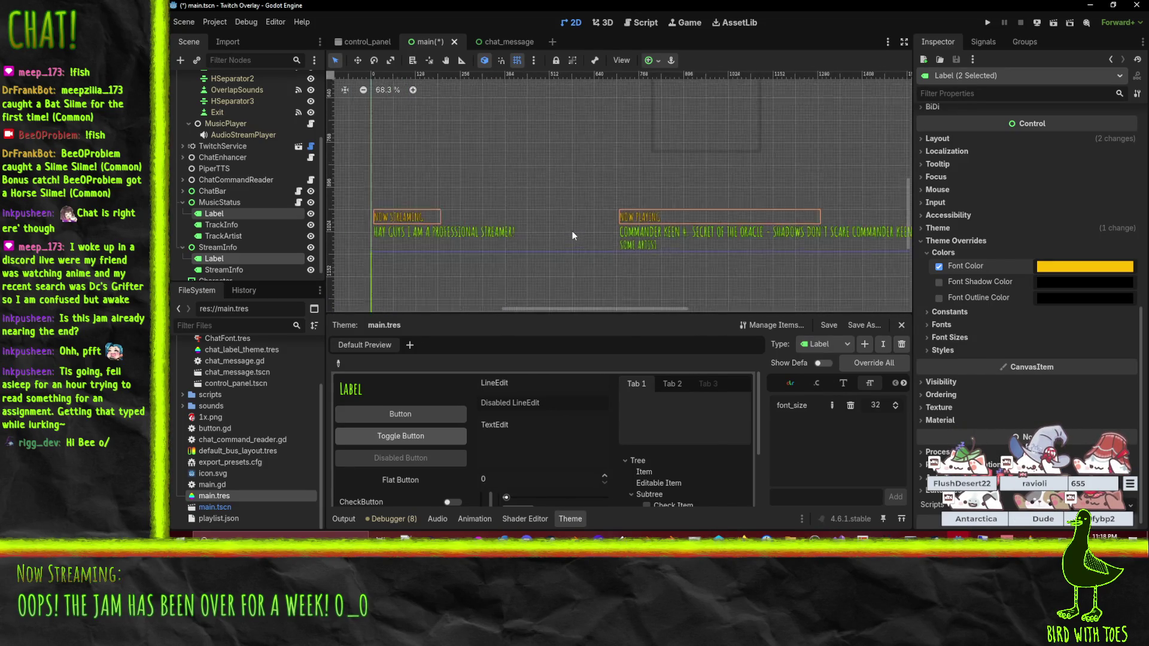
{"action": "scroll", "coordinate": [572, 231], "scroll_direction": "down", "scroll_amount": 2}
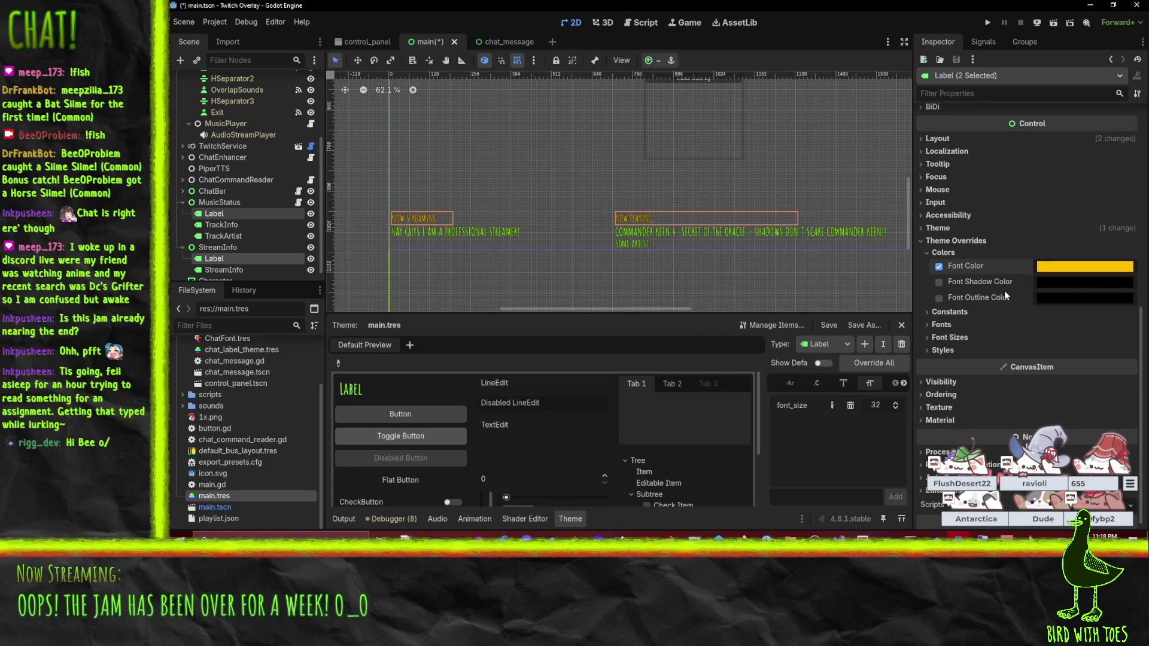
{"action": "left_click", "coordinate": [939, 297]}
{"action": "left_click", "coordinate": [1042, 299]}
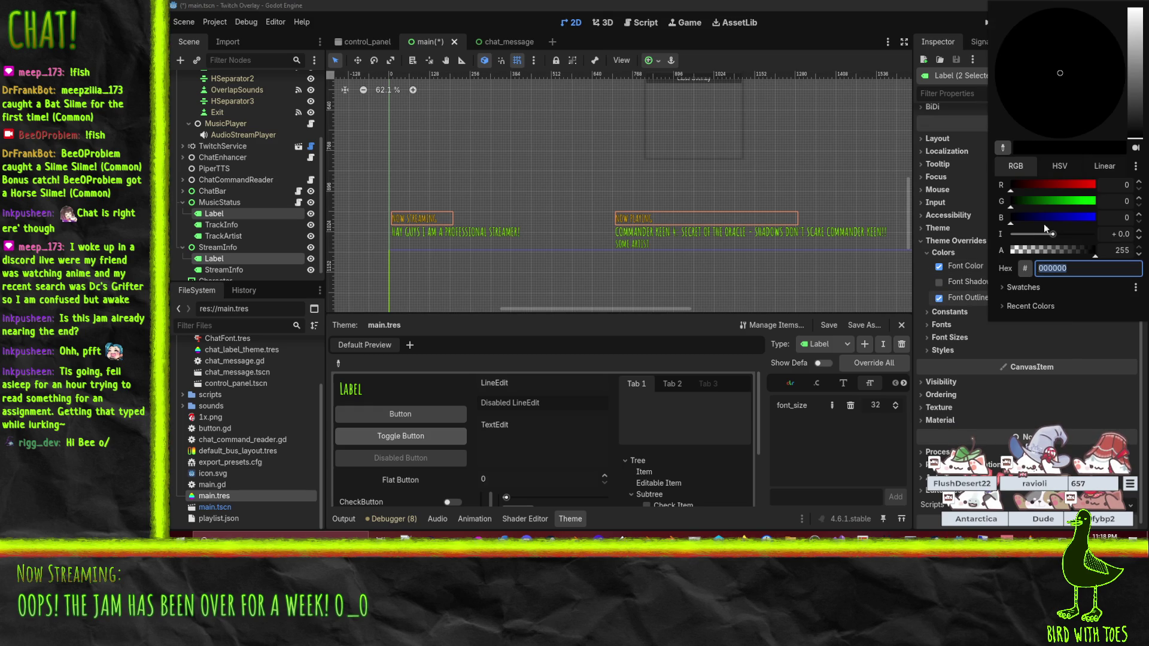
{"action": "mouse_move", "coordinate": [1033, 183]}
{"action": "left_mouse_down"}
{"action": "mouse_move", "coordinate": [1054, 185]}
{"action": "mouse_move", "coordinate": [1038, 185]}
{"action": "left_mouse_up"}
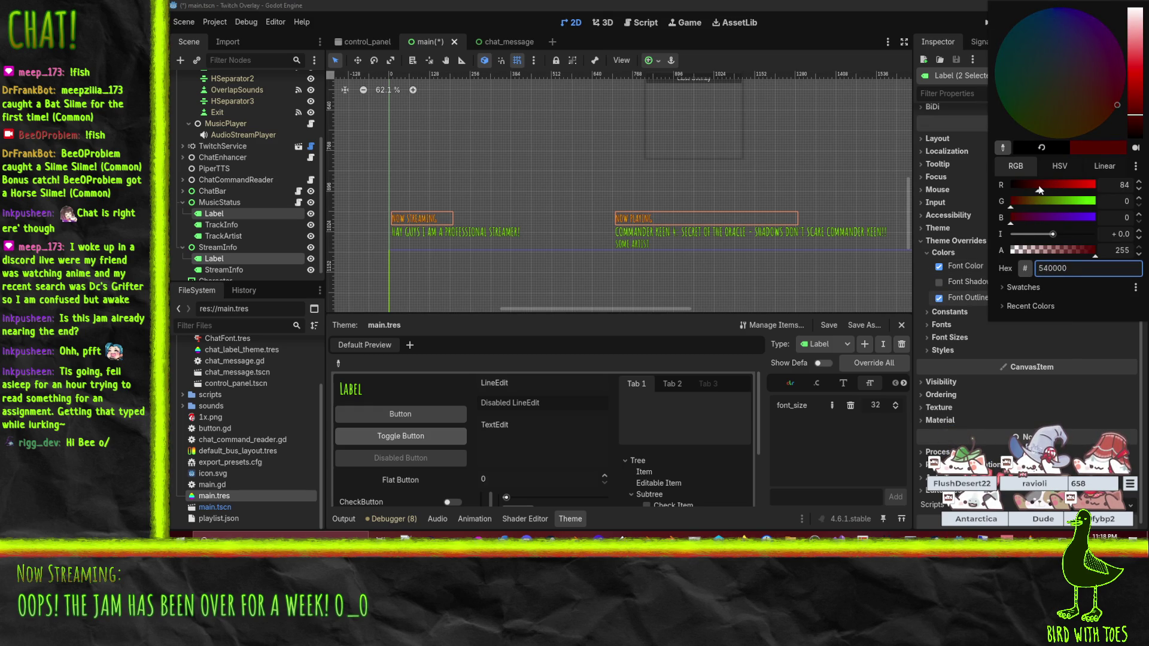
{"action": "left_click", "coordinate": [924, 266]}
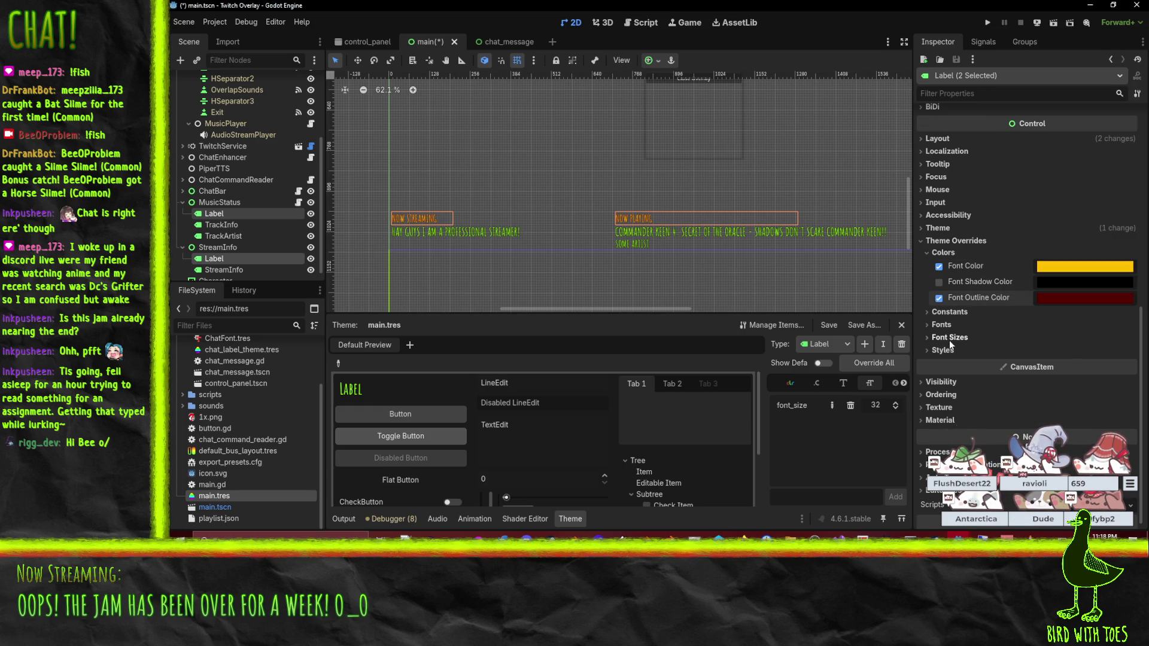
Override the headings' outline size constant to 10.
{"action": "left_click", "coordinate": [950, 312]}
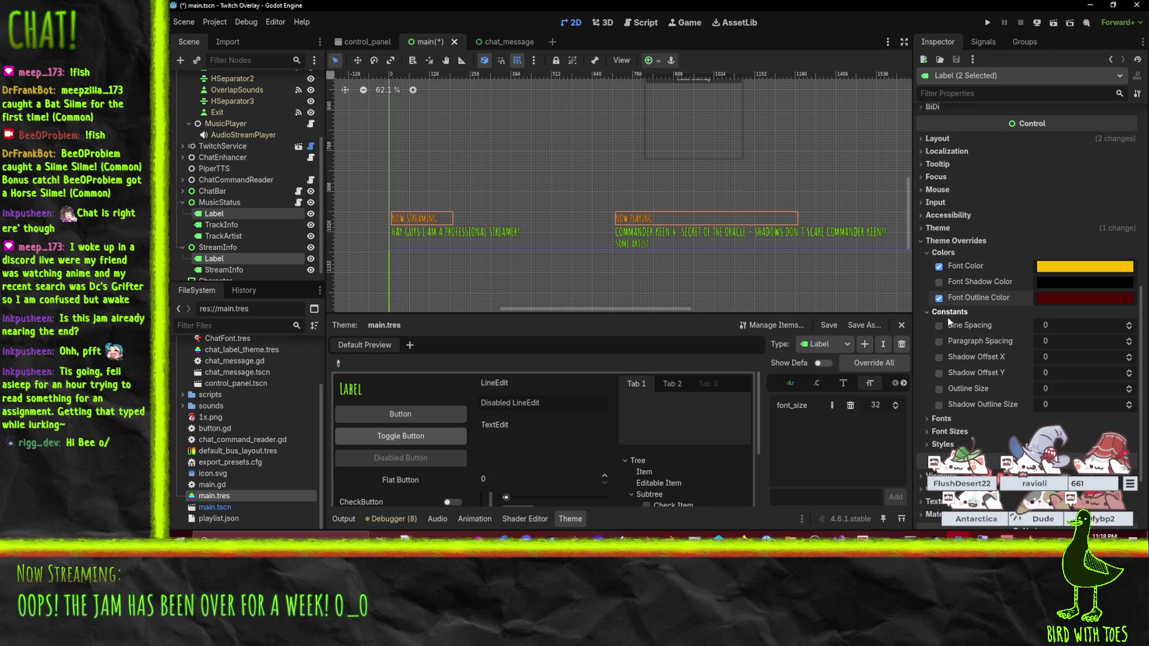
{"action": "left_click", "coordinate": [938, 388]}
{"action": "left_click", "coordinate": [1129, 386]}
{"action": "left_click", "coordinate": [1128, 386]}
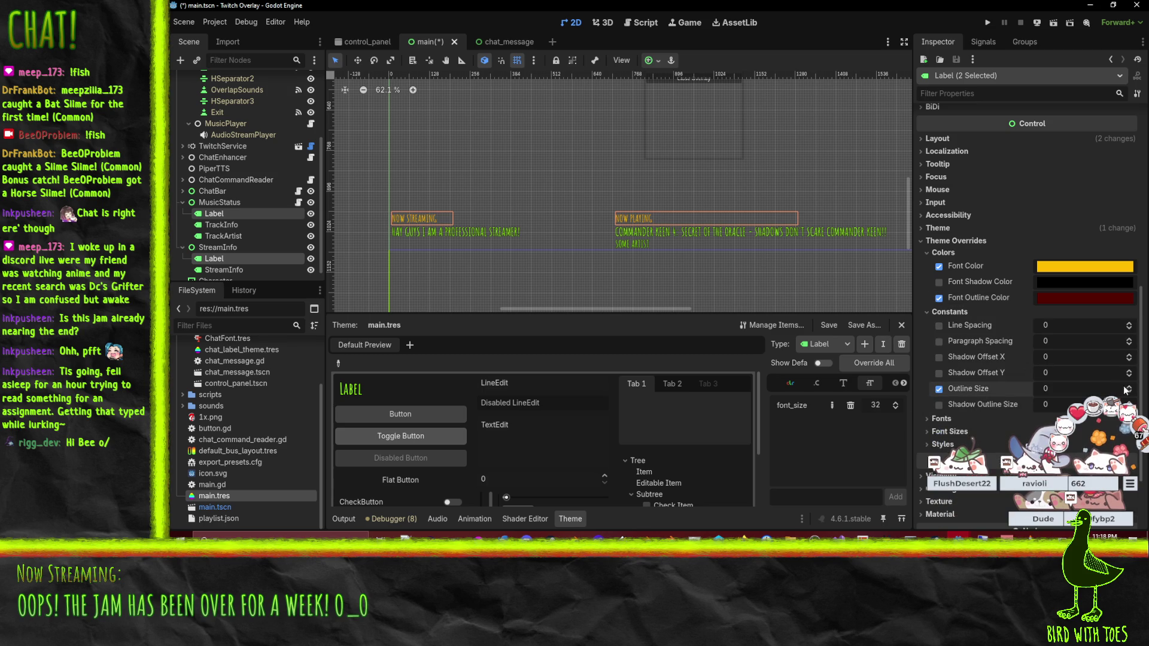
{"action": "left_click", "coordinate": [1128, 386]}
{"action": "left_click", "coordinate": [1129, 386]}
{"action": "left_click", "coordinate": [1130, 386]}
{"action": "left_click", "coordinate": [1129, 387]}
{"action": "left_click", "coordinate": [1130, 387]}
{"action": "left_click", "coordinate": [1130, 387]}
{"action": "left_click", "coordinate": [1131, 388]}
{"action": "left_click", "coordinate": [1129, 387]}
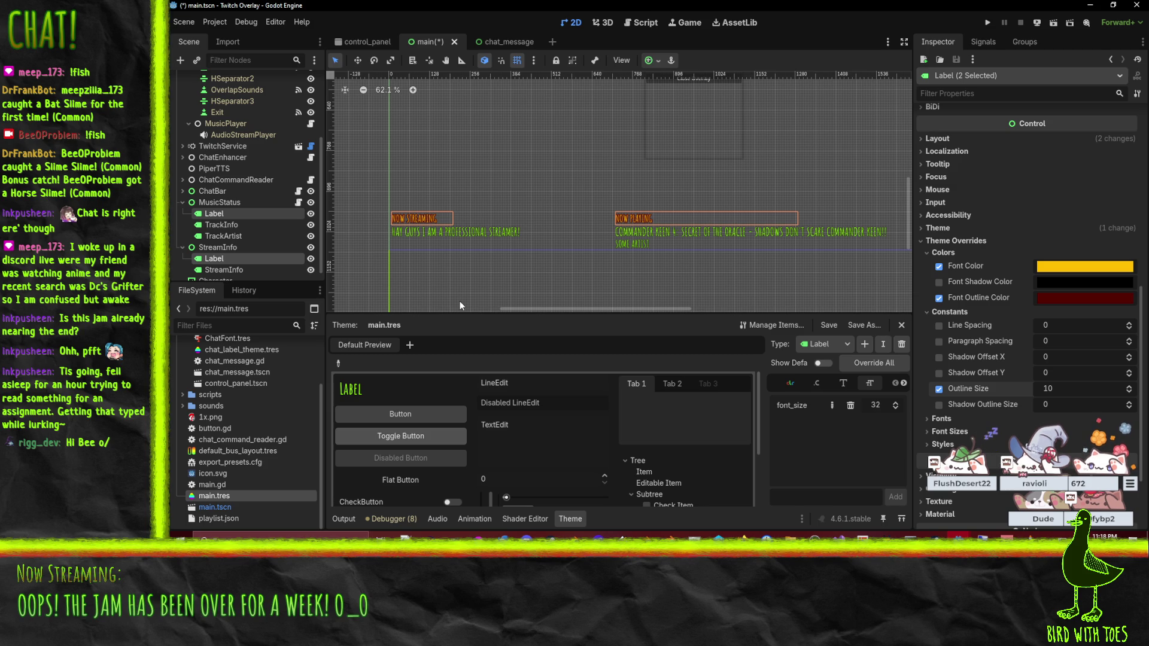
{"action": "scroll", "coordinate": [455, 264], "scroll_direction": "right", "scroll_amount": 2}
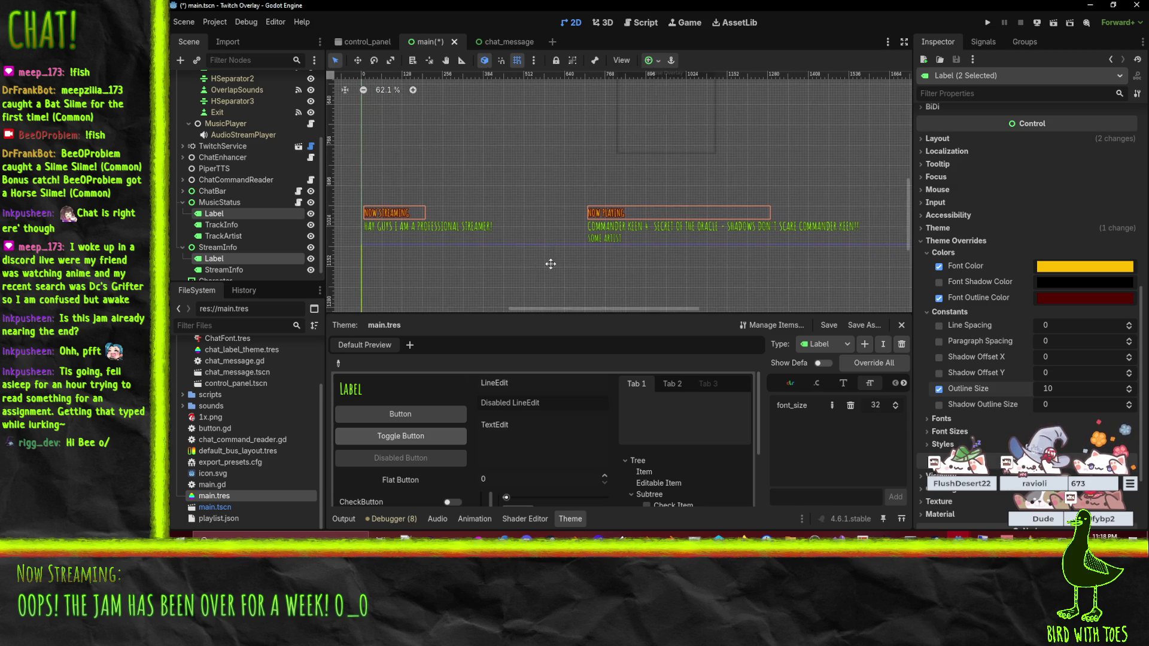
{"action": "left_click", "coordinate": [453, 229]}
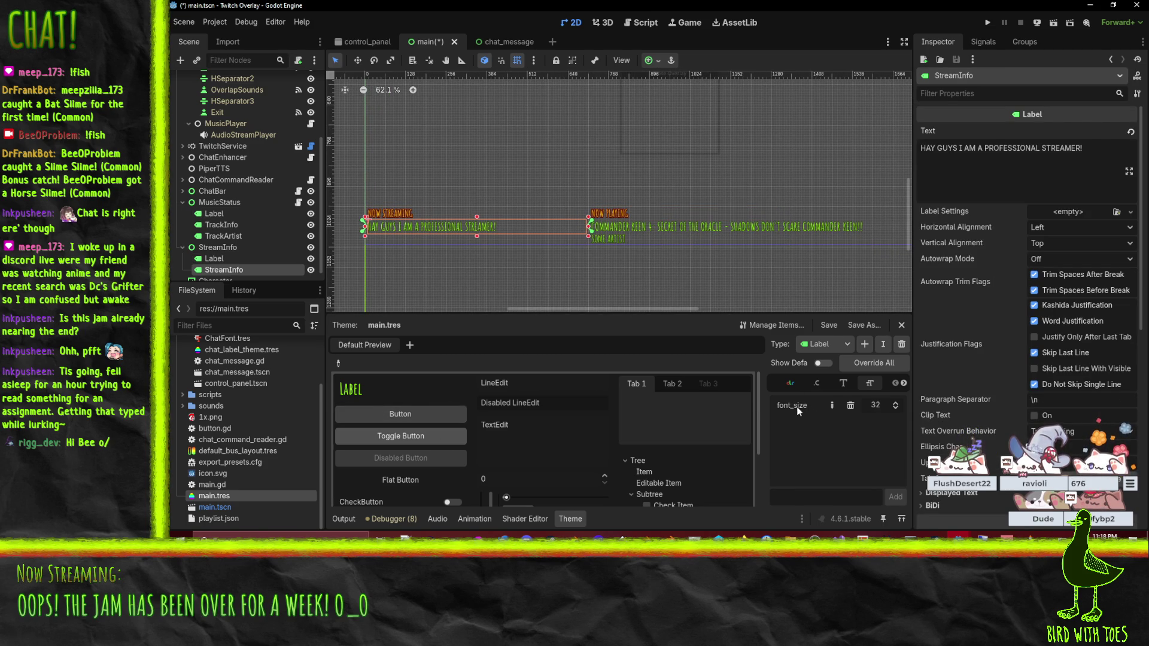
Browse the main theme's Label entries: styleboxes, base type and font sizes.
{"action": "left_click", "coordinate": [904, 383]}
{"action": "left_click", "coordinate": [903, 384]}
{"action": "left_click", "coordinate": [903, 383]}
{"action": "left_click", "coordinate": [838, 383]}
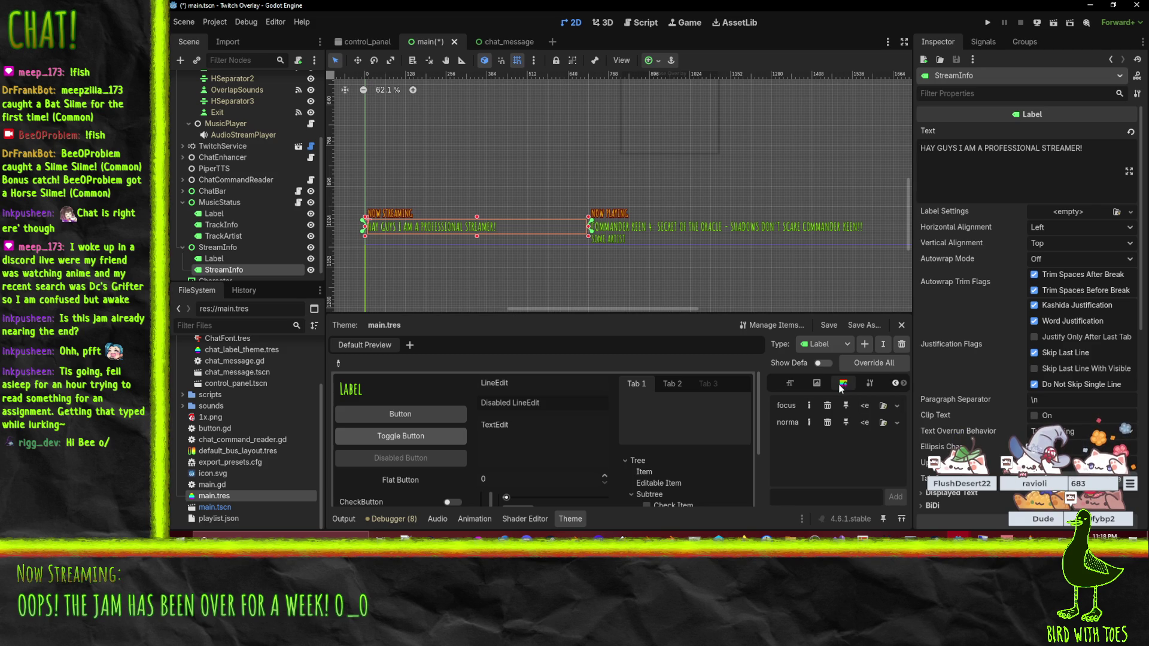
{"action": "left_click", "coordinate": [870, 385]}
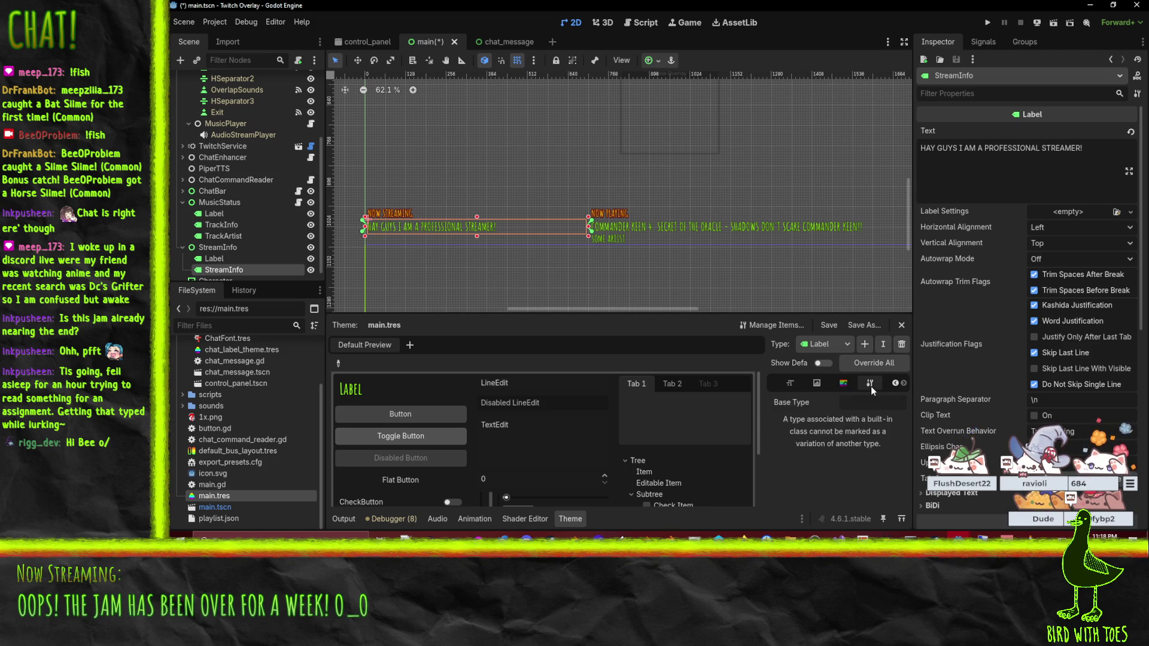
{"action": "left_click", "coordinate": [820, 386]}
{"action": "left_click", "coordinate": [788, 382]}
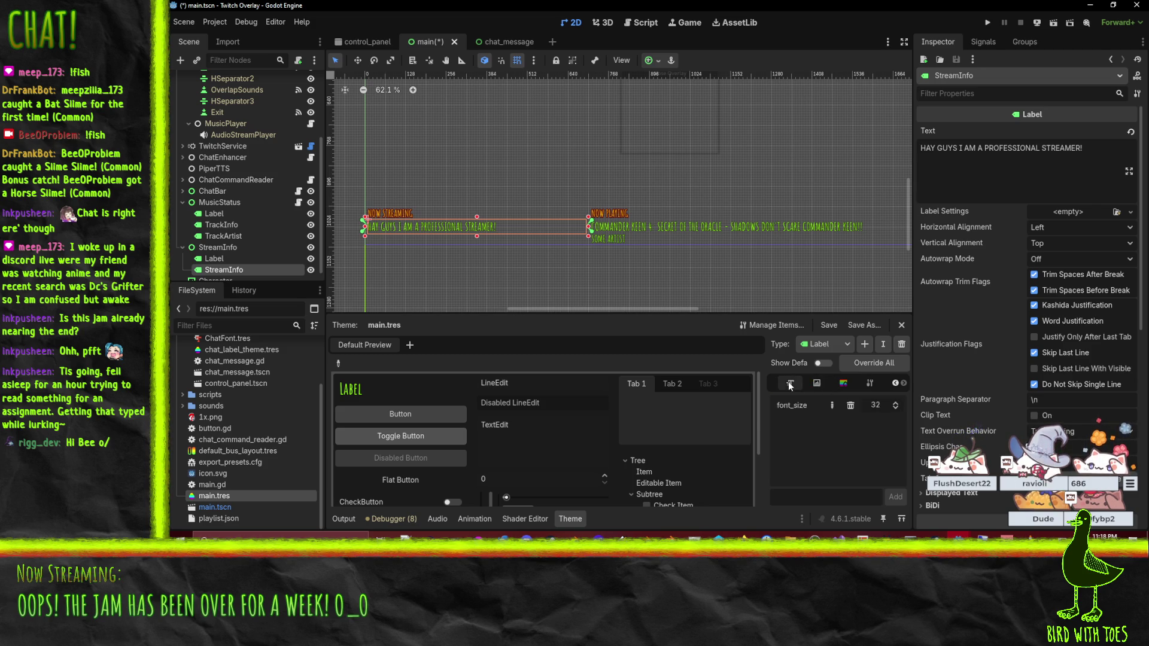
Open the Label font ChatFont.tres, a SystemFont using Amatic SC at weight 999.
{"action": "left_click", "coordinate": [893, 386]}
{"action": "left_click", "coordinate": [893, 386]}
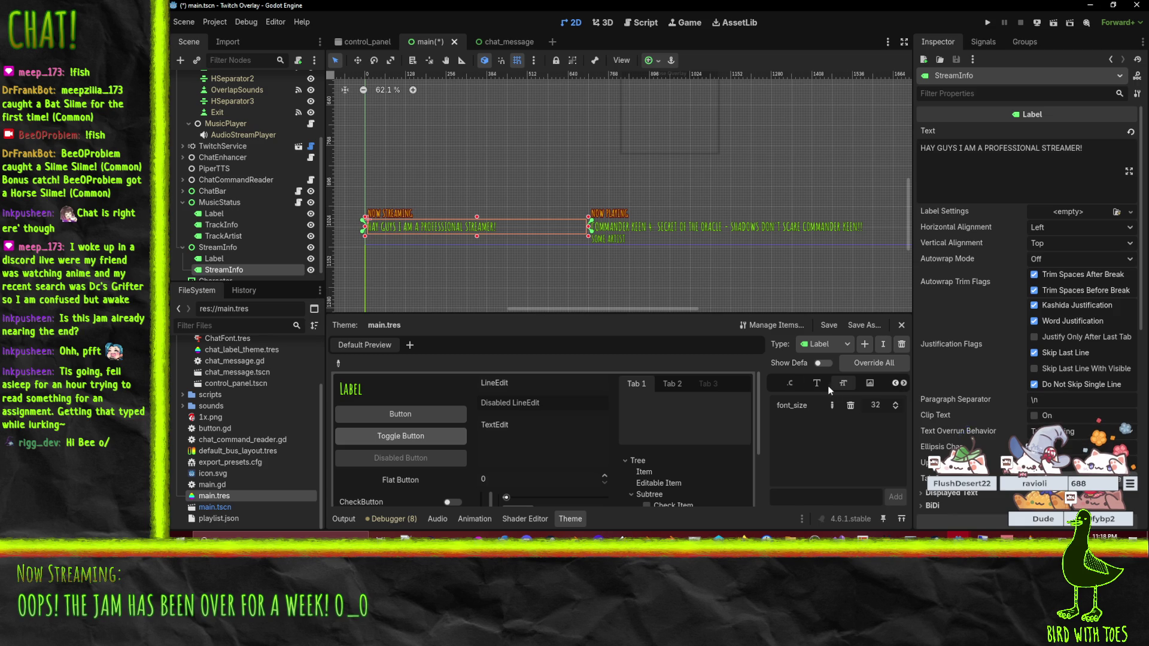
{"action": "left_click", "coordinate": [821, 385]}
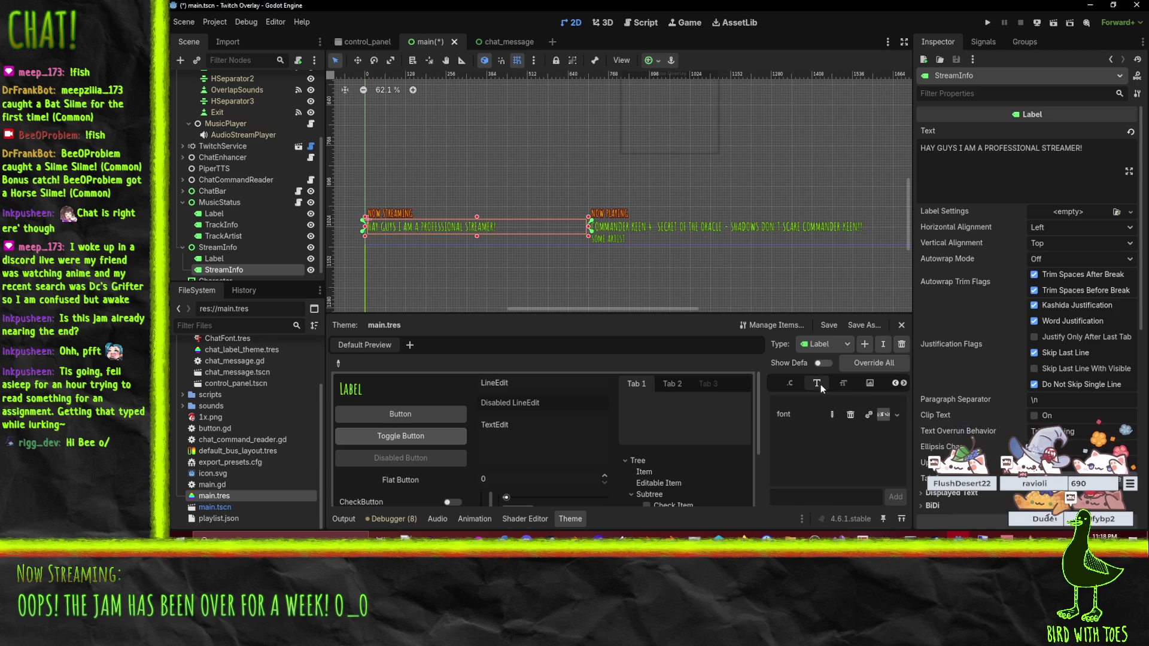
{"action": "left_click", "coordinate": [884, 414]}
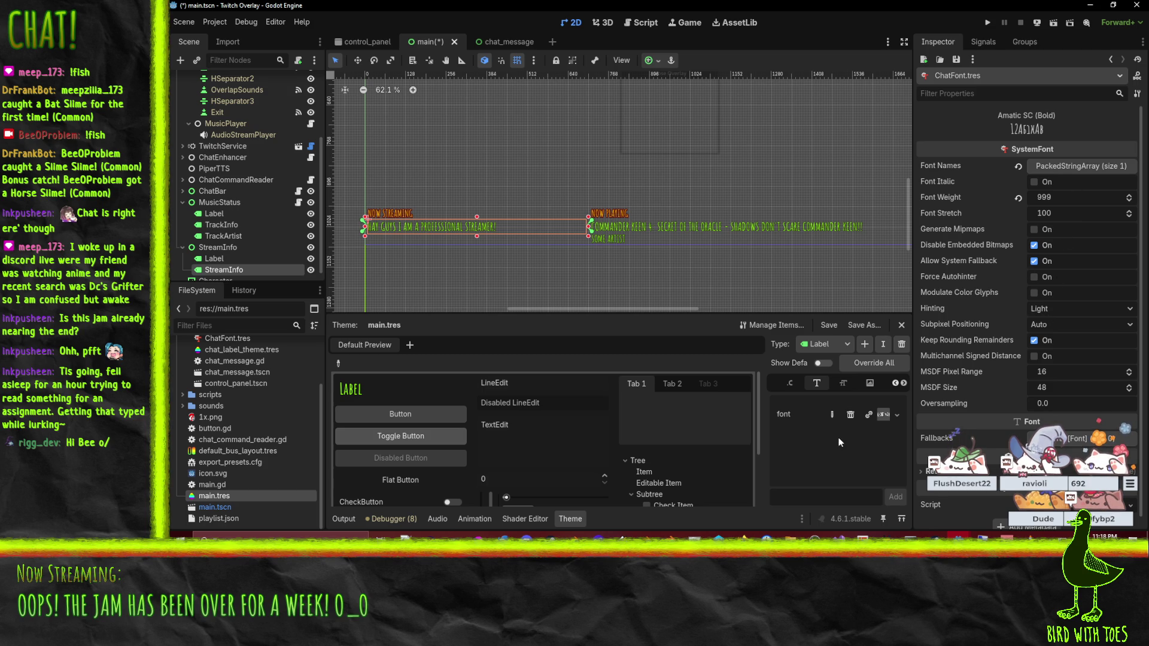
{"action": "scroll", "coordinate": [597, 200], "scroll_direction": "up", "scroll_amount": 4}
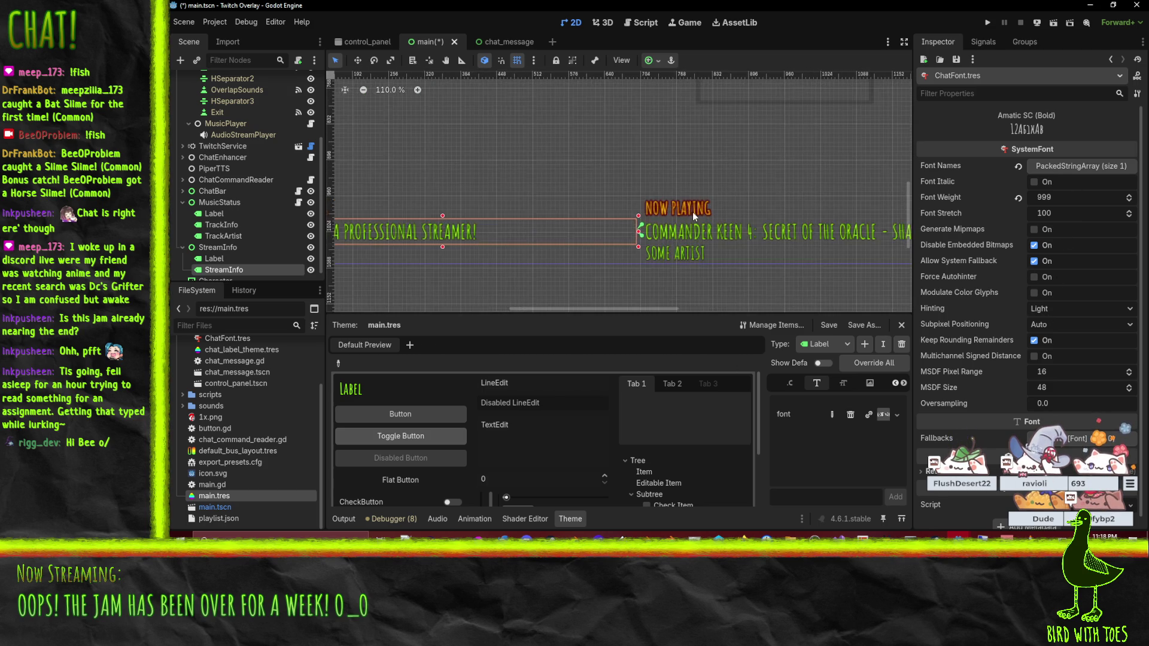
{"action": "scroll", "coordinate": [694, 215], "scroll_direction": "down", "scroll_amount": 4}
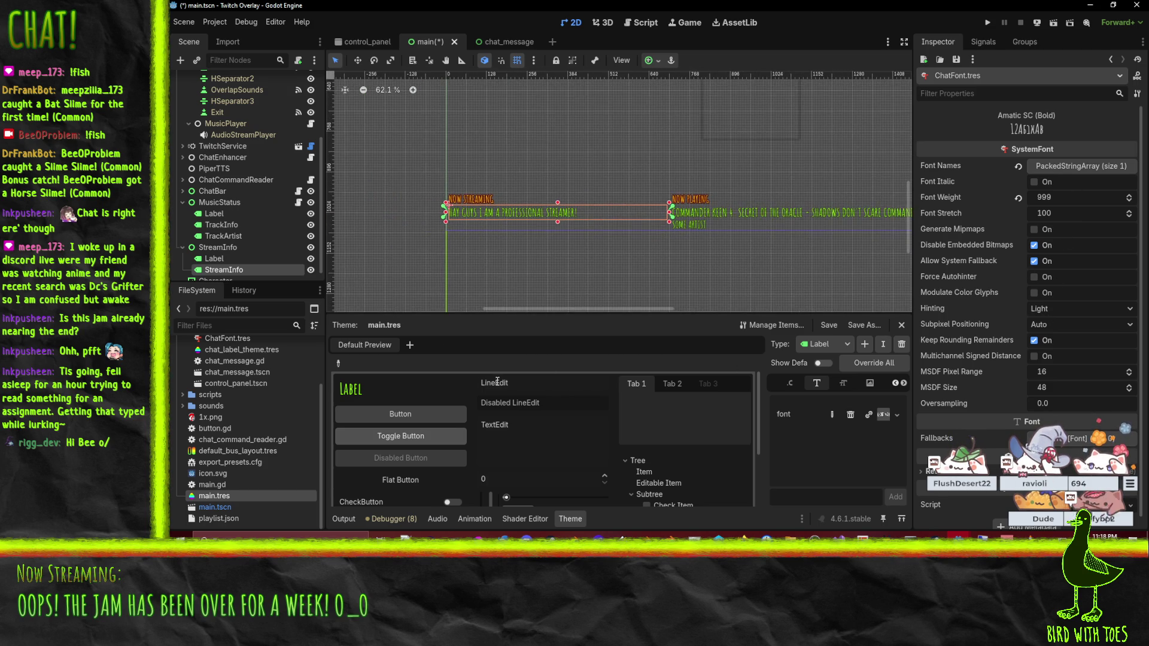
{"action": "left_click", "coordinate": [791, 383]}
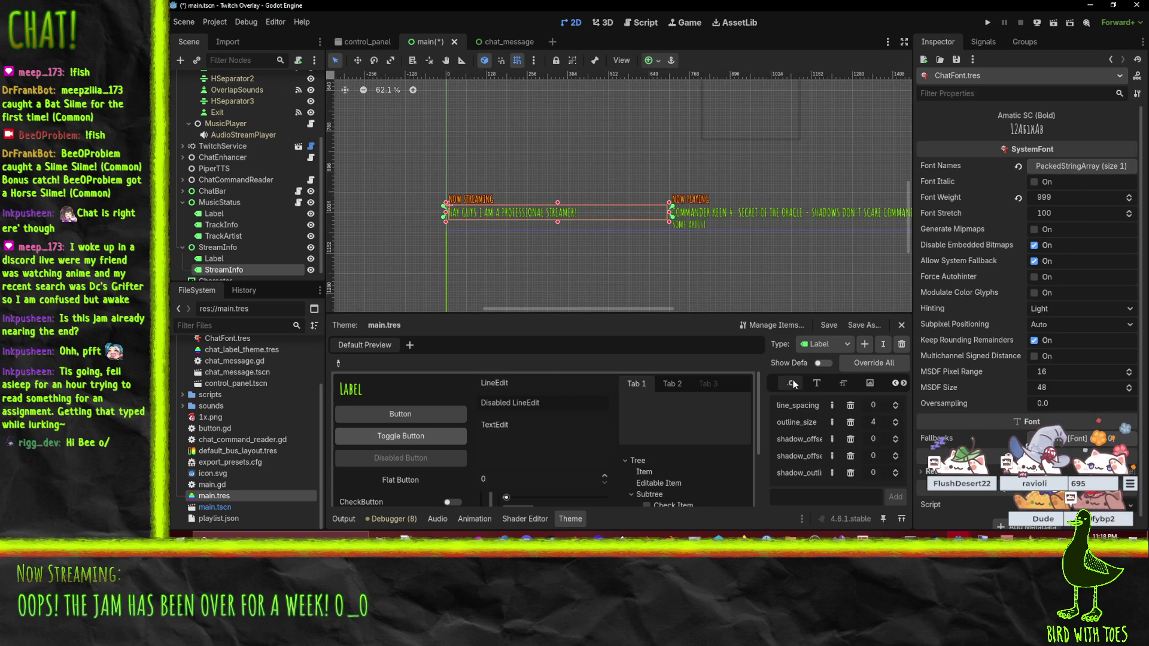
Raise the main theme's Label outline_size from 4 to 8.
{"action": "left_click", "coordinate": [895, 421]}
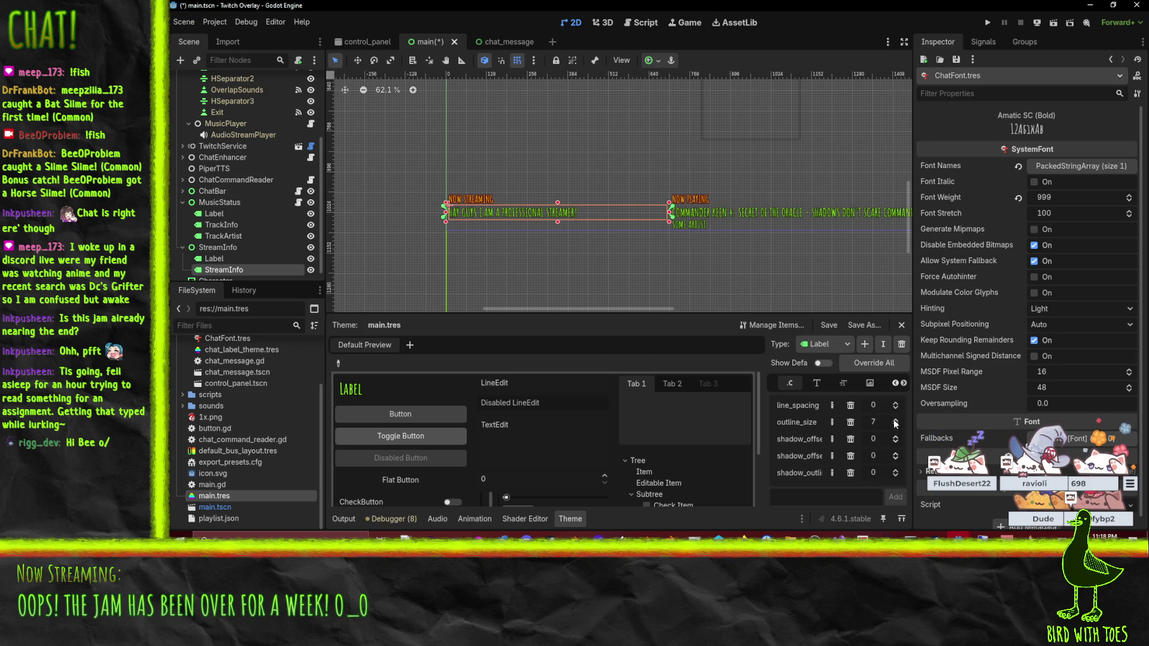
{"action": "scroll", "coordinate": [616, 201], "scroll_direction": "up", "scroll_amount": 8}
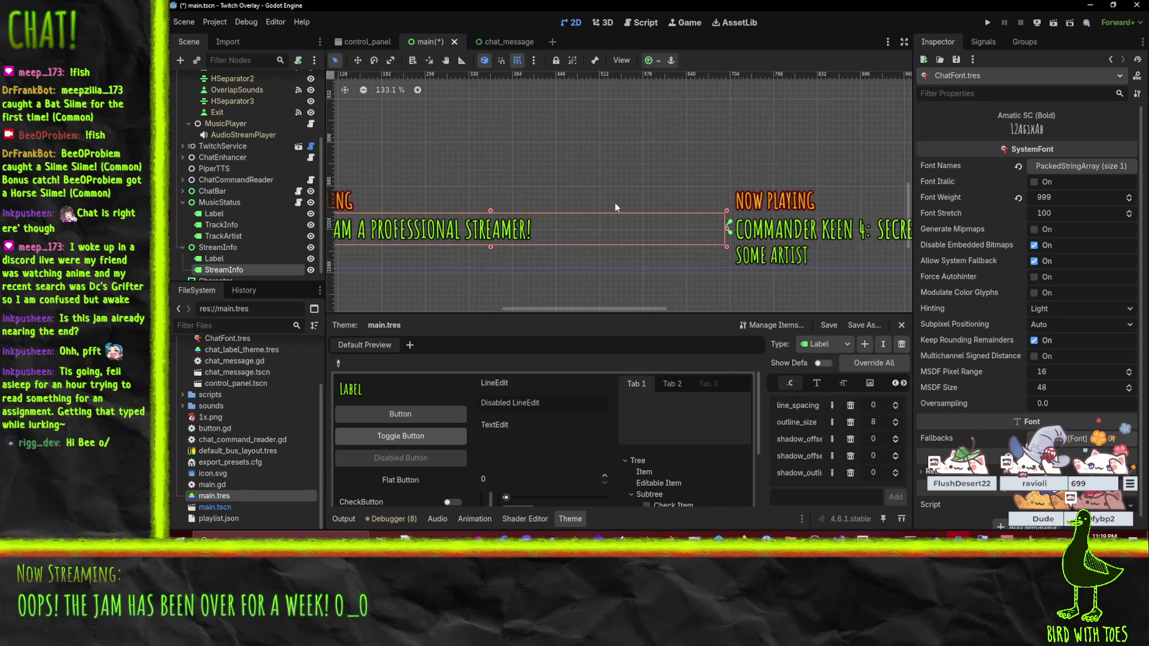
{"action": "scroll", "coordinate": [614, 202], "scroll_direction": "down", "scroll_amount": 8}
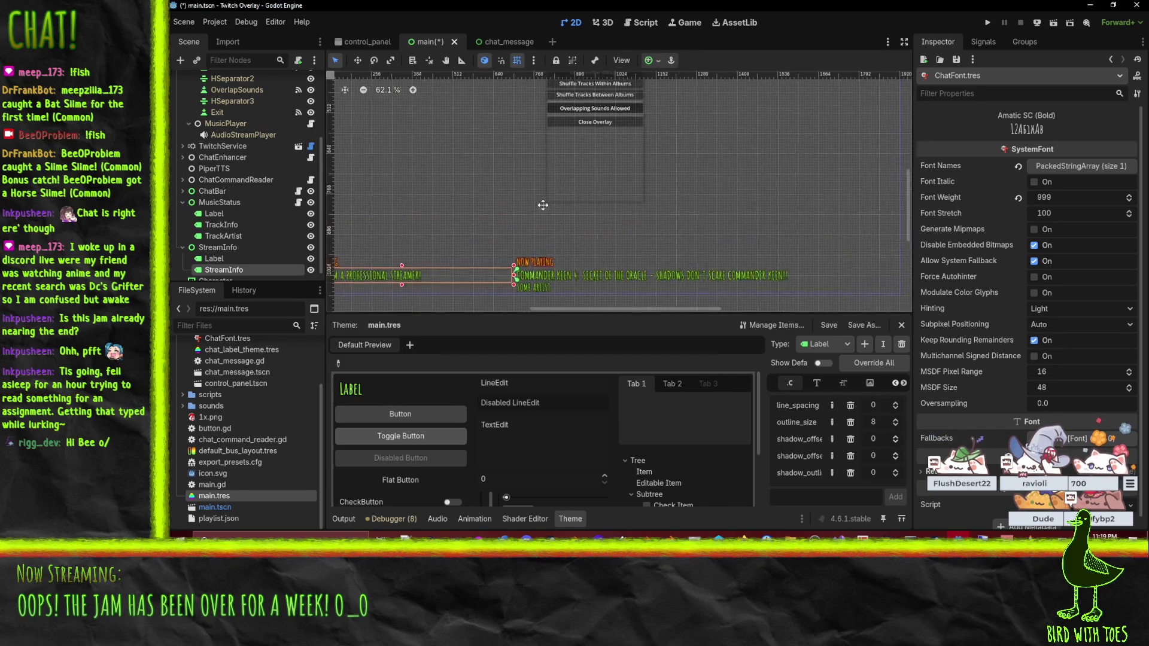
Save main.tscn and look around the overlay layout.
{"action": "left_click_drag", "start_coordinate": [603, 205], "coordinate": [618, 181]}
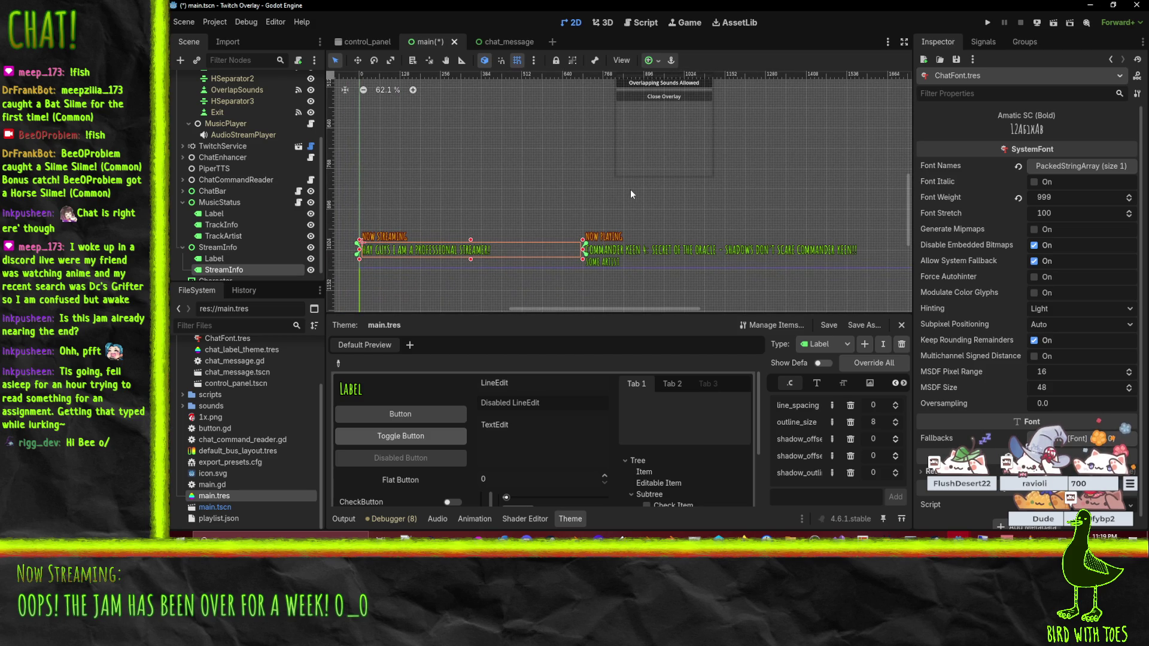
{"action": "key", "text": "ctrl+s"}
{"action": "left_click_drag", "start_coordinate": [486, 157], "coordinate": [566, 150]}
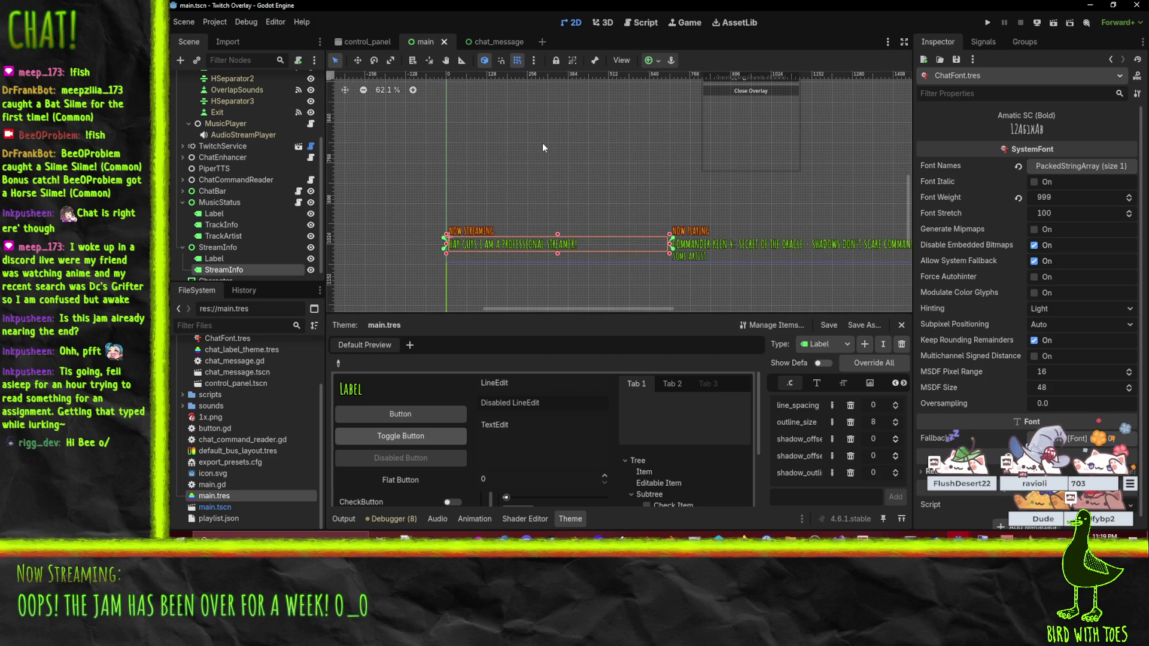
{"action": "scroll", "coordinate": [383, 197], "scroll_direction": "right", "scroll_amount": 1}
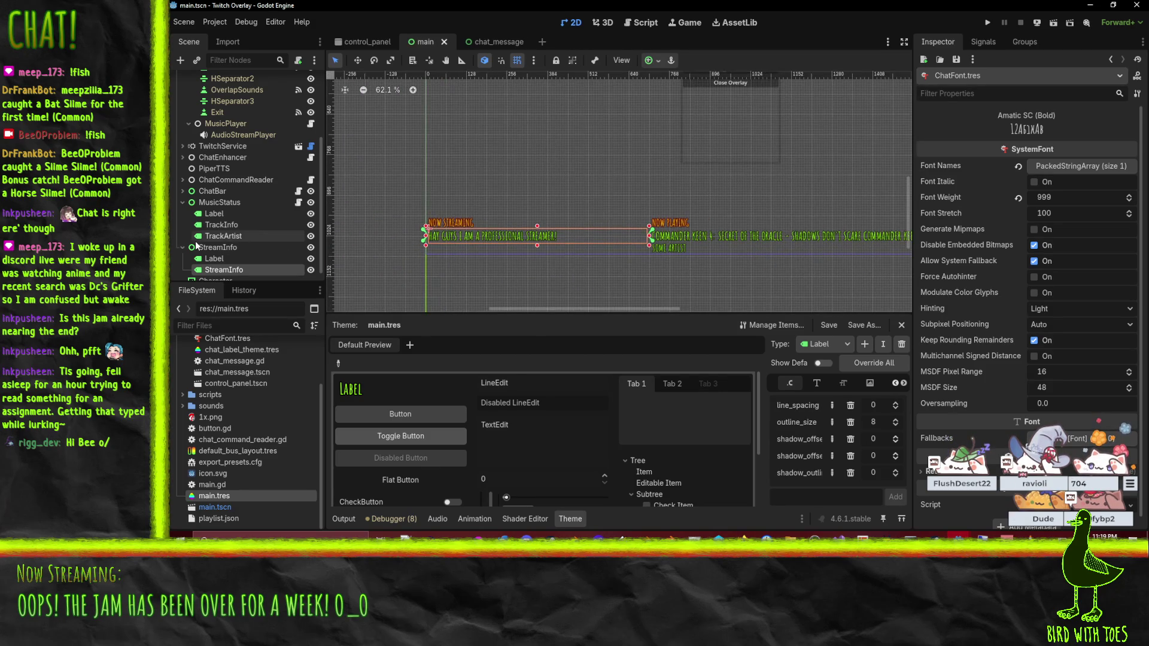
{"action": "scroll", "coordinate": [197, 245], "scroll_direction": "down", "scroll_amount": 1}
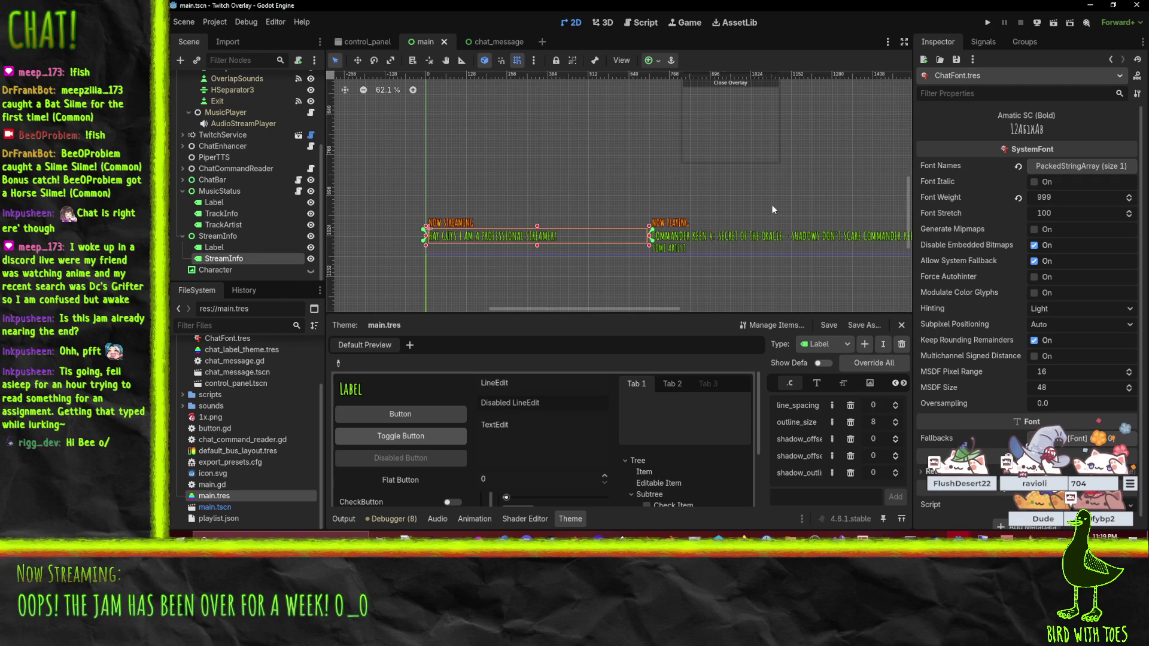
{"action": "scroll", "coordinate": [771, 205], "scroll_direction": "up", "scroll_amount": 1}
{"action": "scroll", "coordinate": [731, 228], "scroll_direction": "down", "scroll_amount": 5}
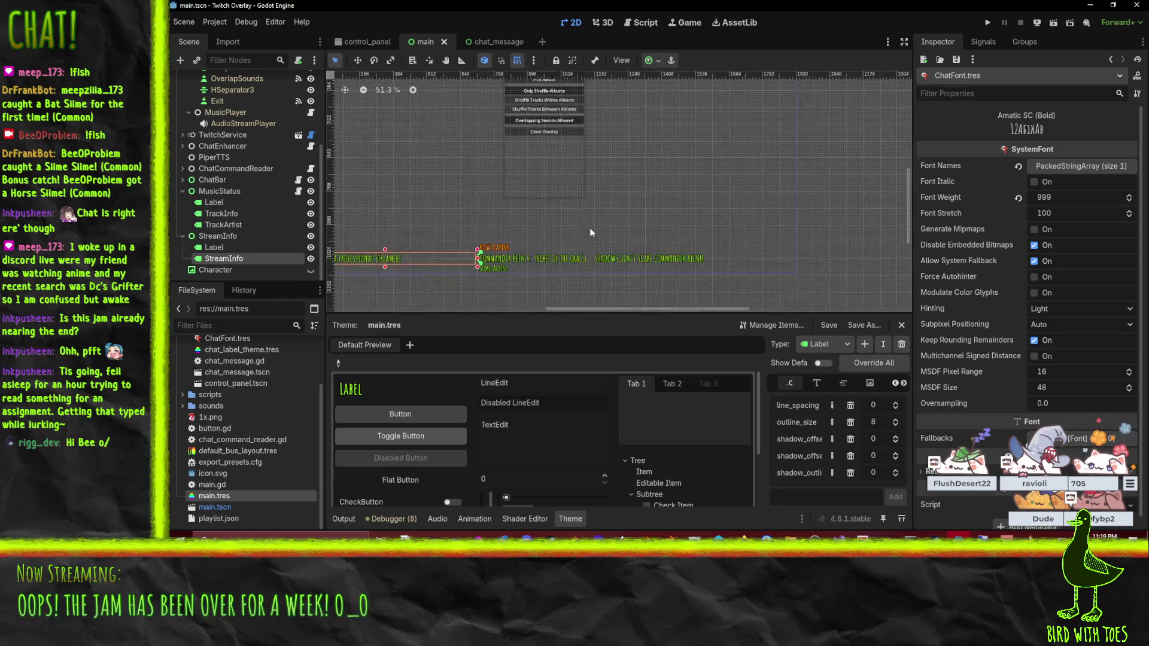
{"action": "scroll", "coordinate": [712, 215], "scroll_direction": "up", "scroll_amount": 2}
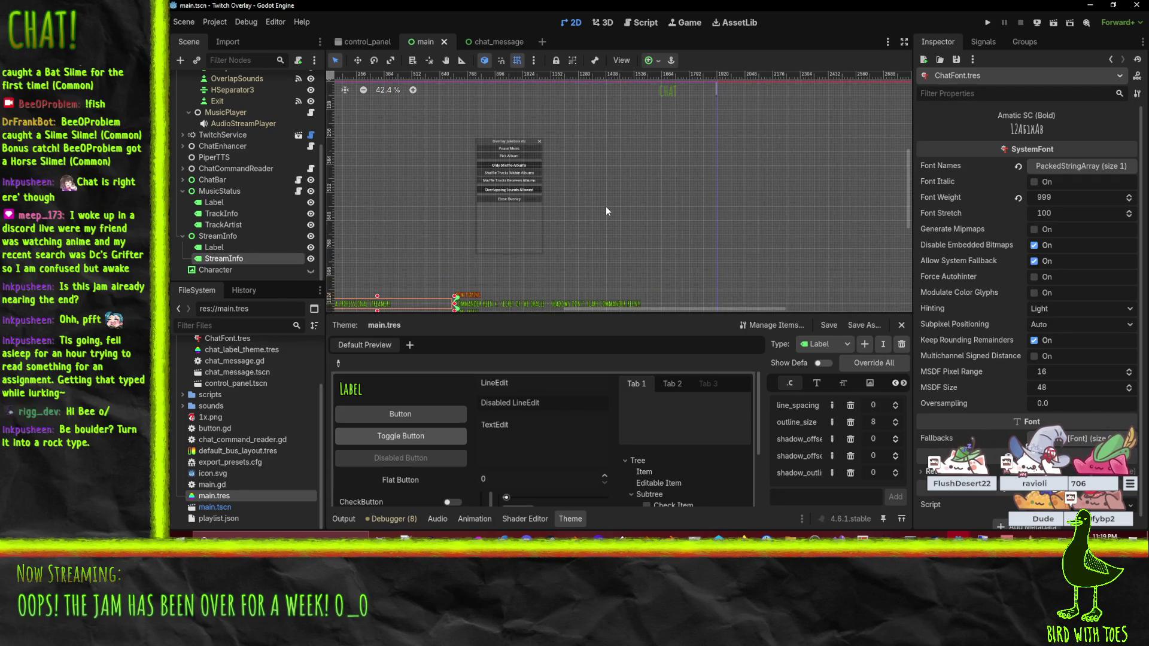
Select the MusicStatus node, then switch to the chat_message scene.
{"action": "mouse_move", "coordinate": [606, 206]}
{"action": "left_mouse_down"}
{"action": "mouse_move", "coordinate": [641, 180]}
{"action": "mouse_move", "coordinate": [610, 190]}
{"action": "left_mouse_up"}
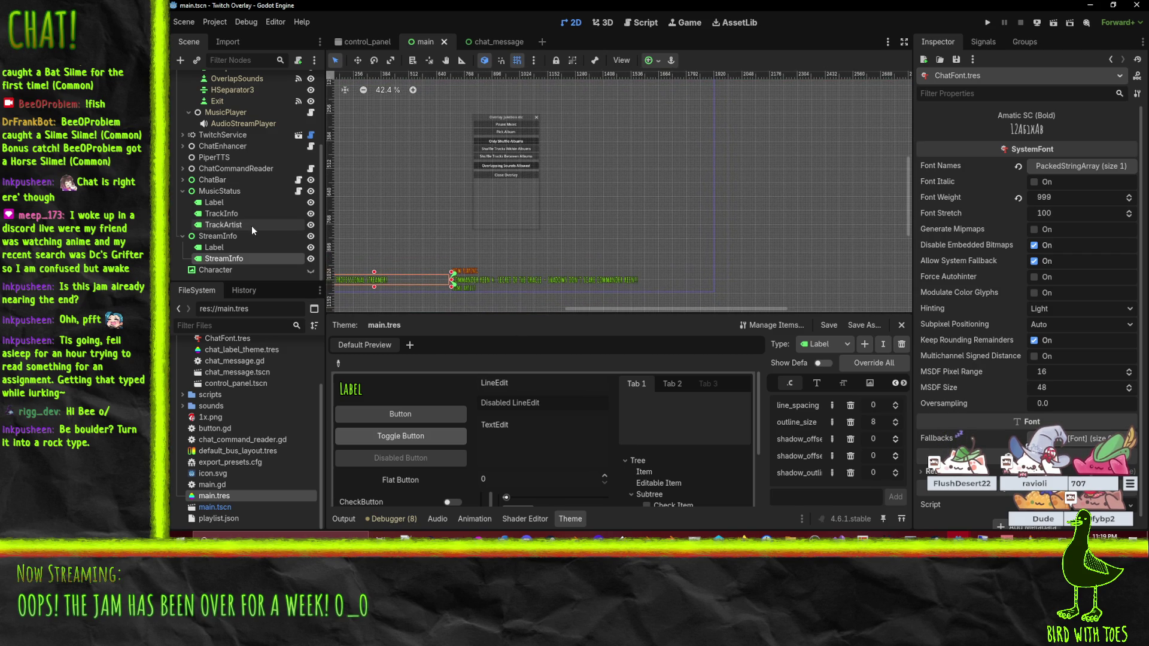
{"action": "left_click_drag", "start_coordinate": [341, 221], "coordinate": [379, 217]}
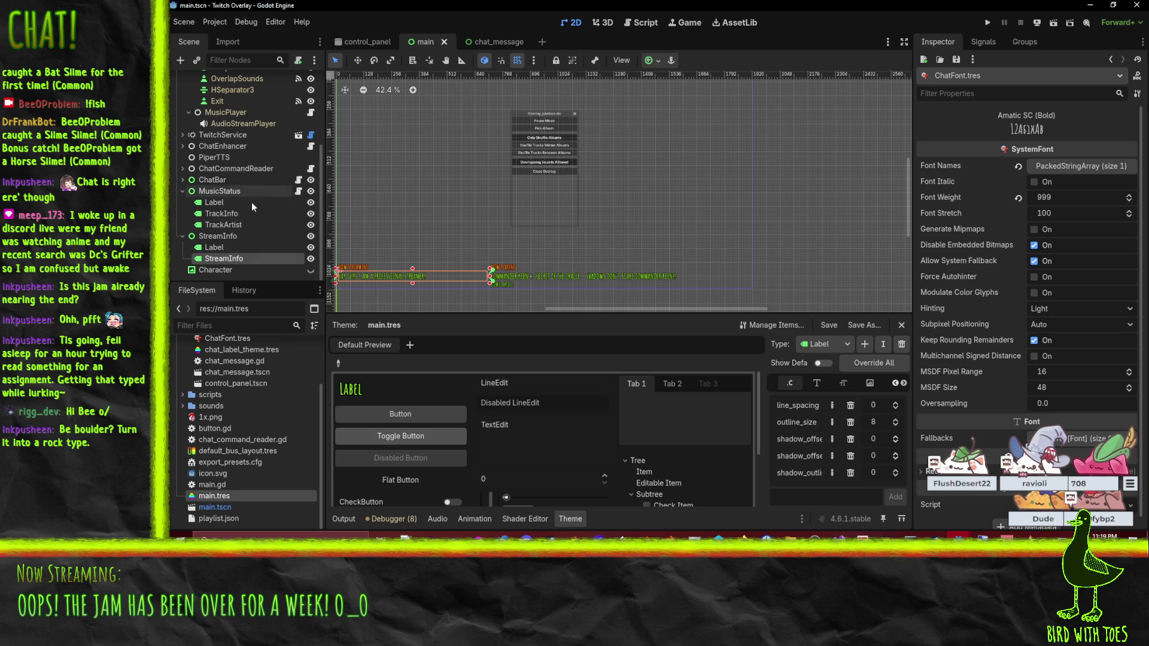
{"action": "left_click", "coordinate": [213, 191]}
{"action": "left_click_drag", "start_coordinate": [639, 149], "coordinate": [707, 141]}
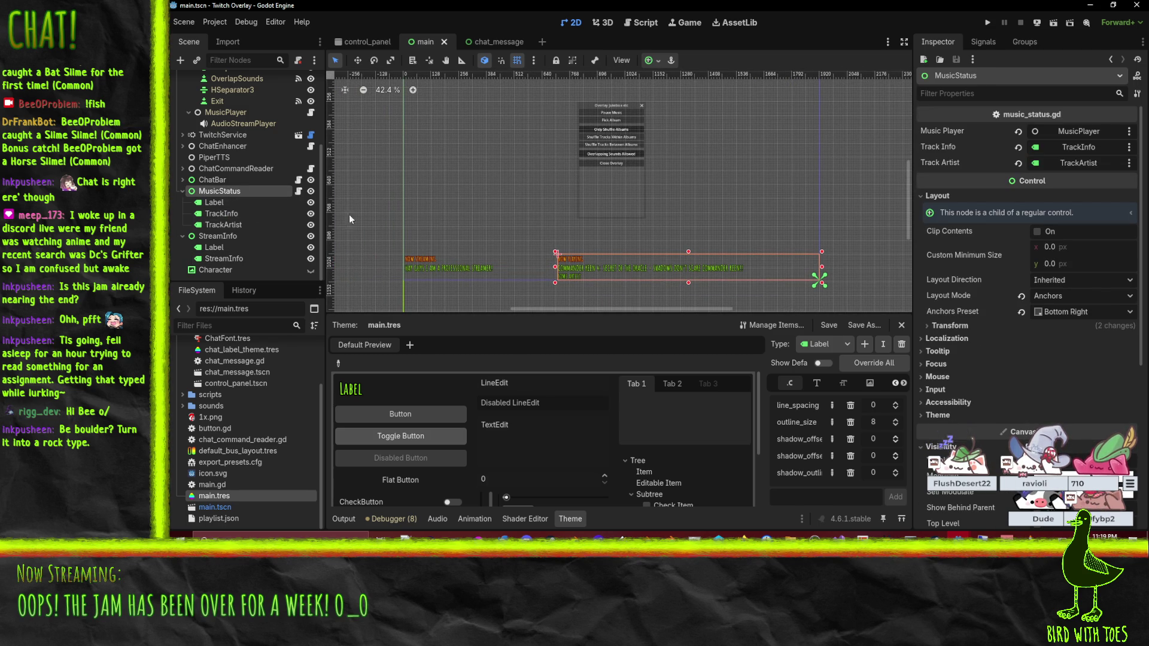
{"action": "left_click_drag", "start_coordinate": [658, 253], "coordinate": [651, 177]}
{"action": "scroll", "coordinate": [658, 180], "scroll_direction": "down", "scroll_amount": 1}
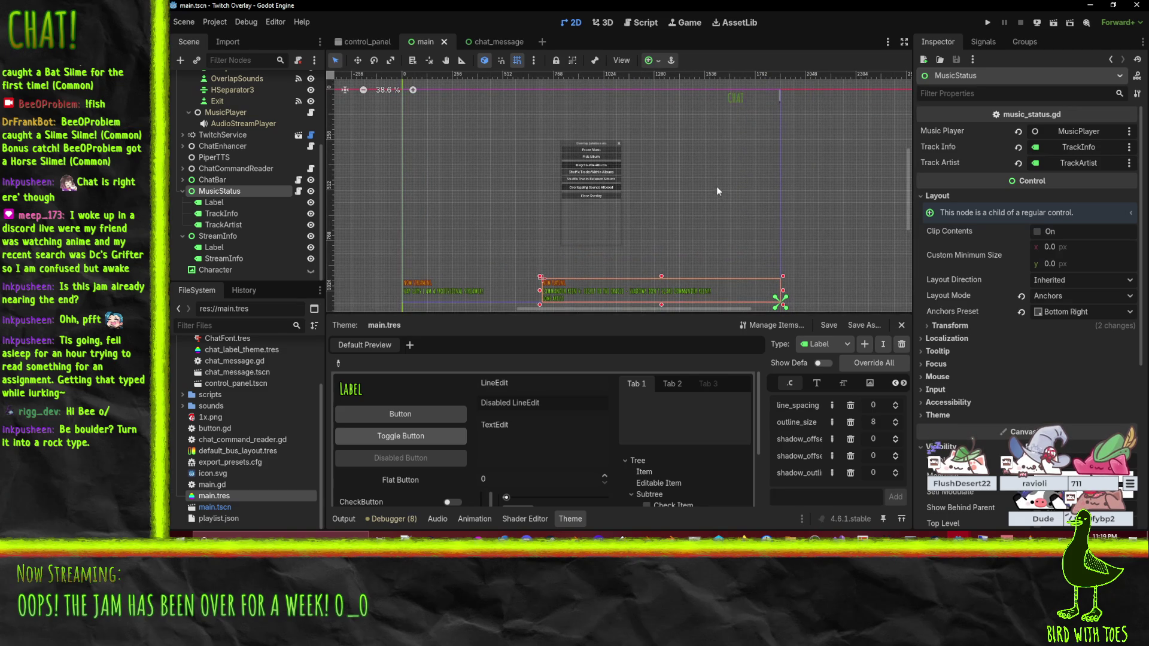
{"action": "left_click_drag", "start_coordinate": [697, 243], "coordinate": [722, 235]}
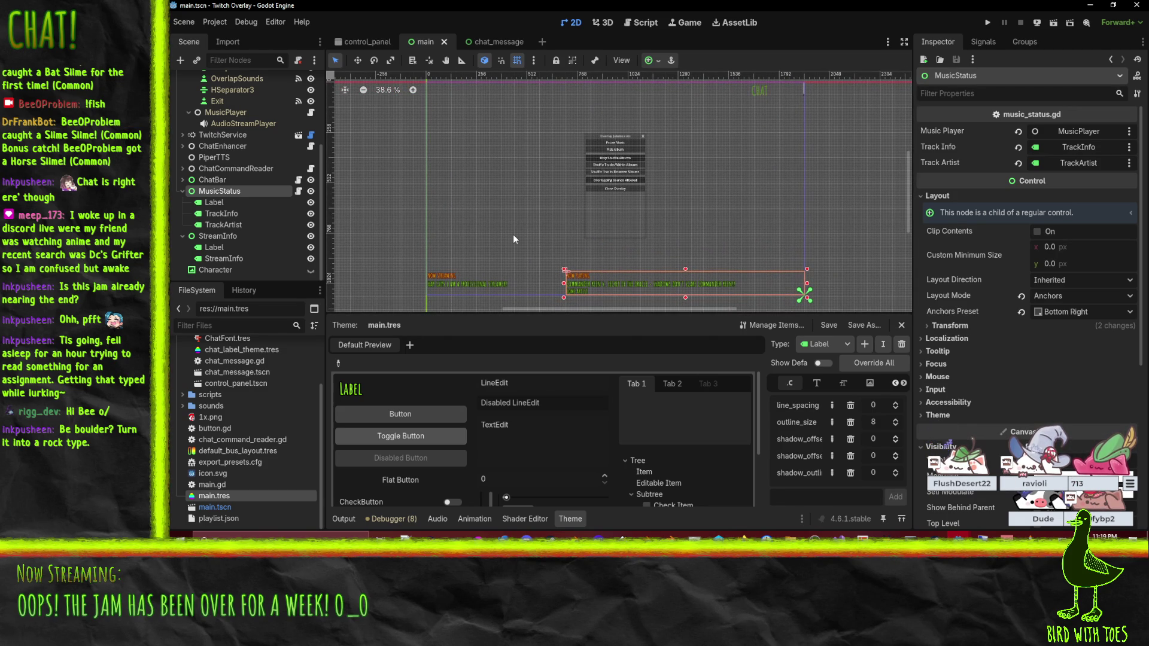
{"action": "left_click", "coordinate": [492, 45]}
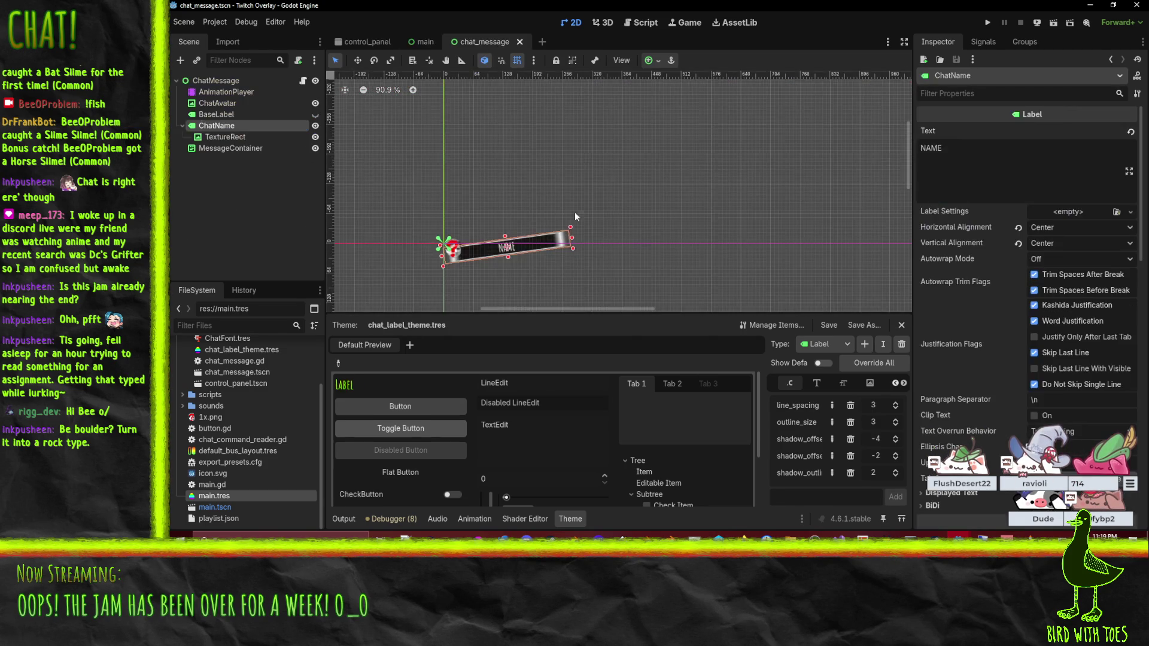
Change the TextureRect under ChatName into a NinePatchRect, keeping its gradient texture.
{"action": "scroll", "coordinate": [612, 177], "scroll_direction": "up", "scroll_amount": 5}
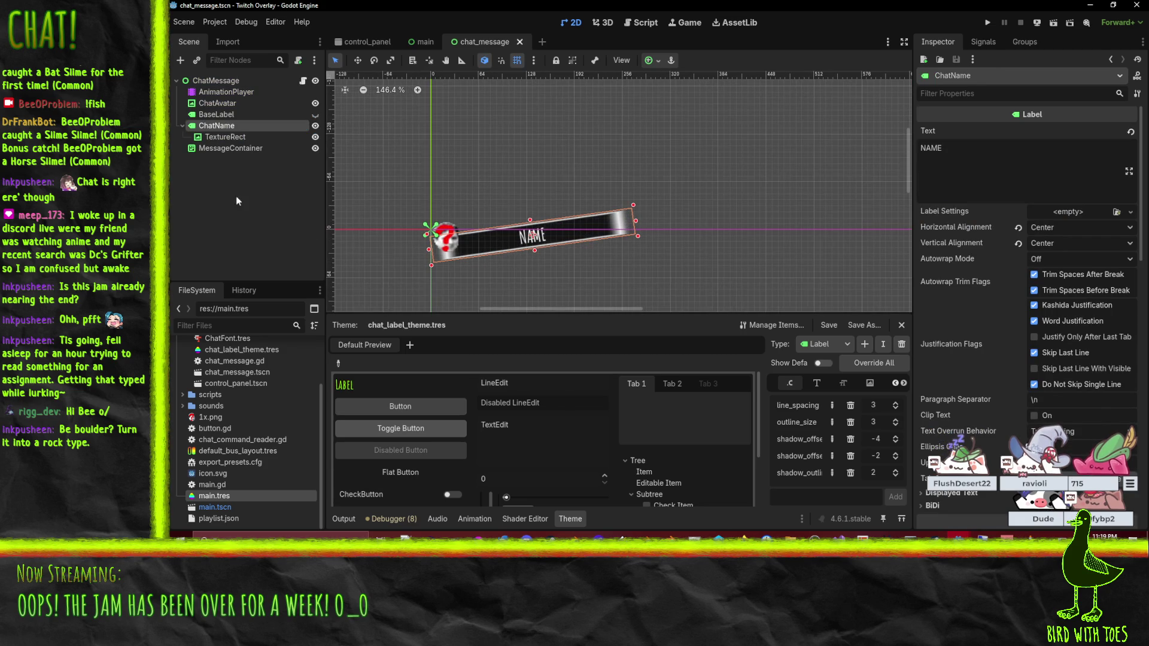
{"action": "left_click", "coordinate": [224, 135]}
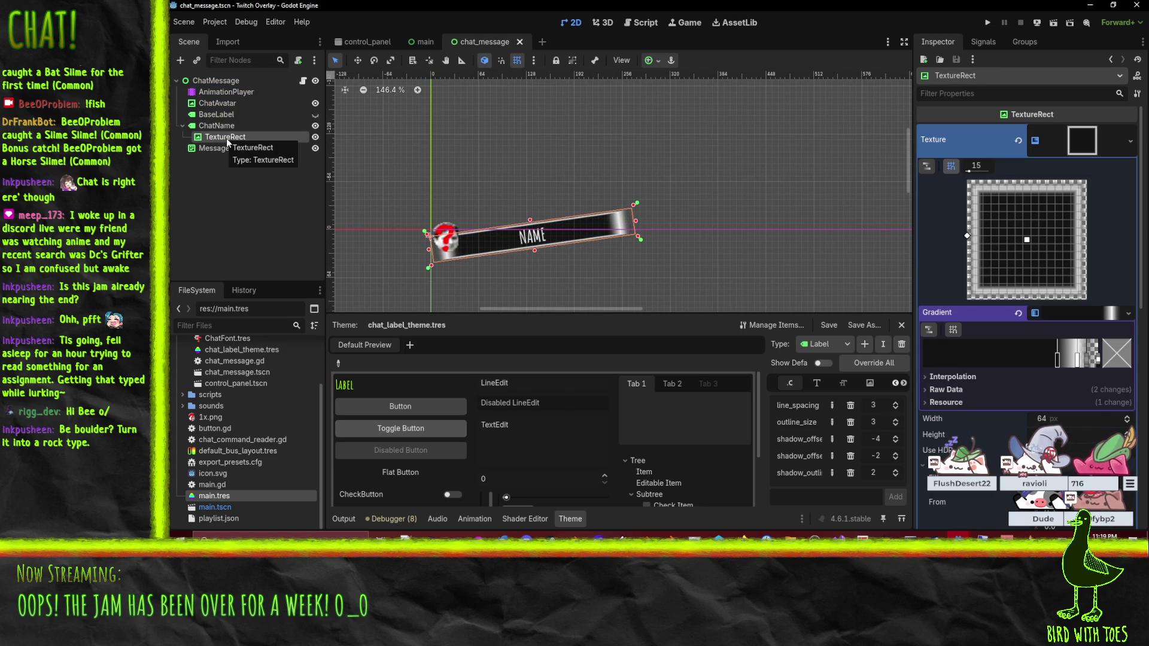
{"action": "right_click", "coordinate": [226, 138]}
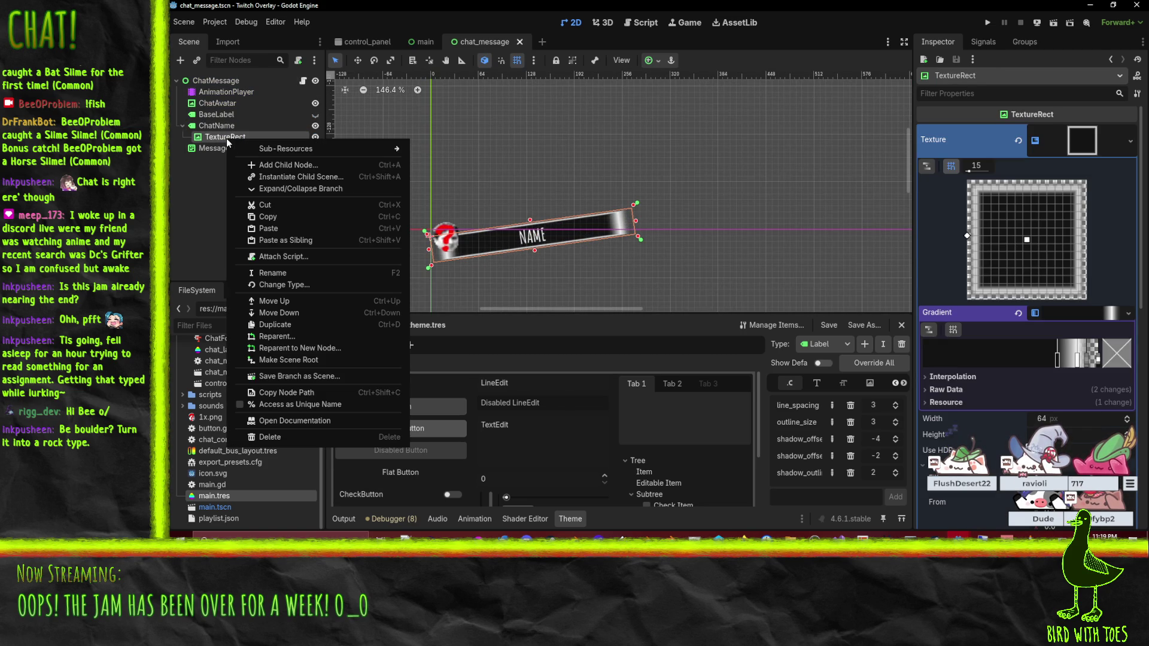
{"action": "left_click", "coordinate": [317, 288]}
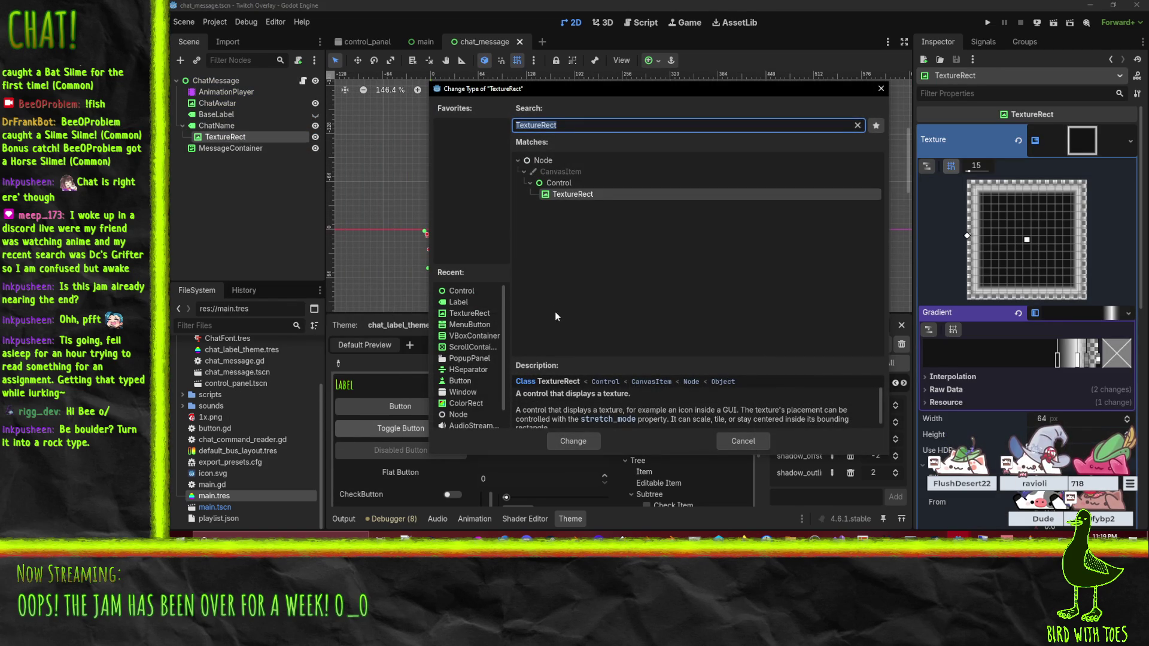
{"action": "type", "text": "nin"}
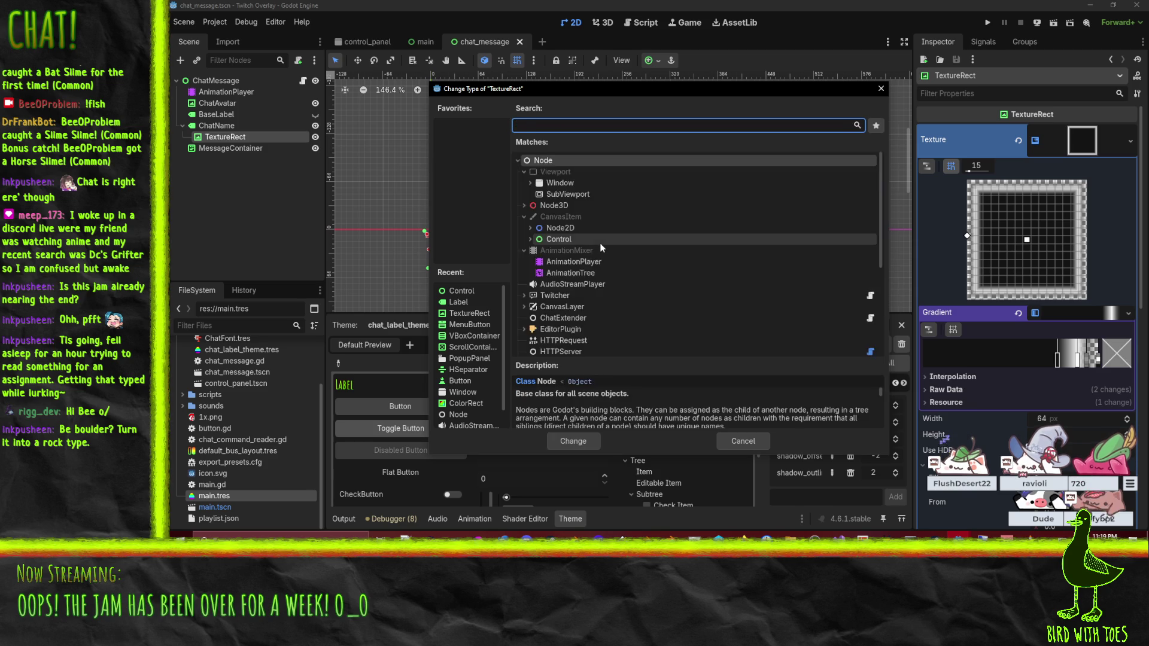
{"action": "left_click", "coordinate": [572, 441]}
{"action": "left_click", "coordinate": [1085, 142]}
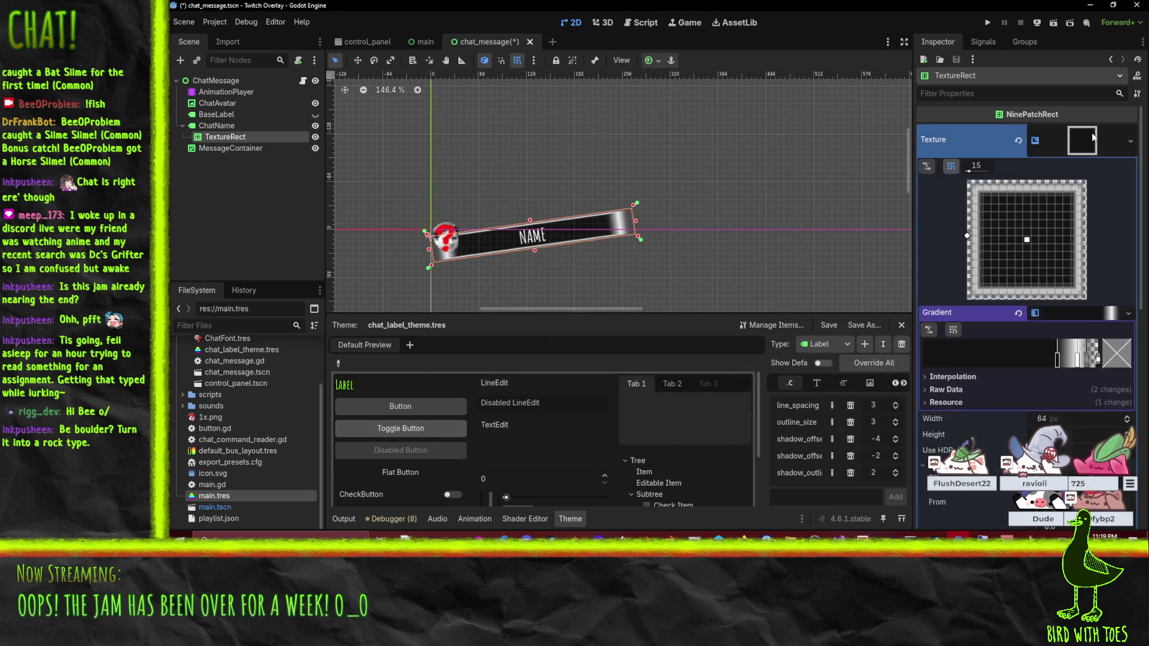
Expand Patch Margin and set the left margin to 8 px.
{"action": "scroll", "coordinate": [1017, 295], "scroll_direction": "down", "scroll_amount": 5}
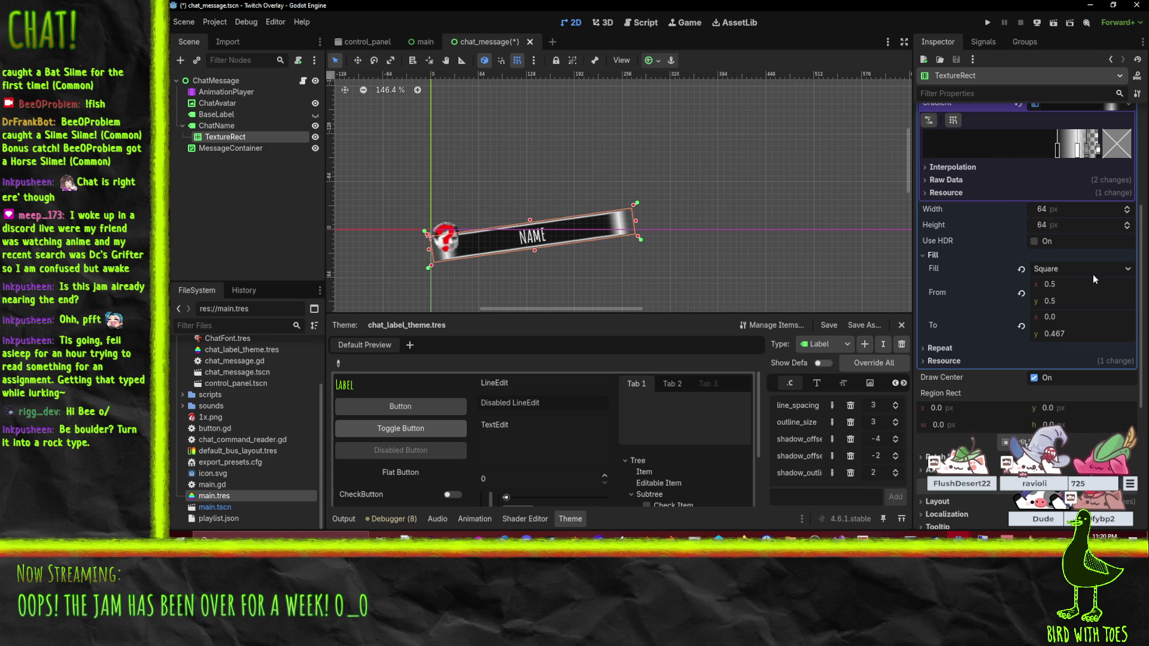
{"action": "scroll", "coordinate": [1083, 272], "scroll_direction": "down", "scroll_amount": 3}
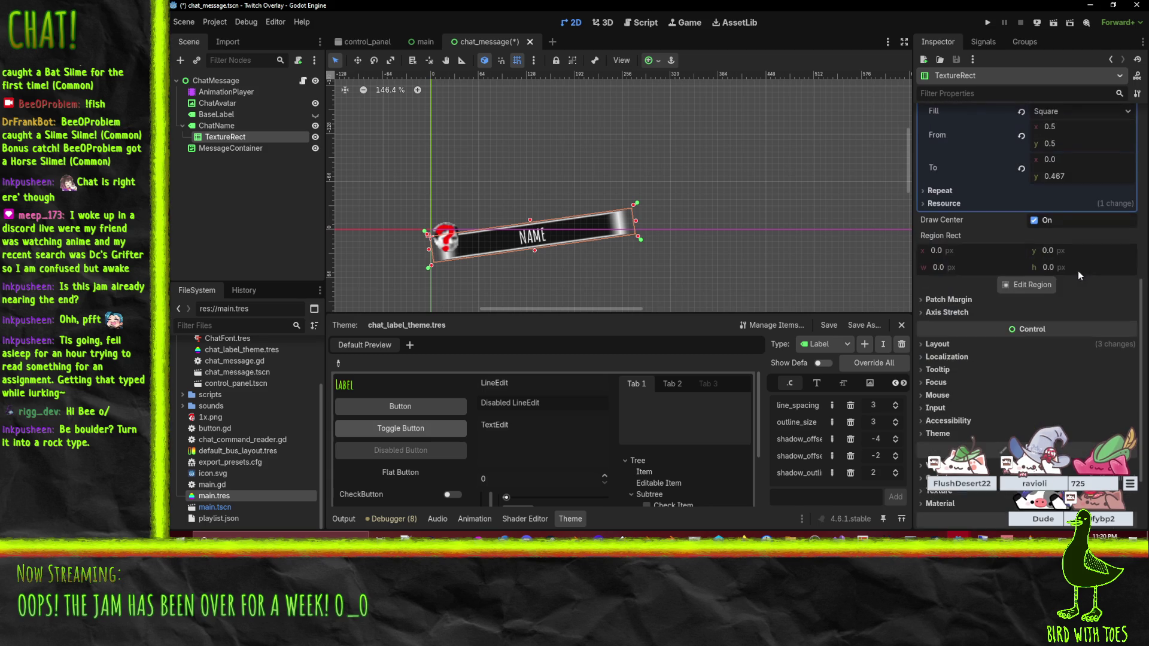
{"action": "left_click", "coordinate": [949, 299]}
{"action": "mouse_move", "coordinate": [1083, 313]}
{"action": "left_mouse_down"}
{"action": "mouse_move", "coordinate": [1104, 312]}
{"action": "mouse_move", "coordinate": [1089, 313]}
{"action": "left_mouse_up"}
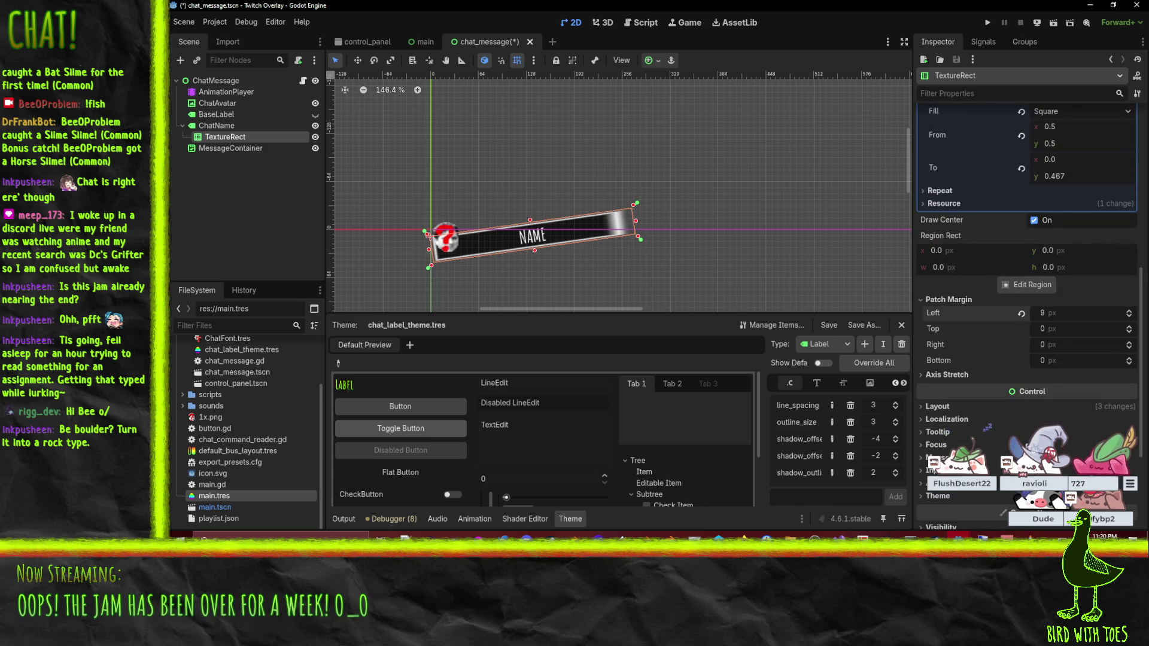
{"action": "left_click", "coordinate": [662, 272]}
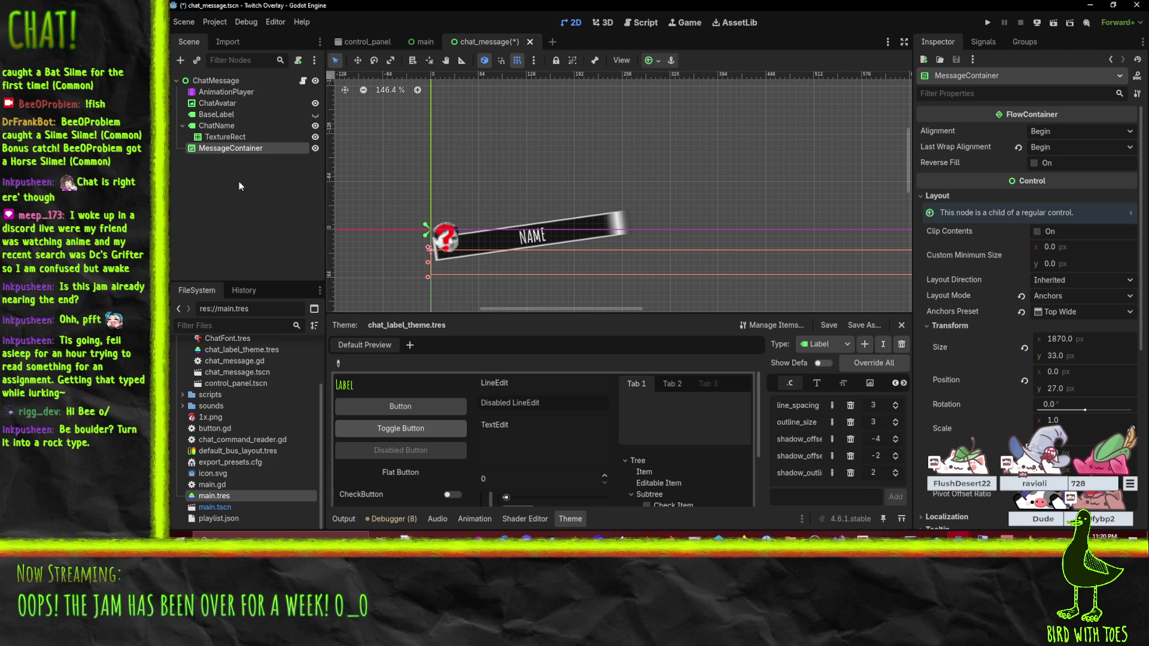
{"action": "left_click", "coordinate": [225, 136]}
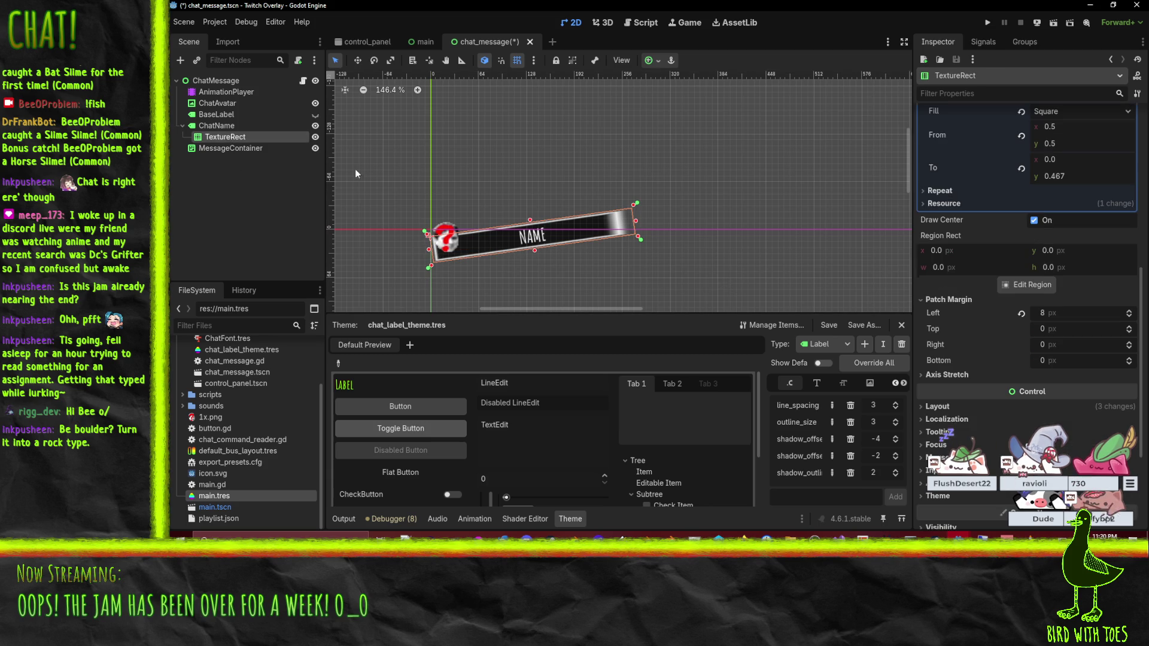
Set the right, top and bottom patch margins to 8 px.
{"action": "left_click", "coordinate": [1063, 343]}
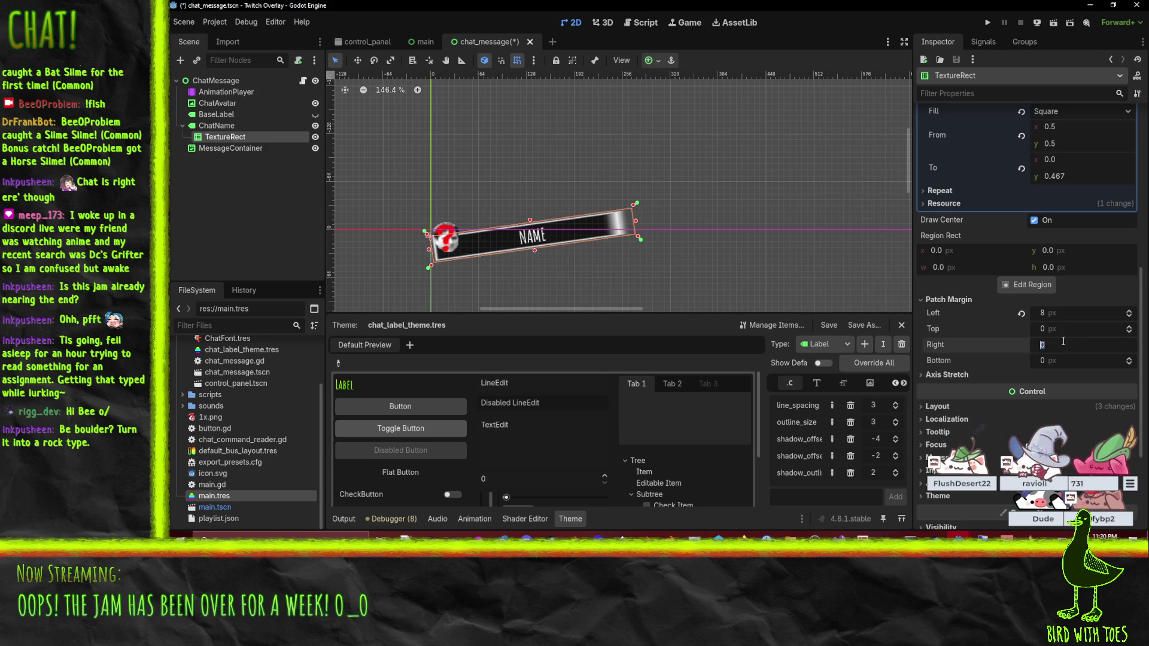
{"action": "type", "text": "8"}
{"action": "key", "text": "Return"}
{"action": "left_click", "coordinate": [1070, 328]}
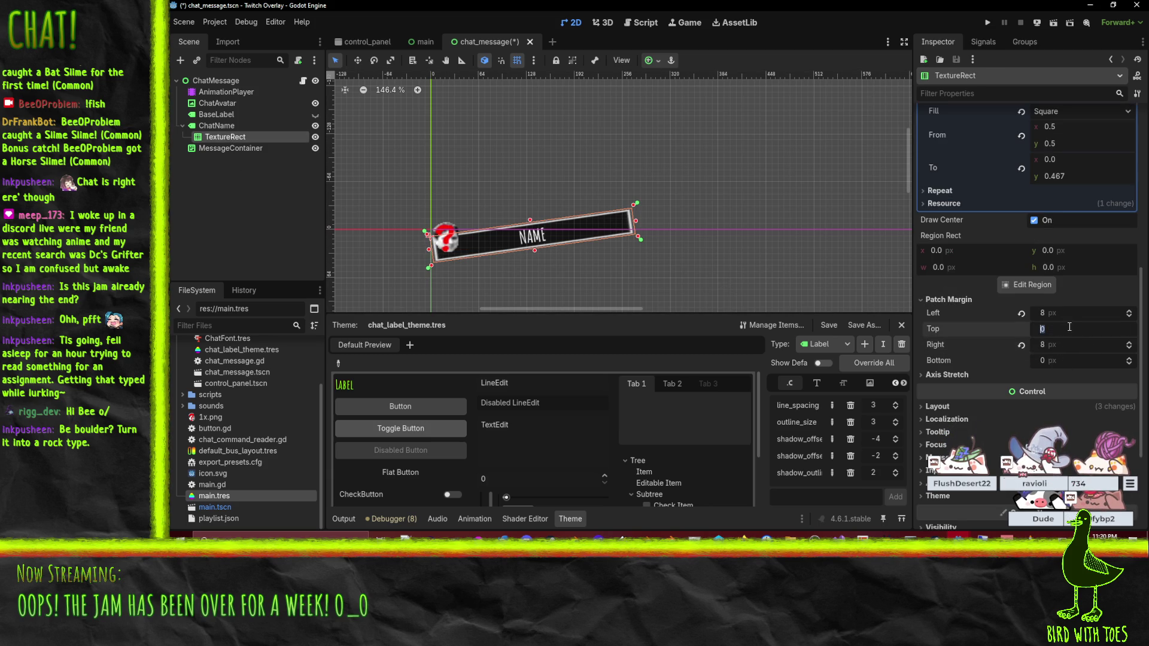
{"action": "type", "text": "8"}
{"action": "key", "text": "Return"}
{"action": "left_click", "coordinate": [1069, 360]}
{"action": "type", "text": "8"}
{"action": "key", "text": "Return"}
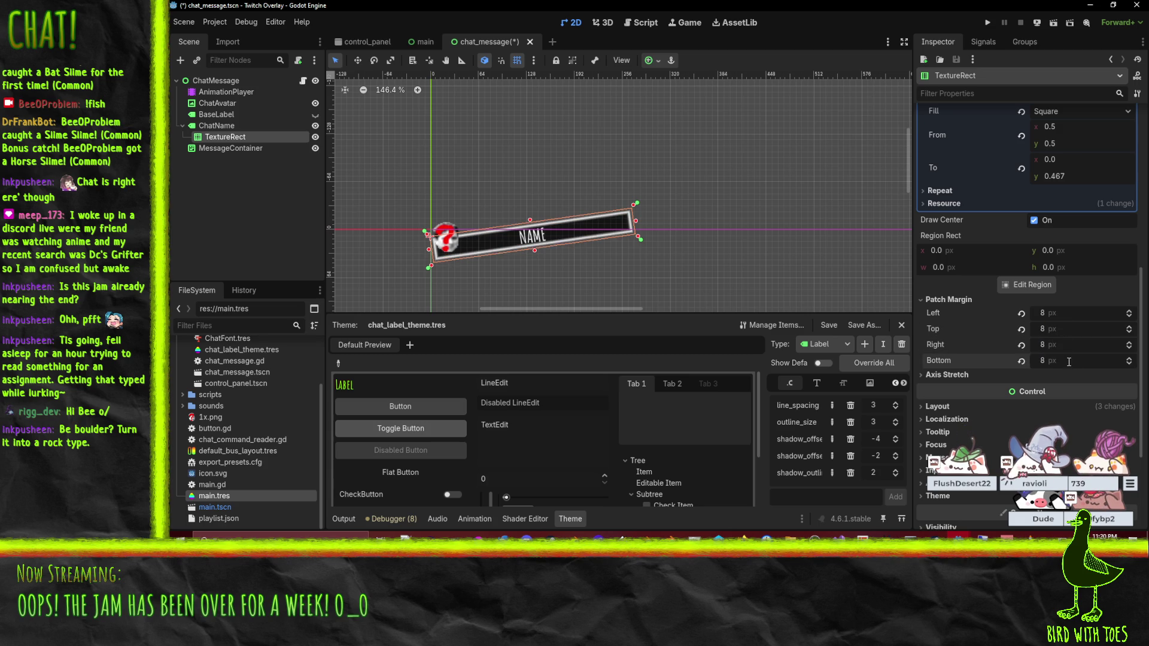
{"action": "scroll", "coordinate": [1057, 333], "scroll_direction": "up", "scroll_amount": 3}
{"action": "scroll", "coordinate": [1057, 333], "scroll_direction": "up", "scroll_amount": 6}
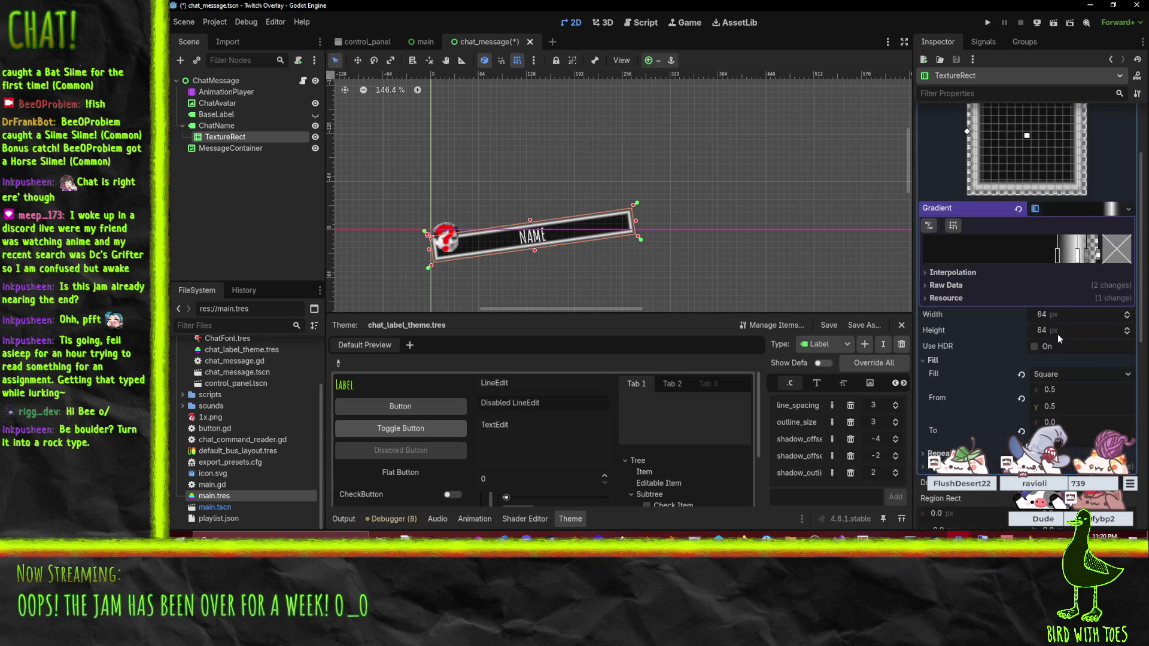
{"action": "scroll", "coordinate": [1030, 324], "scroll_direction": "down", "scroll_amount": 6}
{"action": "left_click", "coordinate": [1029, 339]}
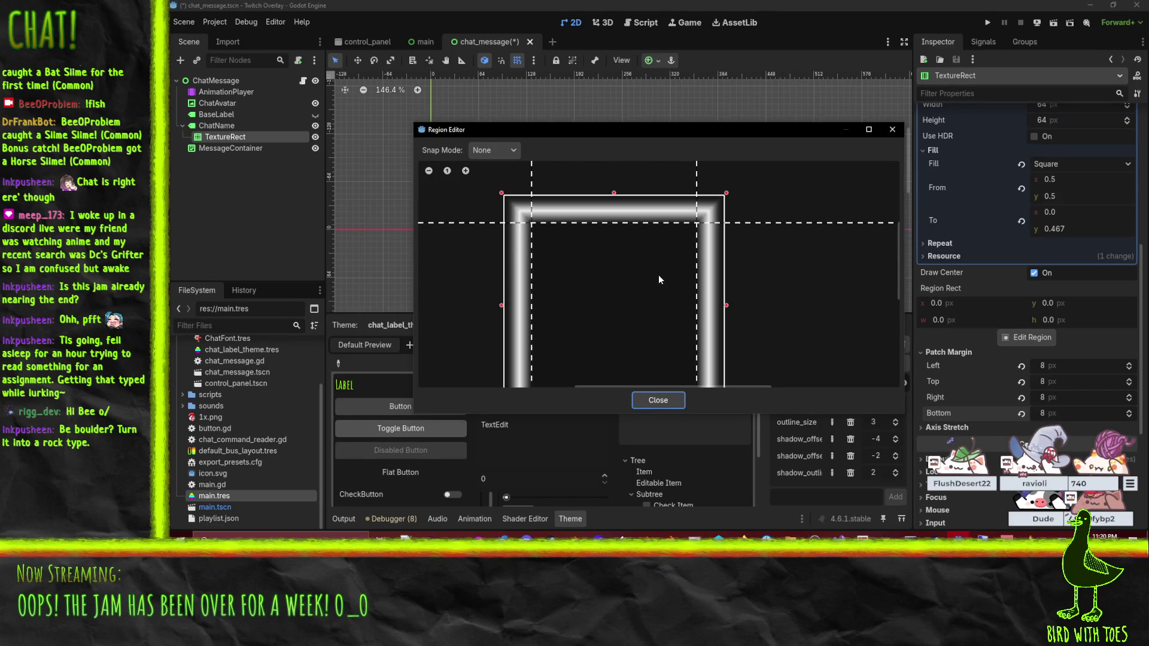
Close the Region Editor, collapse the texture editor and save chat_message.tscn with Ctrl+S.
{"action": "scroll", "coordinate": [658, 276], "scroll_direction": "down", "scroll_amount": 2}
{"action": "left_click", "coordinate": [658, 399]}
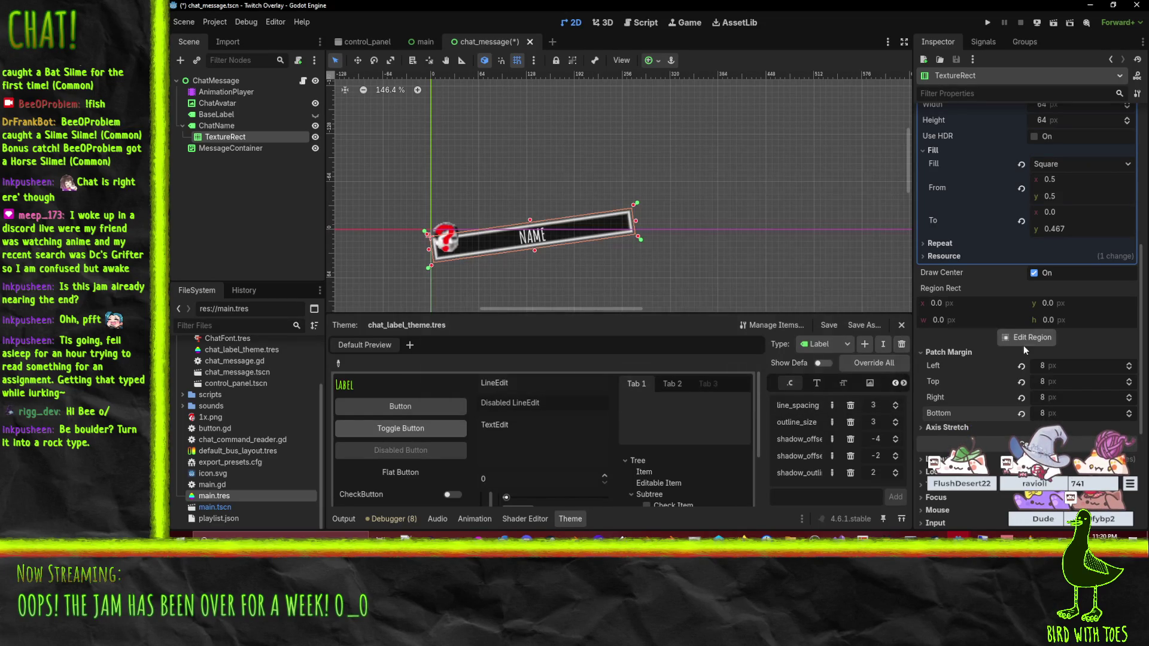
{"action": "scroll", "coordinate": [1021, 317], "scroll_direction": "up", "scroll_amount": 3}
{"action": "scroll", "coordinate": [1021, 314], "scroll_direction": "up", "scroll_amount": 2}
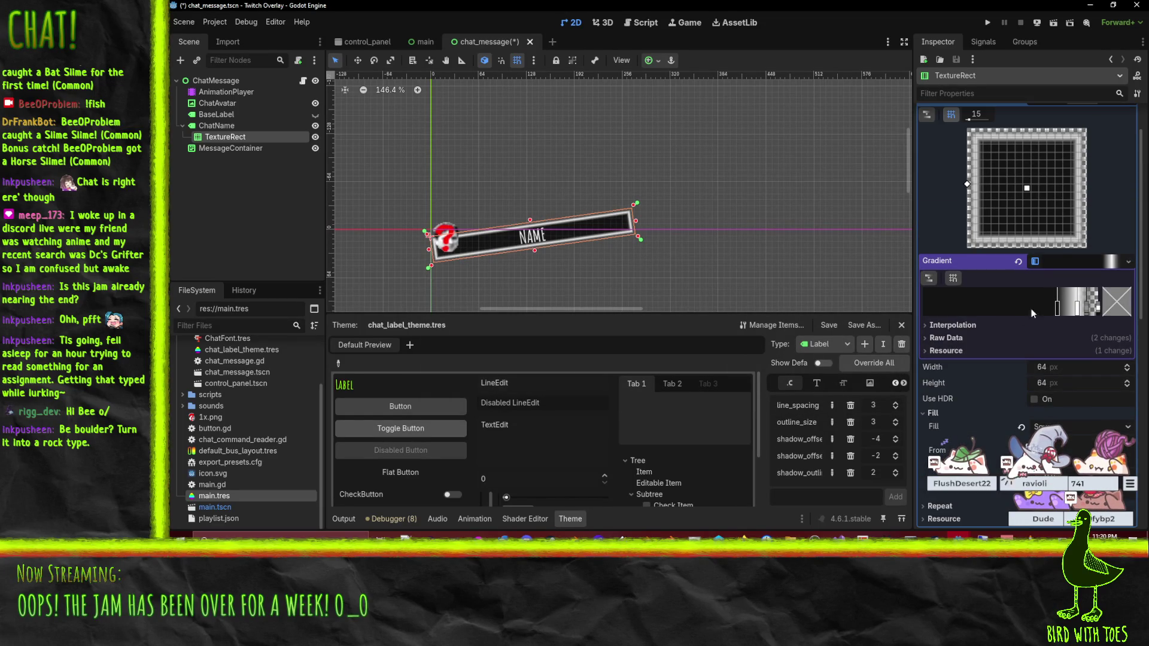
{"action": "scroll", "coordinate": [1027, 278], "scroll_direction": "down", "scroll_amount": 2}
{"action": "scroll", "coordinate": [1027, 278], "scroll_direction": "down", "scroll_amount": 5}
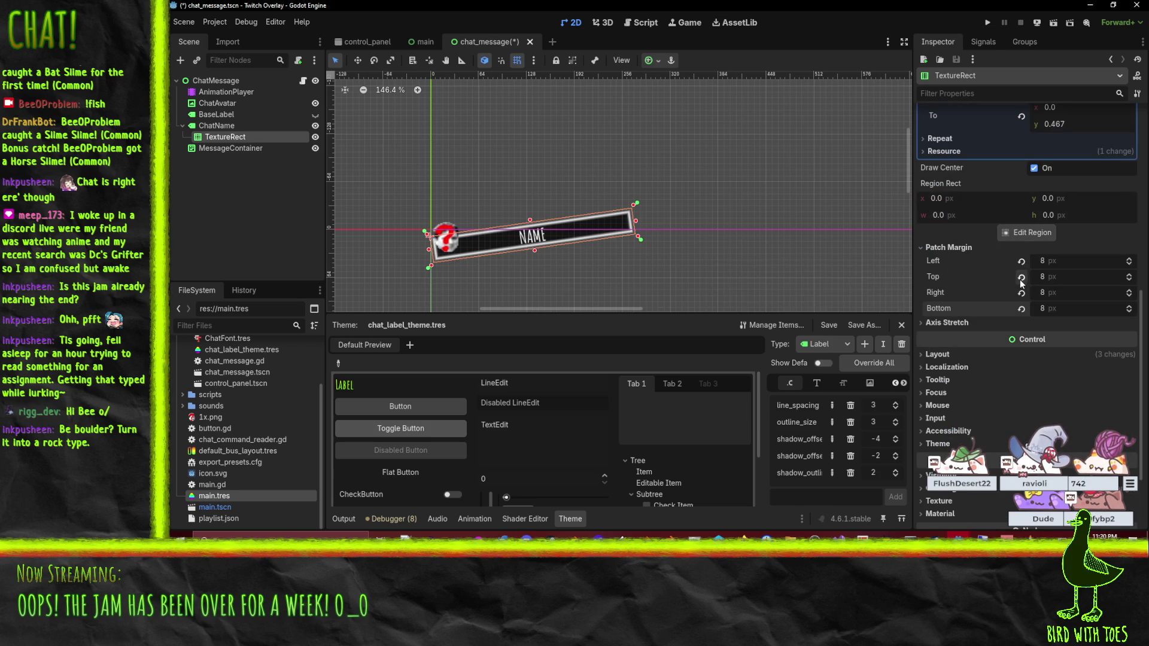
{"action": "scroll", "coordinate": [1019, 278], "scroll_direction": "up", "scroll_amount": 5}
{"action": "left_click", "coordinate": [1079, 141]}
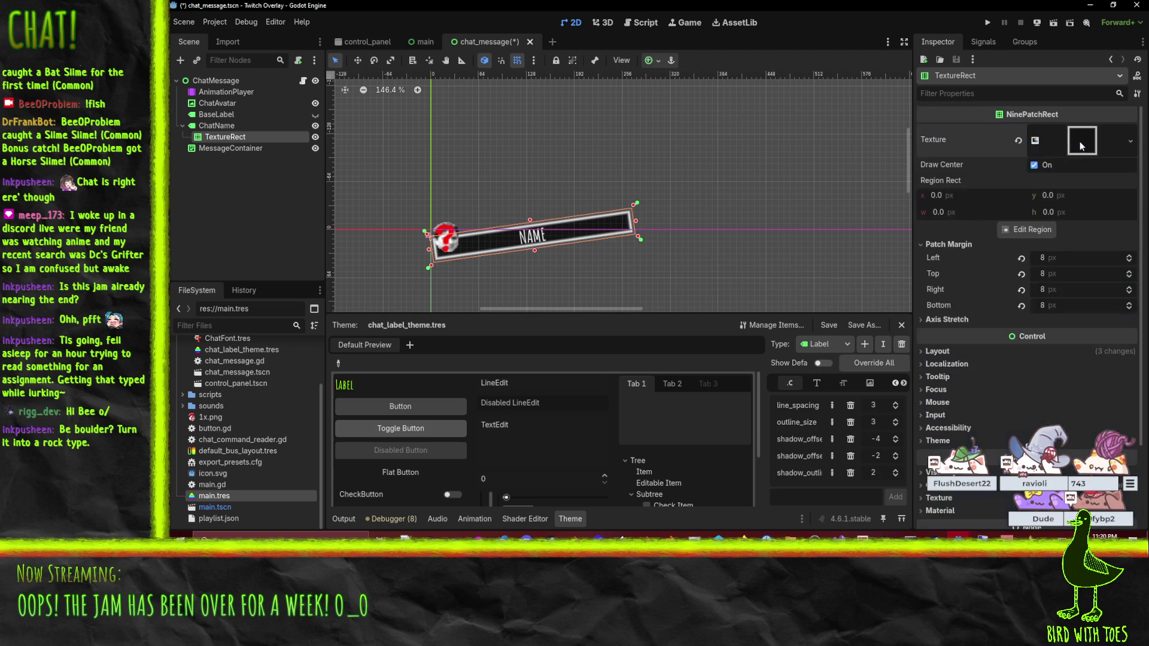
{"action": "key", "text": "ctrl+s"}
{"action": "scroll", "coordinate": [619, 250], "scroll_direction": "down", "scroll_amount": 2}
{"action": "scroll", "coordinate": [975, 246], "scroll_direction": "down", "scroll_amount": 3}
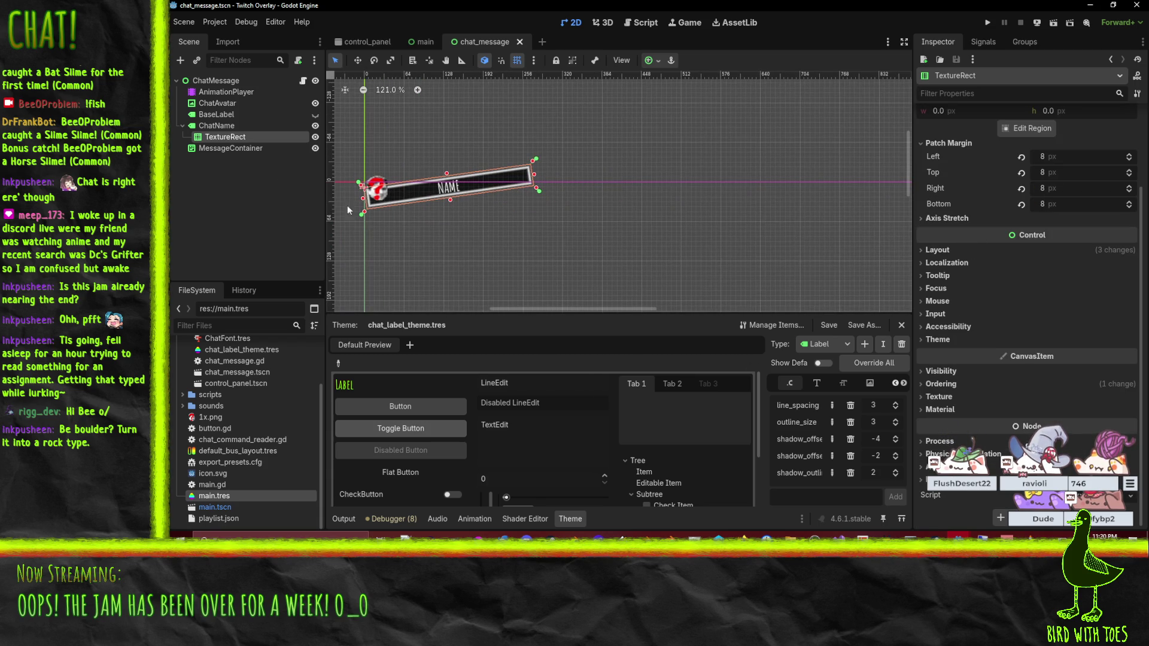
{"action": "left_click", "coordinate": [228, 114]}
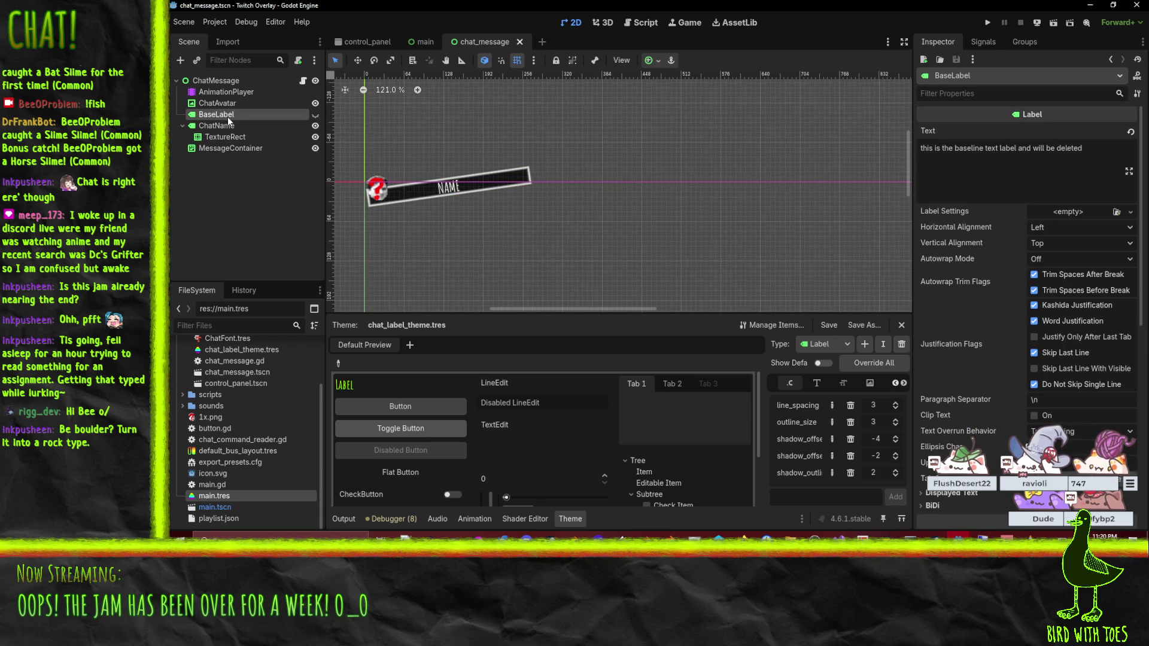
{"action": "left_click", "coordinate": [315, 115]}
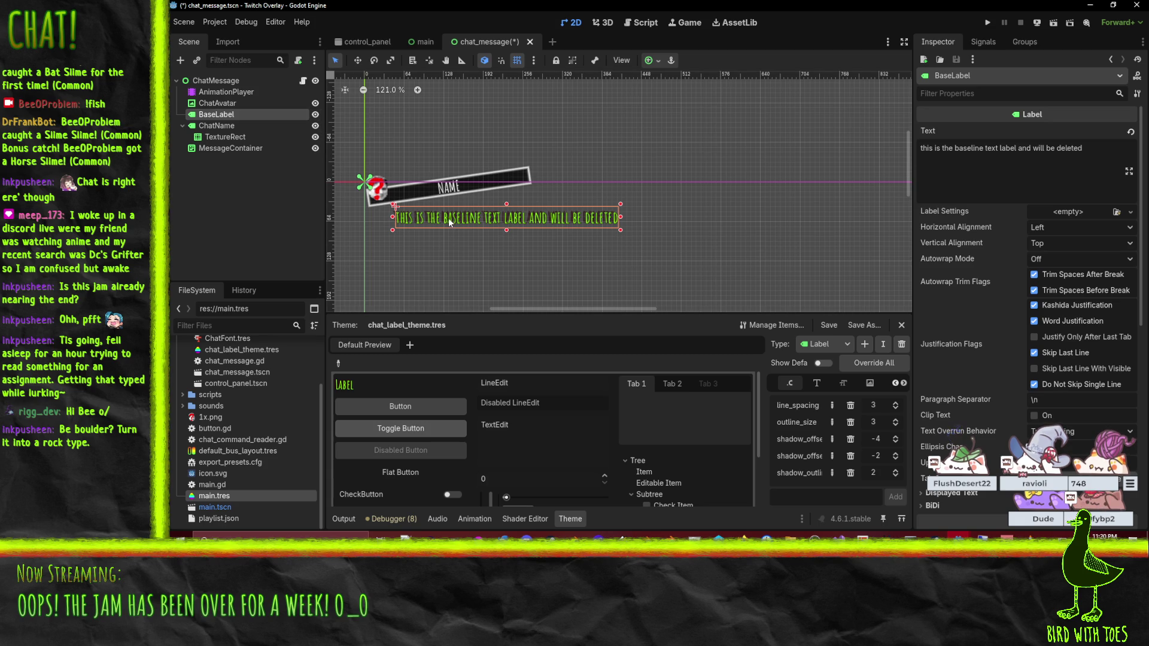
{"action": "left_click_drag", "start_coordinate": [216, 114], "coordinate": [239, 154]}
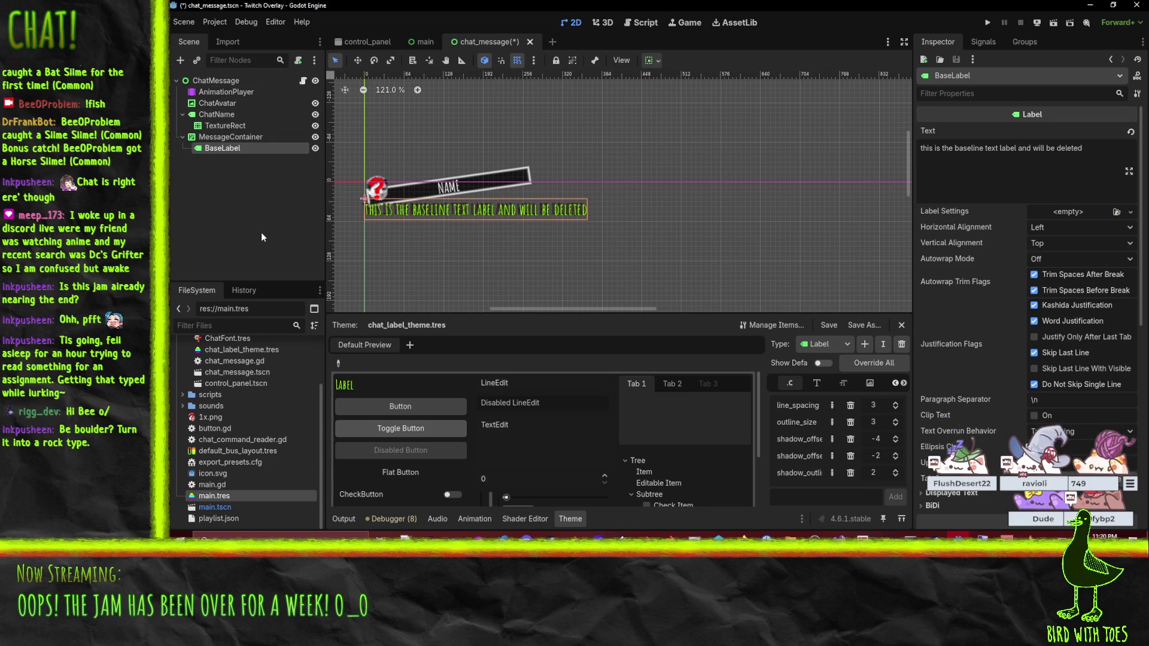
{"action": "key", "text": "ctrl+z"}
{"action": "left_click", "coordinate": [221, 148]}
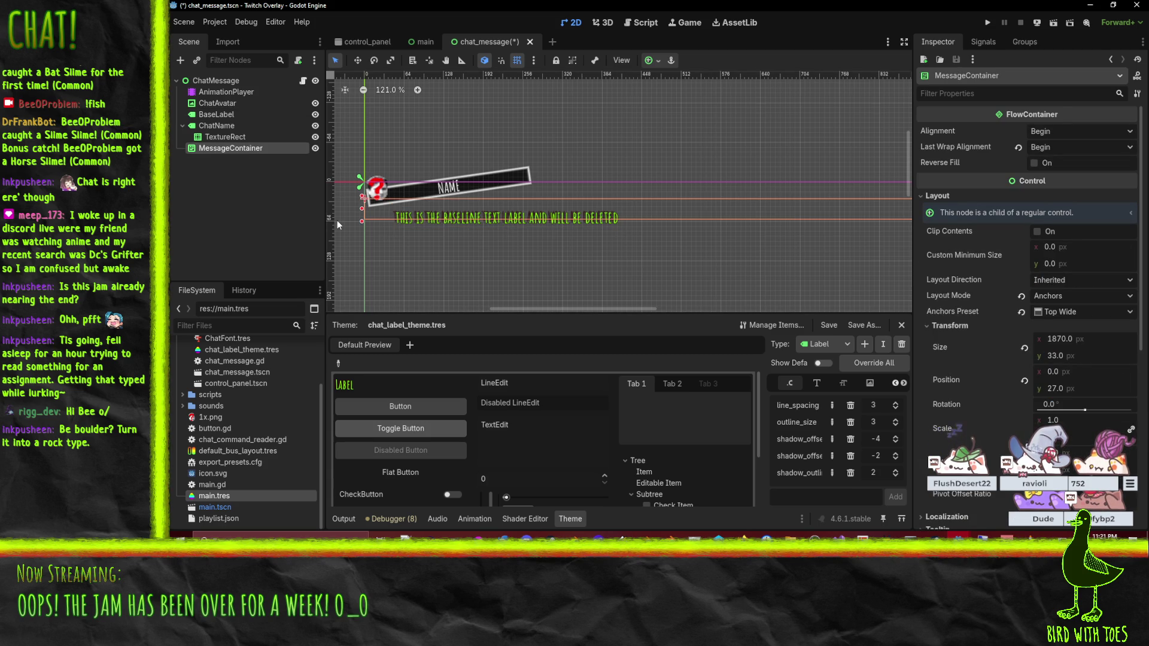
{"action": "left_click", "coordinate": [239, 114]}
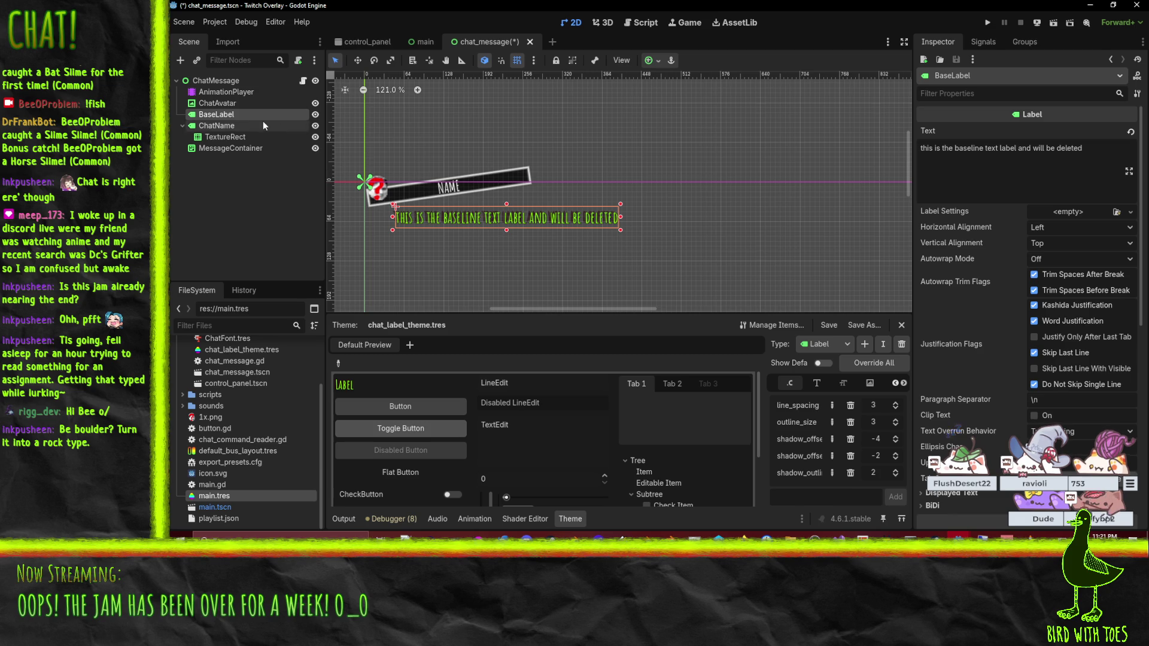
{"action": "scroll", "coordinate": [1039, 289], "scroll_direction": "down", "scroll_amount": 10}
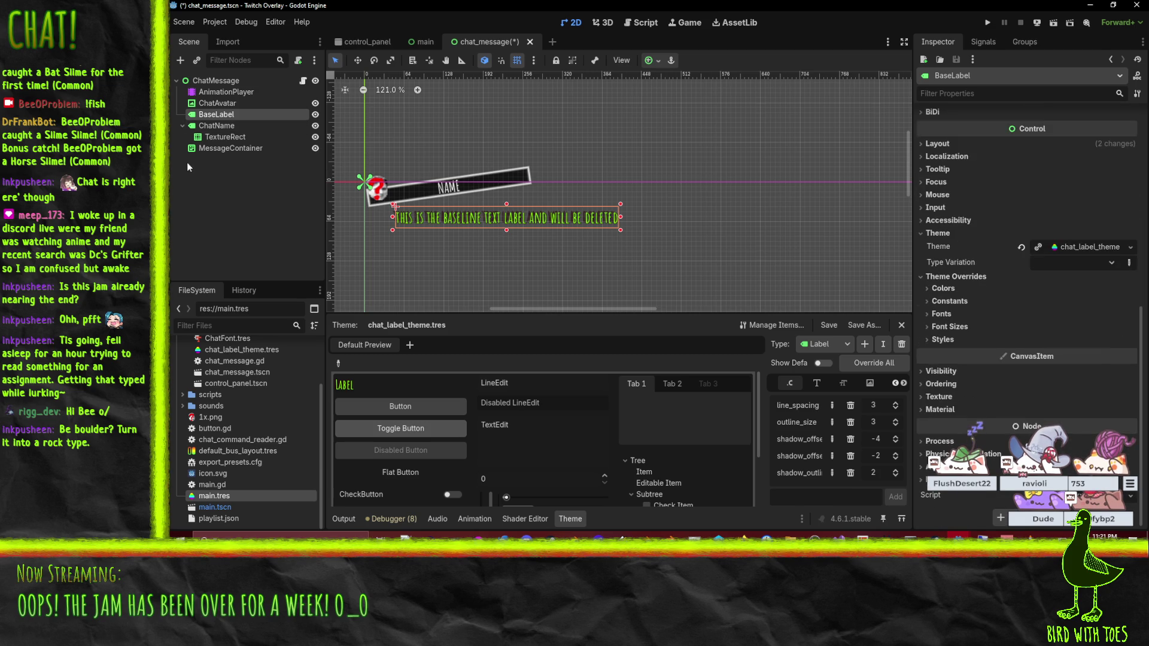
{"action": "left_click", "coordinate": [315, 114]}
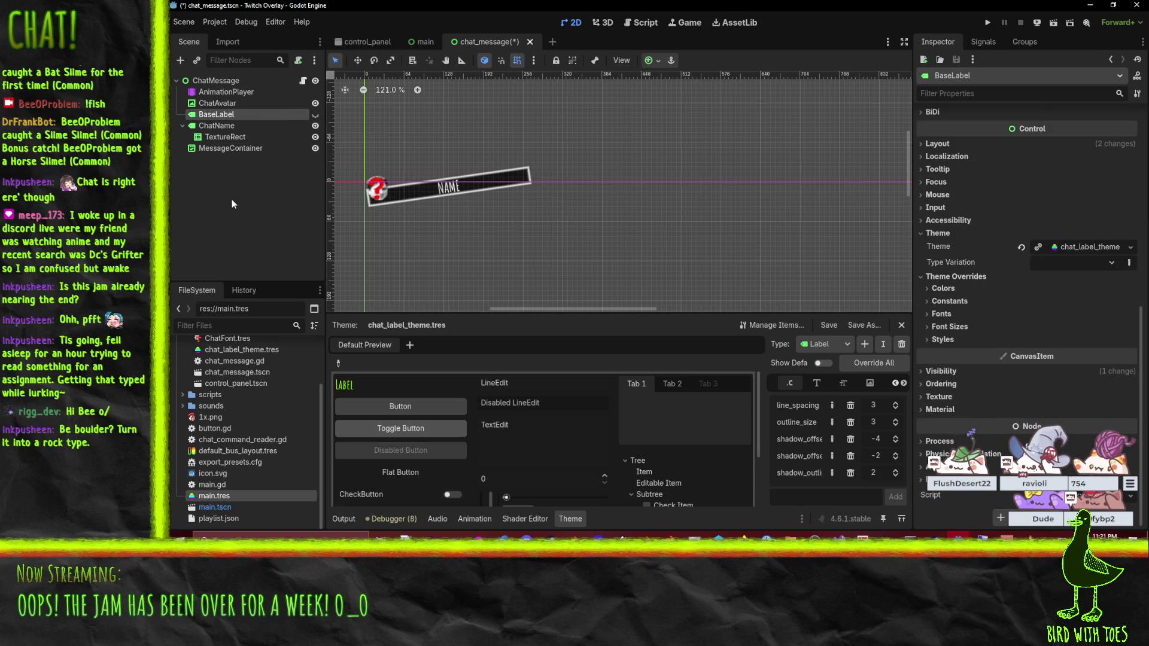
Open chat_message.gd from the ChatMessage root and review its variable declarations.
{"action": "left_click", "coordinate": [213, 83]}
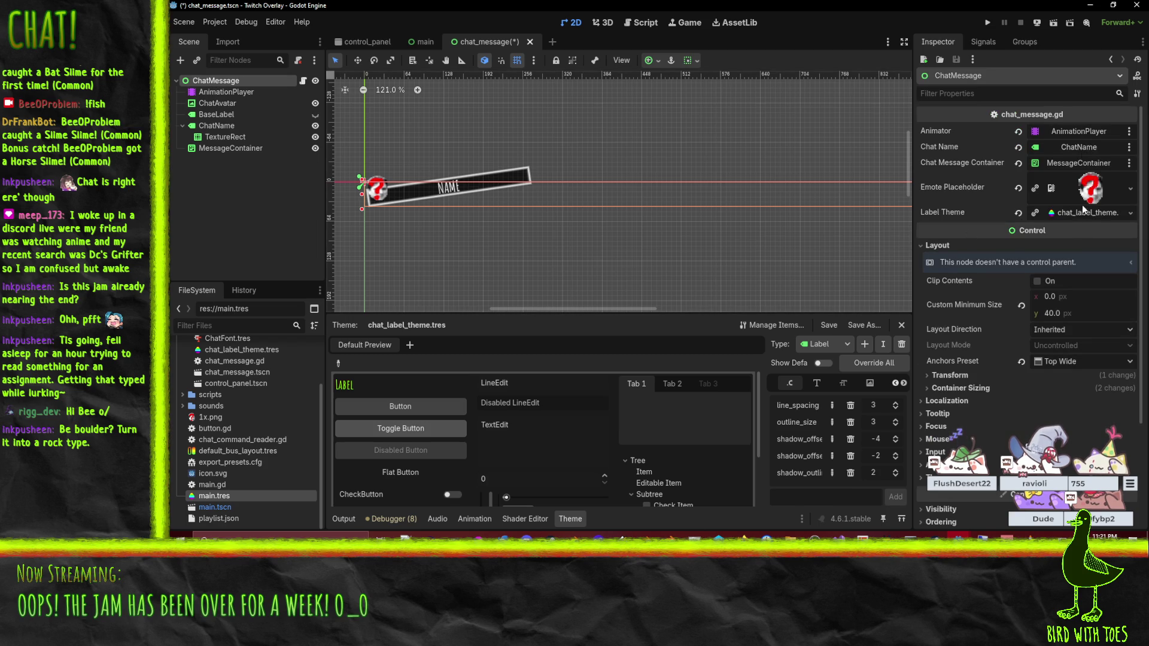
{"action": "scroll", "coordinate": [1087, 231], "scroll_direction": "down", "scroll_amount": 5}
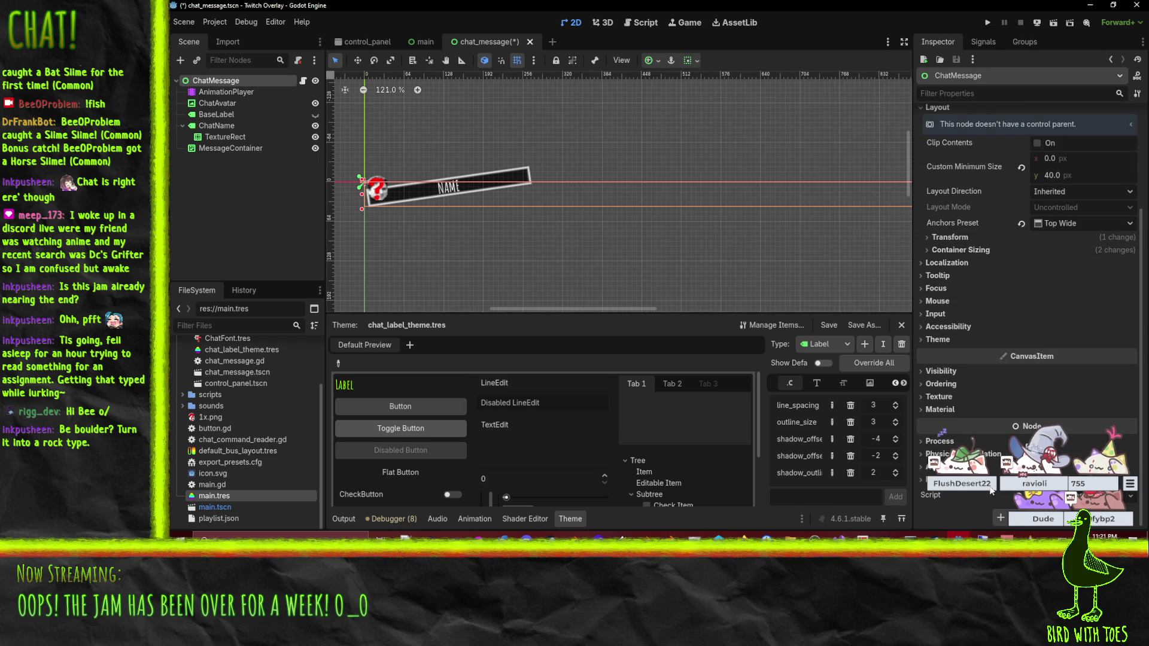
{"action": "left_click", "coordinate": [303, 82]}
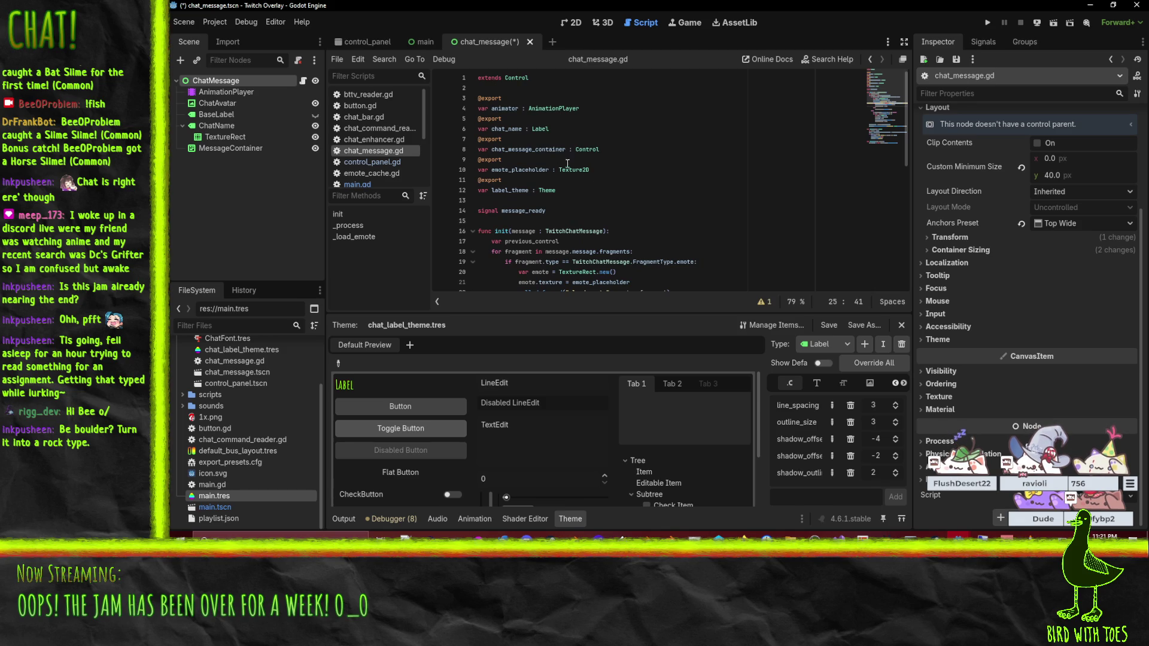
{"action": "double_click", "coordinate": [509, 190]}
{"action": "double_click", "coordinate": [527, 168]}
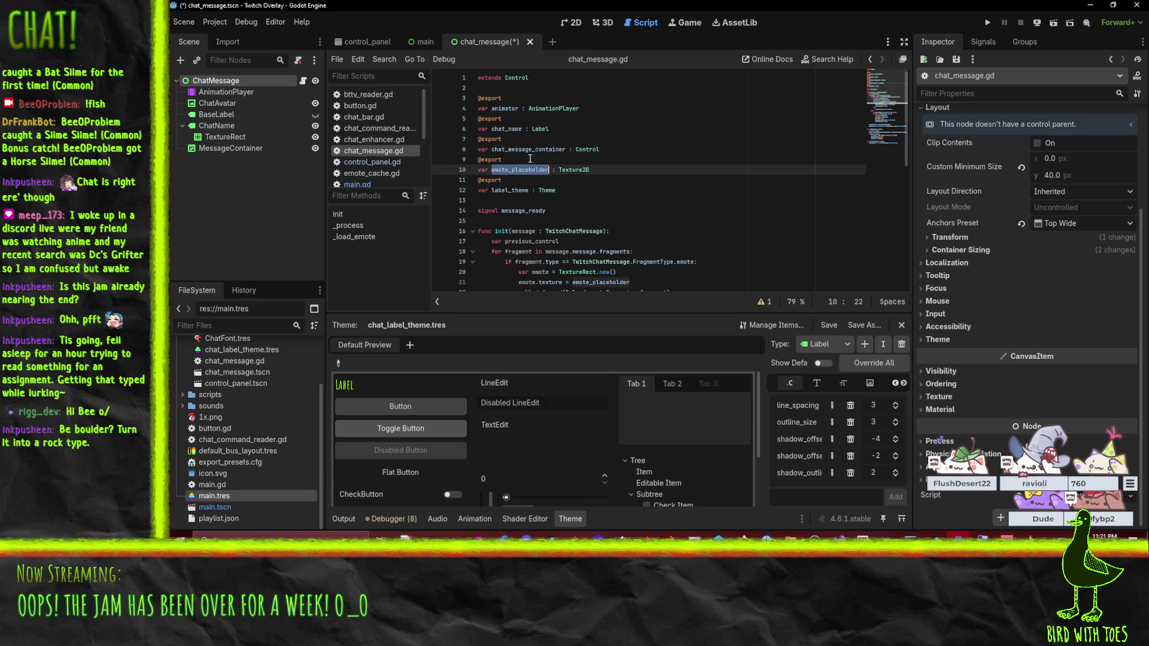
{"action": "double_click", "coordinate": [550, 150]}
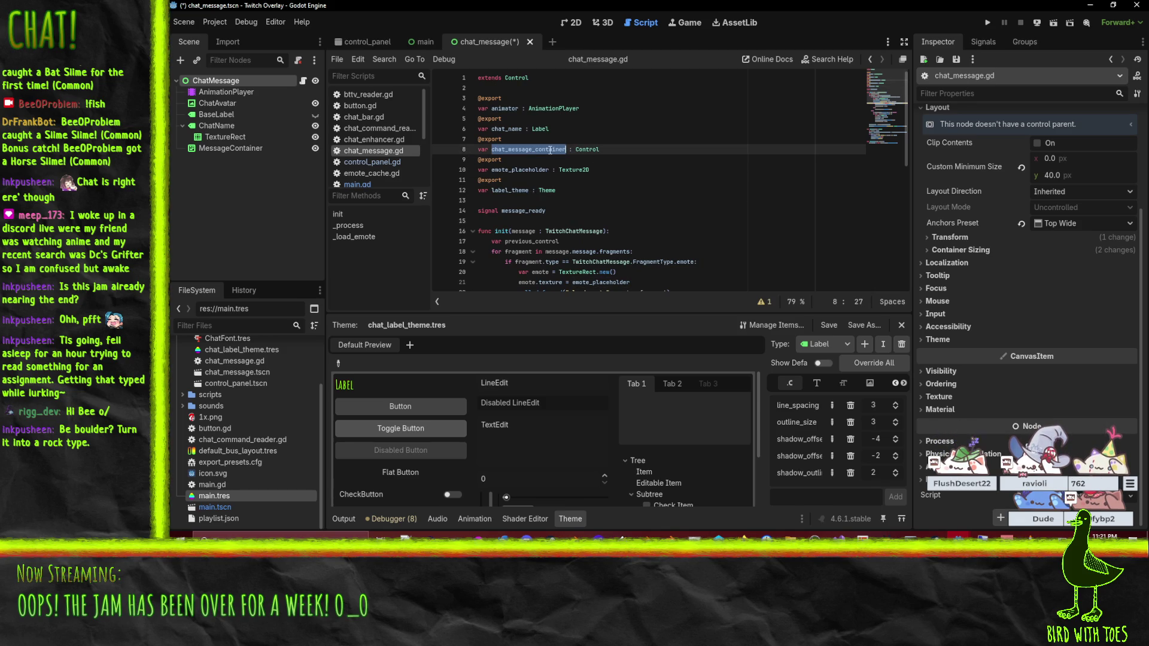
{"action": "double_click", "coordinate": [507, 129]}
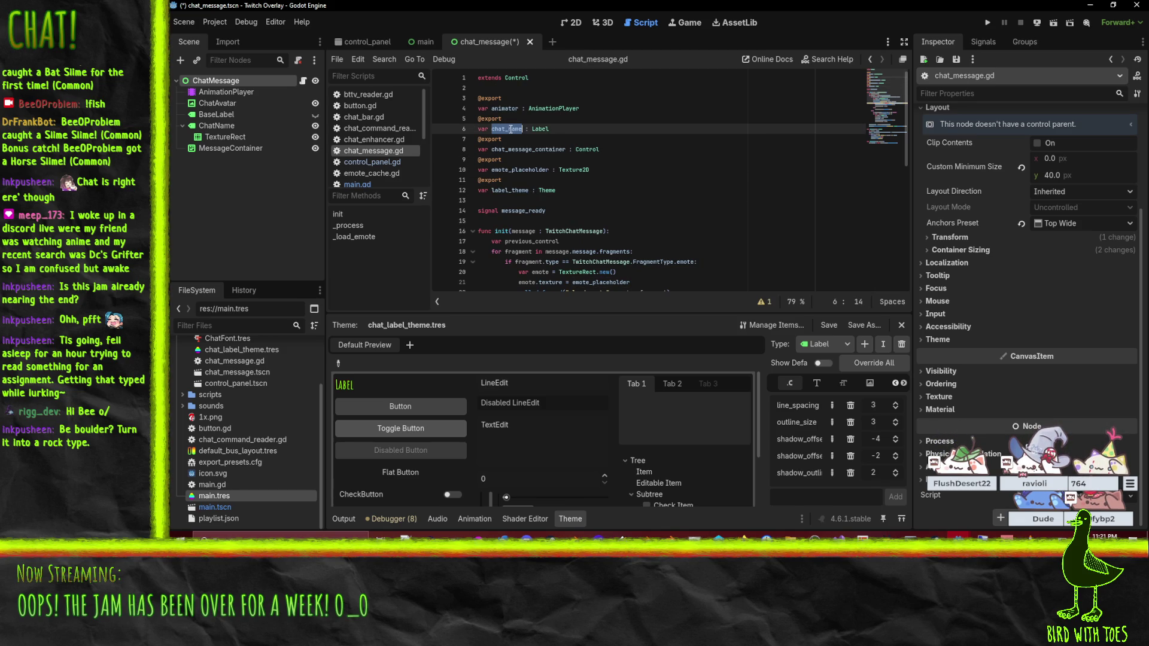
{"action": "left_click", "coordinate": [572, 132]}
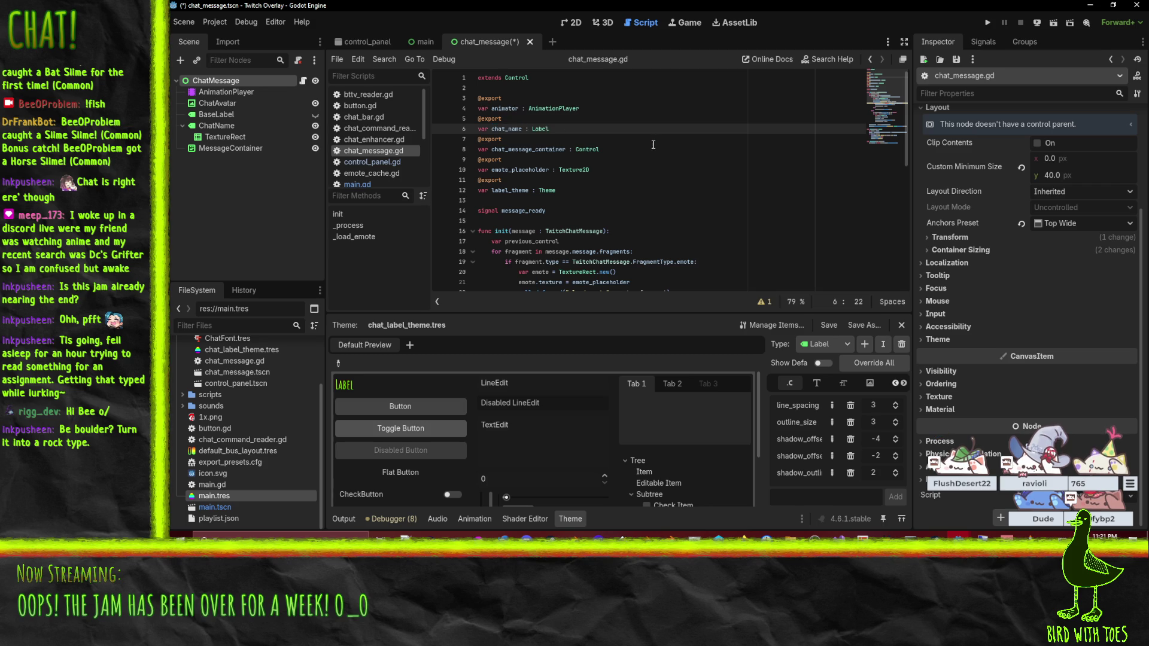
{"action": "key", "text": "Return"}
{"action": "type", "text": "@"}
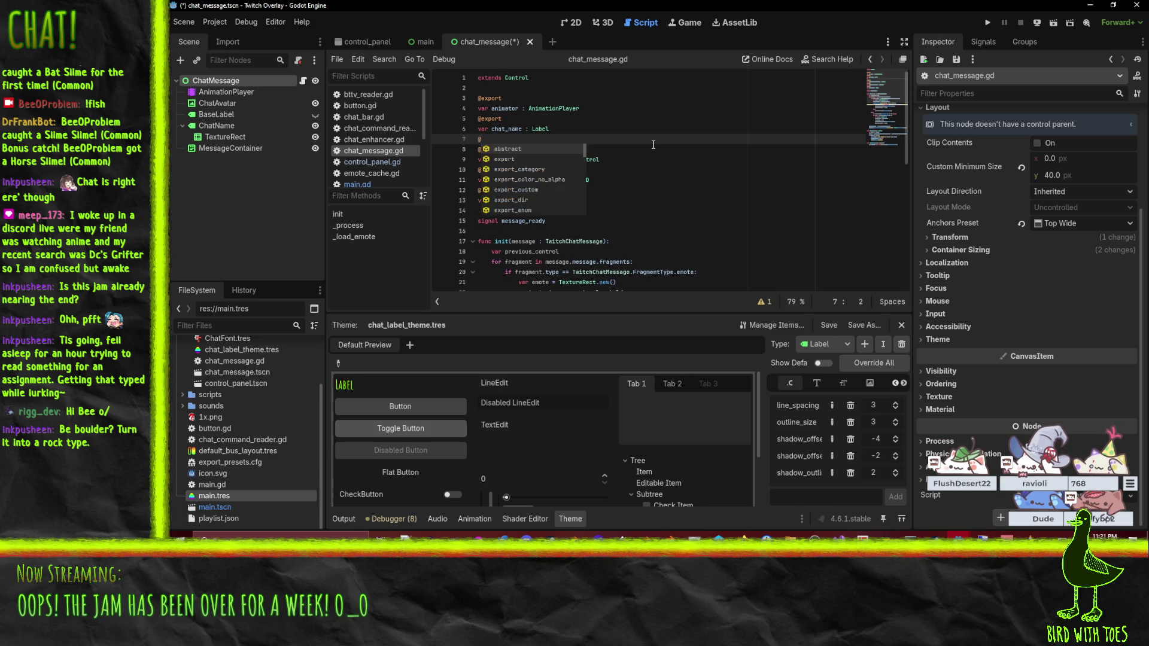
{"action": "type", "text": "export"}
{"action": "key", "text": "Return"}
{"action": "key", "text": "Return"}
{"action": "type", "text": "var chat_name"}
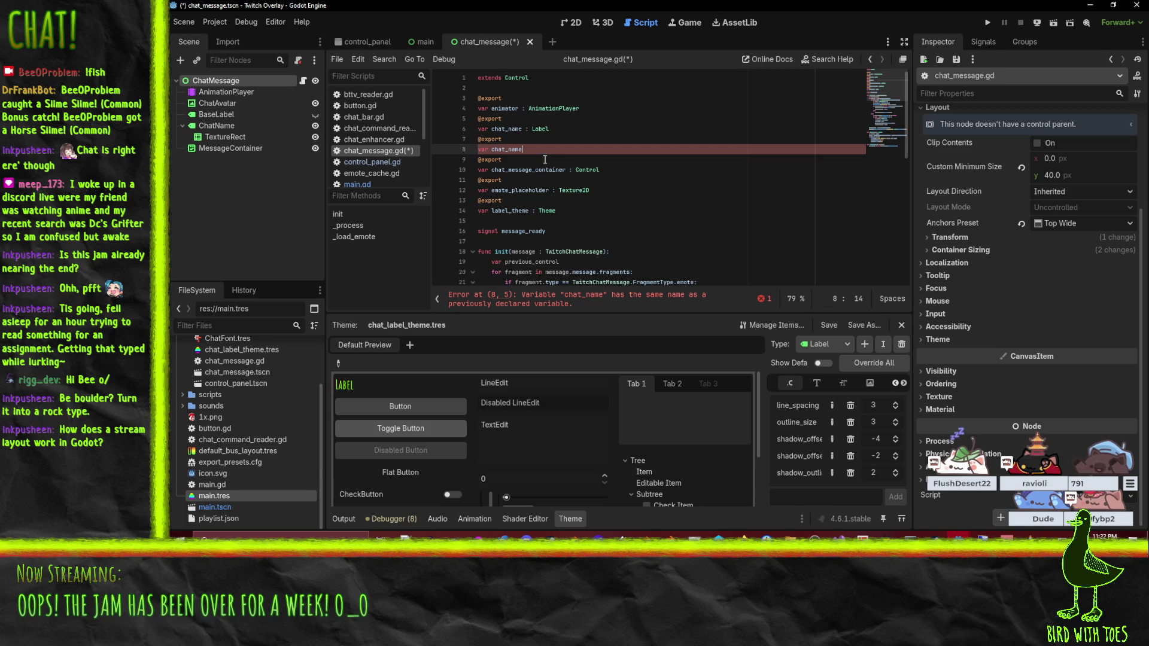
{"action": "type", "text": "_background :"}
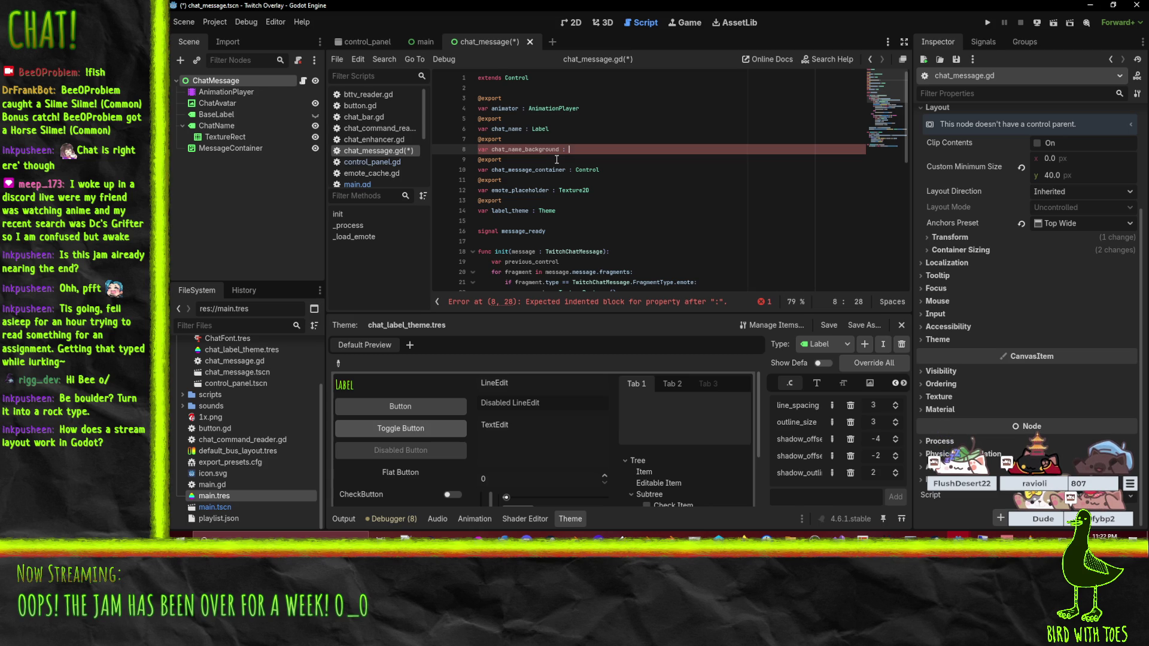
In the main scene, inspect TwitchService and its TwitchAPI, TwitchAuth and TwitchChat children.
{"action": "left_click", "coordinate": [421, 41]}
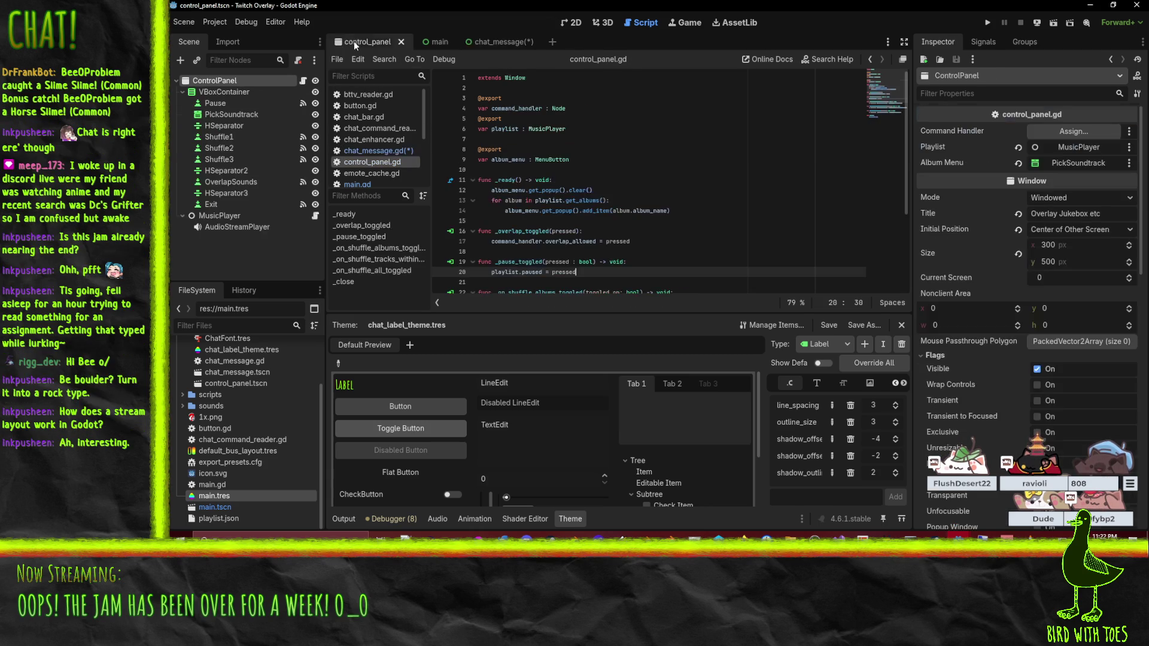
{"action": "scroll", "coordinate": [219, 145], "scroll_direction": "up", "scroll_amount": 5}
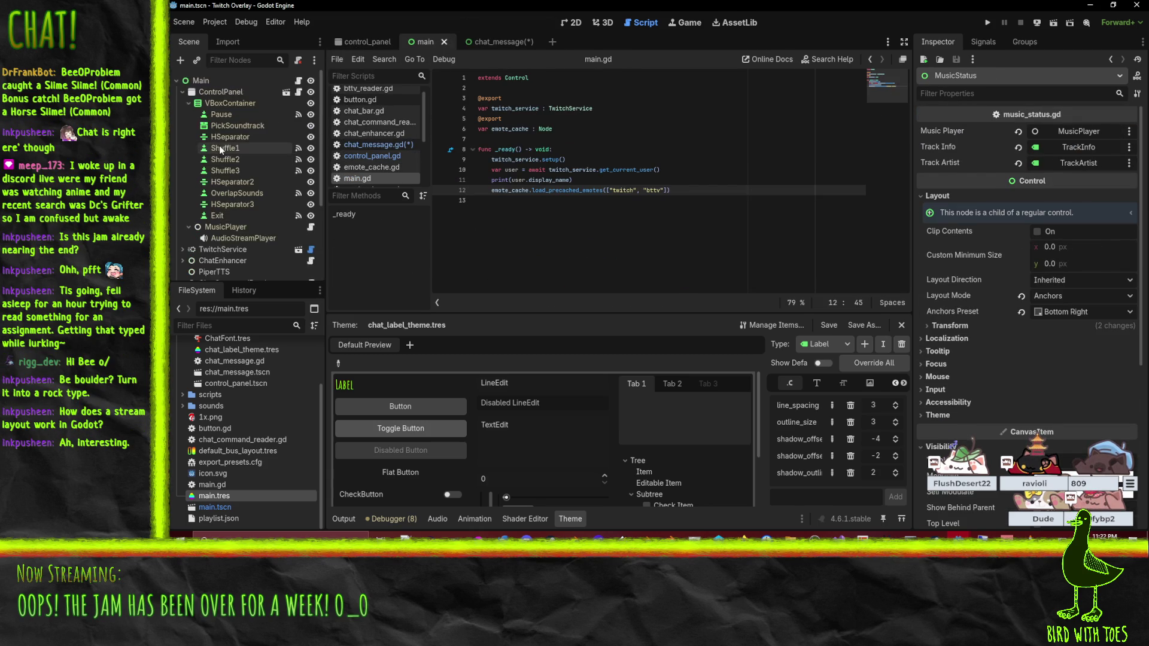
{"action": "left_click", "coordinate": [182, 91]}
{"action": "left_click", "coordinate": [223, 103]}
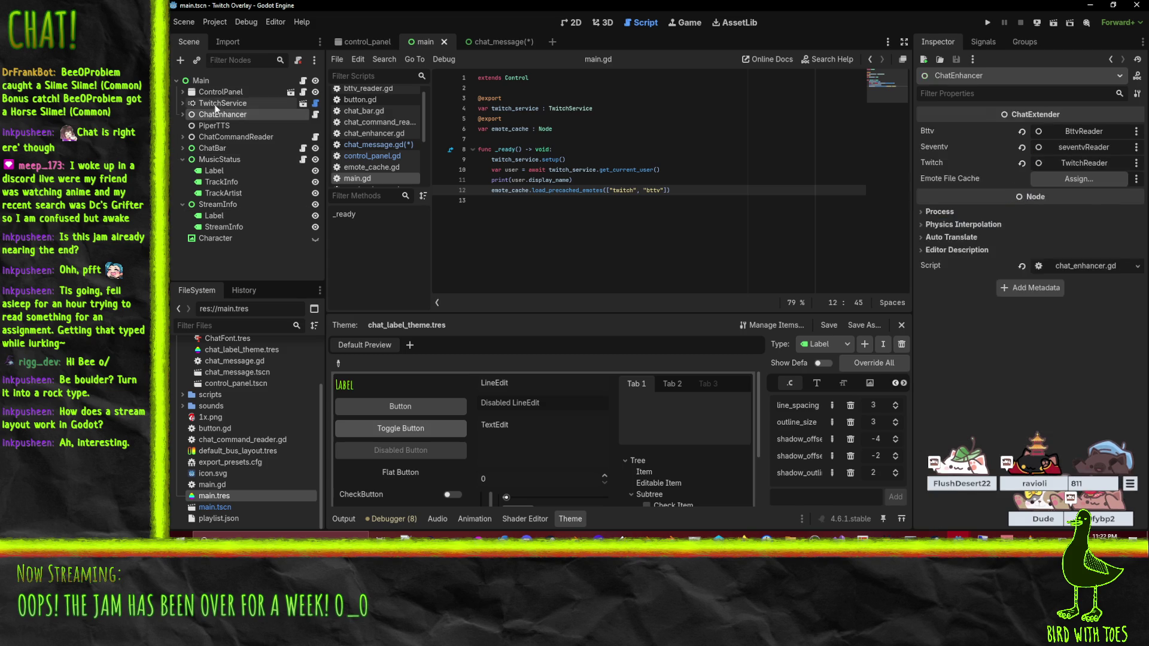
{"action": "left_click", "coordinate": [183, 103]}
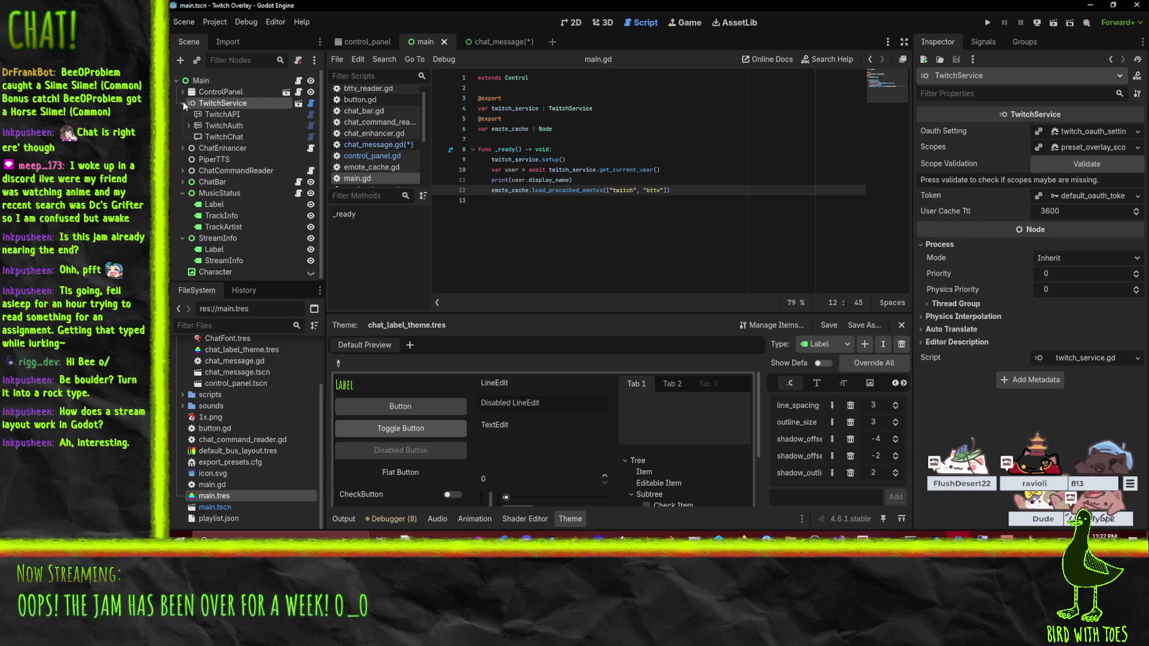
{"action": "left_click", "coordinate": [218, 113]}
{"action": "left_click", "coordinate": [225, 125]}
{"action": "left_click", "coordinate": [230, 136]}
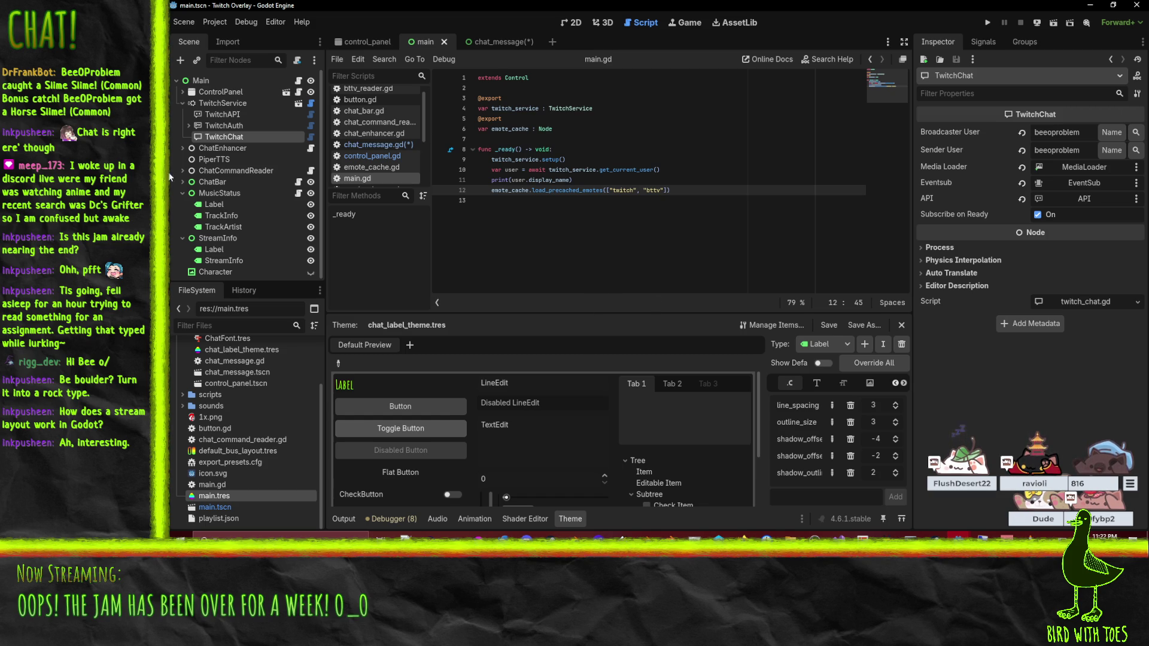
Inspect ChatEnhancer's BttvReader, TwitchReader and EmoteCache, then return to chat_message.
{"action": "left_click", "coordinate": [207, 149]}
{"action": "left_click", "coordinate": [182, 148]}
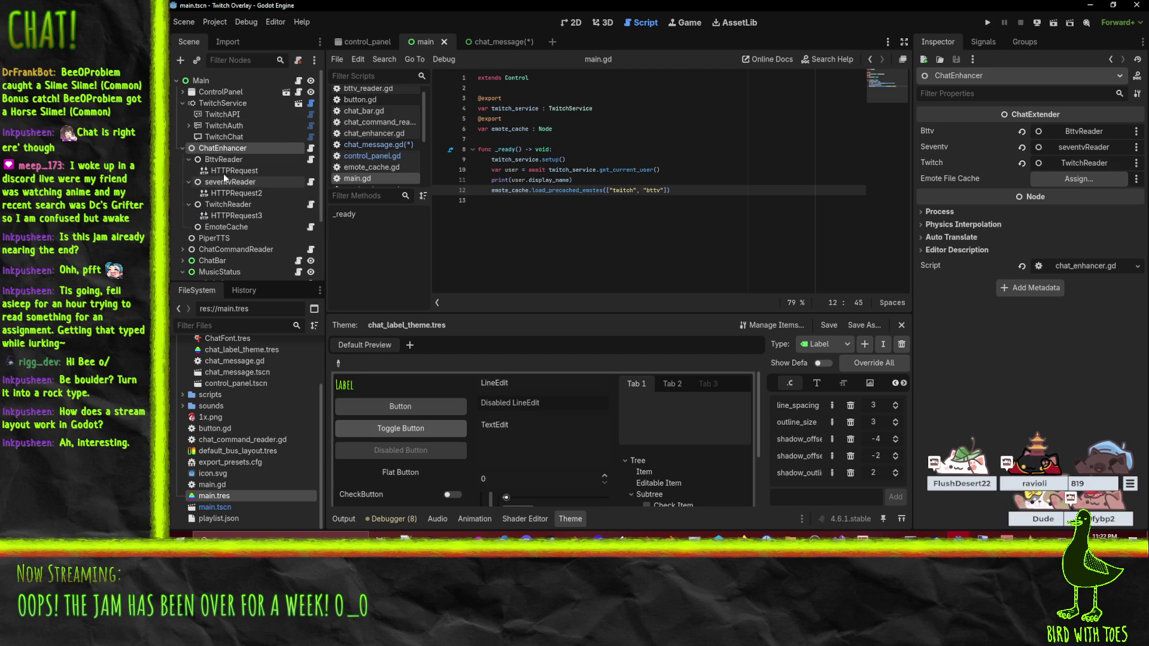
{"action": "left_click", "coordinate": [242, 161]}
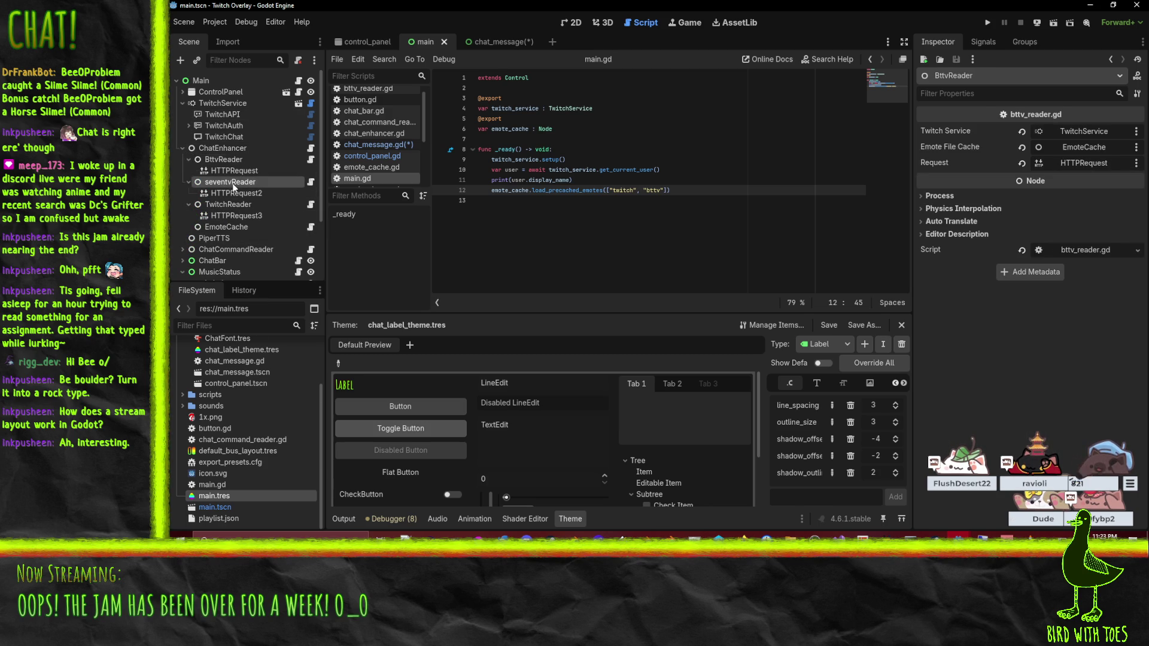
{"action": "left_click", "coordinate": [233, 206]}
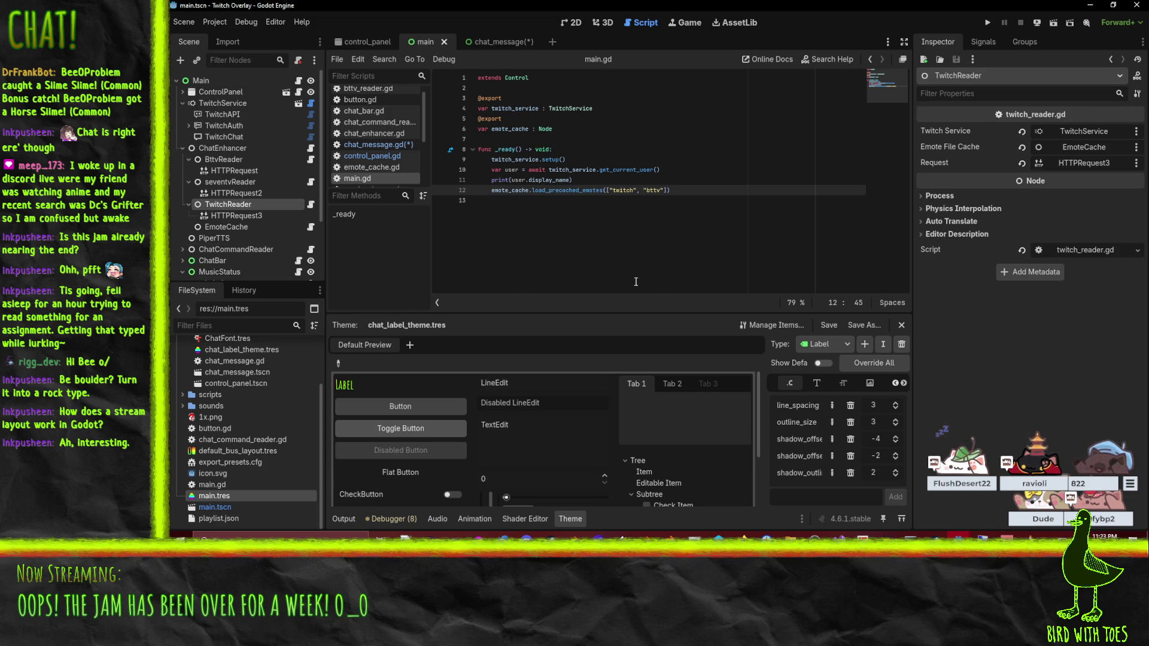
{"action": "left_click", "coordinate": [237, 229]}
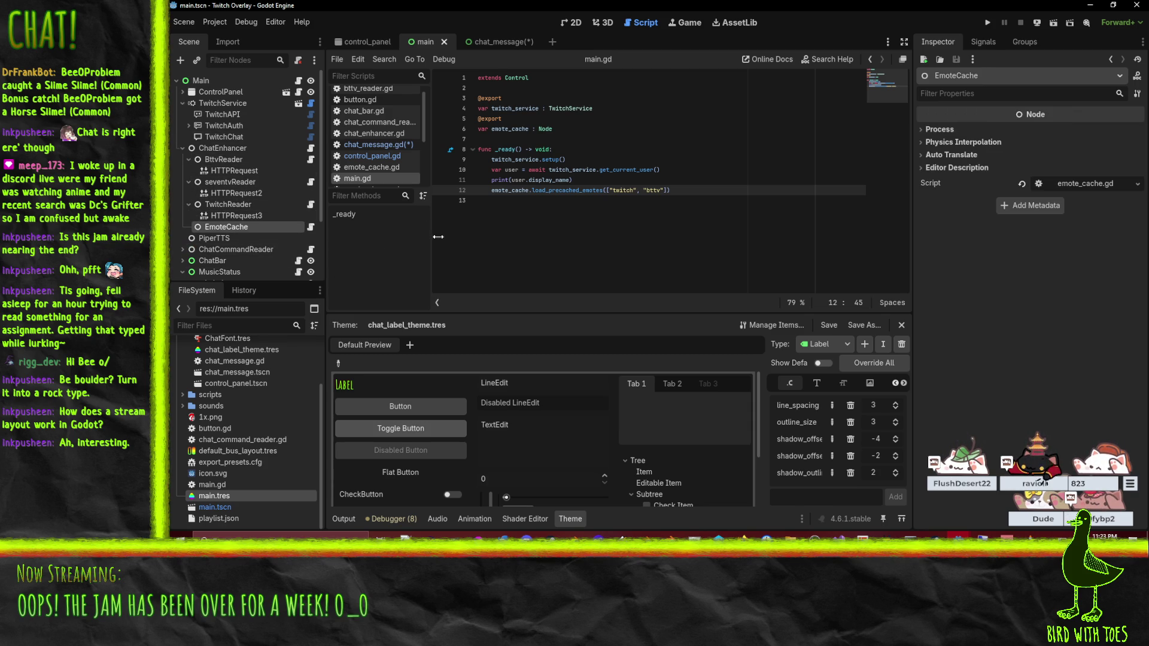
{"action": "left_click", "coordinate": [182, 147]}
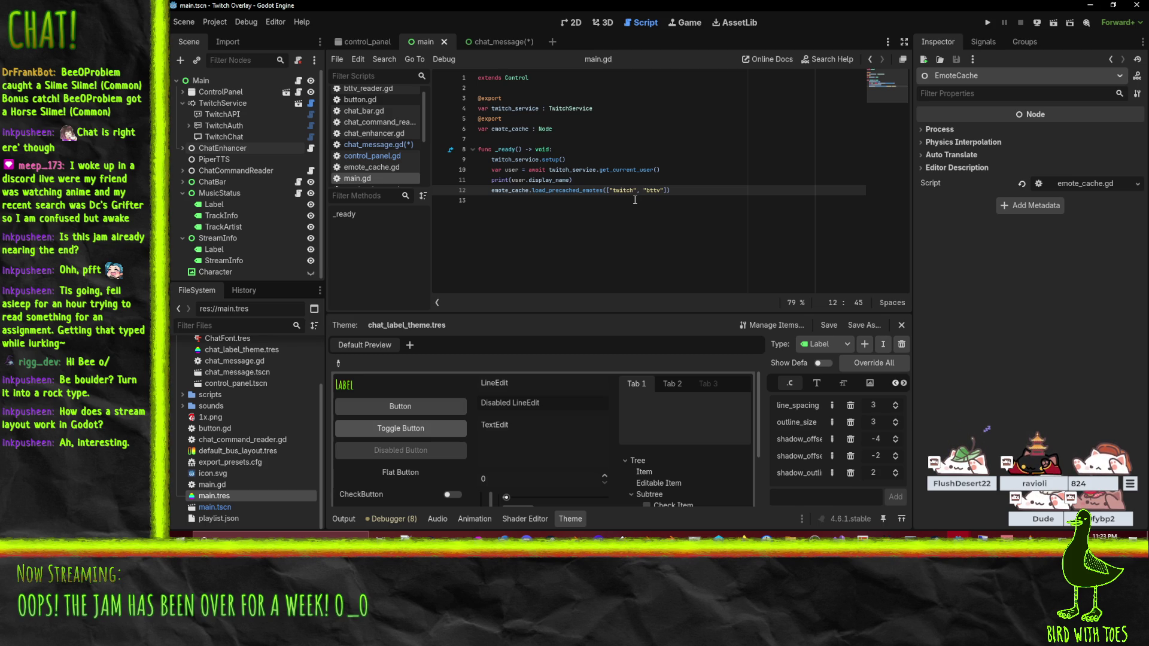
{"action": "left_click", "coordinate": [505, 45]}
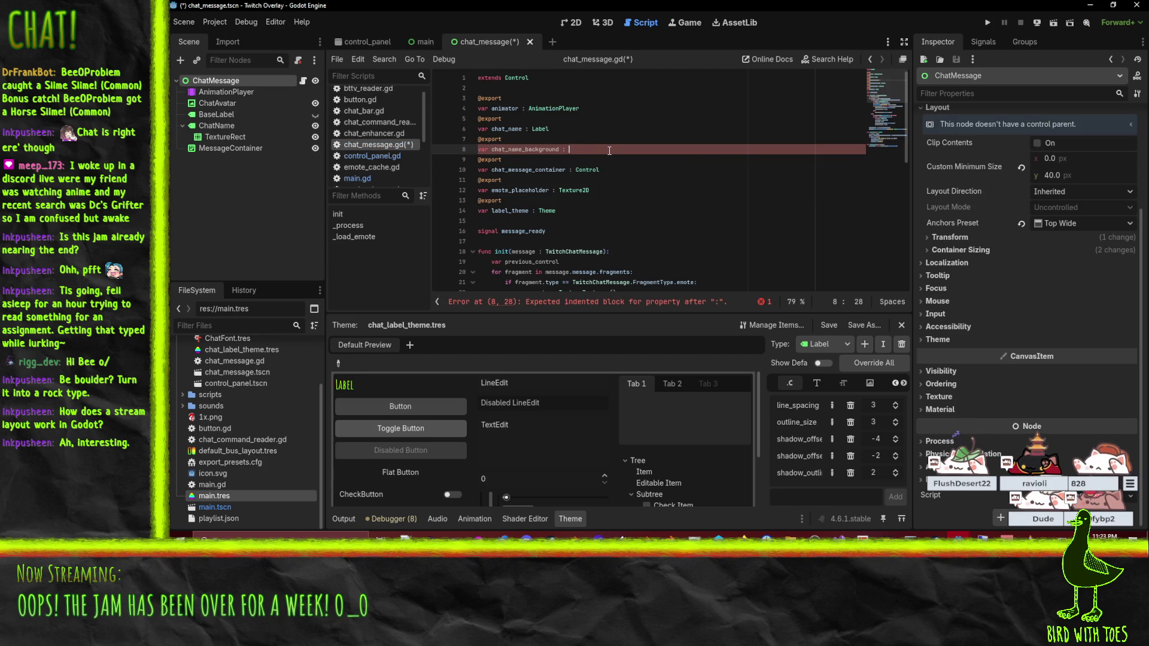
Change the chat_name_background variable's type from Control to NinePatchRect.
{"action": "type", "text": "Control"}
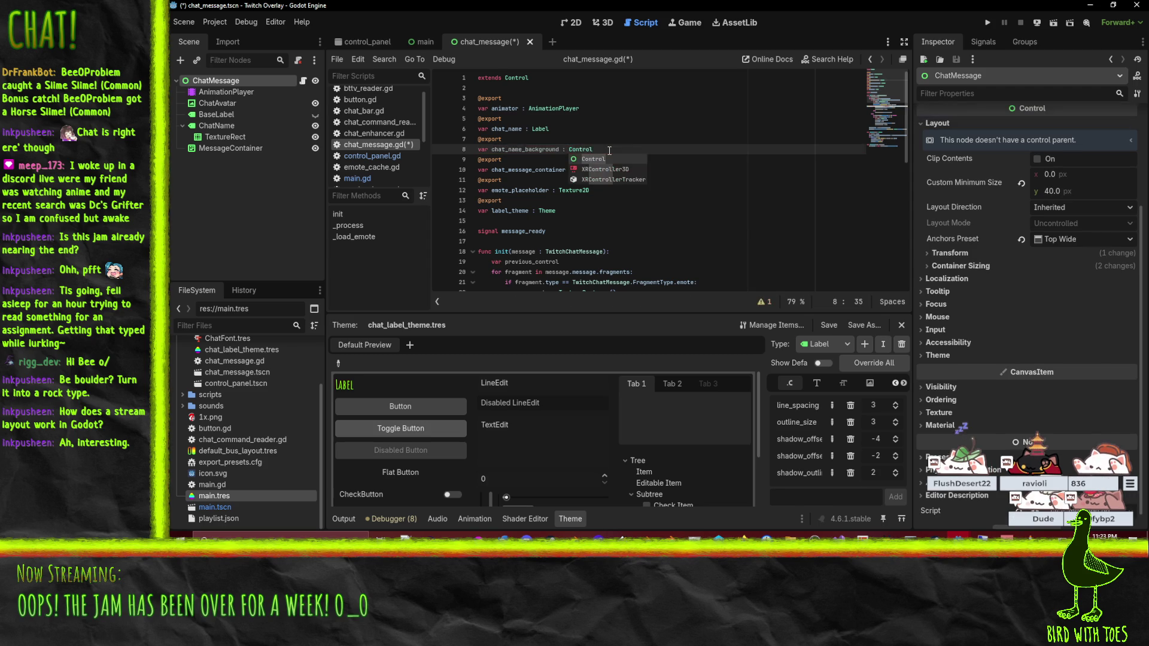
{"action": "double_click", "coordinate": [579, 154]}
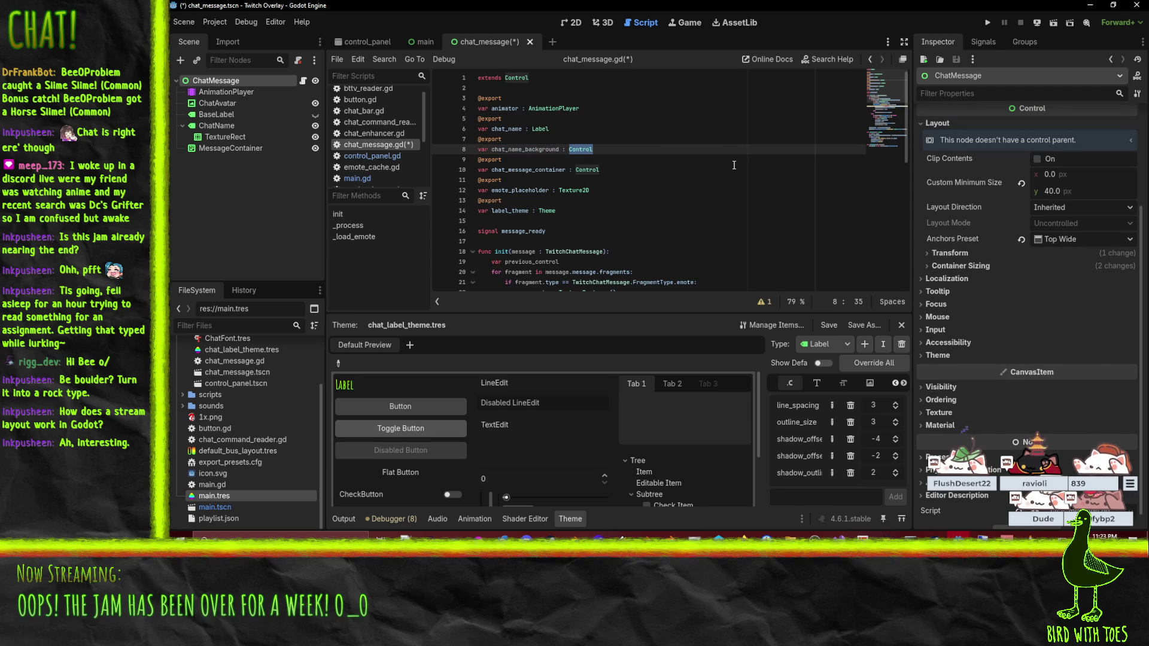
{"action": "type", "text": "Nine"}
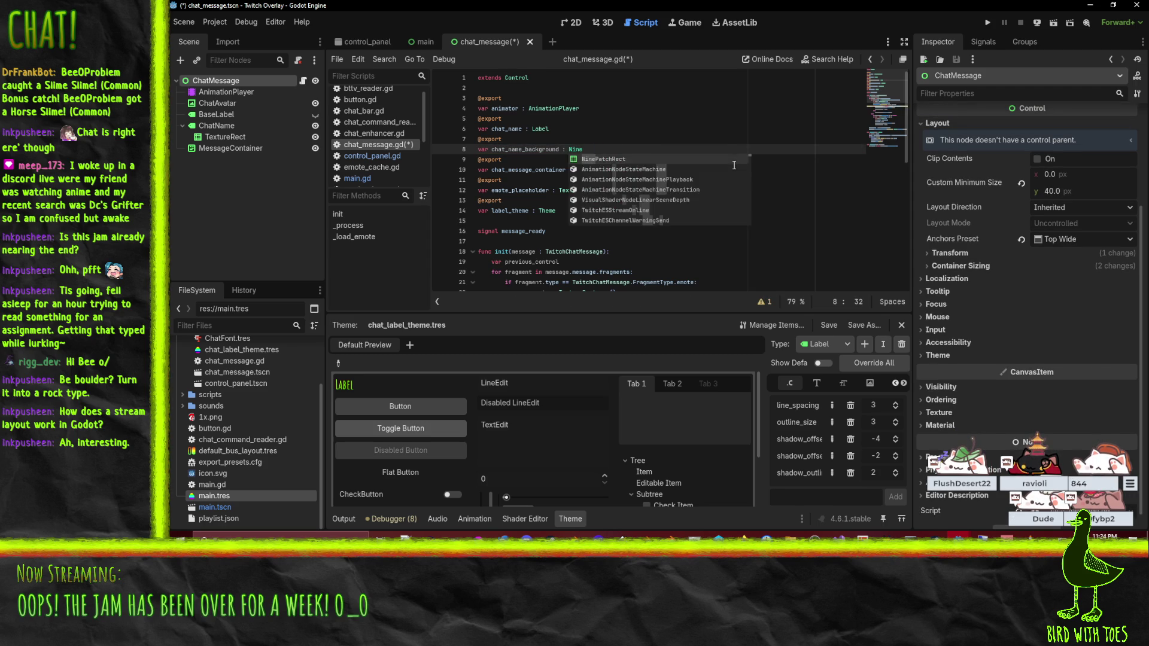
{"action": "key", "text": "Return"}
{"action": "double_click", "coordinate": [547, 151]}
{"action": "scroll", "coordinate": [774, 167], "scroll_direction": "down", "scroll_amount": 5}
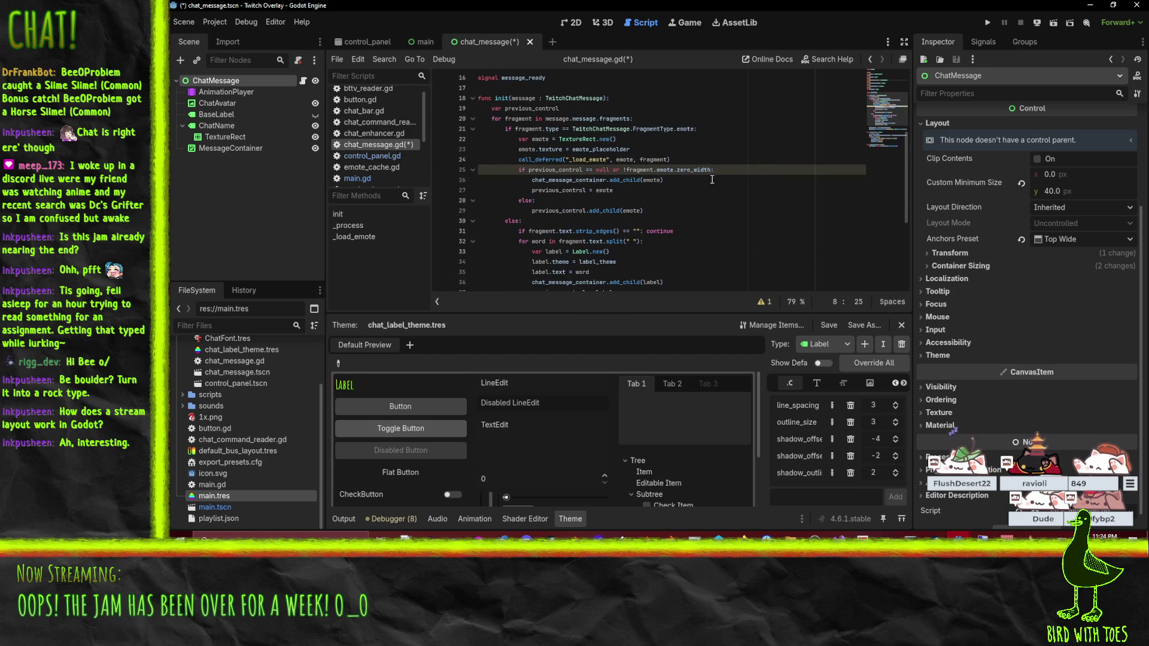
{"action": "scroll", "coordinate": [673, 196], "scroll_direction": "down", "scroll_amount": 3}
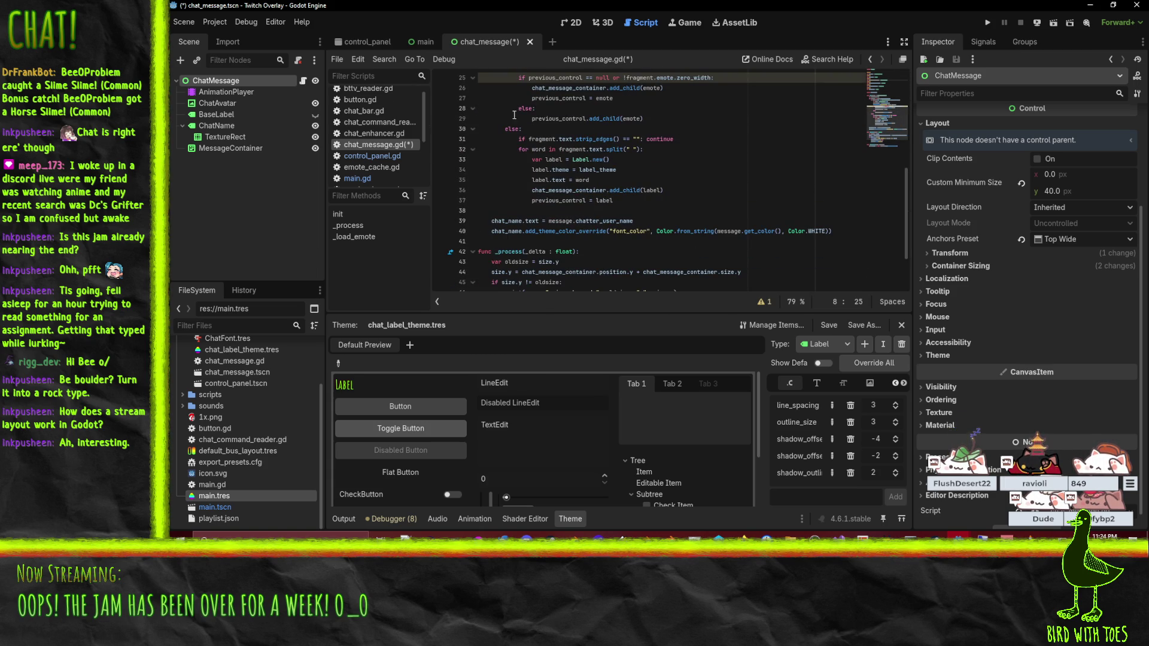
Add a chat_name_background.self_modulate line below the font colour override at line 40.
{"action": "key", "text": "ctrl+f"}
{"action": "type", "text": "chat_n"}
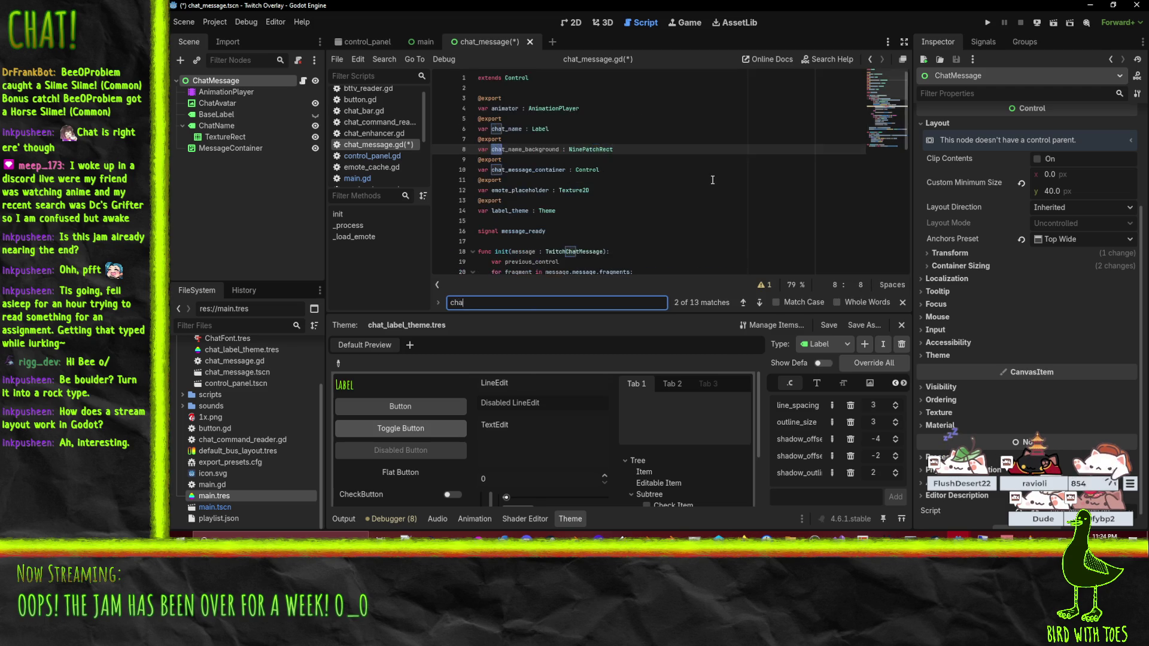
{"action": "type", "text": "ame"}
{"action": "key", "text": "Return"}
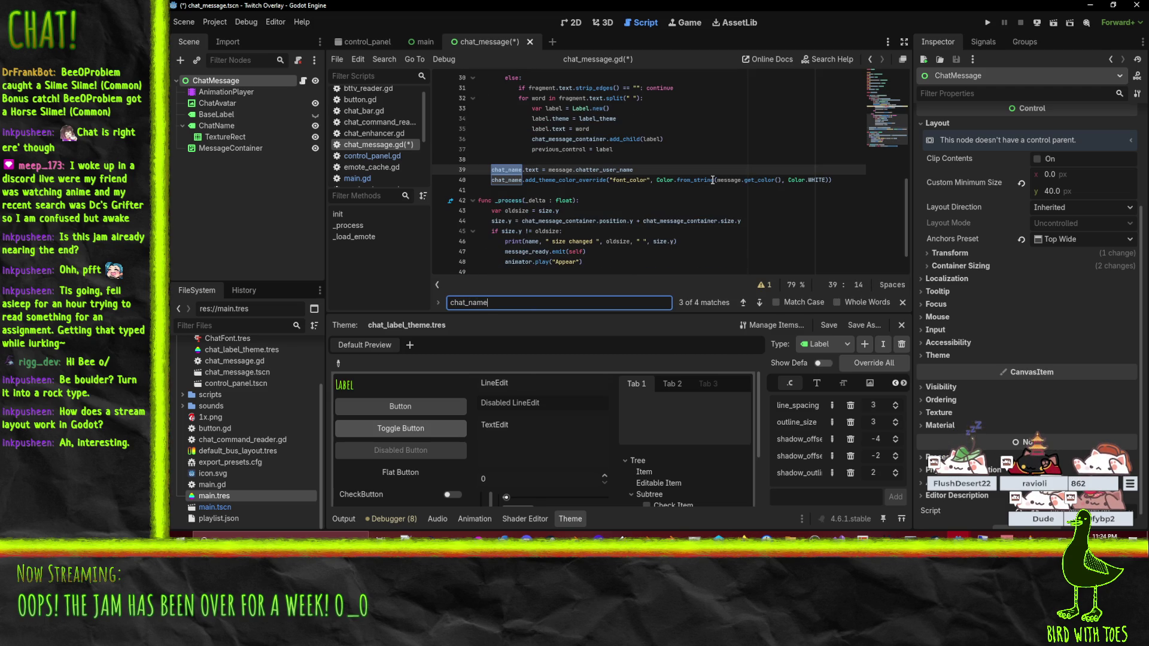
{"action": "left_click", "coordinate": [855, 185]}
{"action": "key", "text": "Return"}
{"action": "type", "text": "chat_name.background."}
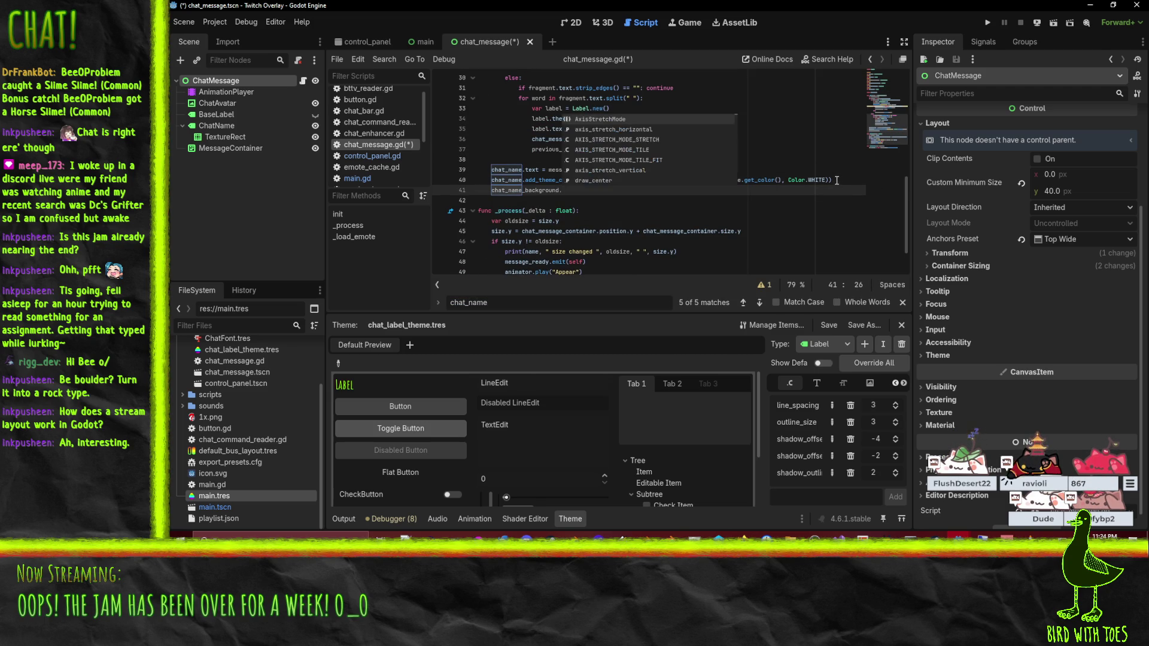
{"action": "left_click", "coordinate": [225, 136]}
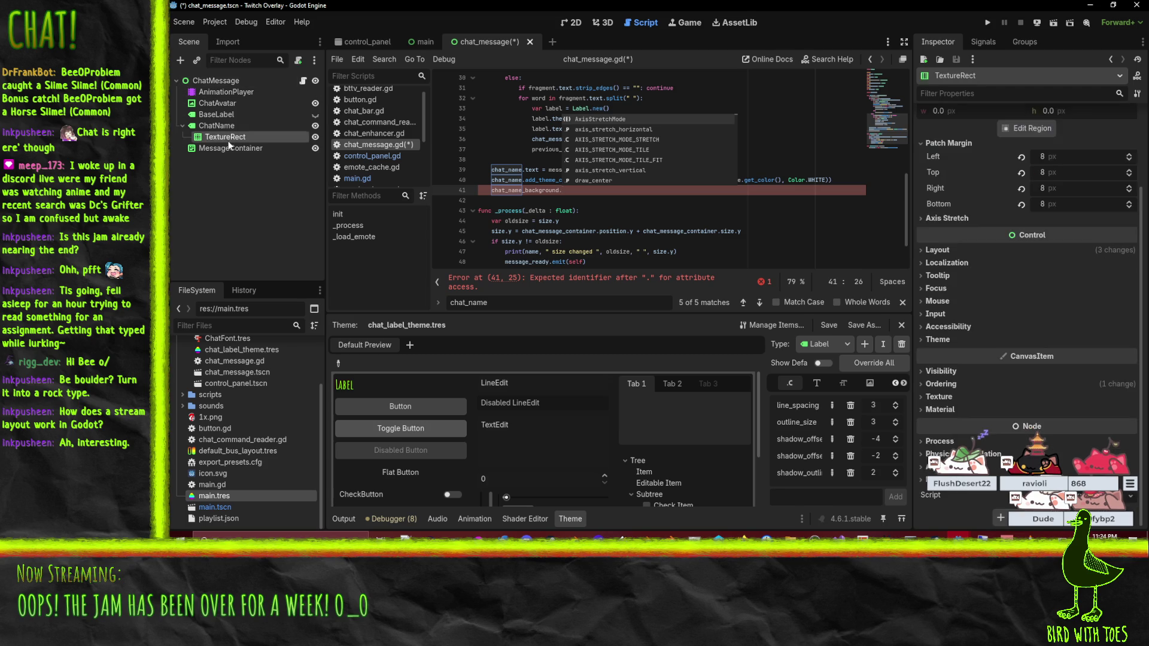
{"action": "left_click", "coordinate": [941, 371]}
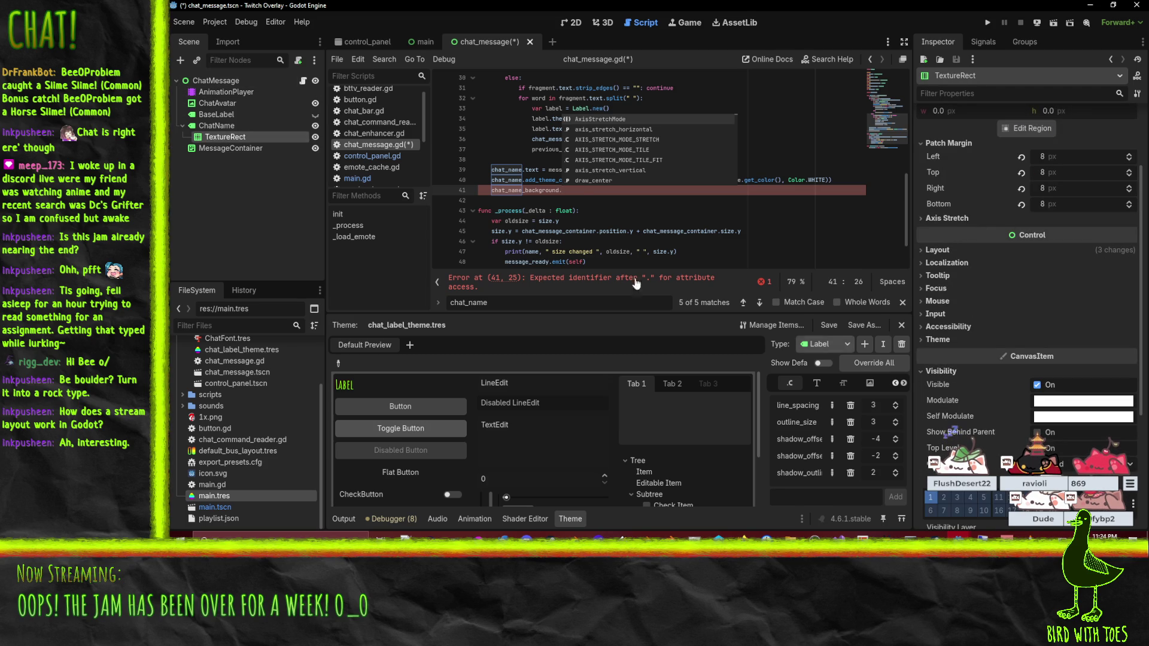
{"action": "left_click", "coordinate": [586, 204]}
{"action": "left_click", "coordinate": [580, 192]}
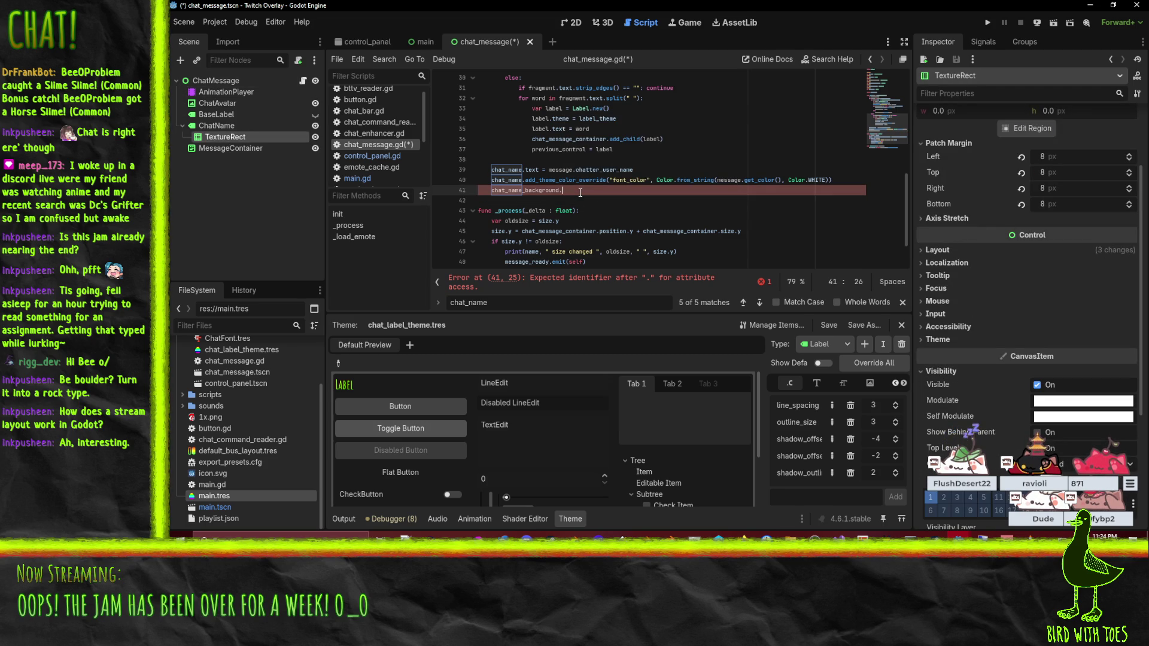
{"action": "type", "text": "self"}
{"action": "key", "text": "Return"}
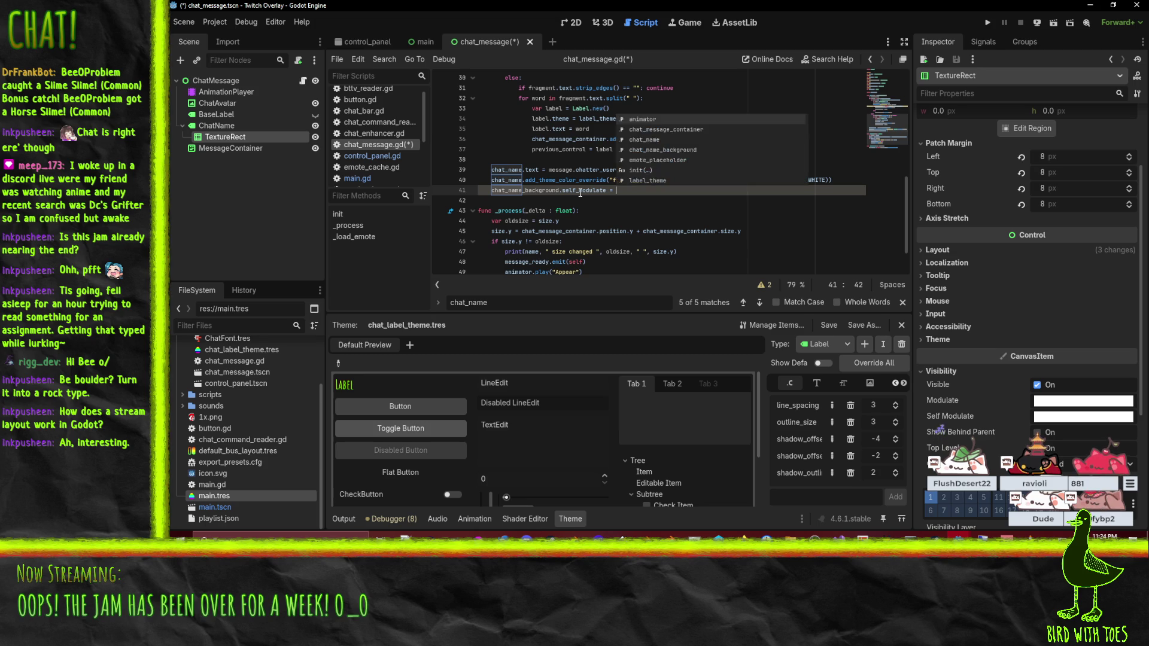
Define var chatter_color = Color.from_string(message.get_color(), Color.WHITE) for the font colour override.
{"action": "left_click", "coordinate": [698, 179]}
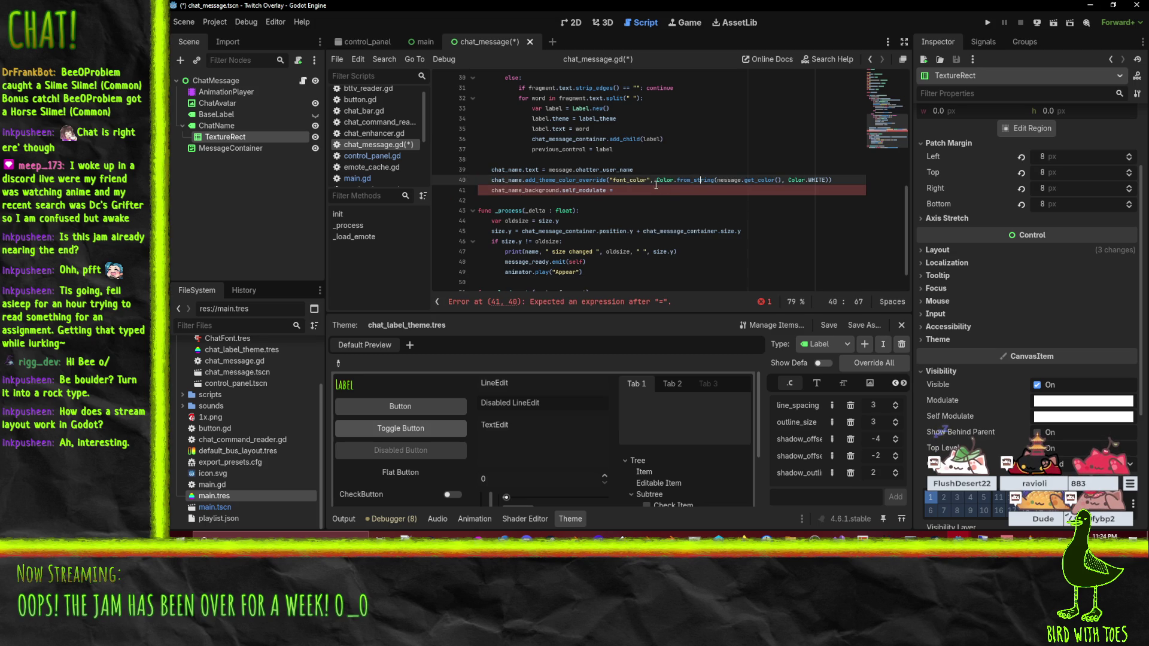
{"action": "left_click_drag", "start_coordinate": [659, 181], "coordinate": [830, 181]}
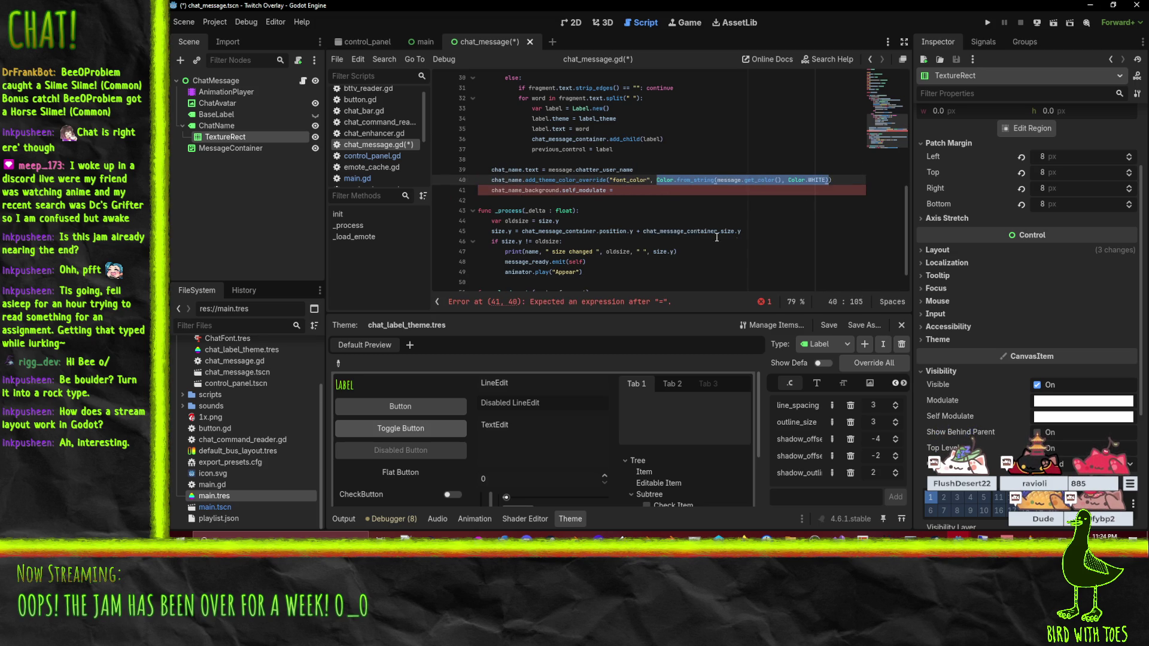
{"action": "key", "text": "BackSpace"}
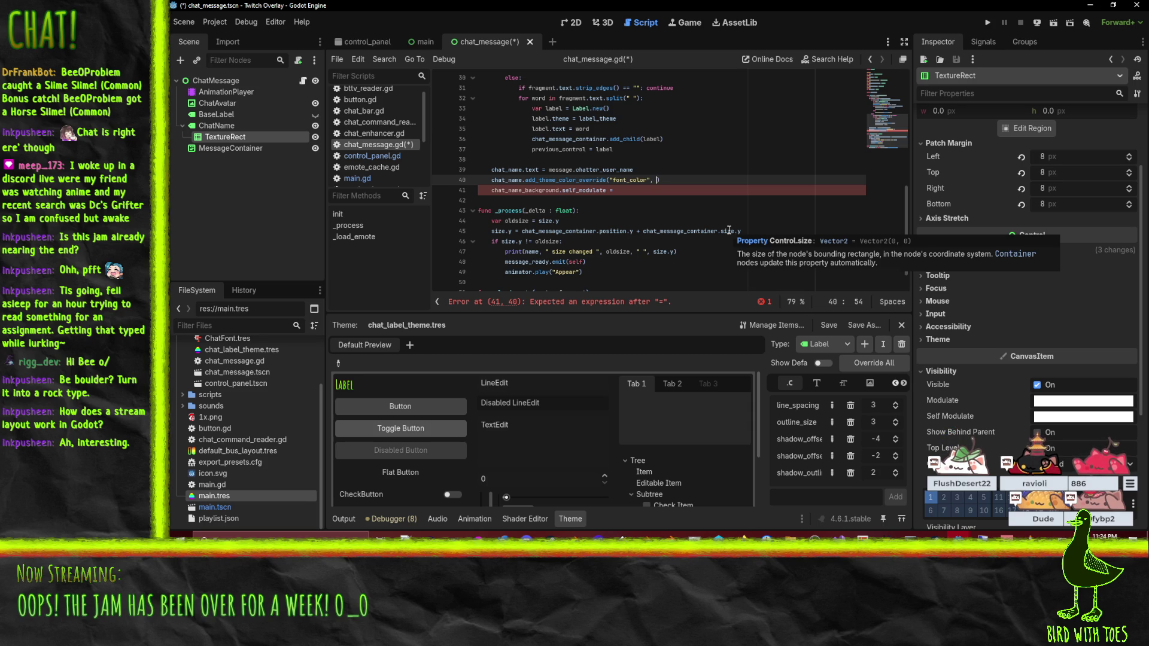
{"action": "type", "text": "chatter_color"}
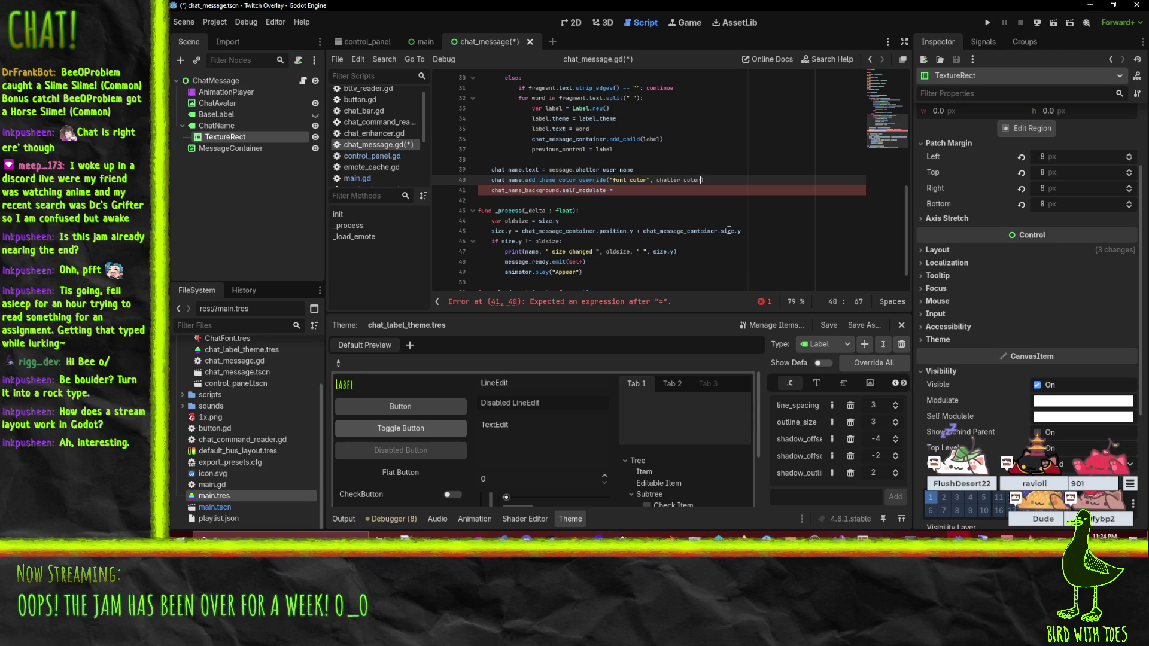
{"action": "key", "text": "Up"}
{"action": "key", "text": "Return"}
{"action": "type", "text": "var chatter_color "}
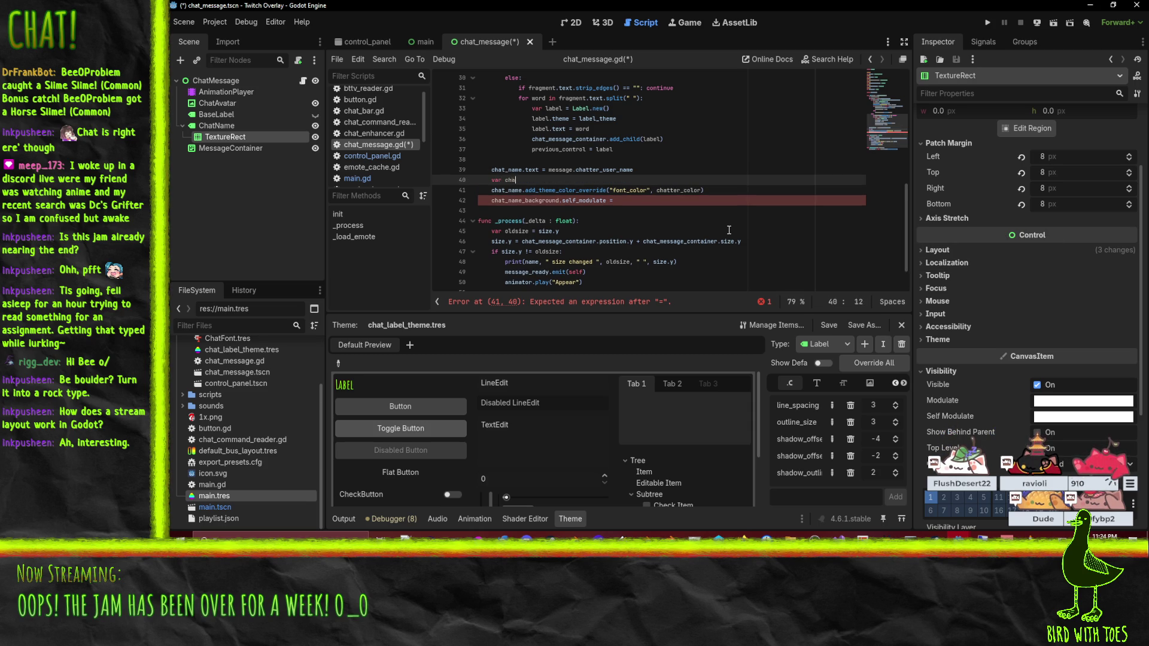
{"action": "type", "text": "= Color.from_string(message.get_color(), Color.WHITE)"}
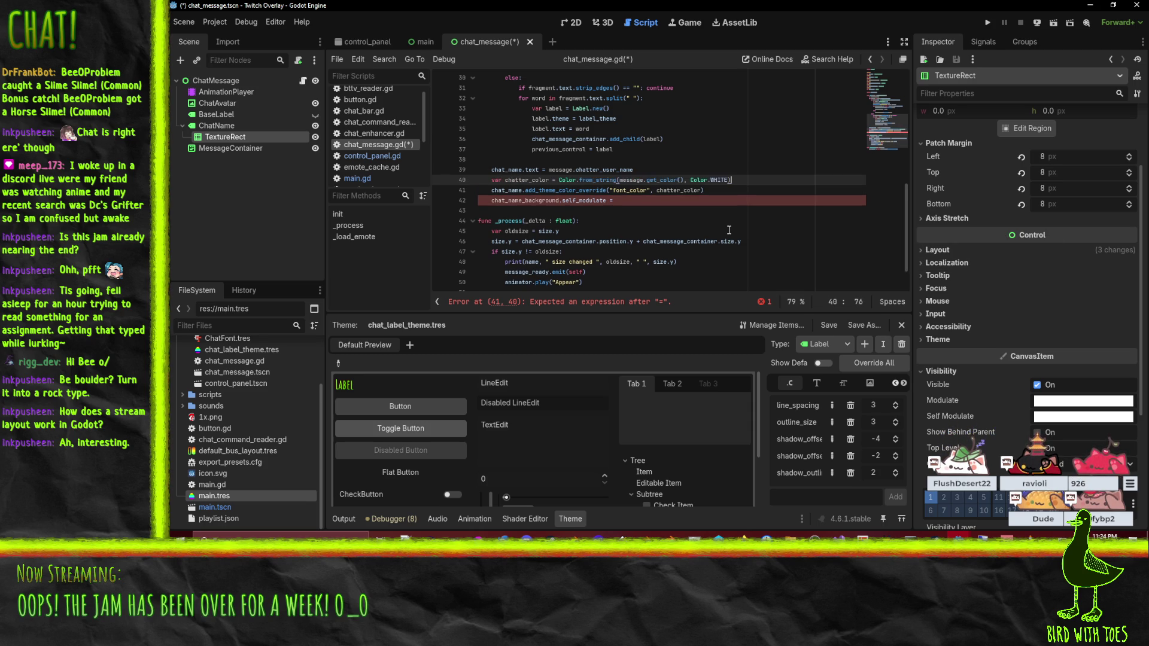
Assign chatter_color to the background's self_modulate and save chat_message.gd.
{"action": "double_click", "coordinate": [520, 180]}
{"action": "key", "text": "ctrl+c"}
{"action": "left_click", "coordinate": [658, 200]}
{"action": "key", "text": "ctrl+v"}
{"action": "left_click", "coordinate": [763, 173]}
{"action": "key", "text": "ctrl+s"}
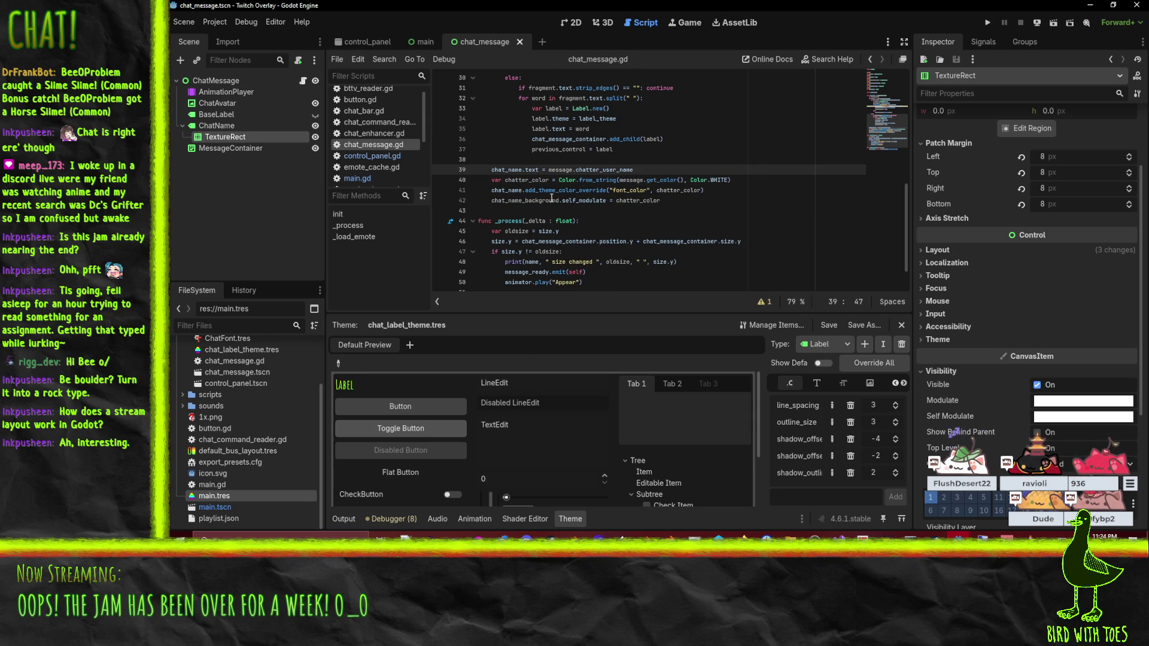
Run the overlay project and fling four desktop pets toward the screen centre.
{"action": "left_click", "coordinate": [987, 23]}
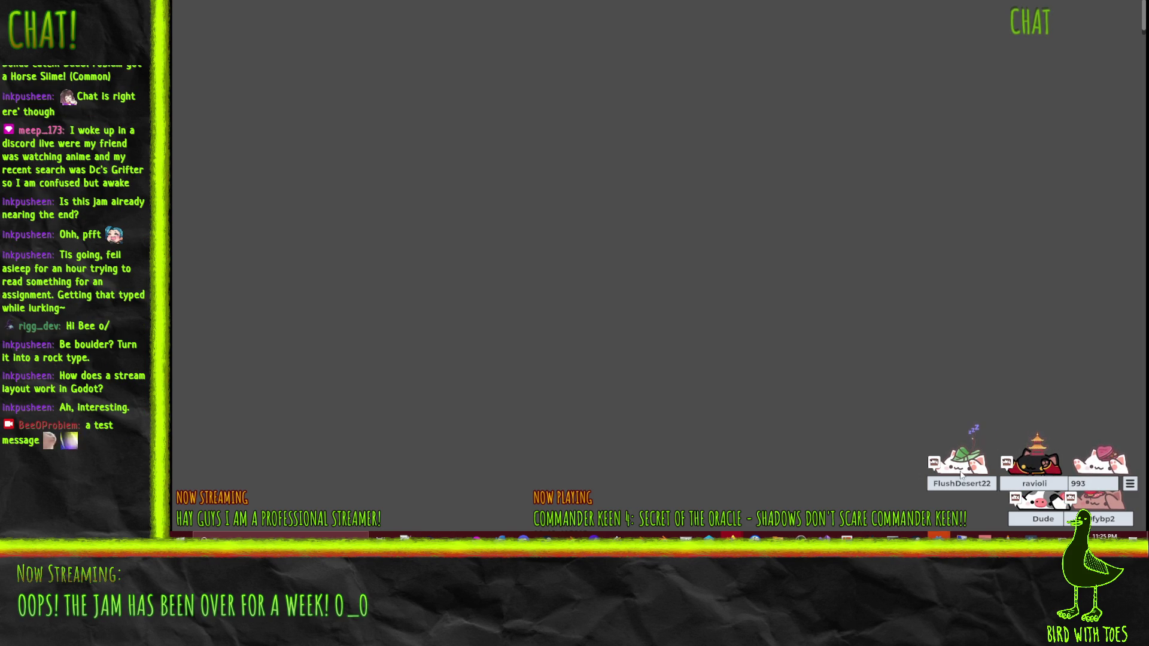
{"action": "left_click_drag", "start_coordinate": [960, 475], "coordinate": [778, 448]}
{"action": "left_click_drag", "start_coordinate": [1035, 470], "coordinate": [832, 443]}
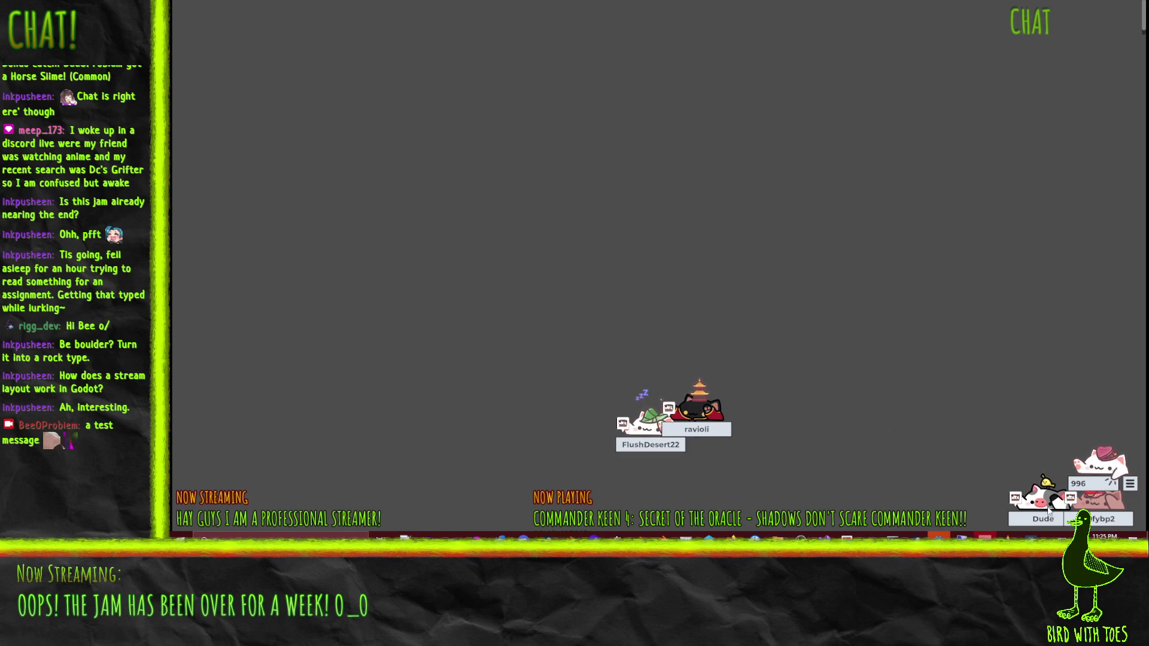
{"action": "left_click_drag", "start_coordinate": [1041, 500], "coordinate": [897, 419]}
{"action": "left_click_drag", "start_coordinate": [1098, 499], "coordinate": [957, 359]}
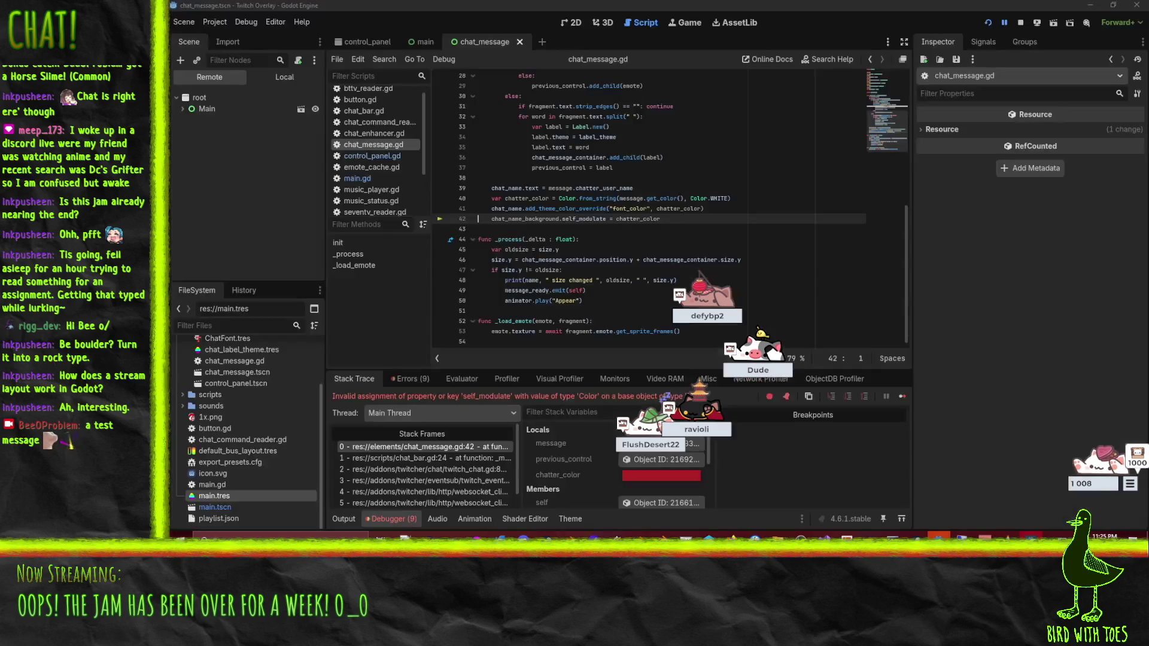
Stop the running overlay and link TextureRect as ChatMessage's Chat Name Background.
{"action": "left_click", "coordinate": [1062, 15]}
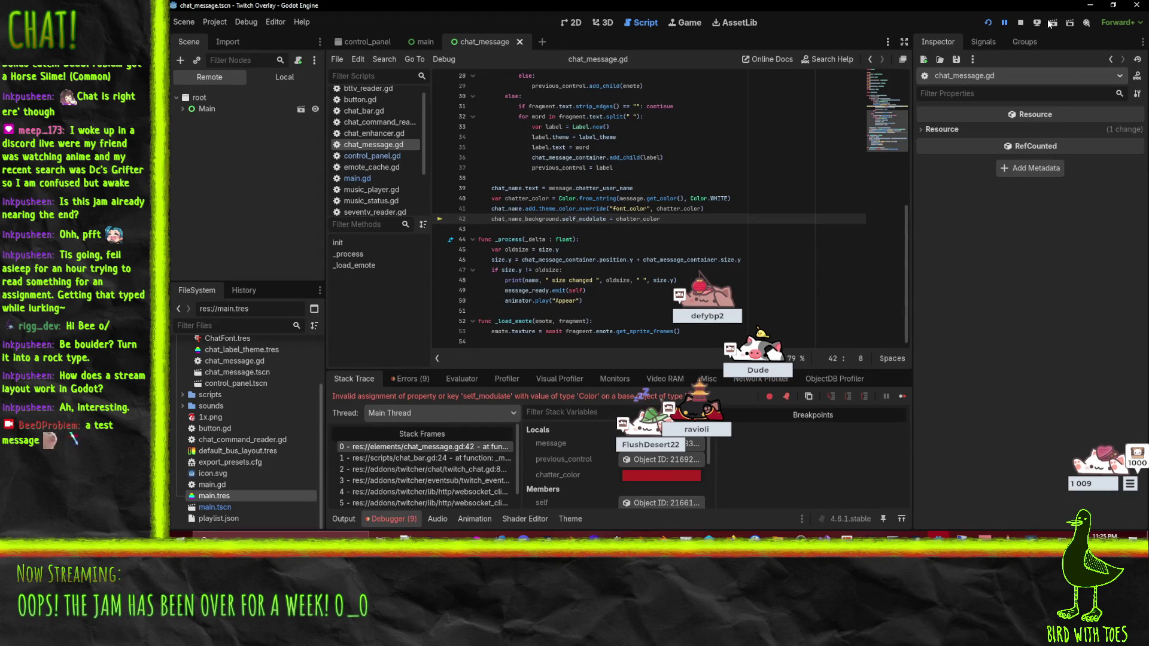
{"action": "left_click", "coordinate": [1021, 22]}
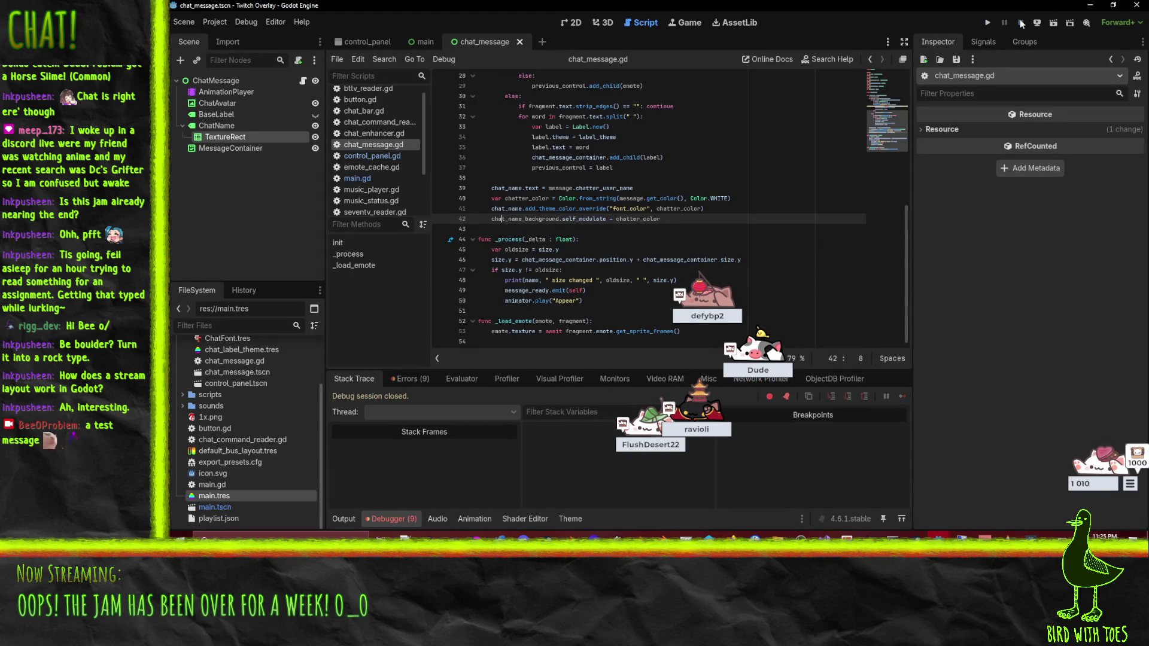
{"action": "left_click", "coordinate": [217, 81]}
{"action": "scroll", "coordinate": [958, 239], "scroll_direction": "up", "scroll_amount": 3}
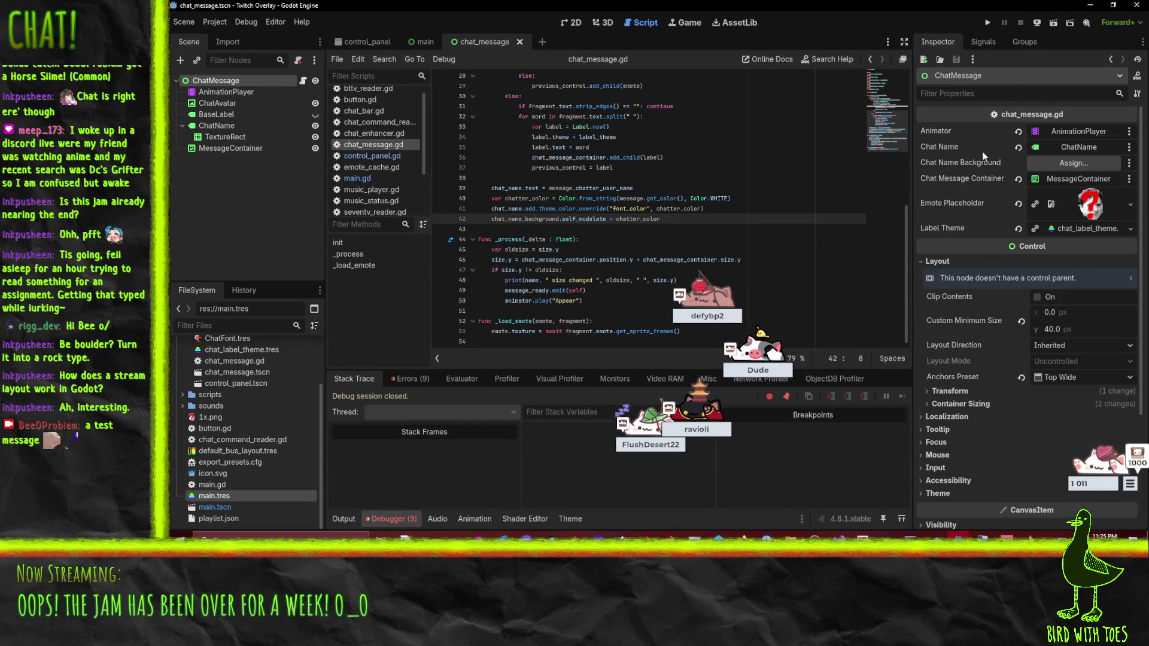
{"action": "left_click_drag", "start_coordinate": [225, 137], "coordinate": [1072, 163]}
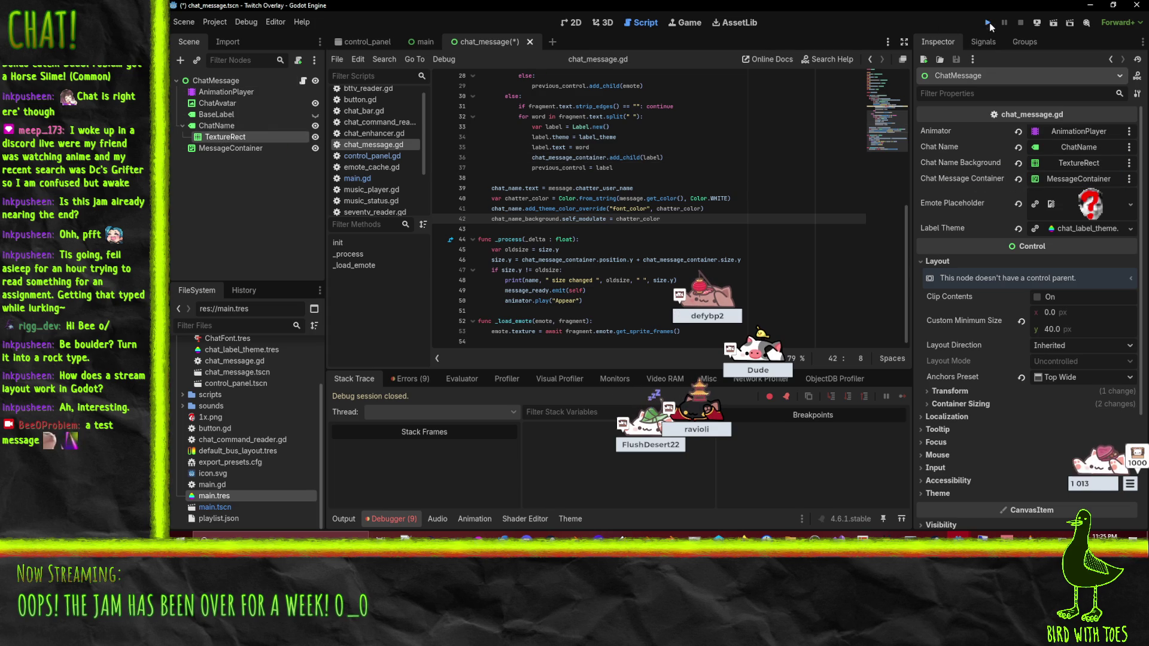
Rerun the overlay to check the tinted name backgrounds, then close it with F8.
{"action": "left_click", "coordinate": [988, 23]}
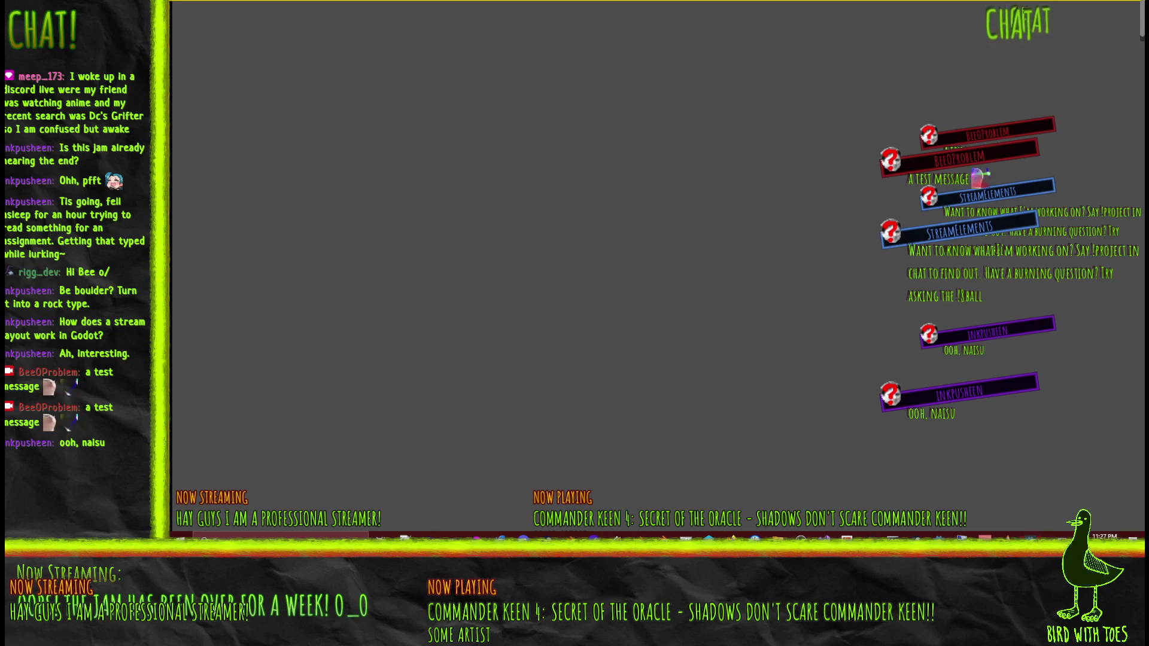
{"action": "key", "text": "F8"}
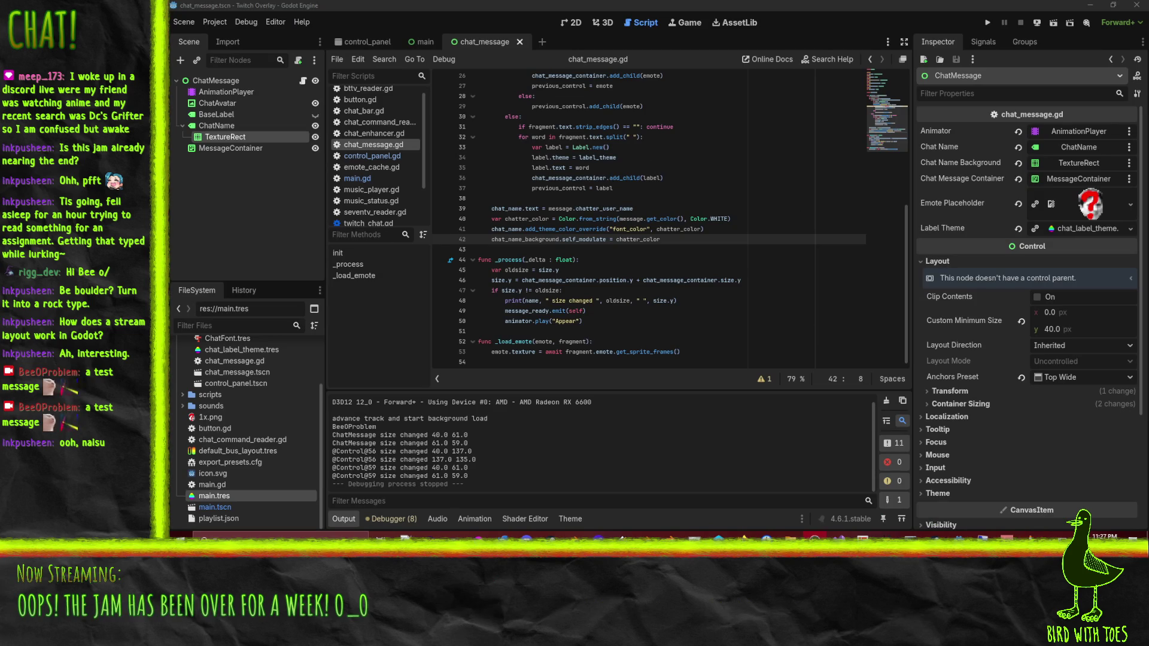
{"action": "left_click", "coordinate": [629, 249]}
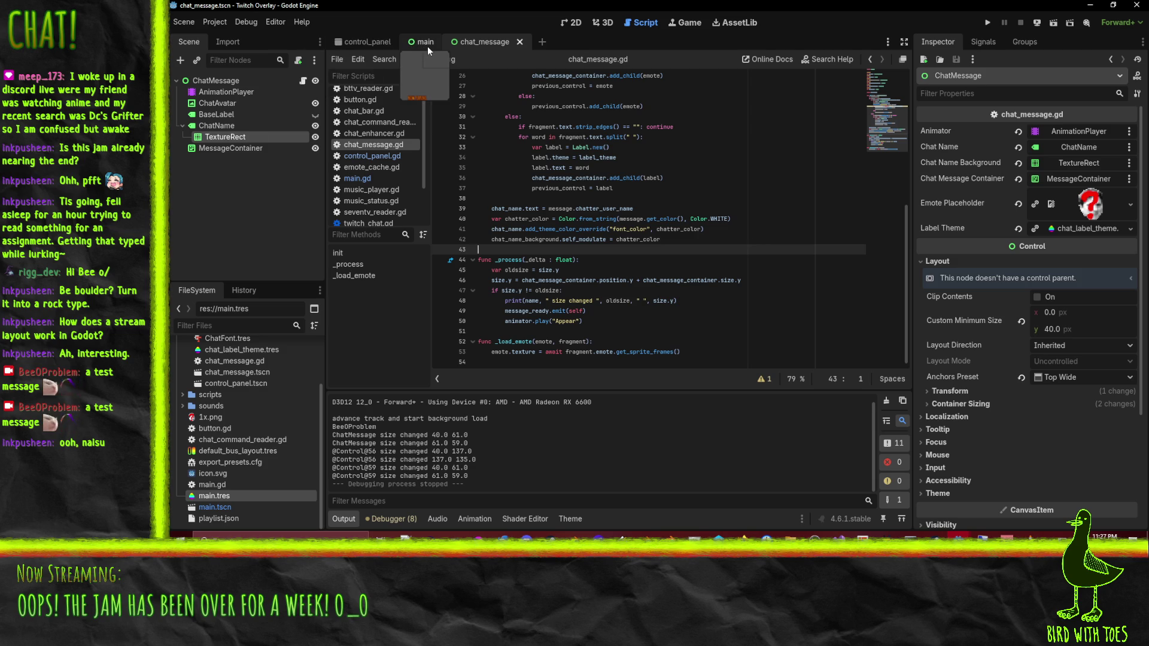
Show the main overlay scene in the 2D view, zoomed out, and select the CHAT heading.
{"action": "left_click", "coordinate": [573, 23]}
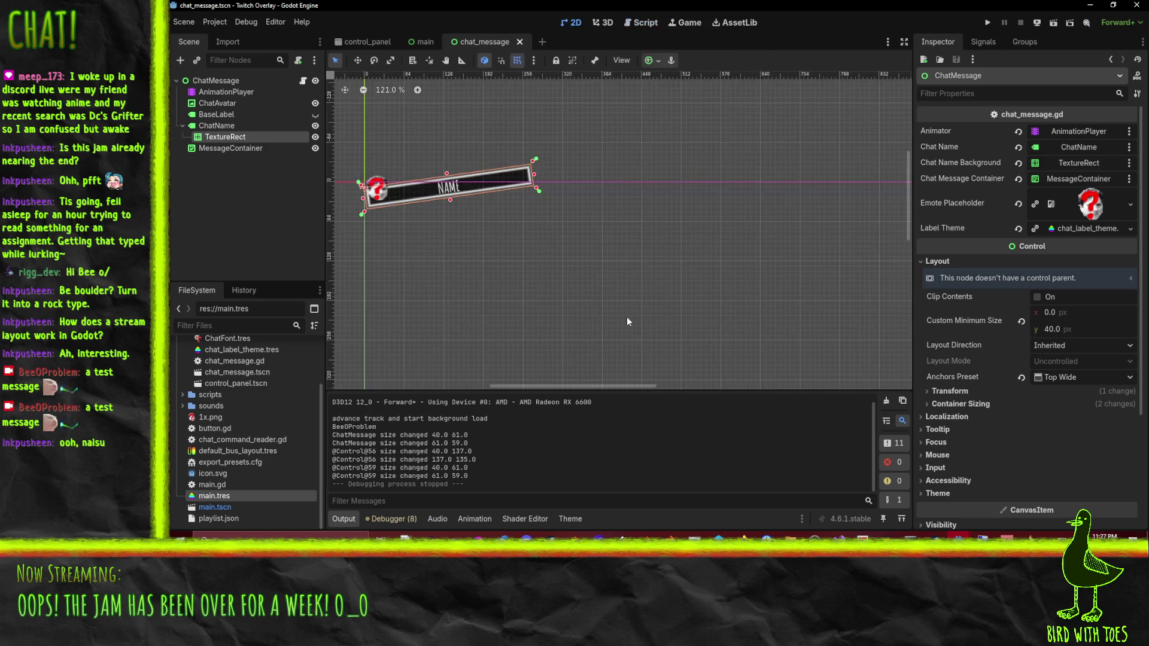
{"action": "scroll", "coordinate": [647, 312], "scroll_direction": "down", "scroll_amount": 5}
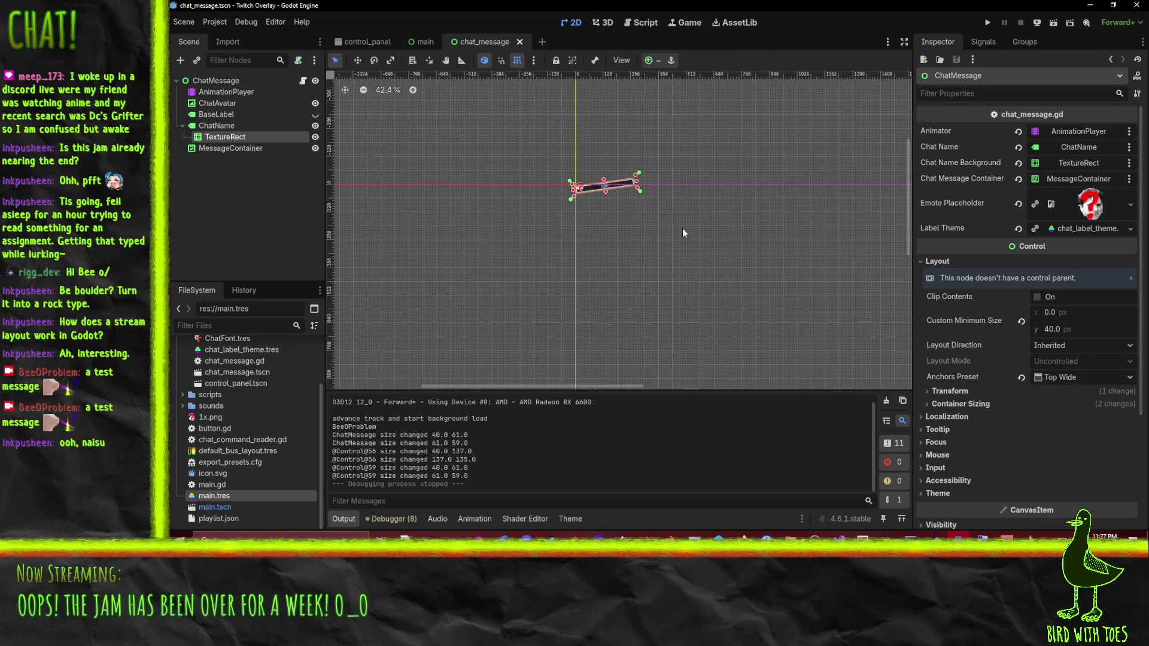
{"action": "left_click", "coordinate": [365, 41]}
{"action": "left_click", "coordinate": [422, 41]}
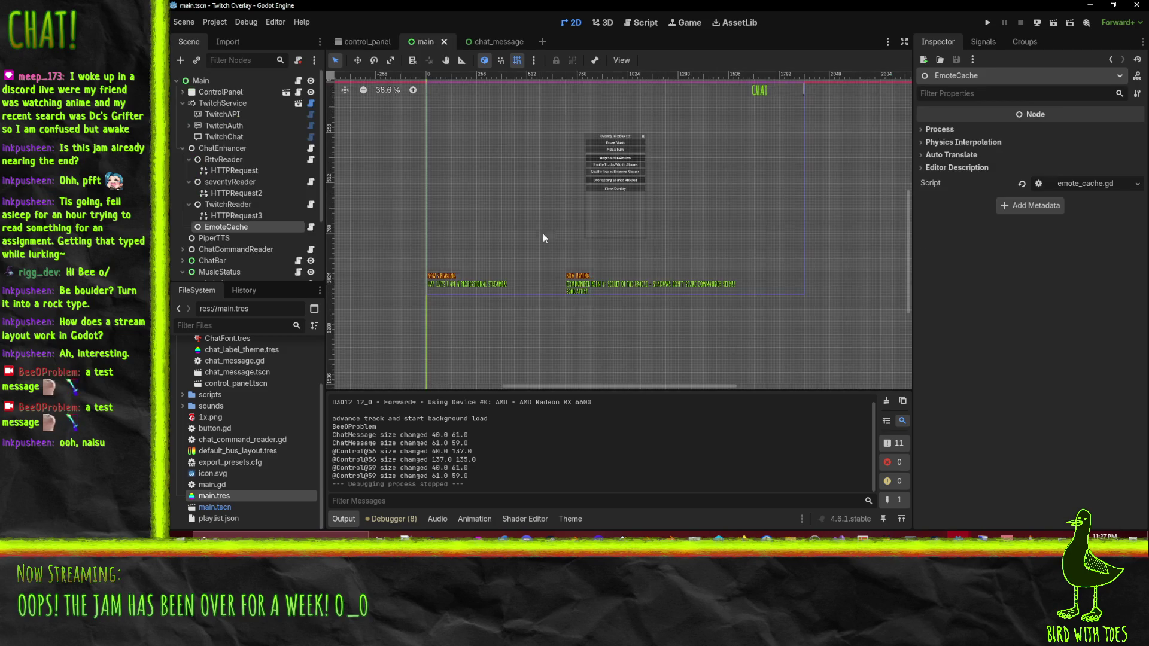
{"action": "scroll", "coordinate": [663, 233], "scroll_direction": "up", "scroll_amount": 3}
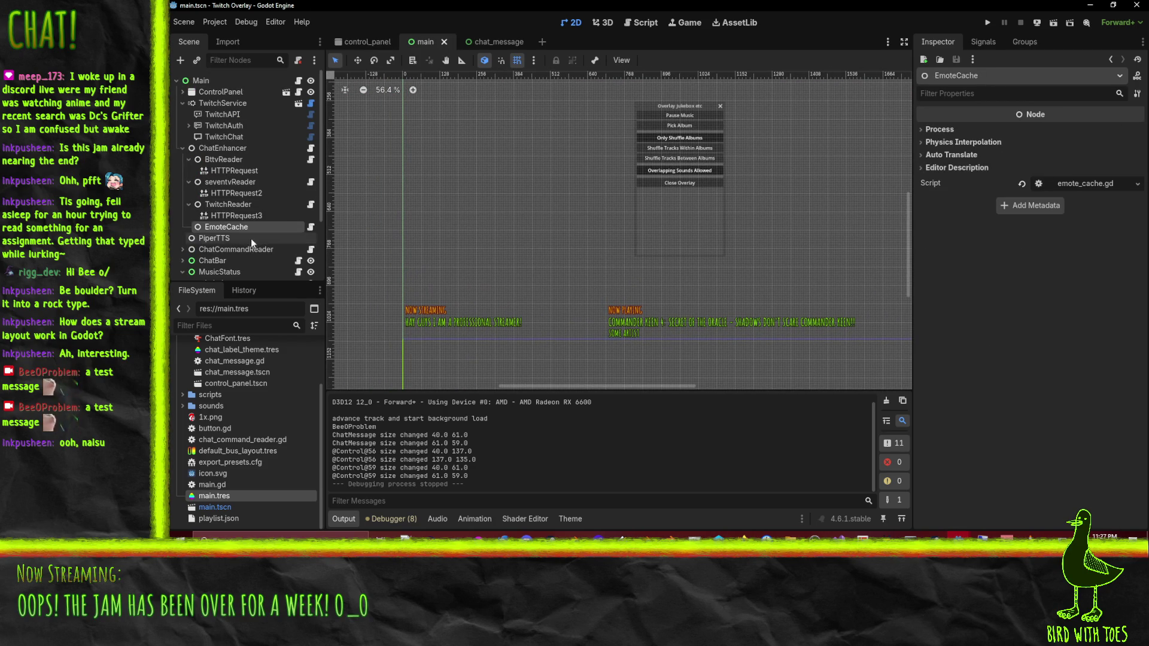
{"action": "scroll", "coordinate": [633, 277], "scroll_direction": "down", "scroll_amount": 2}
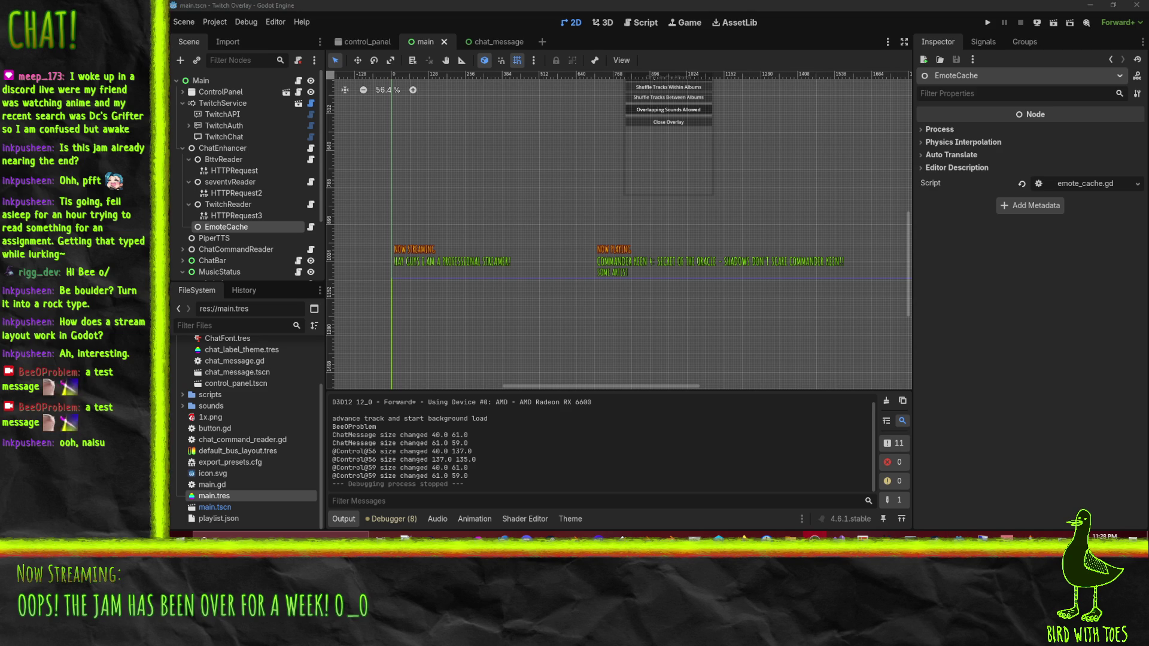
{"action": "scroll", "coordinate": [459, 216], "scroll_direction": "down", "scroll_amount": 3}
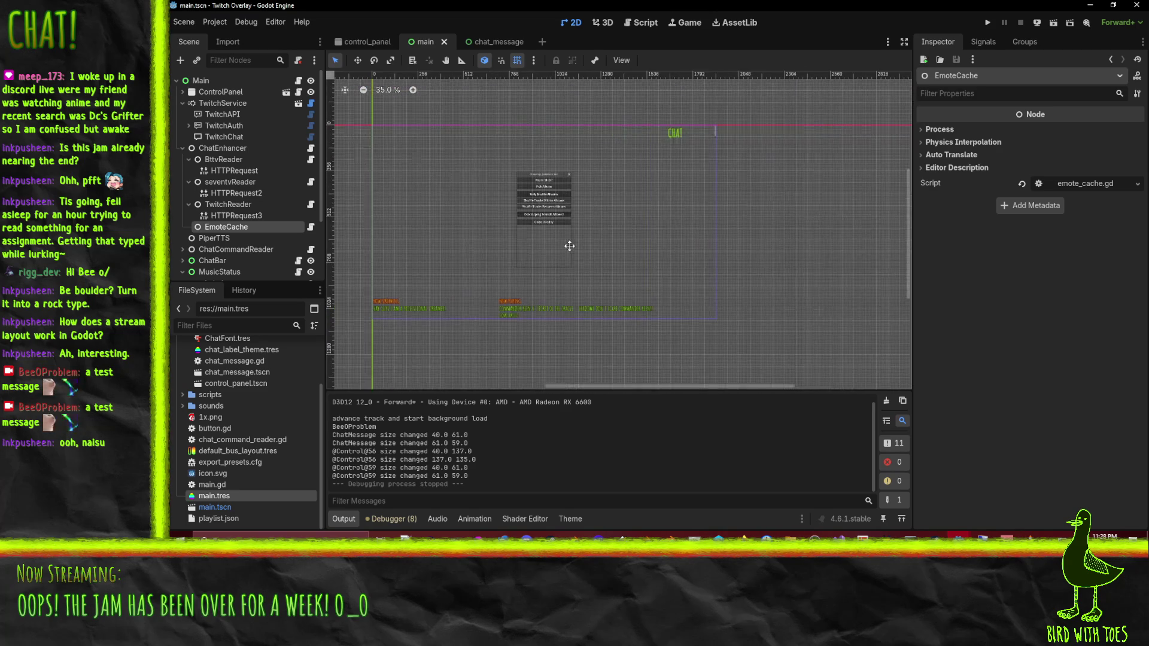
{"action": "left_click", "coordinate": [687, 140]}
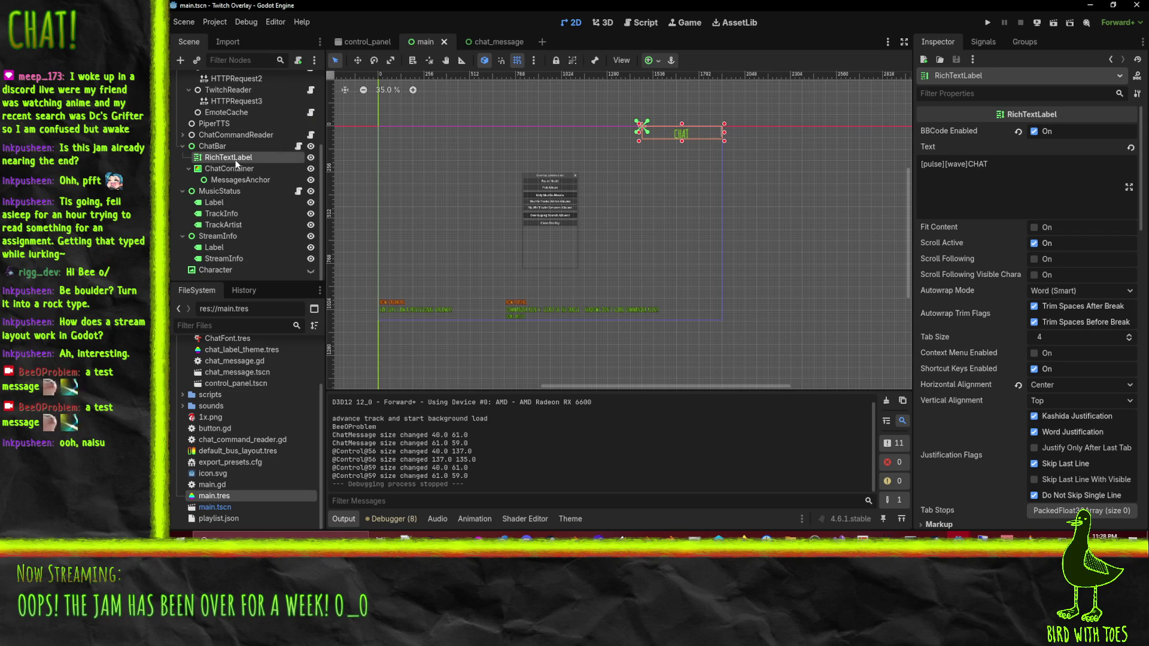
Uncheck Scroll Active on the CHAT heading's RichTextLabel.
{"action": "mouse_move", "coordinate": [926, 247]}
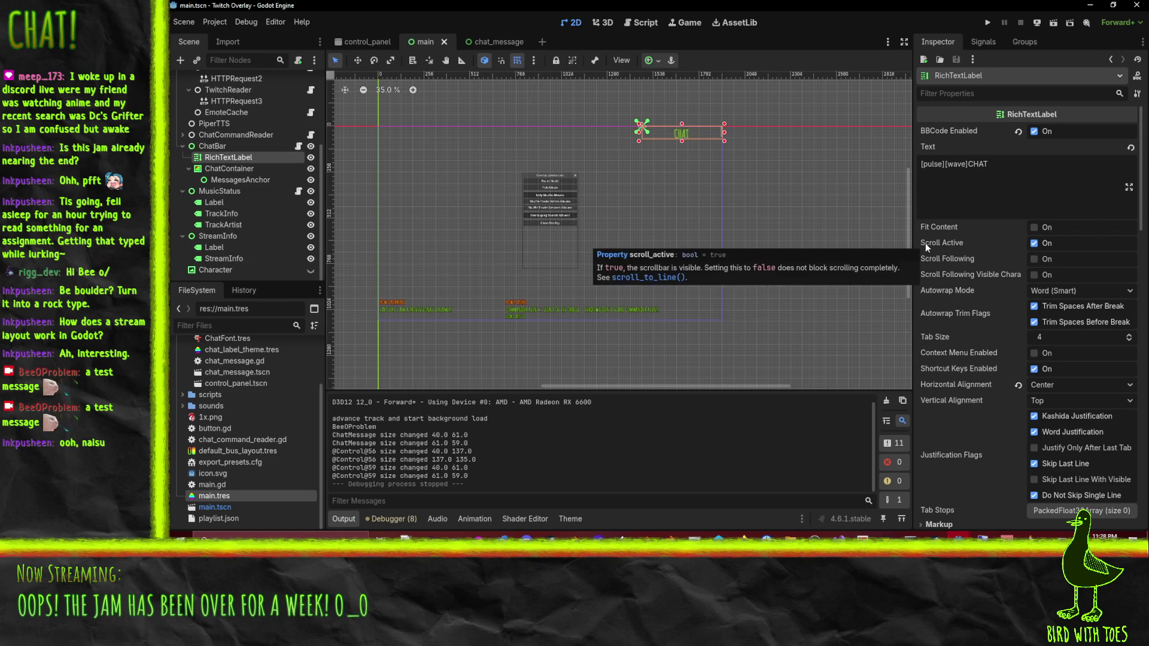
{"action": "left_click", "coordinate": [1034, 242]}
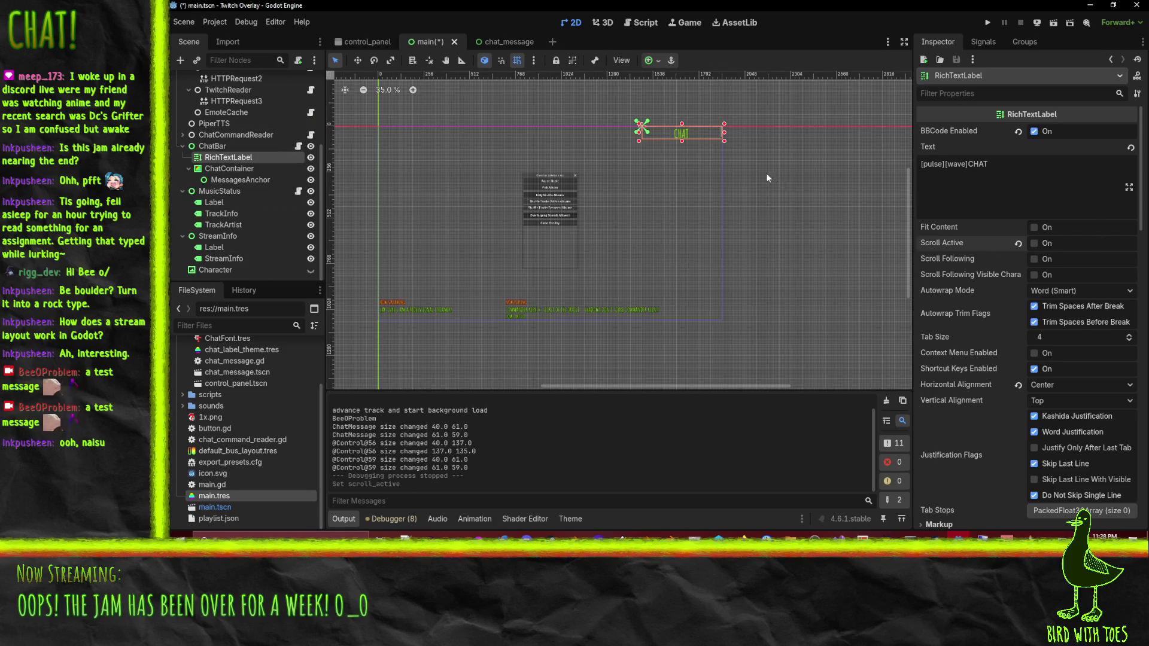
{"action": "scroll", "coordinate": [707, 169], "scroll_direction": "up", "scroll_amount": 1}
{"action": "scroll", "coordinate": [707, 169], "scroll_direction": "up", "scroll_amount": 2}
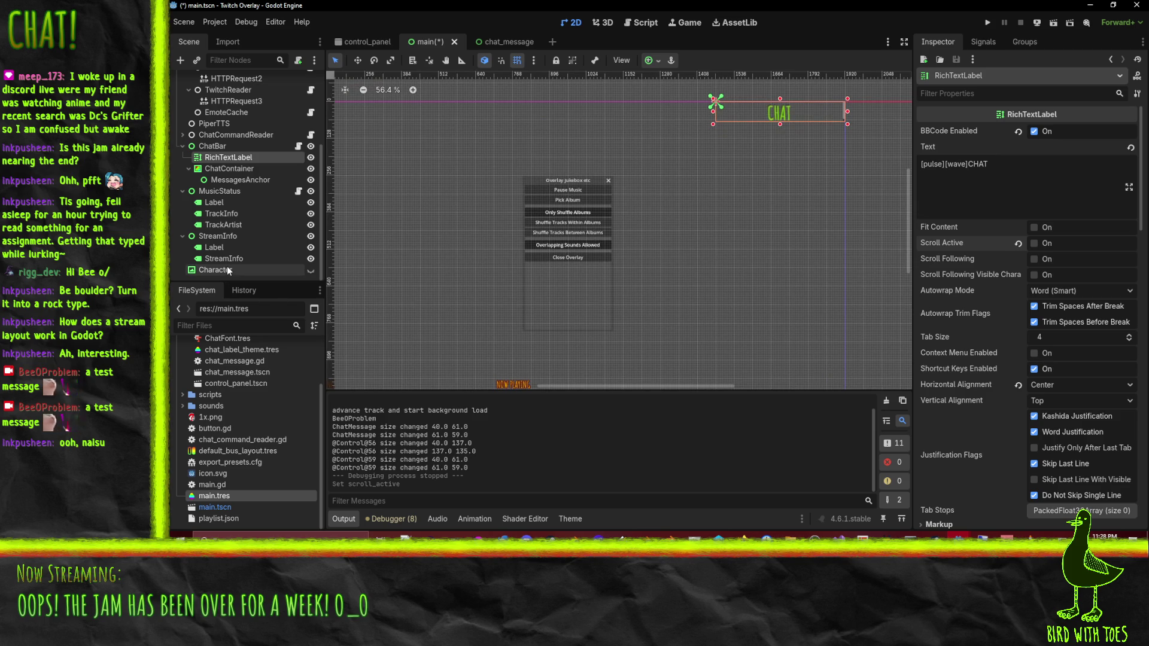
{"action": "scroll", "coordinate": [543, 232], "scroll_direction": "down", "scroll_amount": 2}
{"action": "scroll", "coordinate": [543, 232], "scroll_direction": "right", "scroll_amount": 2}
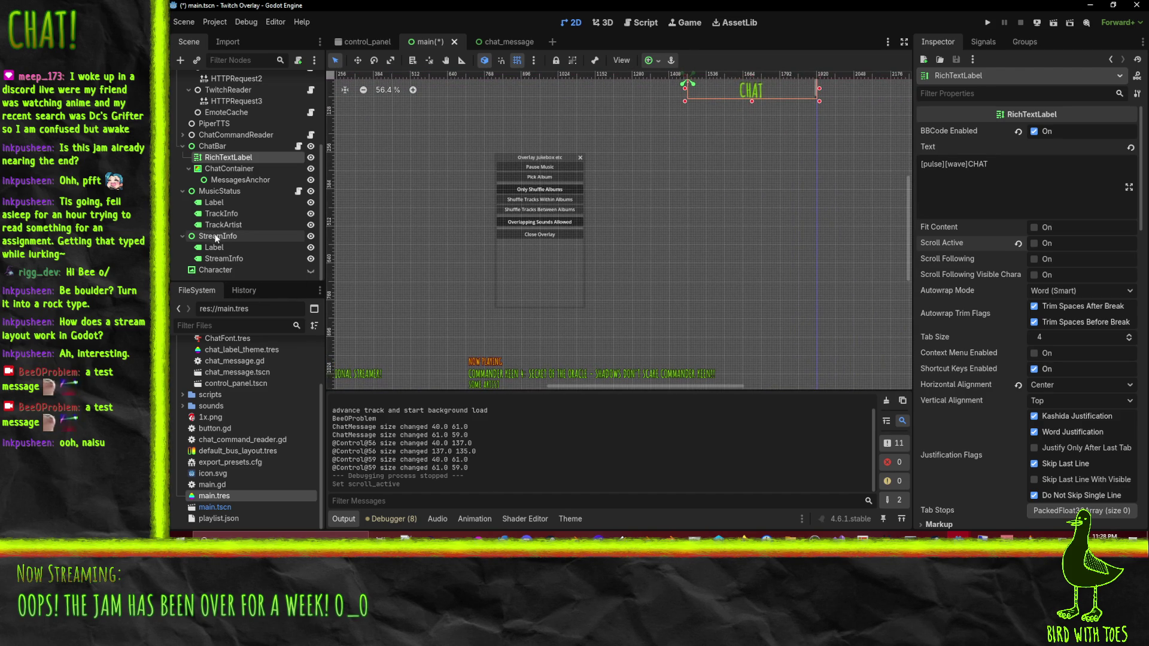
Briefly show the Character node, then hide it again.
{"action": "left_click", "coordinate": [311, 270]}
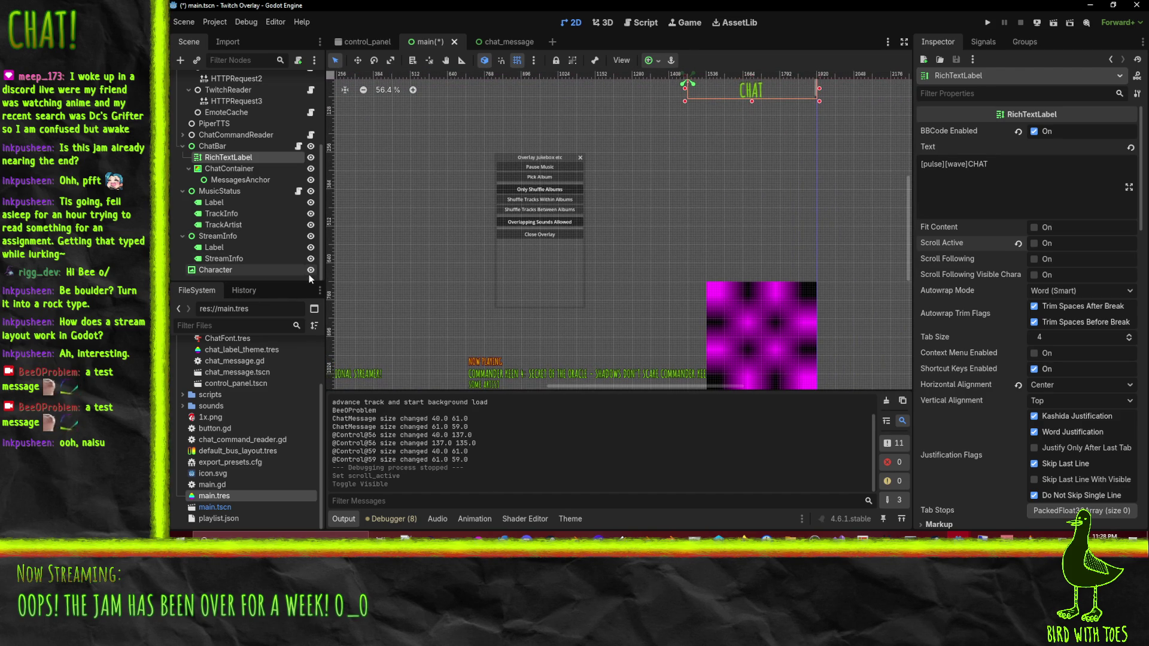
{"action": "left_click", "coordinate": [310, 271]}
{"action": "scroll", "coordinate": [478, 240], "scroll_direction": "down", "scroll_amount": 2}
{"action": "scroll", "coordinate": [479, 239], "scroll_direction": "left", "scroll_amount": 4}
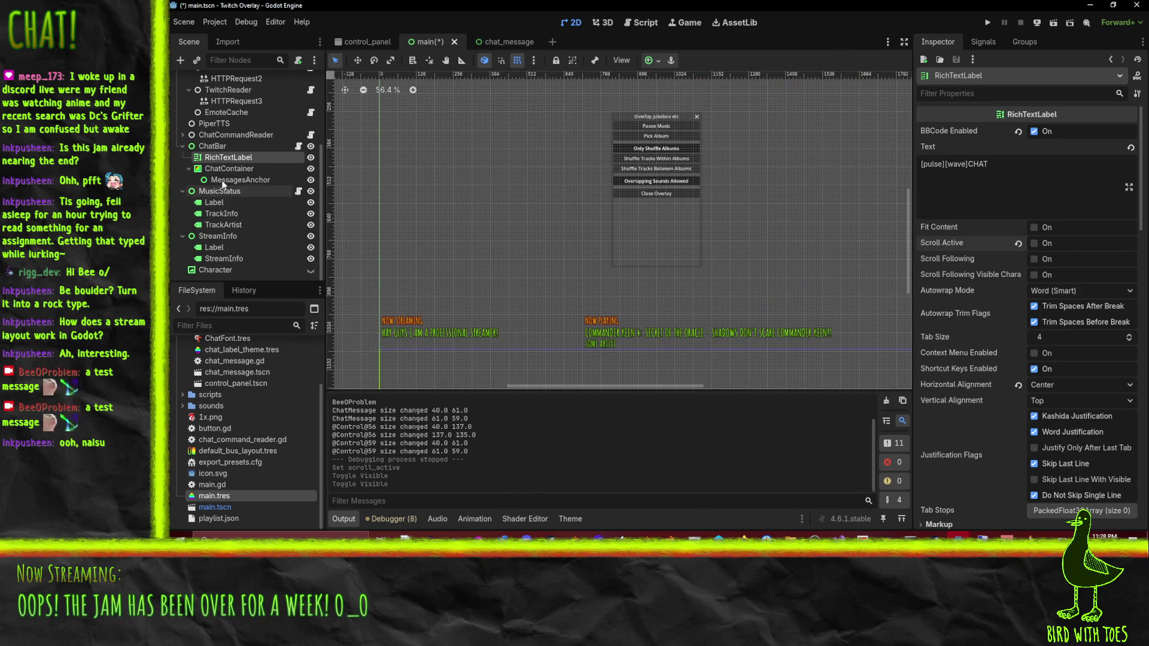
{"action": "scroll", "coordinate": [206, 150], "scroll_direction": "up", "scroll_amount": 3}
{"action": "right_click", "coordinate": [204, 81]}
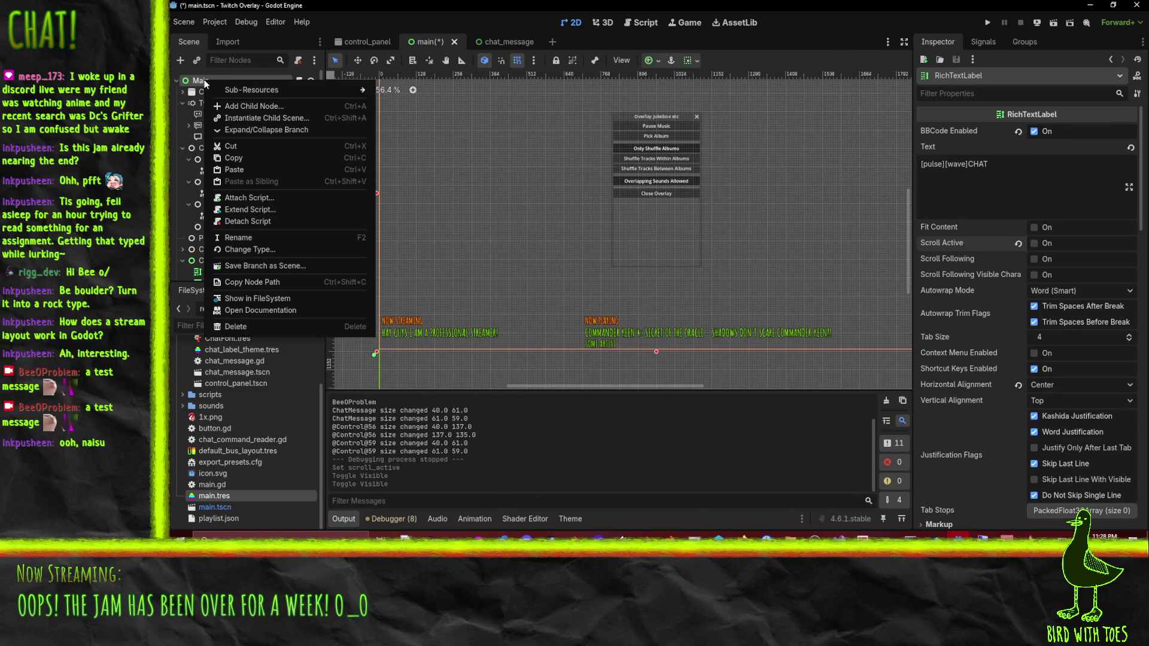
Add a TextureRect child under Main, found by searching 'texu'.
{"action": "left_click", "coordinate": [254, 106]}
{"action": "type", "text": "tex"}
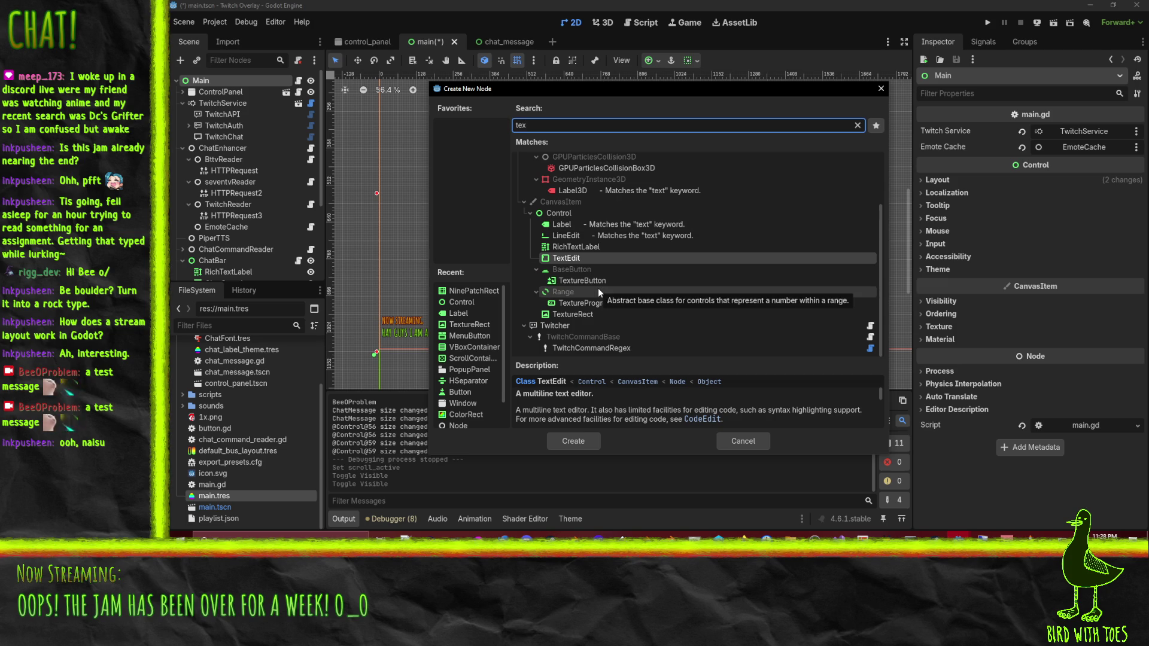
{"action": "type", "text": "u"}
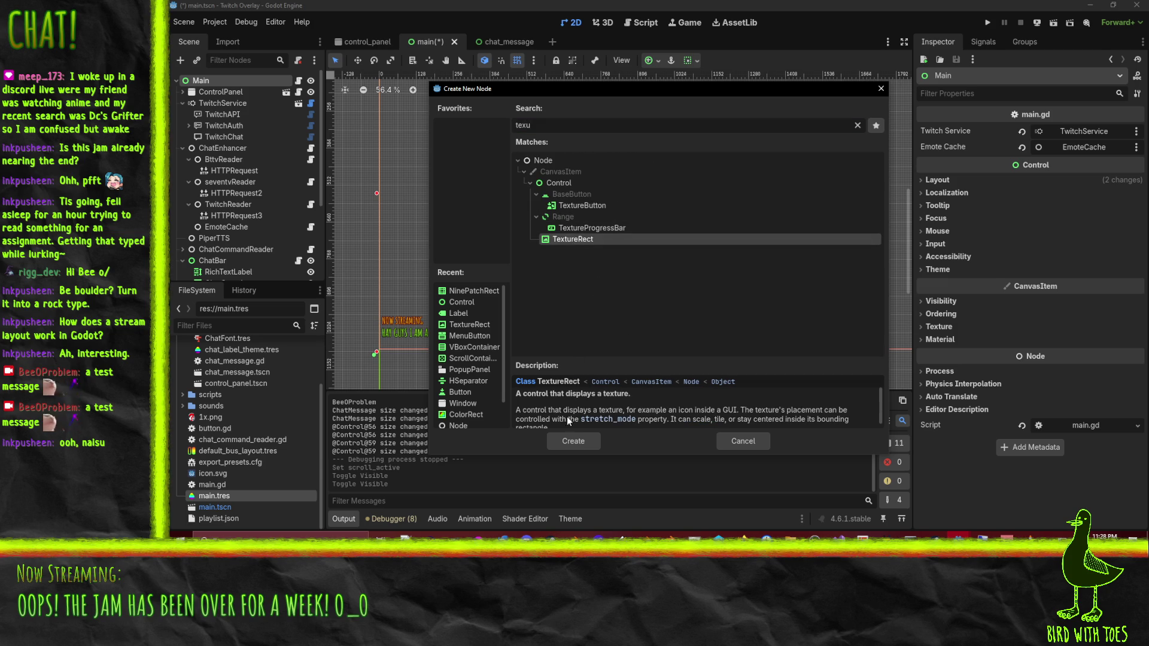
{"action": "left_click", "coordinate": [573, 441]}
{"action": "scroll", "coordinate": [597, 190], "scroll_direction": "down", "scroll_amount": 3}
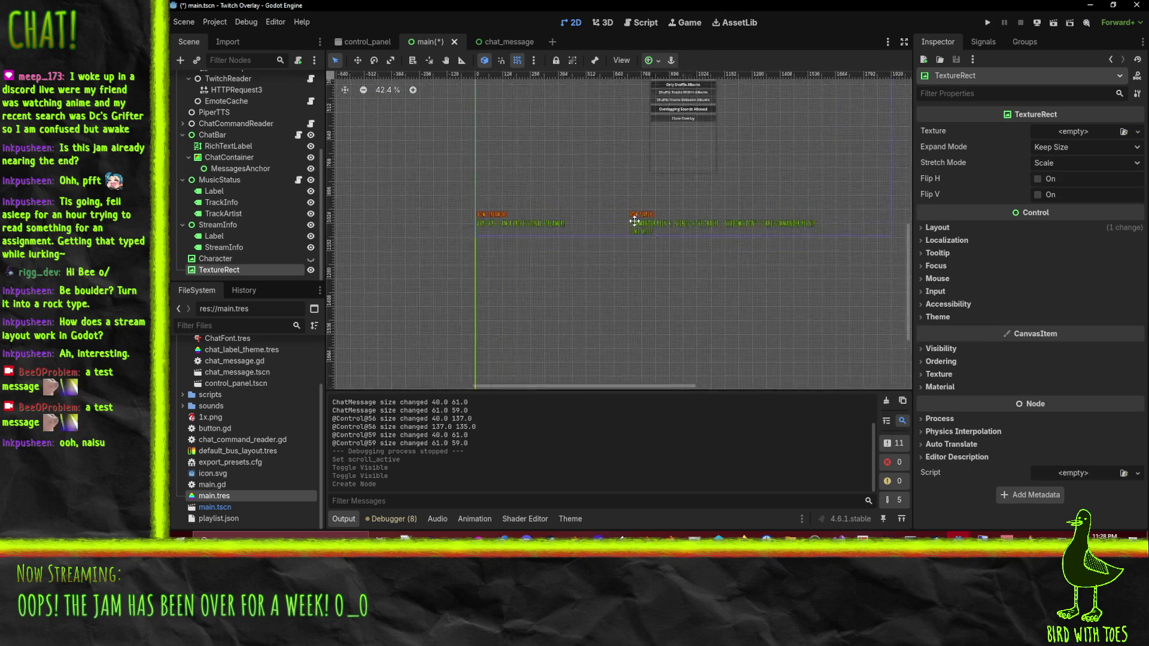
{"action": "scroll", "coordinate": [539, 240], "scroll_direction": "down", "scroll_amount": 2}
{"action": "scroll", "coordinate": [194, 413], "scroll_direction": "up", "scroll_amount": 3}
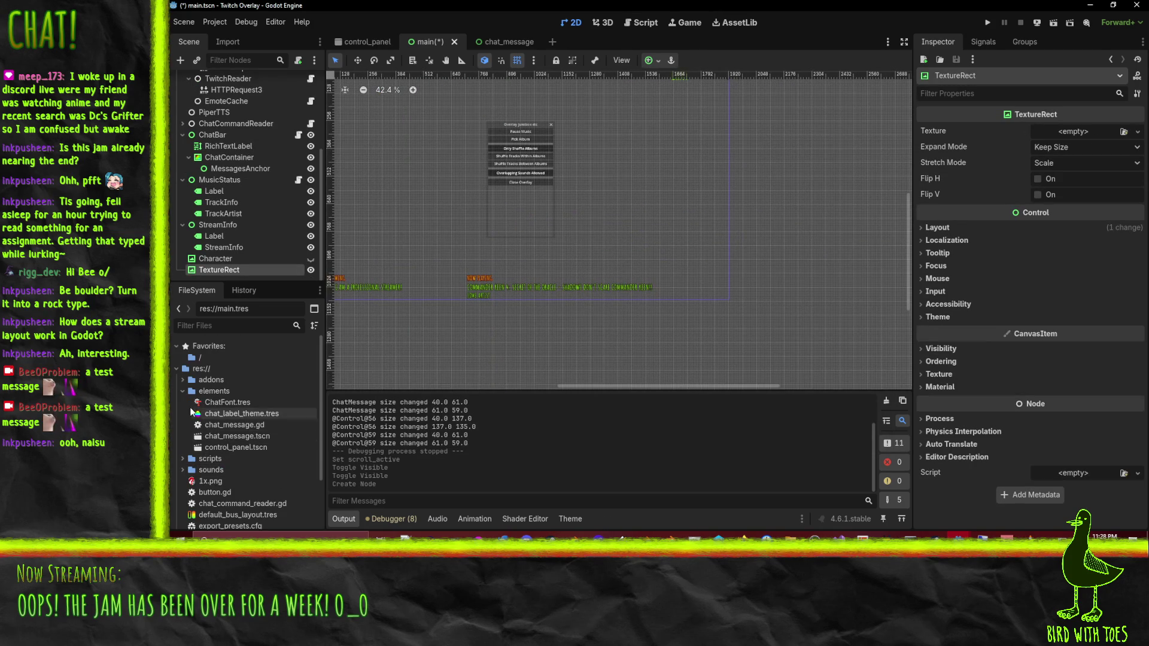
Create a new folder named gfx in the project root.
{"action": "right_click", "coordinate": [198, 369]}
{"action": "mouse_move", "coordinate": [272, 378]}
{"action": "left_click", "coordinate": [395, 377]}
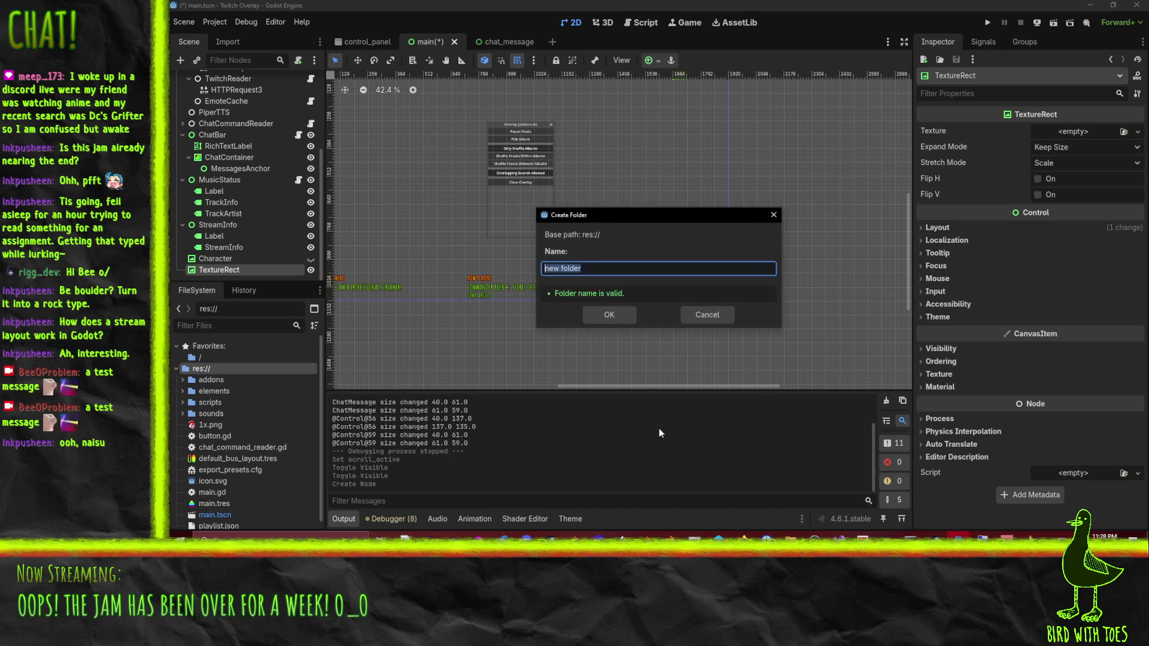
{"action": "type", "text": "gfx"}
{"action": "key", "text": "Return"}
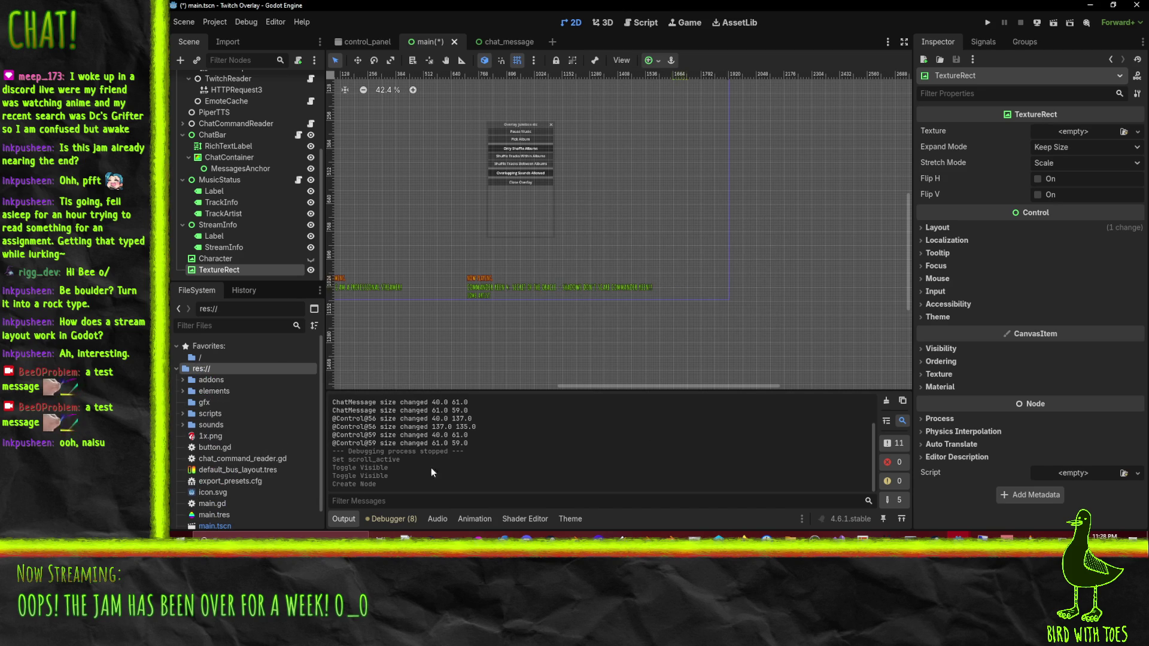
Open the gfx folder in the system file manager.
{"action": "right_click", "coordinate": [209, 402]}
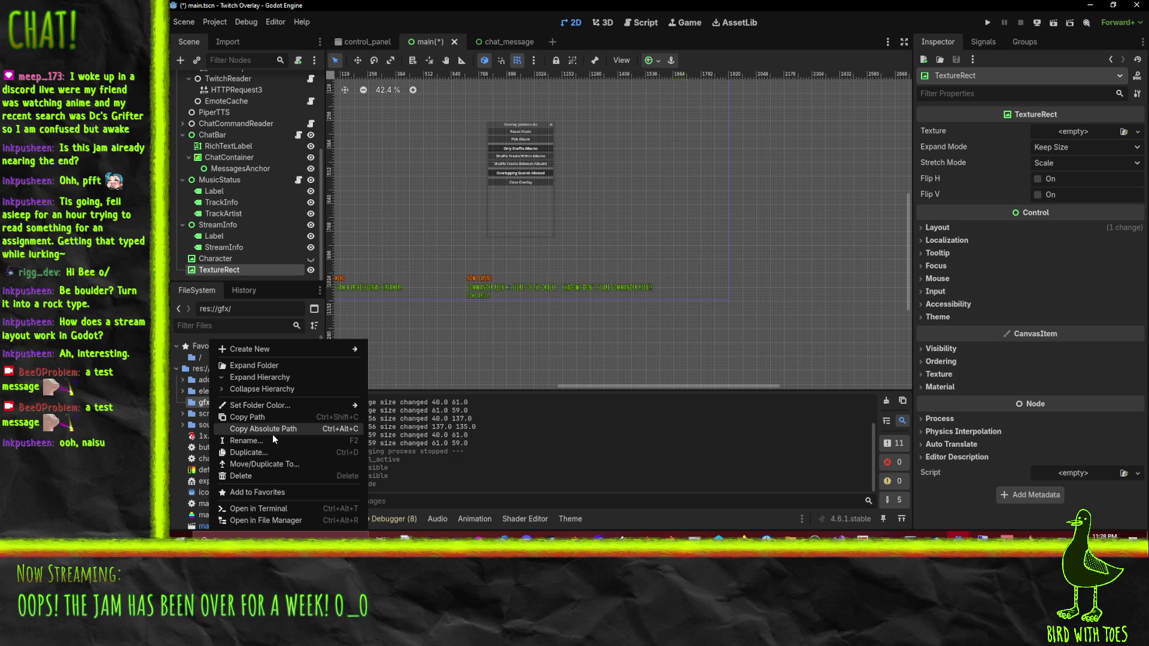
{"action": "left_click", "coordinate": [790, 537]}
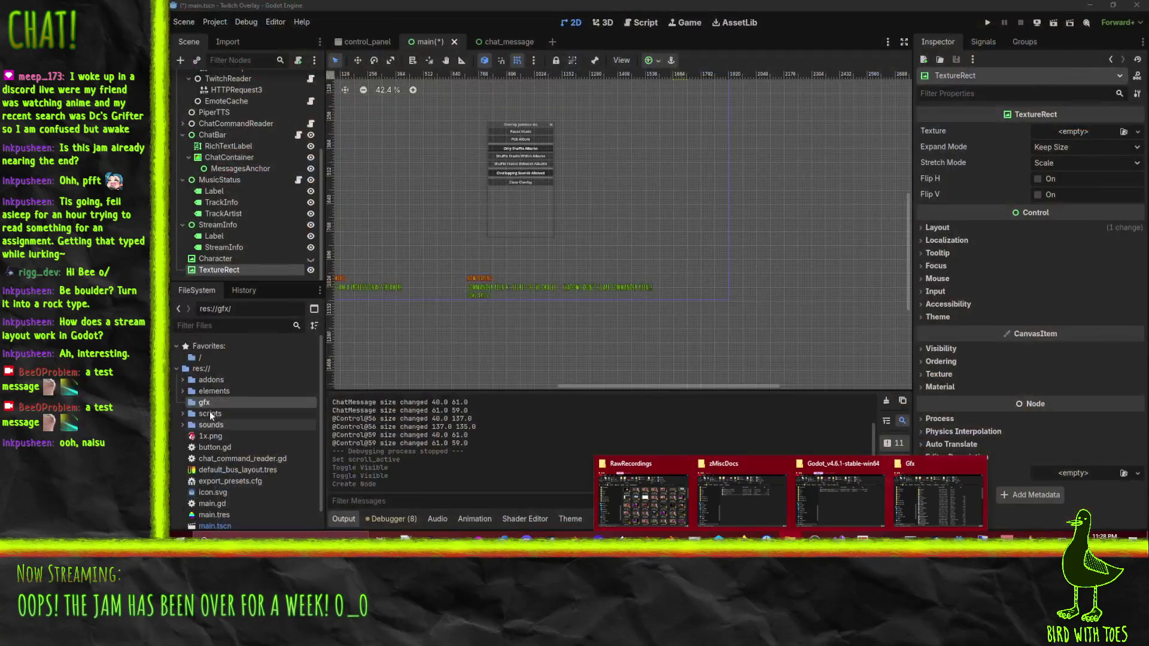
{"action": "right_click", "coordinate": [211, 403]}
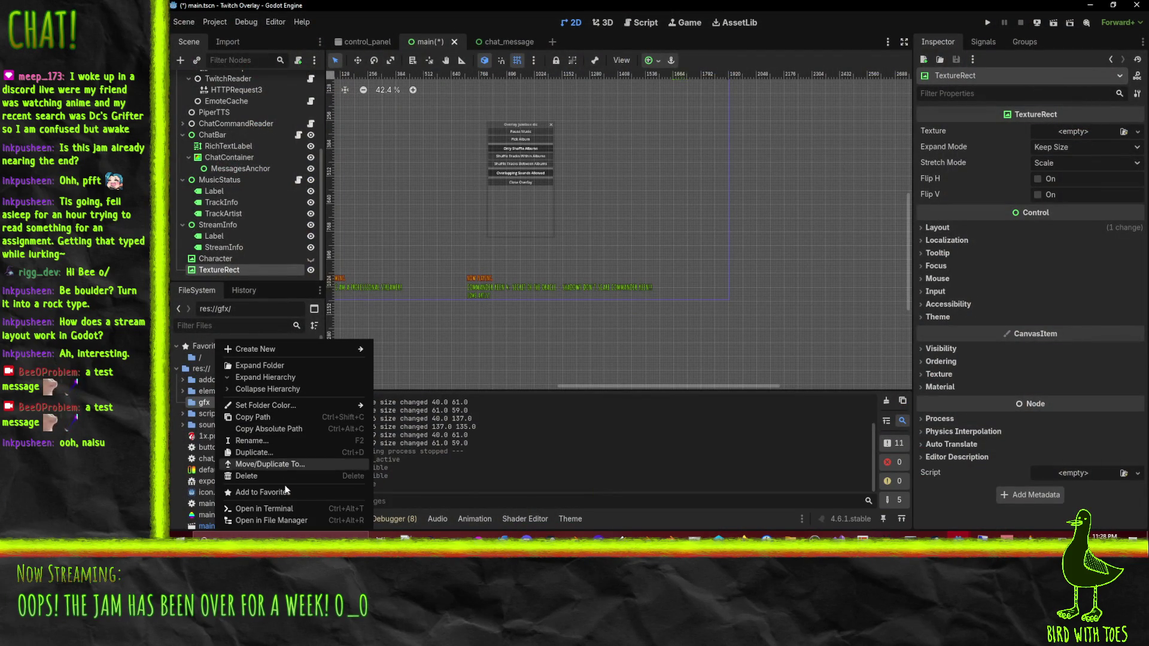
{"action": "left_click", "coordinate": [292, 521]}
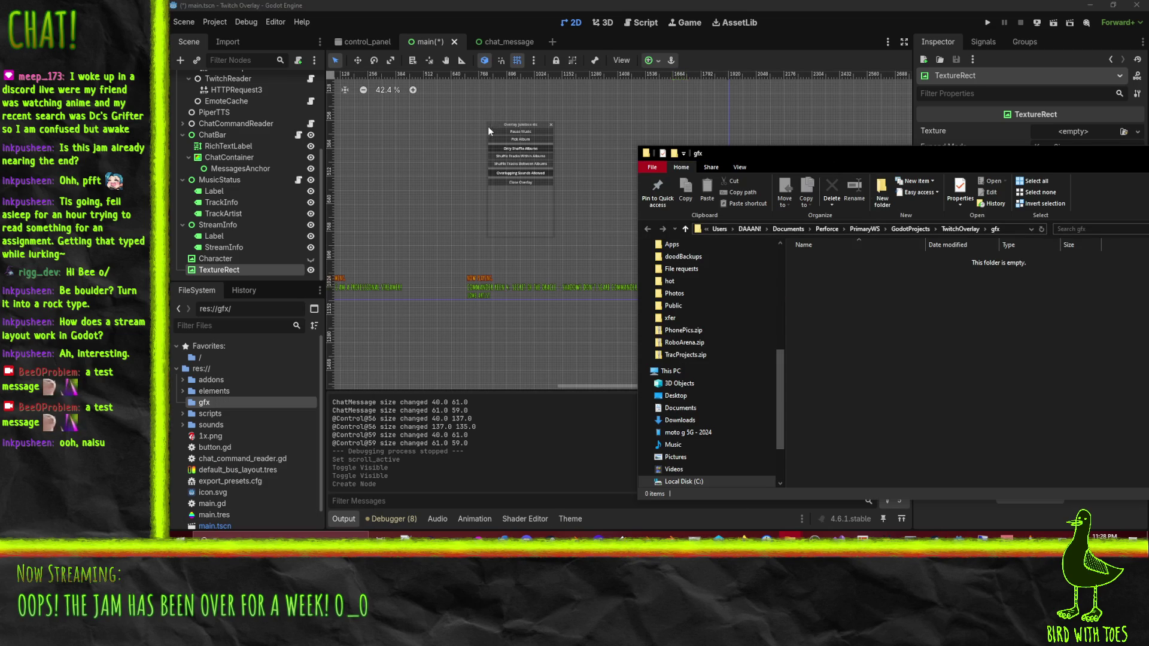
Close the extra zMiscDocs and game jam Gfx Explorer windows.
{"action": "left_click_drag", "start_coordinate": [809, 155], "coordinate": [404, 136]}
{"action": "left_click", "coordinate": [790, 535]}
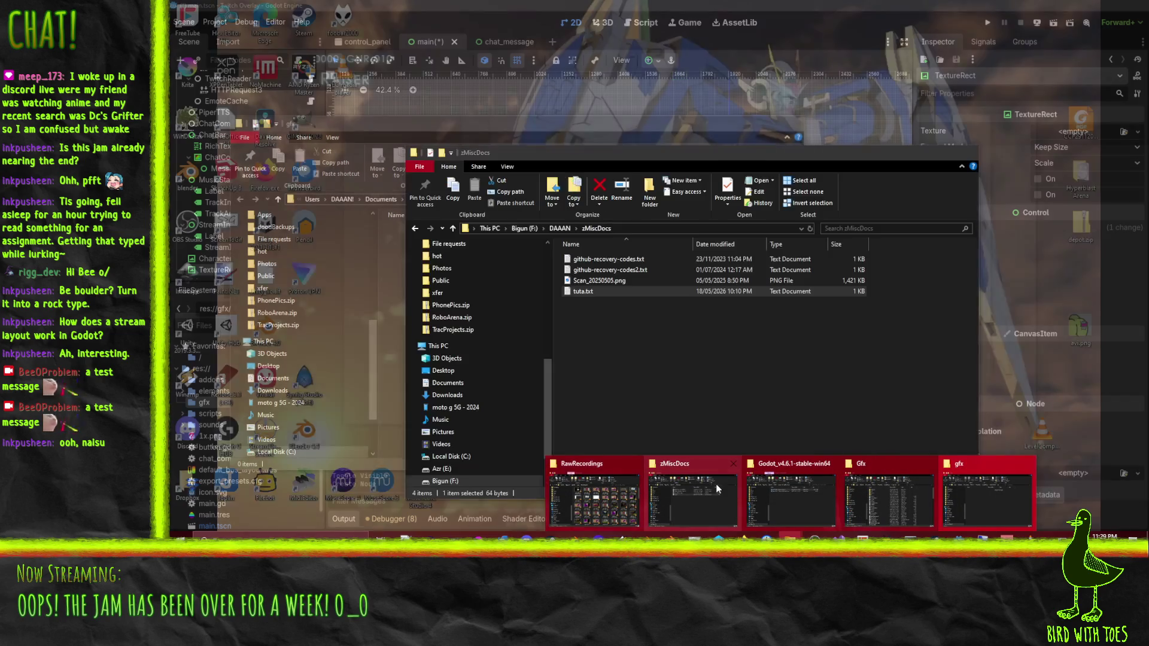
{"action": "middle_click", "coordinate": [715, 483]}
{"action": "mouse_move", "coordinate": [853, 490]}
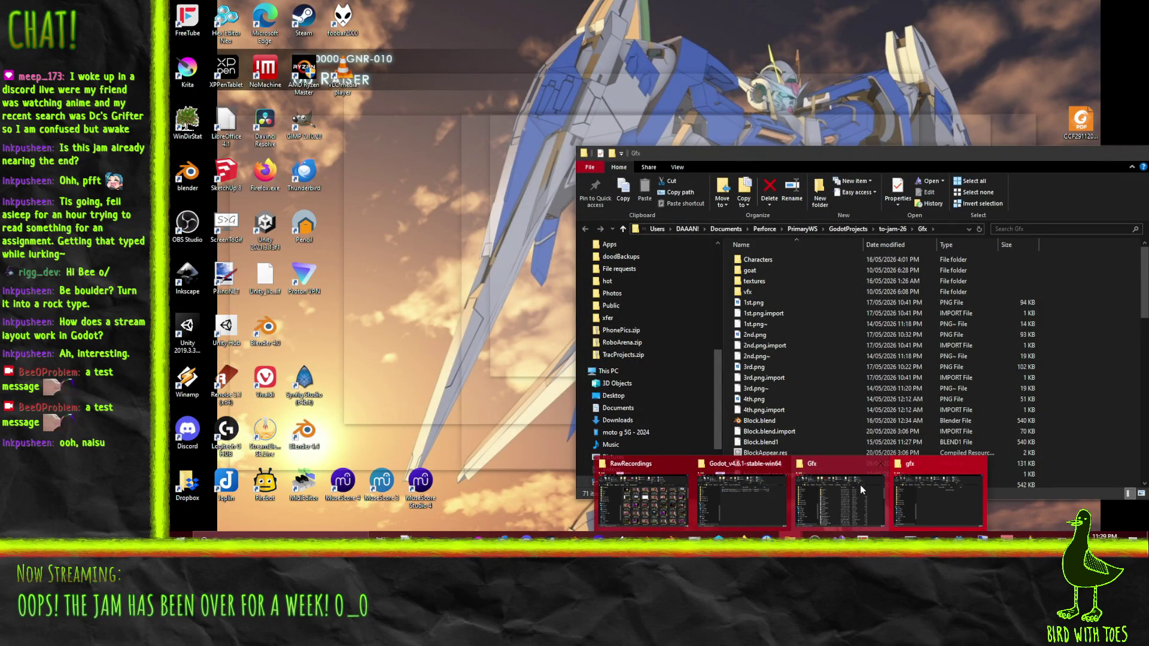
{"action": "left_click", "coordinate": [860, 488]}
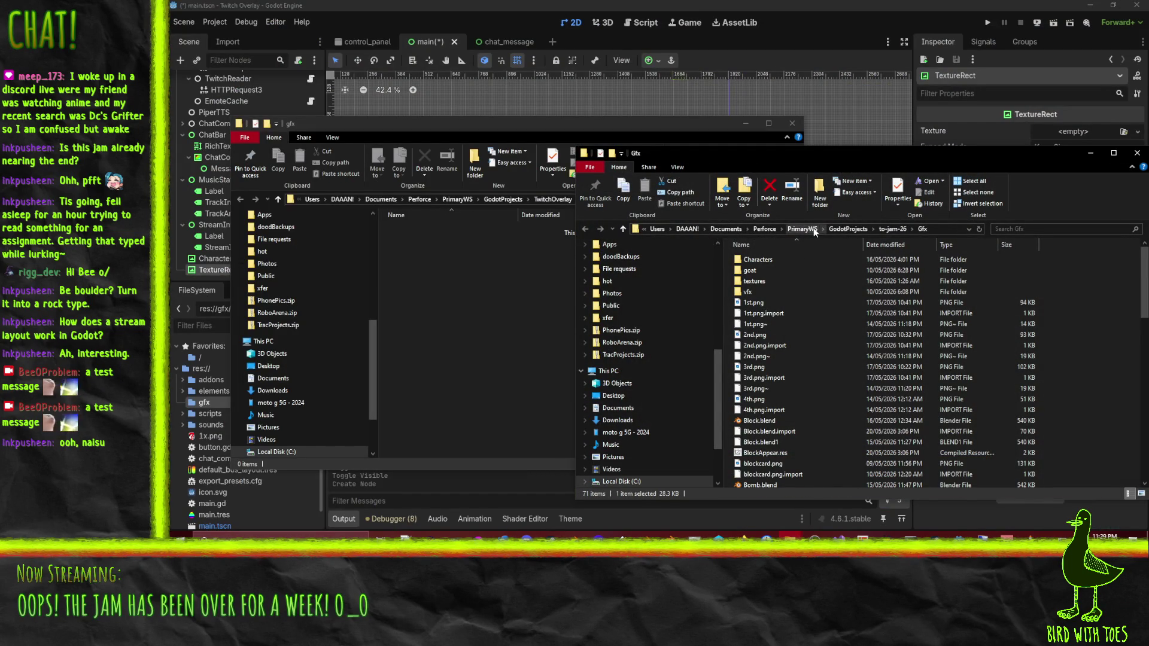
{"action": "left_click", "coordinate": [1137, 153]}
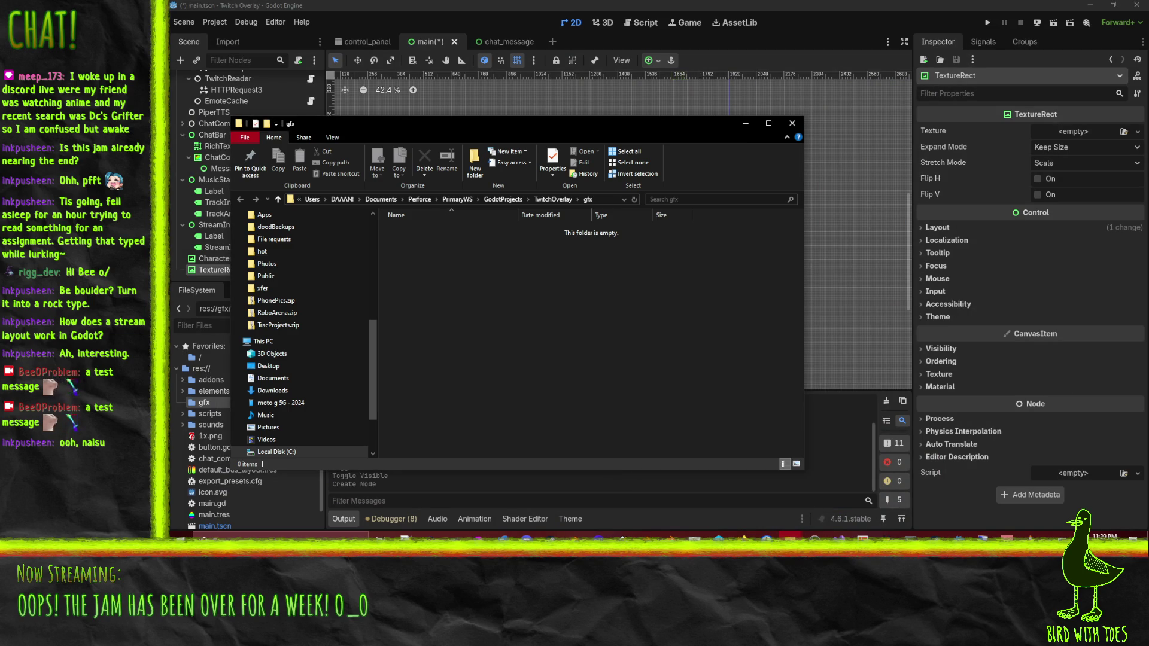
Browse the Bigun (F:) drive and drag Background.png into the gfx folder.
{"action": "left_click", "coordinate": [790, 534]}
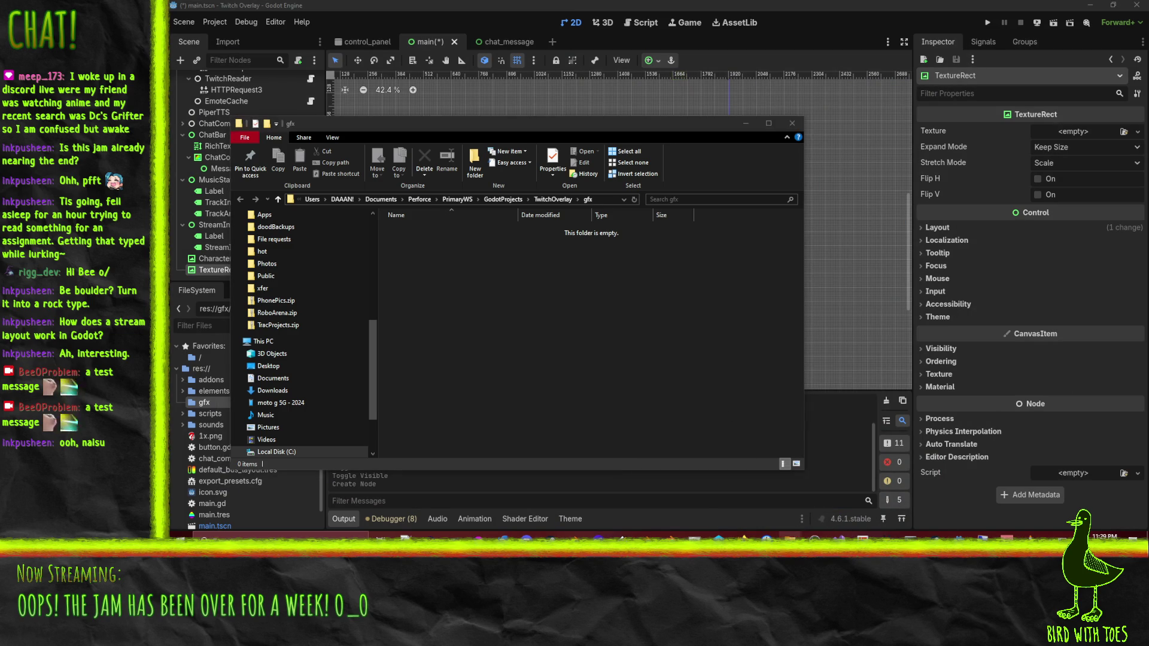
{"action": "mouse_move", "coordinate": [790, 534]}
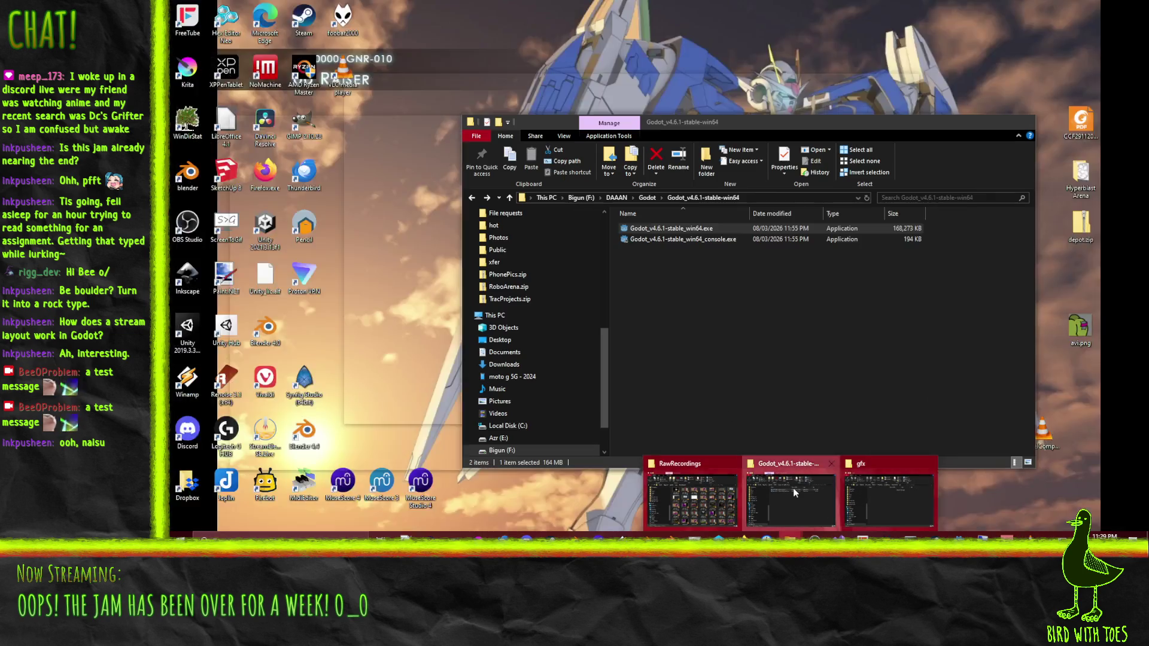
{"action": "left_click", "coordinate": [793, 487]}
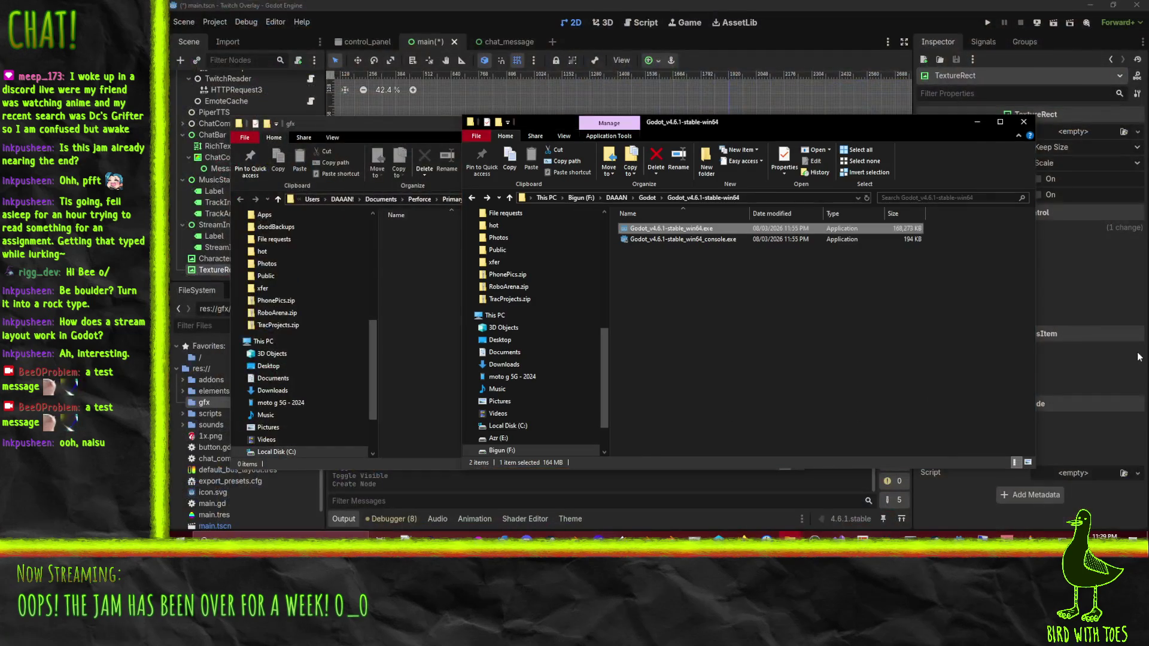
{"action": "scroll", "coordinate": [584, 344], "scroll_direction": "down", "scroll_amount": 2}
{"action": "left_click", "coordinate": [503, 401]}
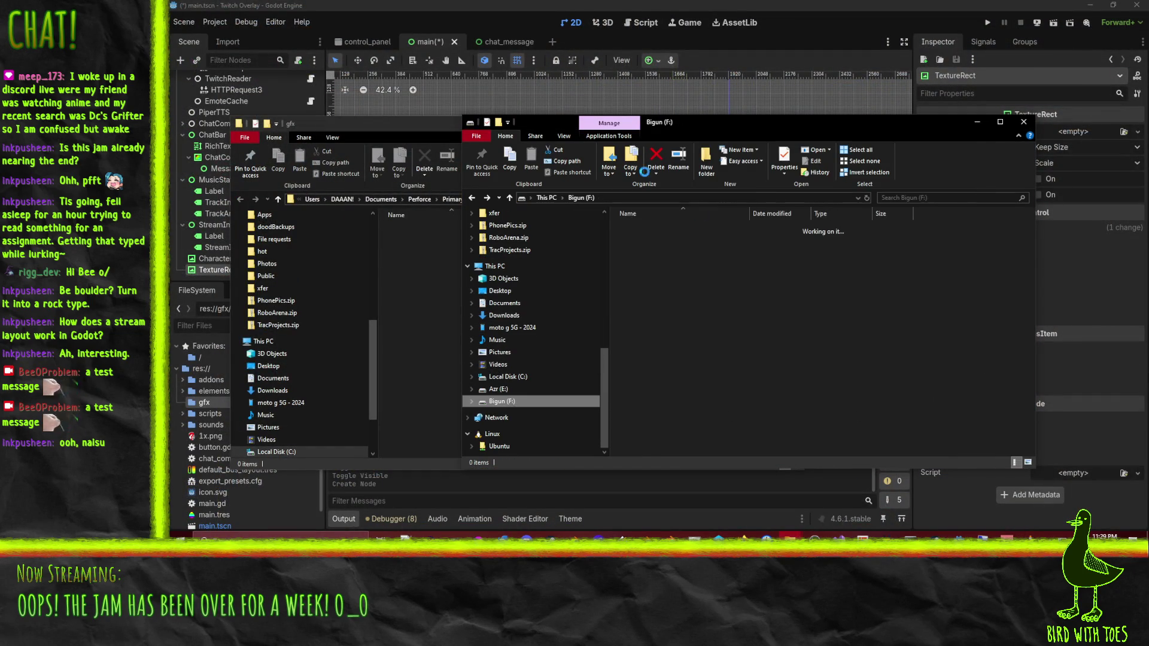
{"action": "left_click_drag", "start_coordinate": [527, 123], "coordinate": [1148, 125]}
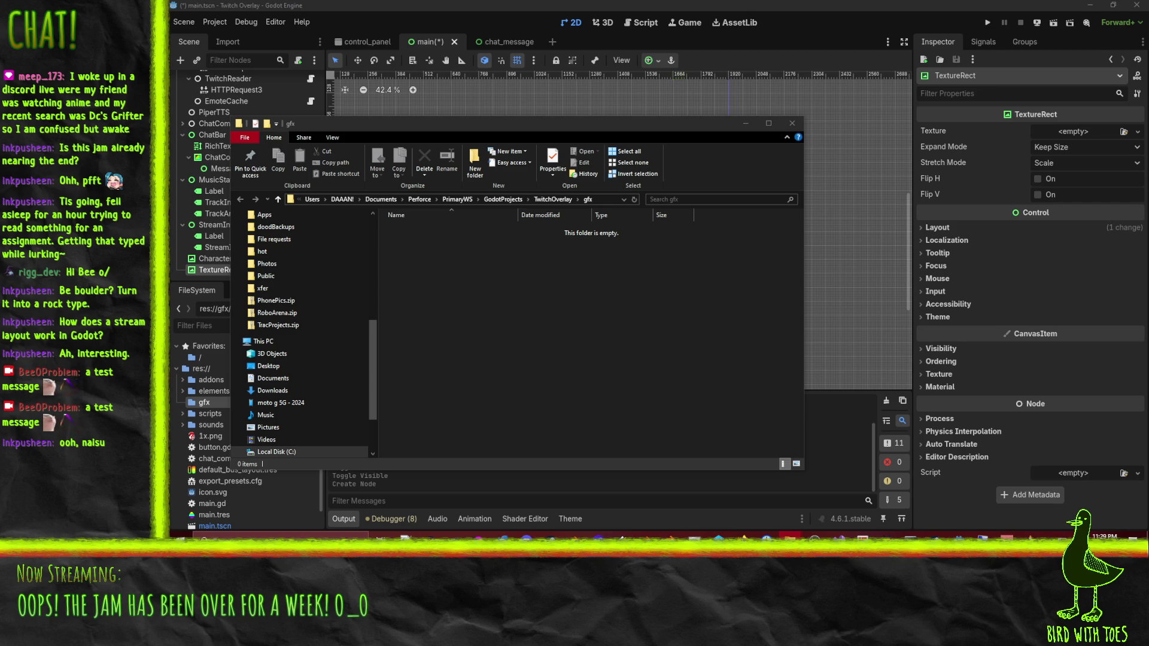
{"action": "left_click_drag", "start_coordinate": [650, 320], "coordinate": [535, 305]}
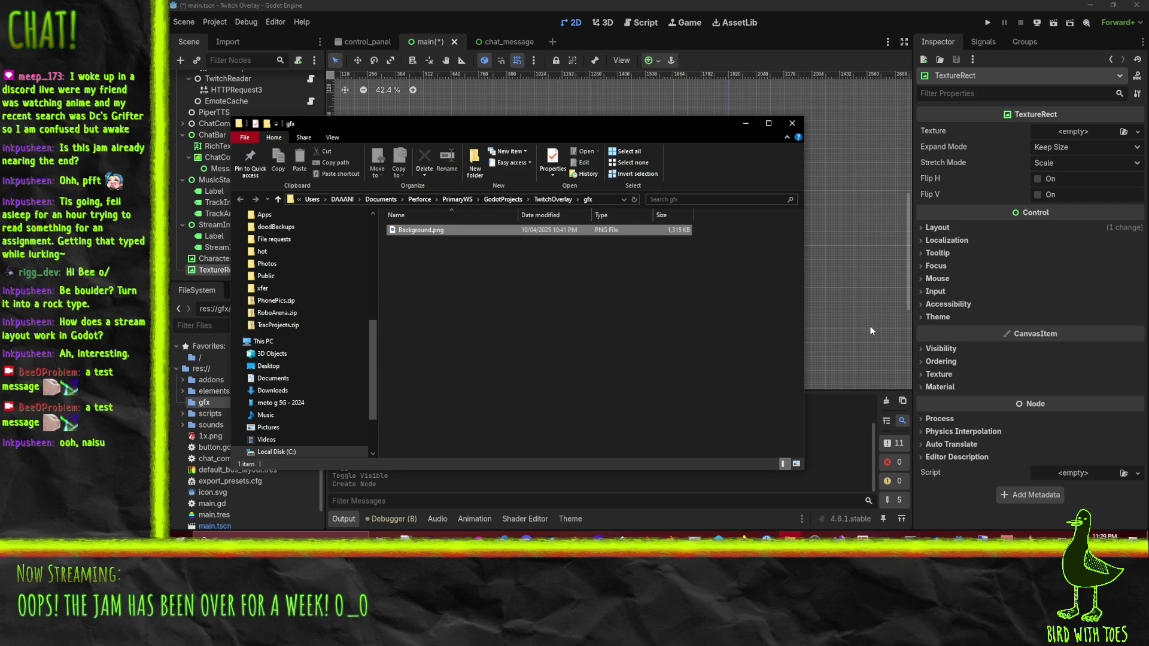
{"action": "left_click", "coordinate": [577, 79]}
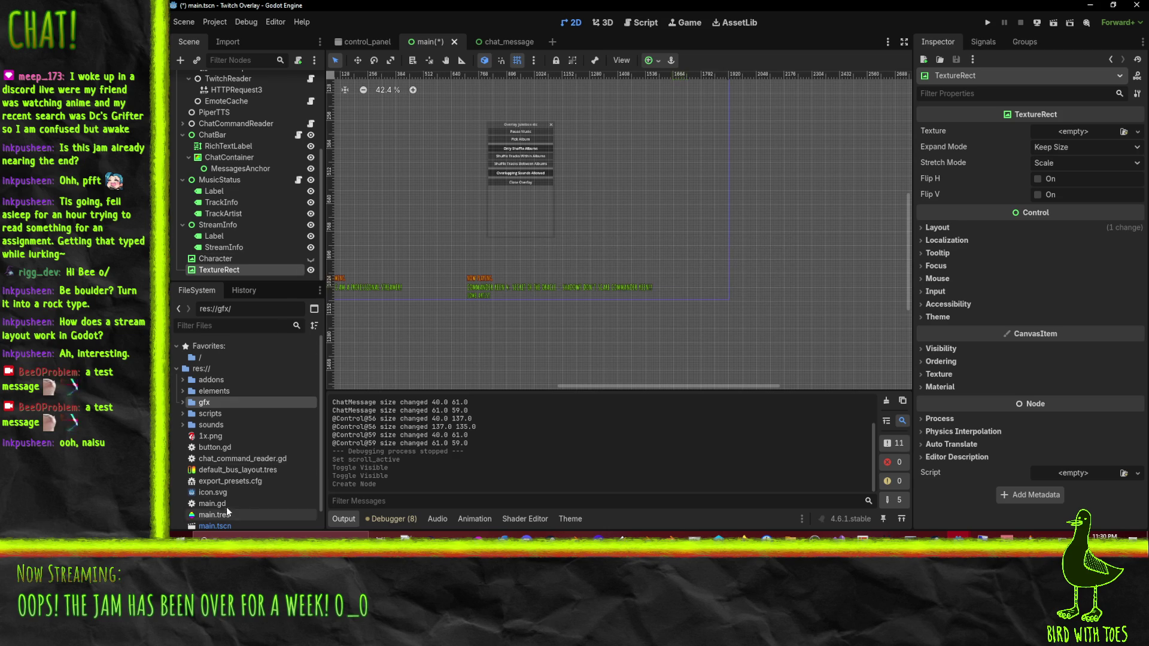
Quick Load Background.png as the TextureRect's texture.
{"action": "mouse_move", "coordinate": [427, 290]}
{"action": "left_mouse_down"}
{"action": "mouse_move", "coordinate": [496, 397]}
{"action": "mouse_move", "coordinate": [521, 325]}
{"action": "left_mouse_up"}
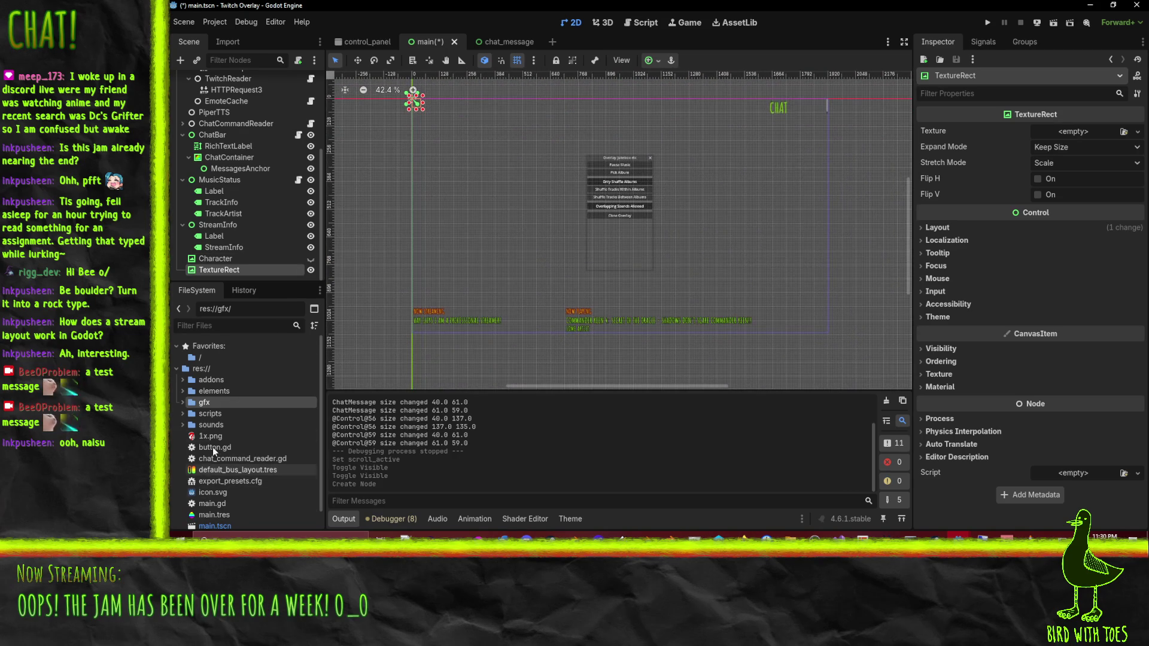
{"action": "left_click", "coordinate": [1138, 132]}
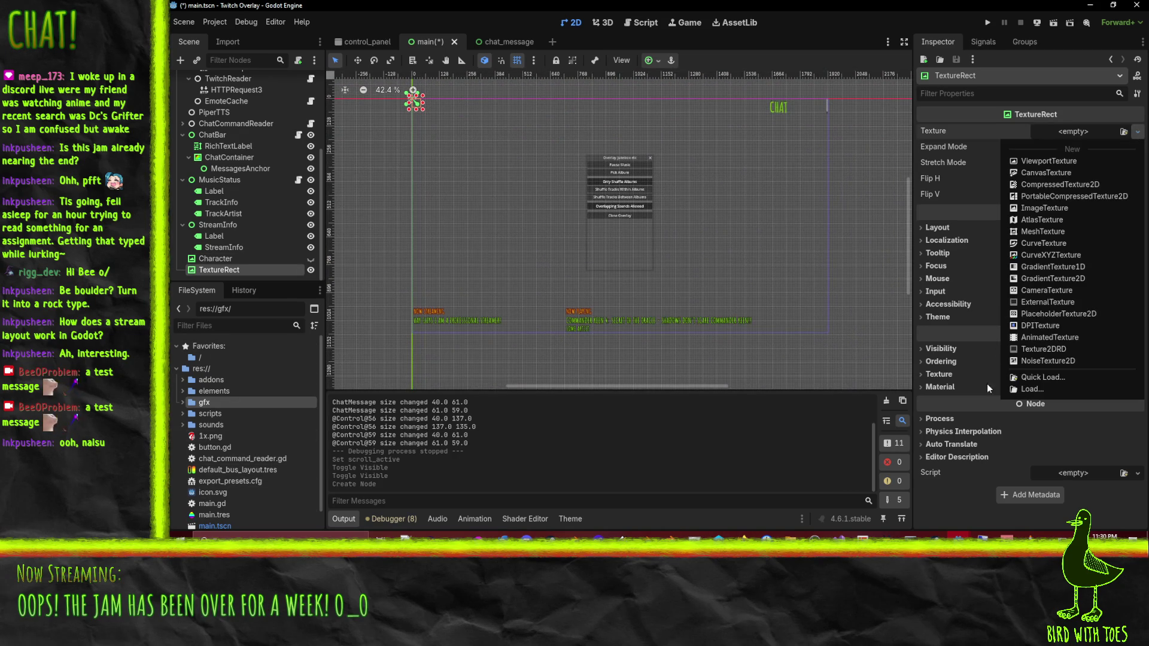
{"action": "left_click", "coordinate": [1042, 377]}
{"action": "double_click", "coordinate": [622, 157]}
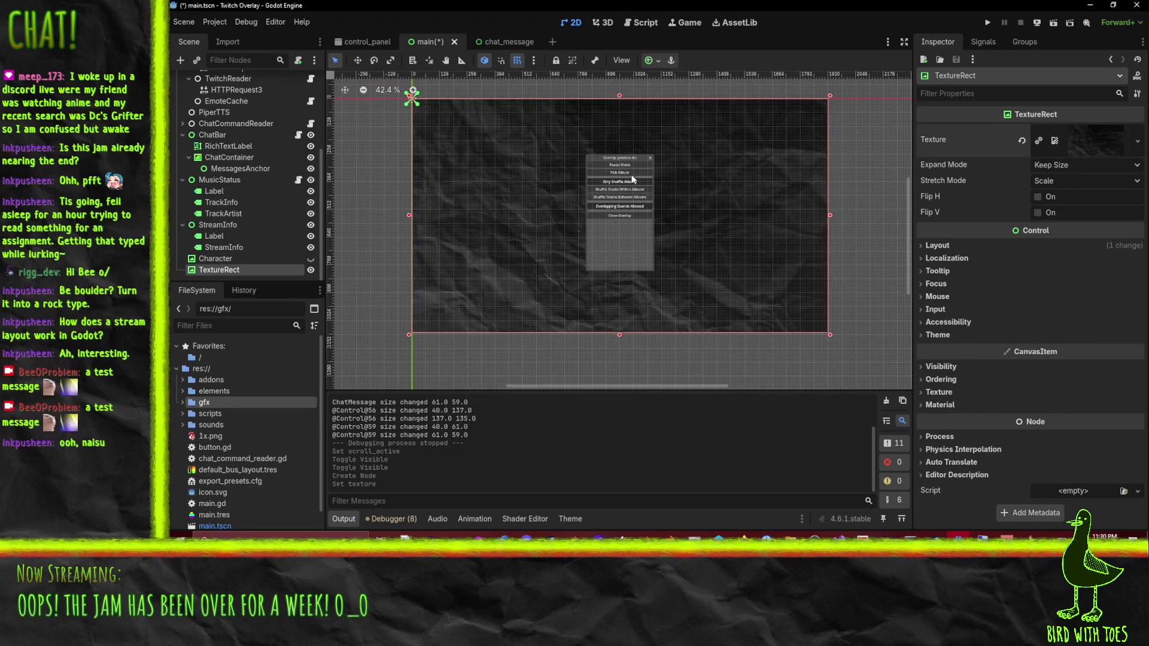
Move TextureRect above ChatBar in the Scene tree so it draws behind the overlay.
{"action": "scroll", "coordinate": [635, 299], "scroll_direction": "right", "scroll_amount": 2}
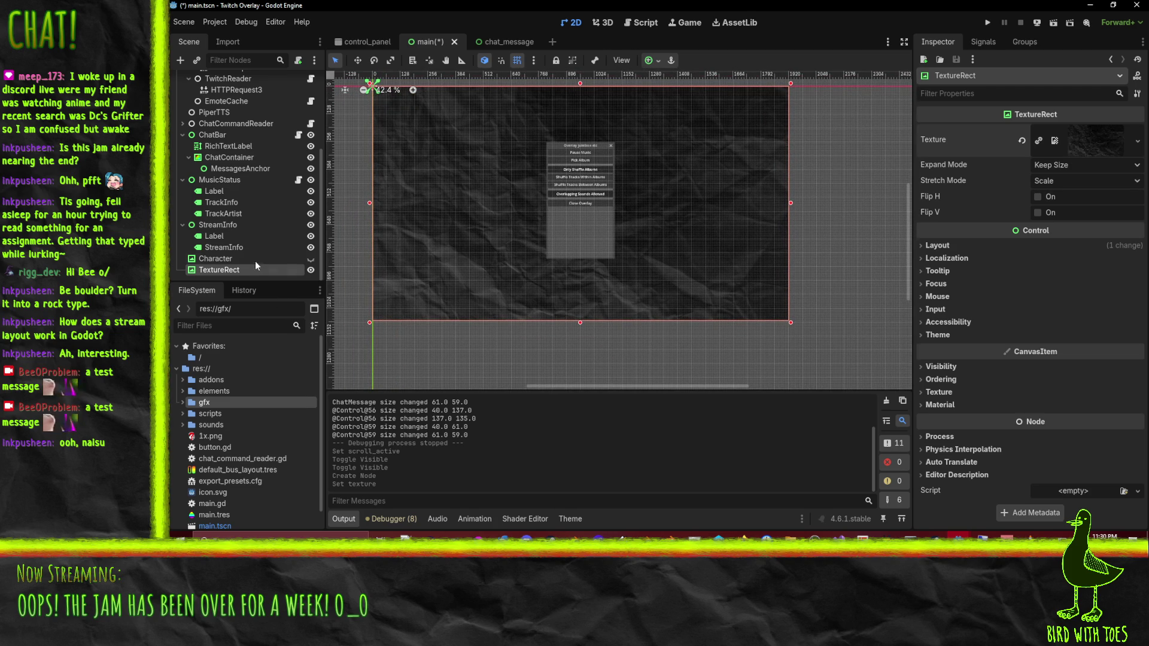
{"action": "left_click_drag", "start_coordinate": [221, 273], "coordinate": [216, 133]}
{"action": "scroll", "coordinate": [556, 308], "scroll_direction": "up", "scroll_amount": 2}
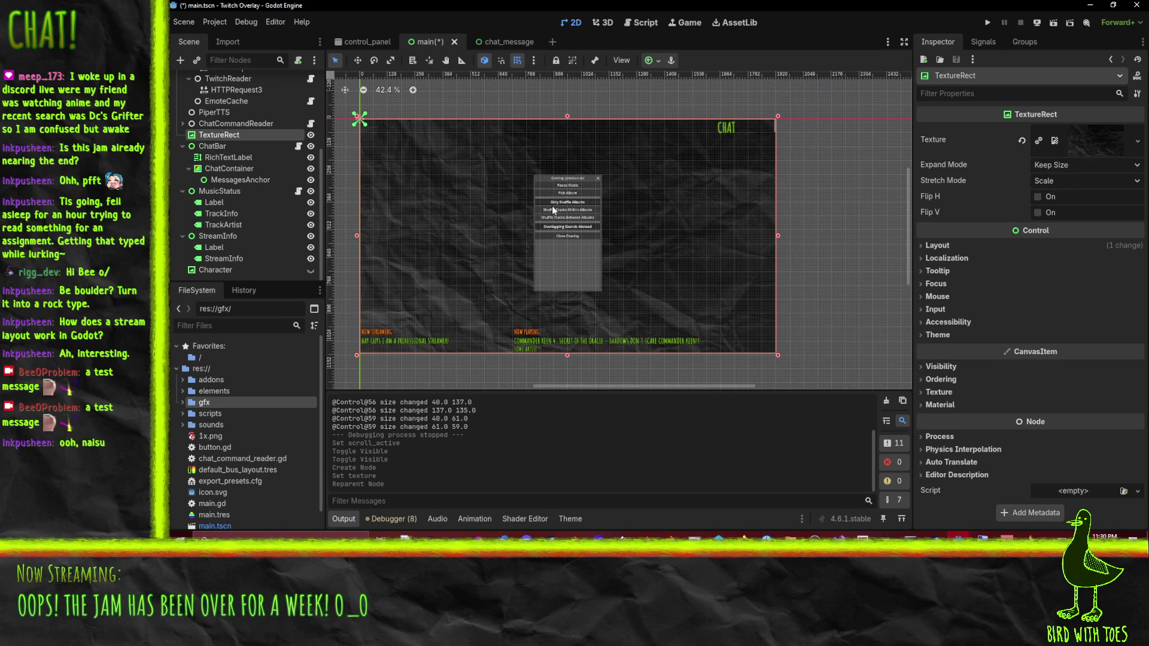
{"action": "scroll", "coordinate": [479, 208], "scroll_direction": "down", "scroll_amount": 1}
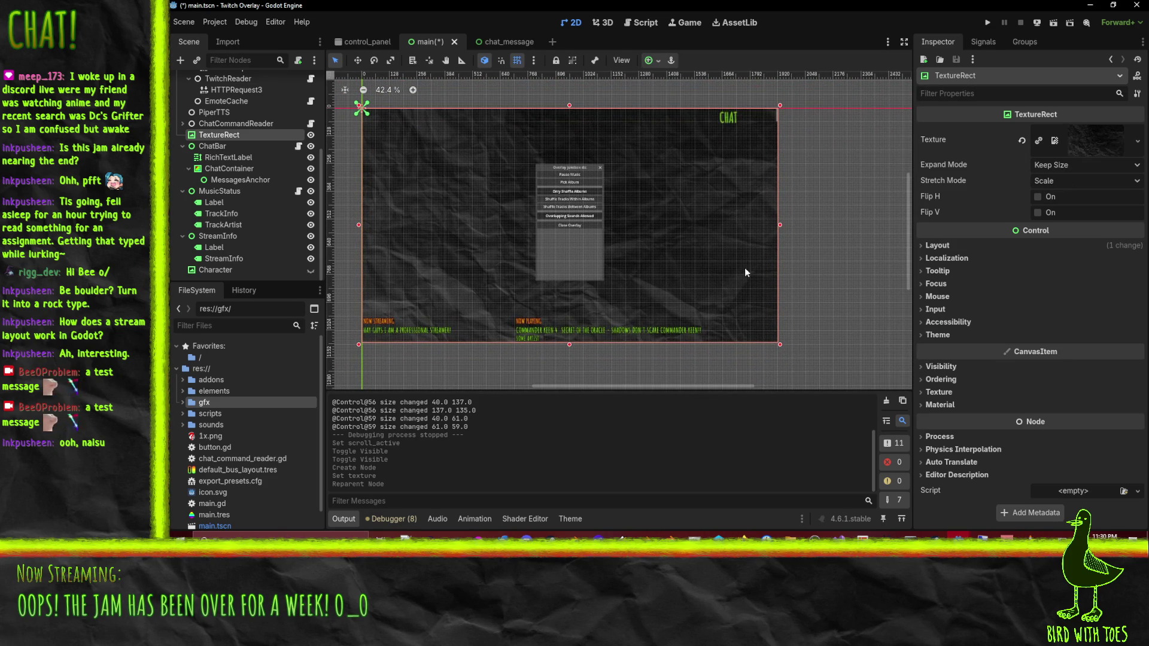
{"action": "scroll", "coordinate": [267, 141], "scroll_direction": "up", "scroll_amount": 5}
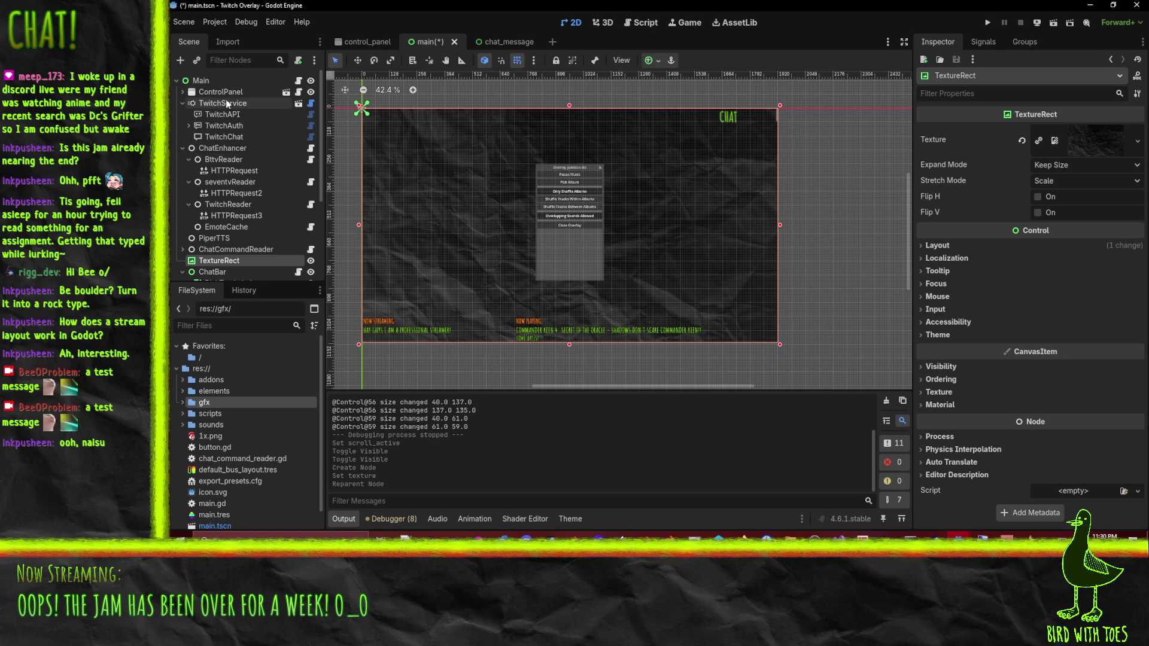
{"action": "scroll", "coordinate": [228, 111], "scroll_direction": "down", "scroll_amount": 5}
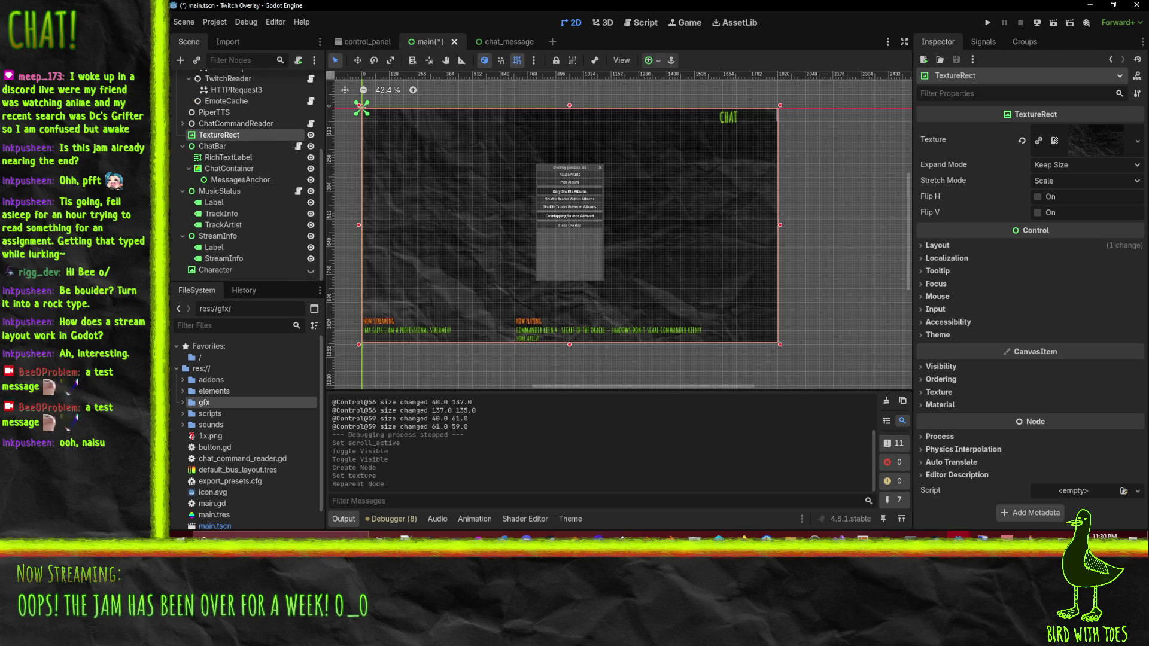
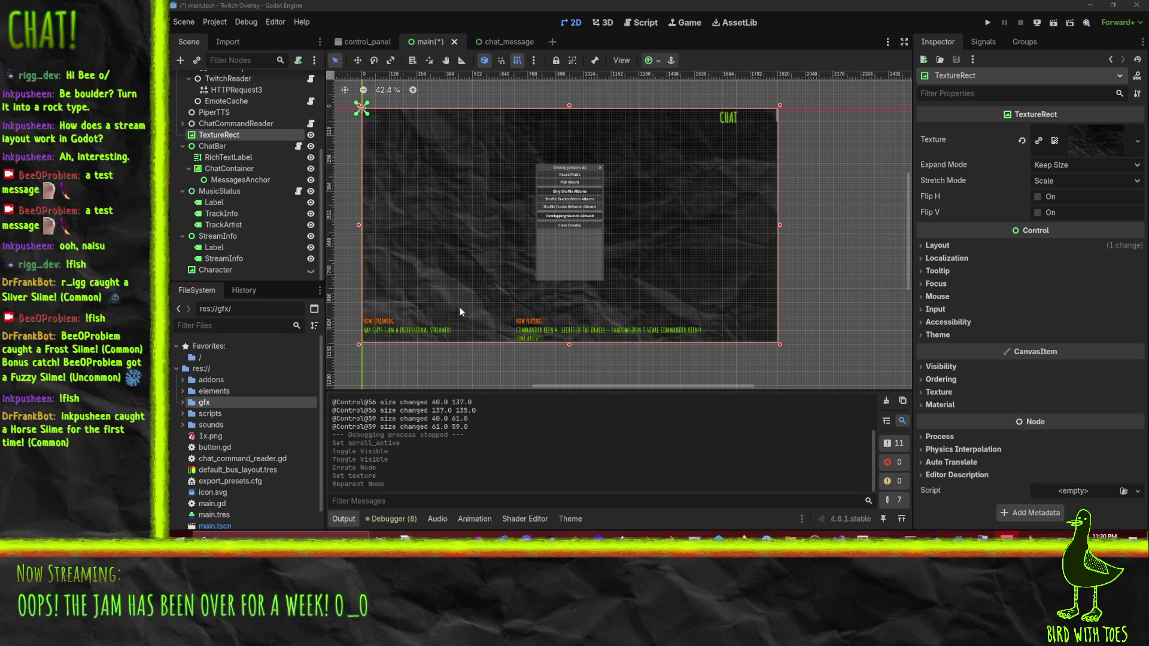
Drag the dark background TextureRect down the canvas to y=944.
{"action": "mouse_move", "coordinate": [444, 188]}
{"action": "left_mouse_down"}
{"action": "mouse_move", "coordinate": [444, 311]}
{"action": "mouse_move", "coordinate": [479, 356]}
{"action": "mouse_move", "coordinate": [467, 367]}
{"action": "mouse_move", "coordinate": [460, 316]}
{"action": "left_mouse_up"}
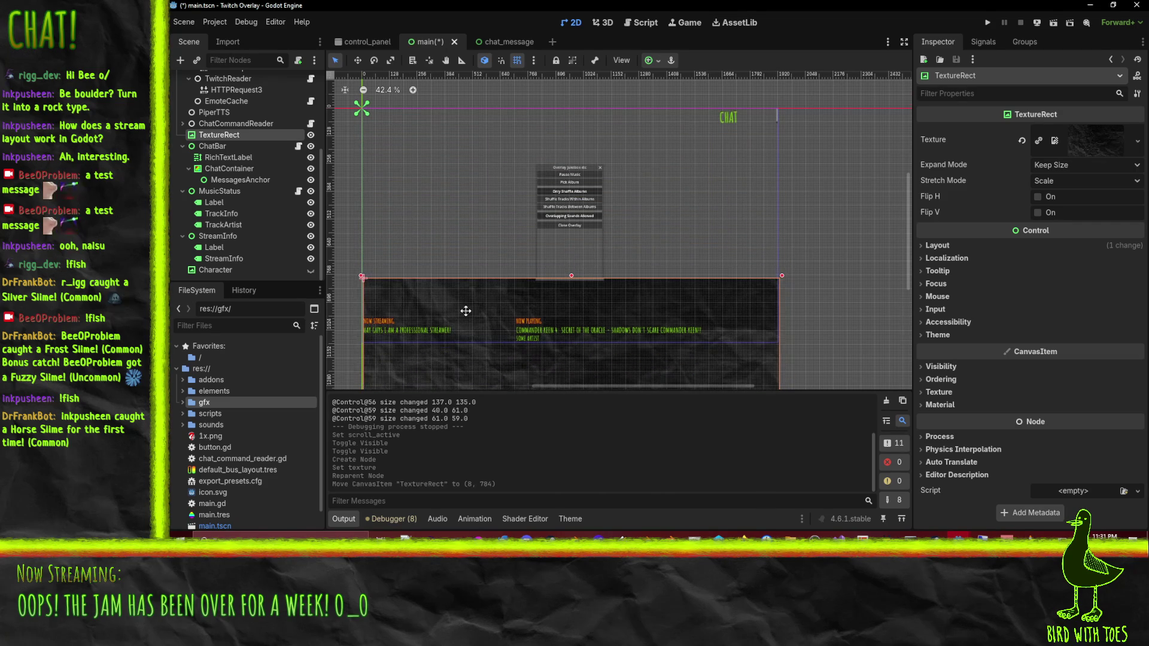
{"action": "scroll", "coordinate": [540, 188], "scroll_direction": "up", "scroll_amount": 5}
{"action": "left_click_drag", "start_coordinate": [543, 163], "coordinate": [542, 220]}
{"action": "scroll", "coordinate": [609, 234], "scroll_direction": "down", "scroll_amount": 7}
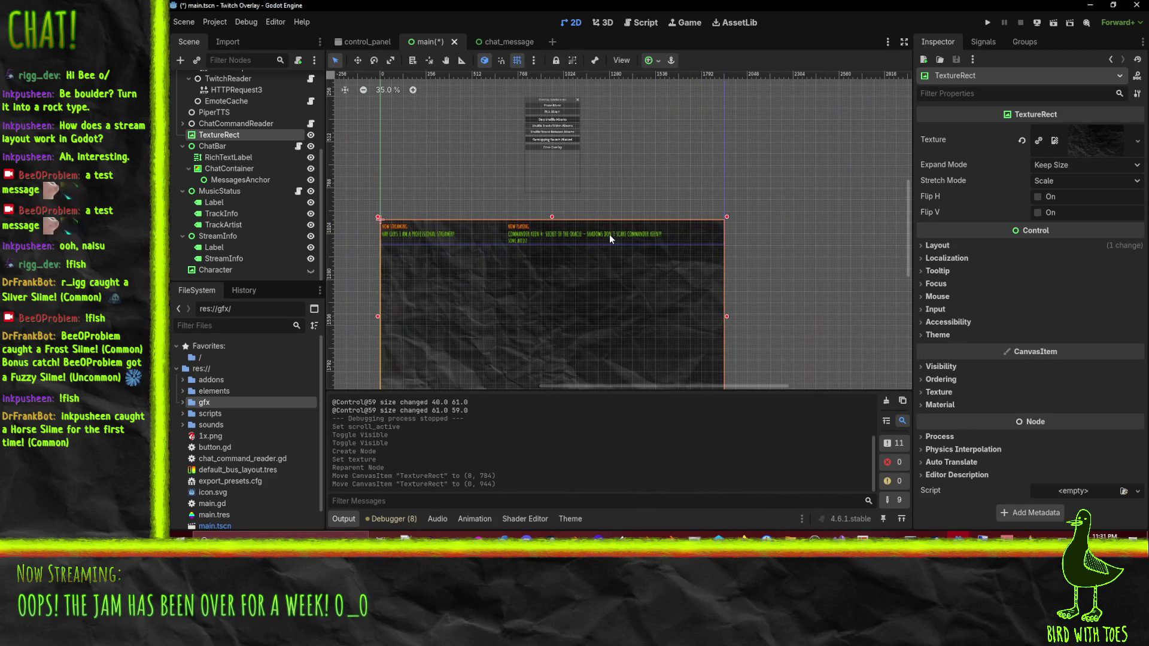
{"action": "scroll", "coordinate": [610, 234], "scroll_direction": "up", "scroll_amount": 8}
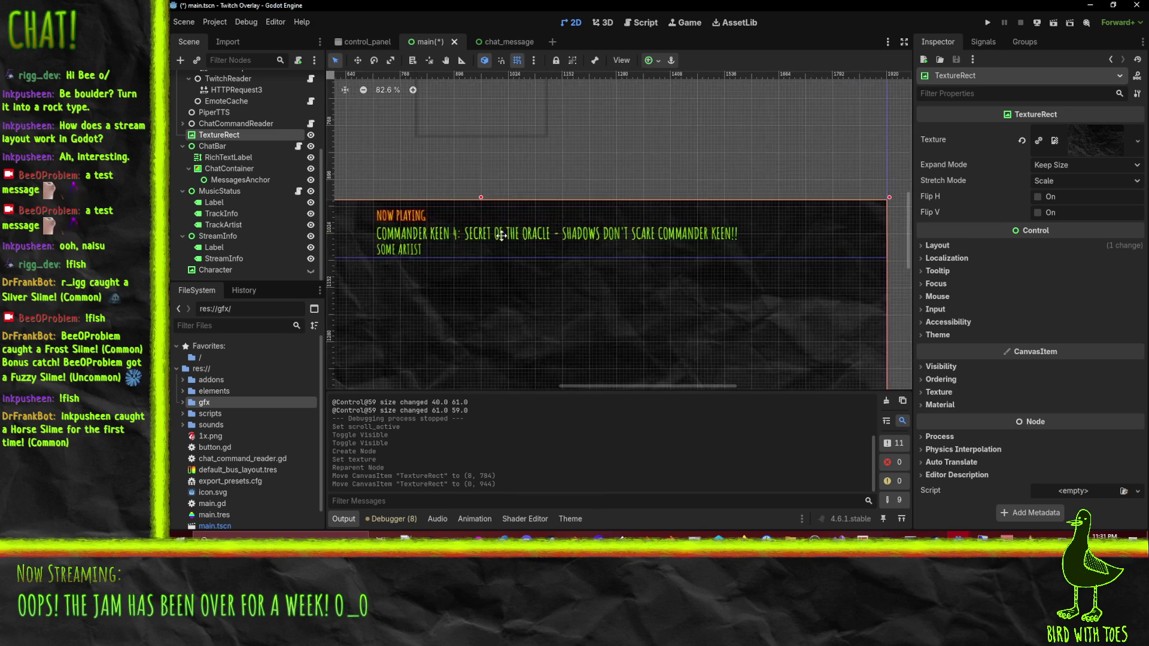
{"action": "left_click_drag", "start_coordinate": [715, 261], "coordinate": [734, 263]}
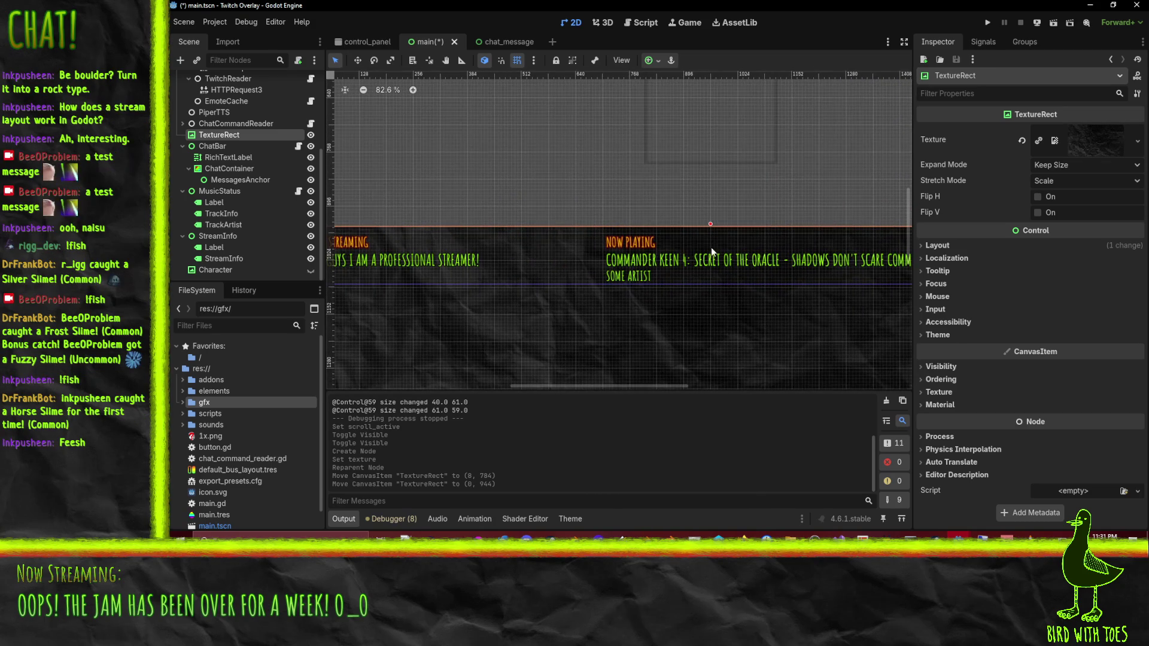
{"action": "scroll", "coordinate": [562, 141], "scroll_direction": "down", "scroll_amount": 6}
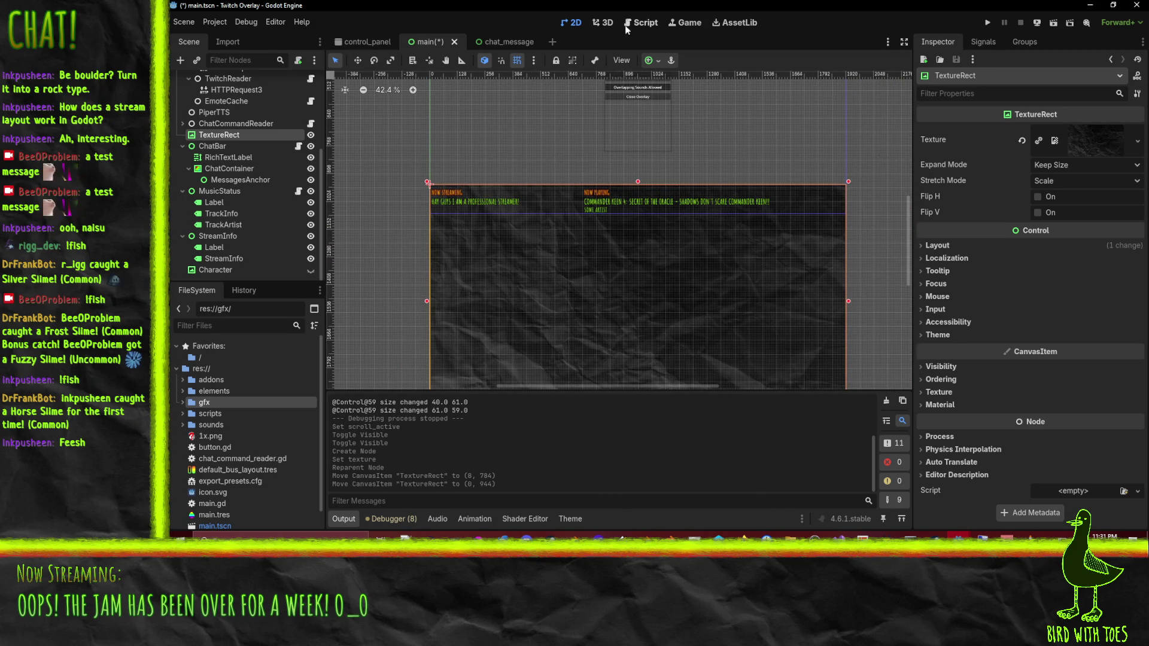
Preview the overlay in the Game view, return to 2D, and bring up the gfx folder's options.
{"action": "left_click", "coordinate": [687, 23]}
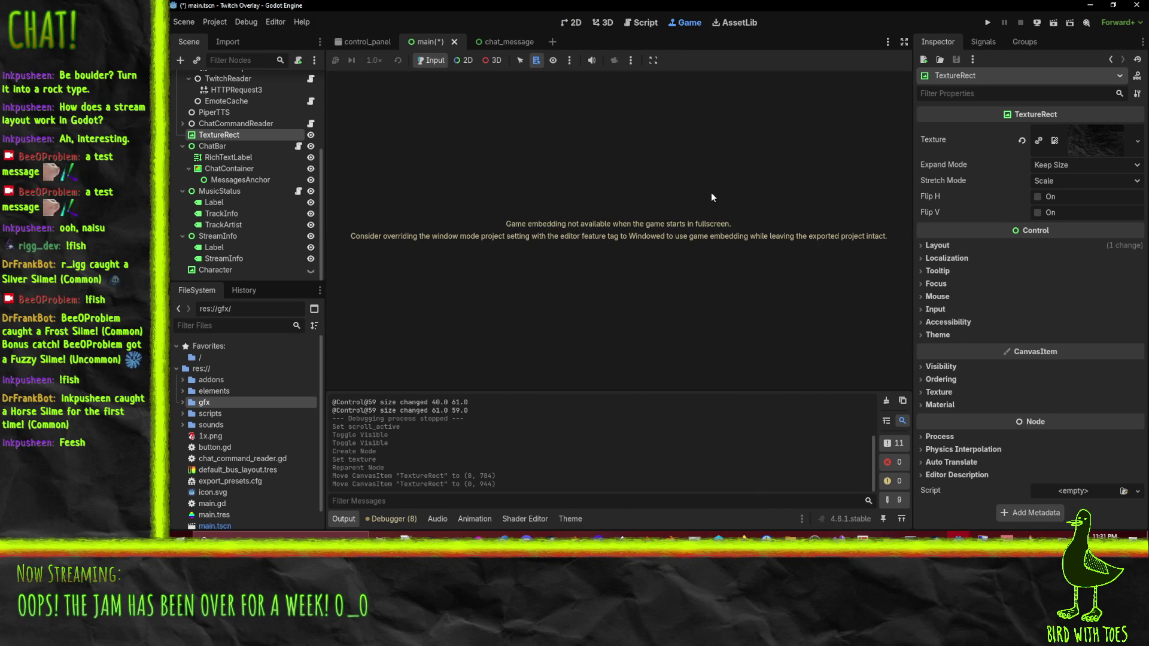
{"action": "left_click", "coordinate": [571, 22]}
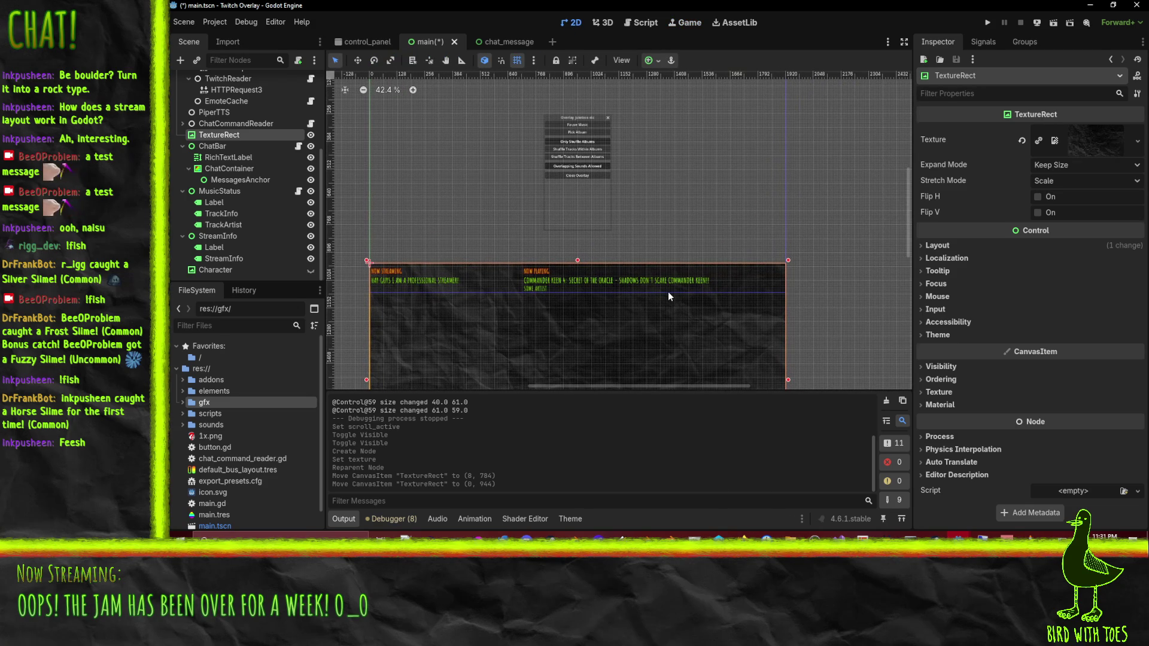
{"action": "right_click", "coordinate": [199, 404]}
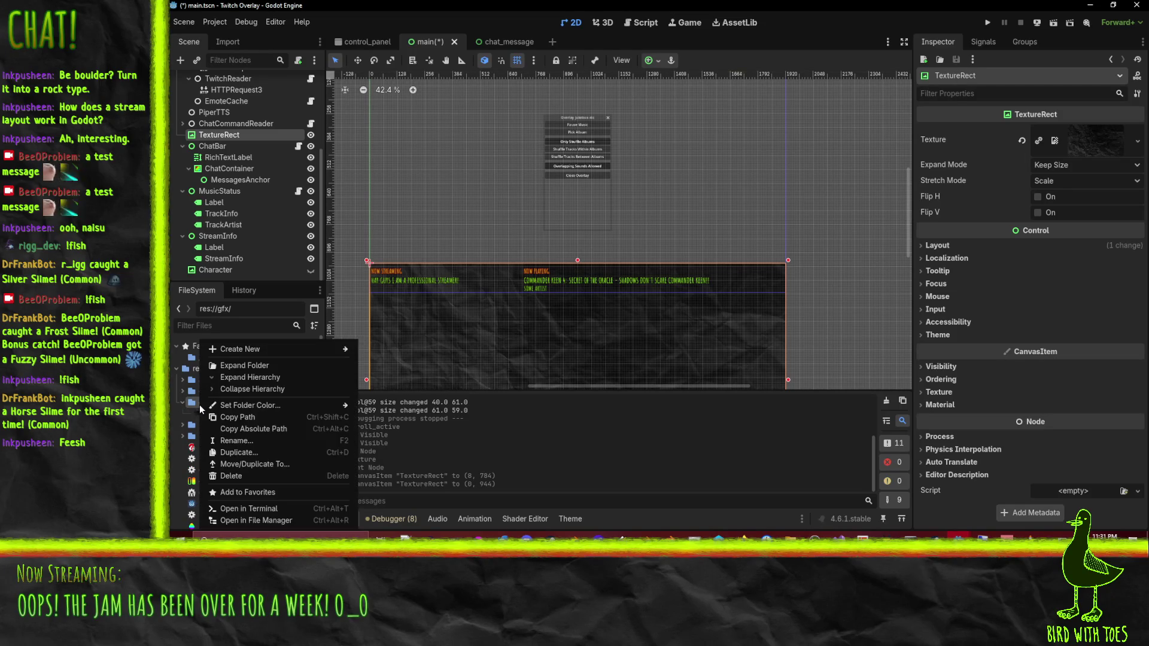
Copy line.png into the project's gfx folder through File Explorer.
{"action": "left_click", "coordinate": [256, 520]}
{"action": "mouse_move", "coordinate": [790, 537]}
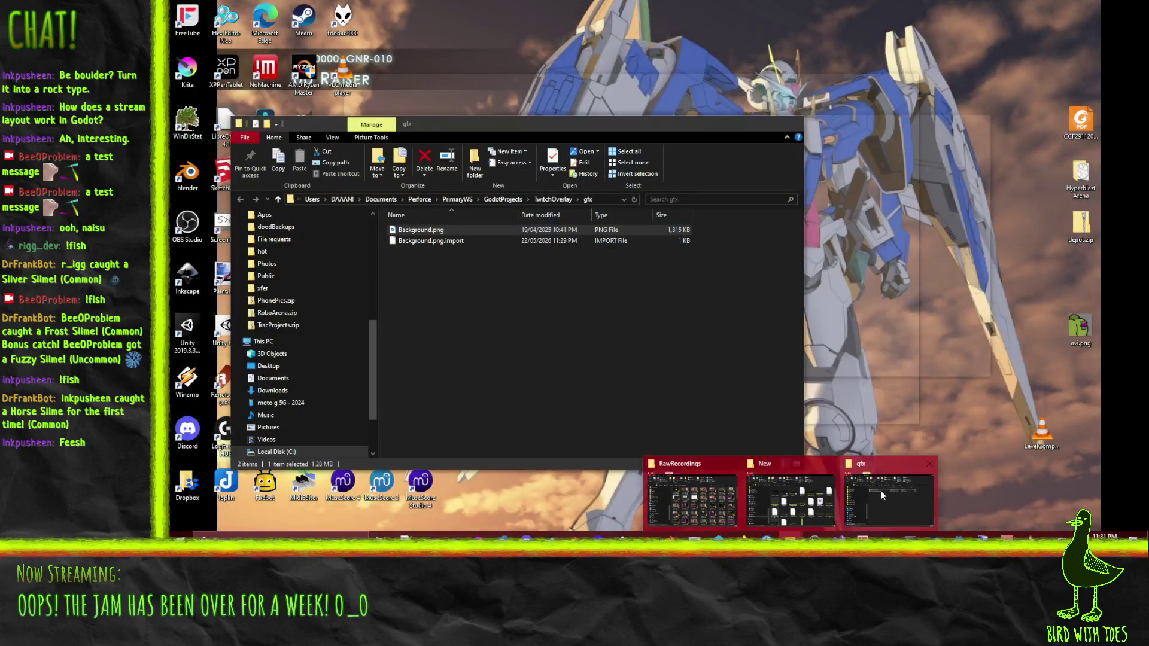
{"action": "left_click", "coordinate": [889, 500]}
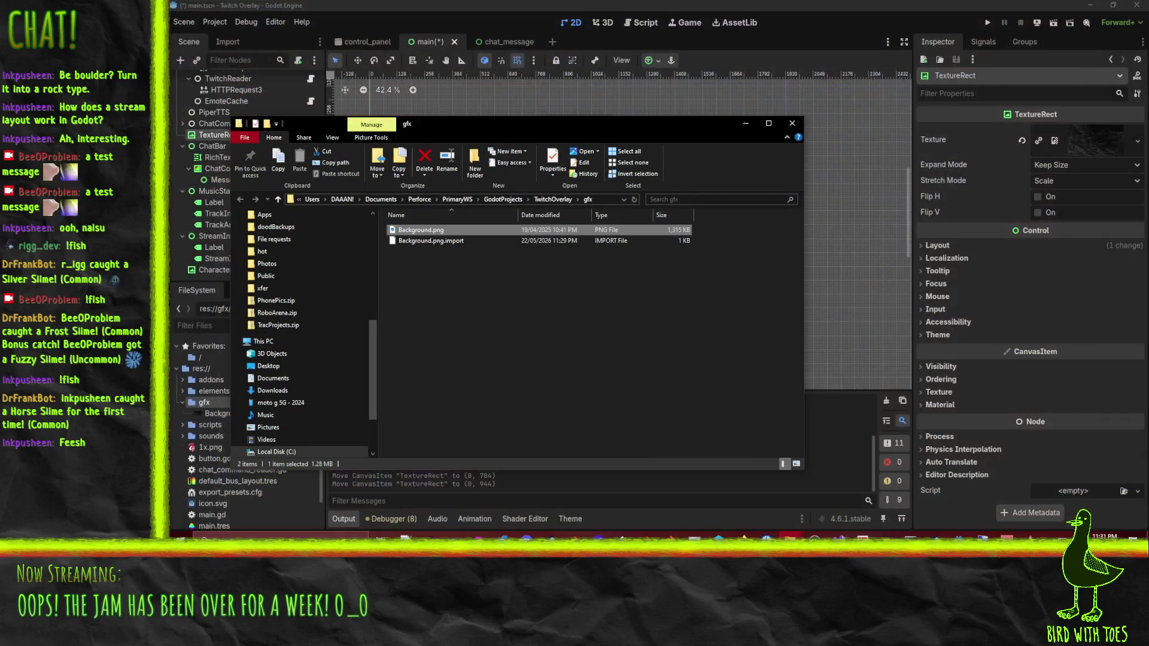
{"action": "left_click_drag", "start_coordinate": [419, 230], "coordinate": [594, 312]}
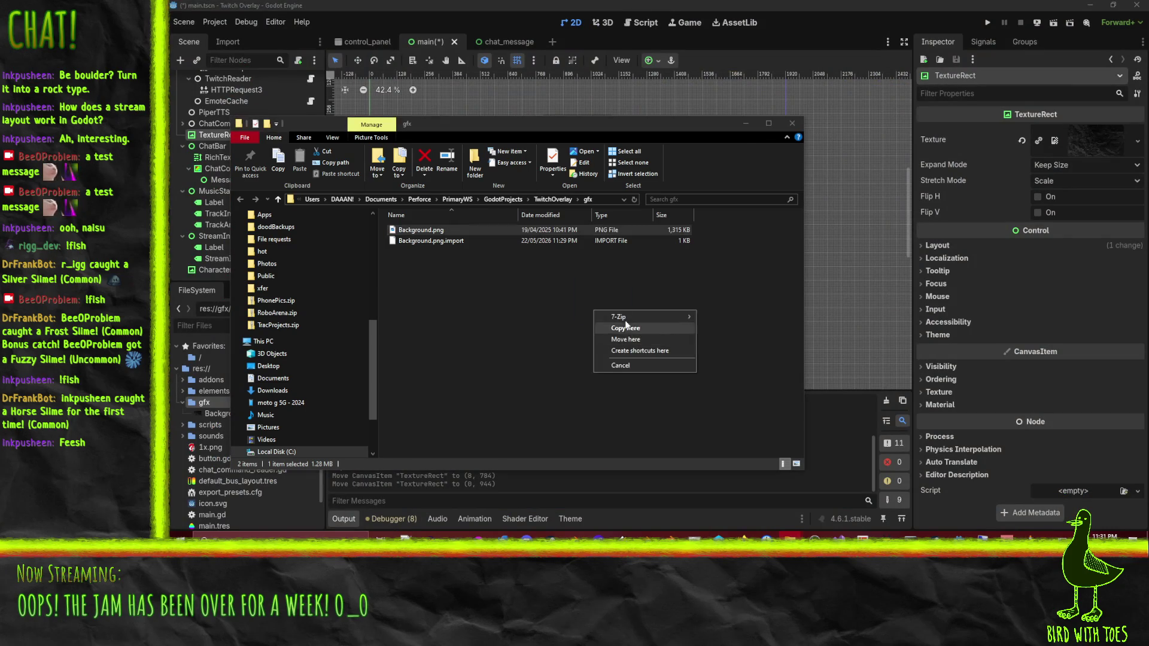
{"action": "left_click", "coordinate": [627, 331]}
{"action": "left_click", "coordinate": [168, 444]}
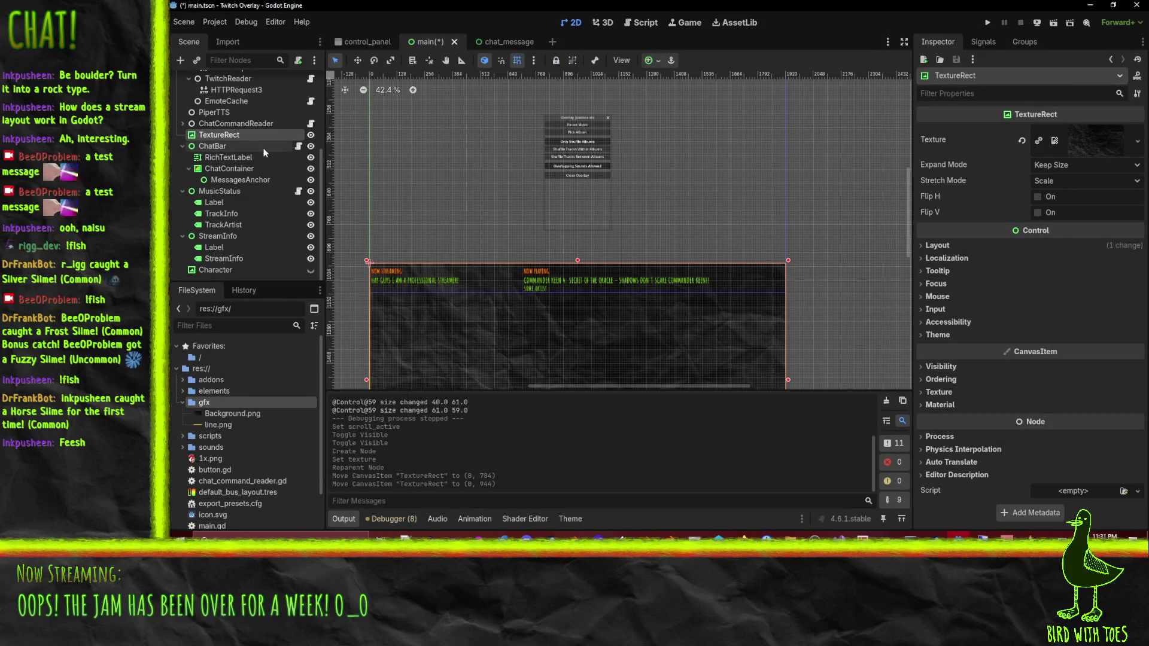
Duplicate the TextureRect and give the copy line.png as its texture.
{"action": "key", "text": "ctrl+d"}
{"action": "mouse_move", "coordinate": [220, 427]}
{"action": "left_mouse_down"}
{"action": "mouse_move", "coordinate": [962, 218]}
{"action": "mouse_move", "coordinate": [1088, 140]}
{"action": "left_mouse_up"}
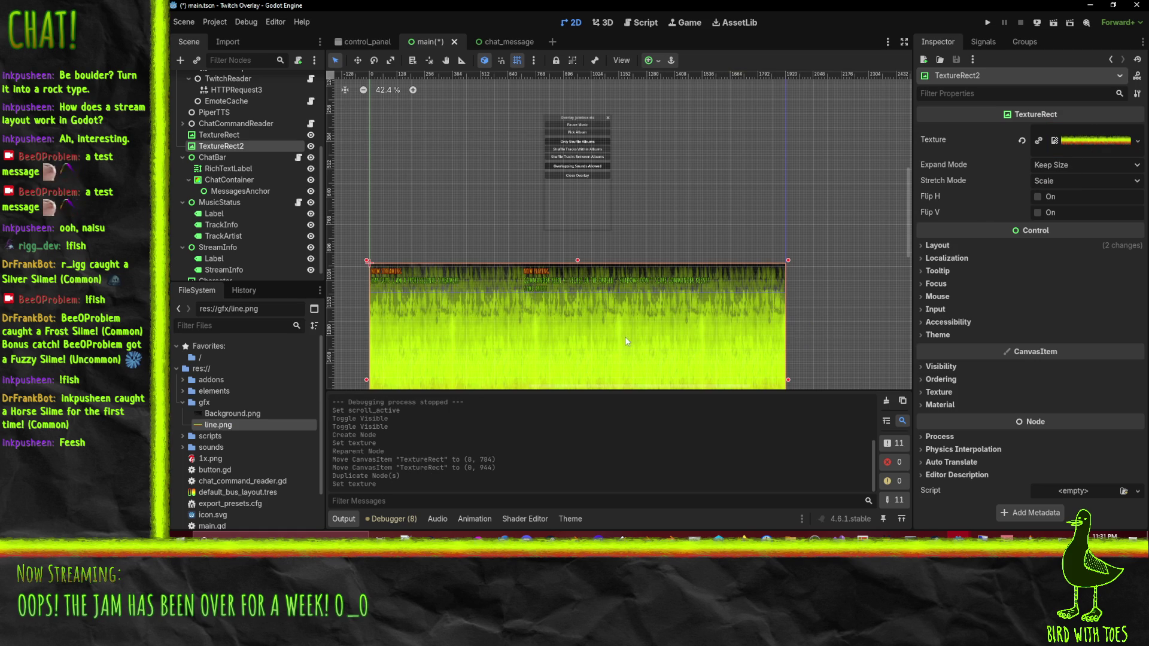
{"action": "left_click", "coordinate": [1089, 165]}
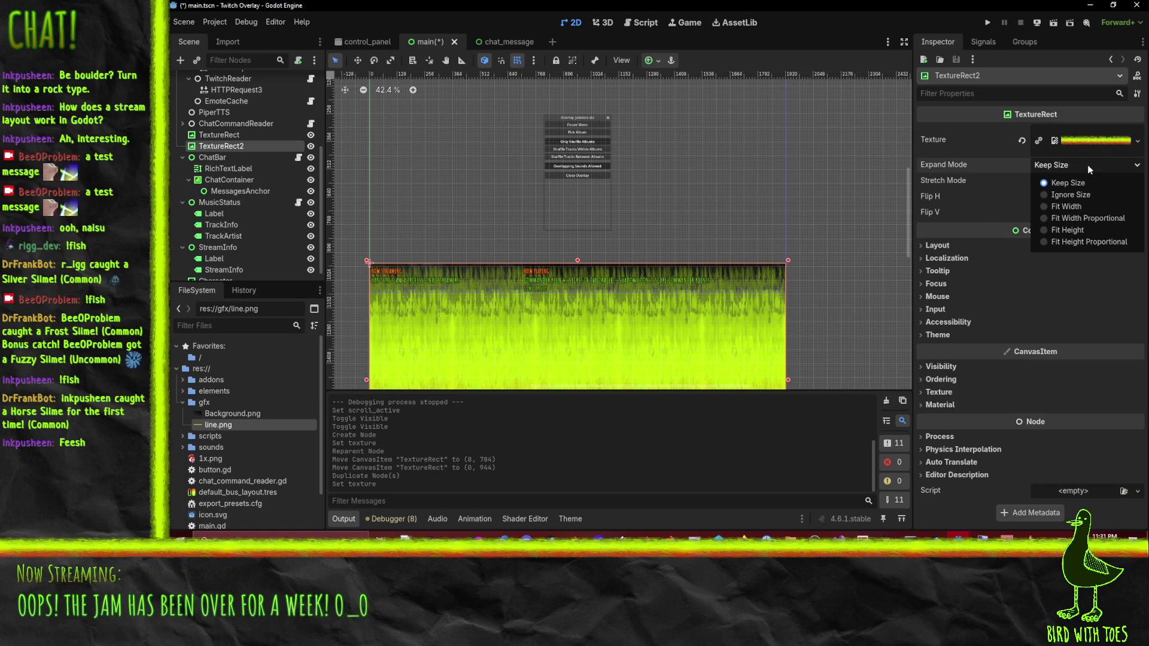
{"action": "left_click", "coordinate": [833, 217]}
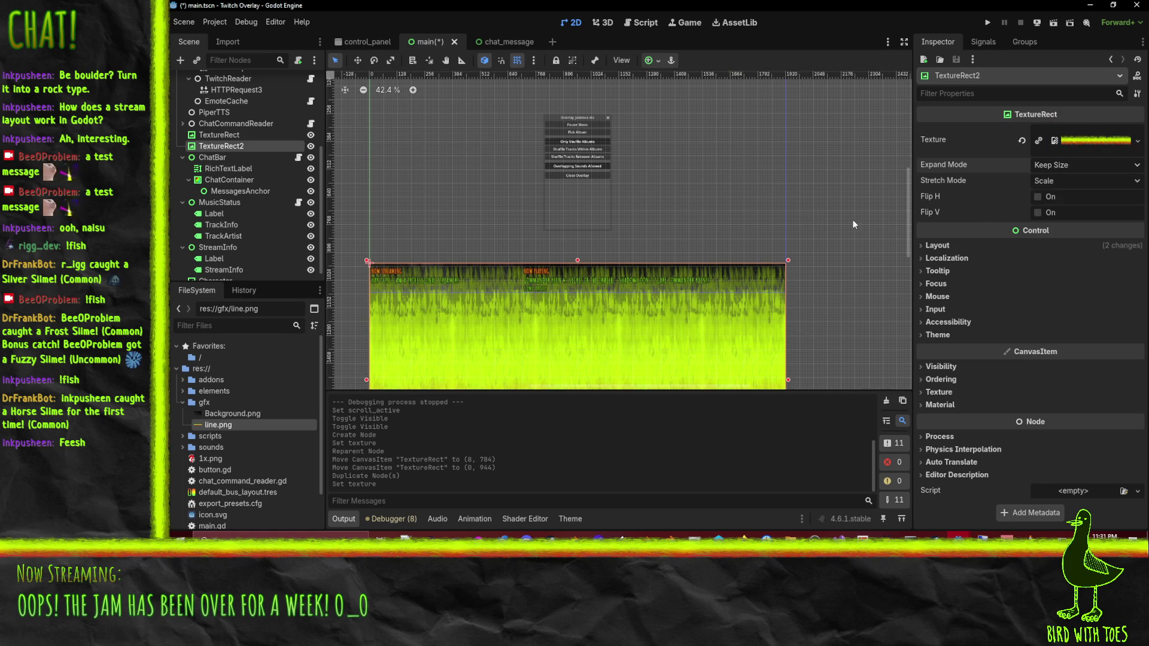
Set the strip's expand mode to Ignore Size and shrink it to 32 px tall.
{"action": "scroll", "coordinate": [850, 224], "scroll_direction": "down", "scroll_amount": 4}
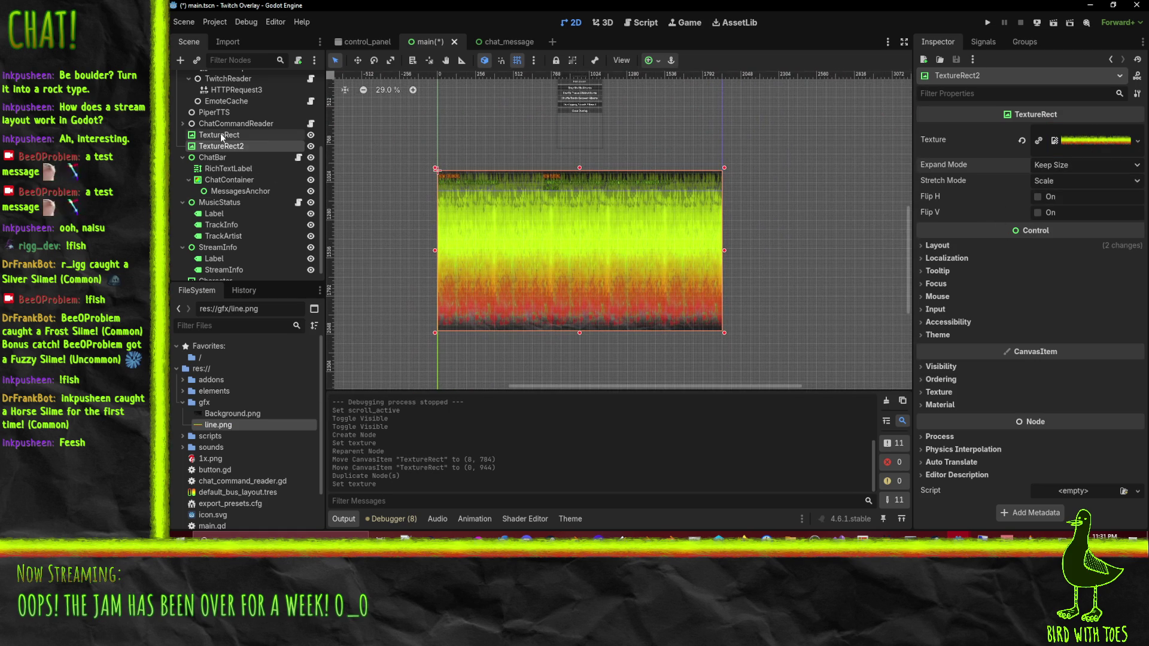
{"action": "left_click_drag", "start_coordinate": [580, 332], "coordinate": [576, 204]}
{"action": "scroll", "coordinate": [595, 192], "scroll_direction": "up", "scroll_amount": 5}
{"action": "scroll", "coordinate": [595, 193], "scroll_direction": "up", "scroll_amount": 3}
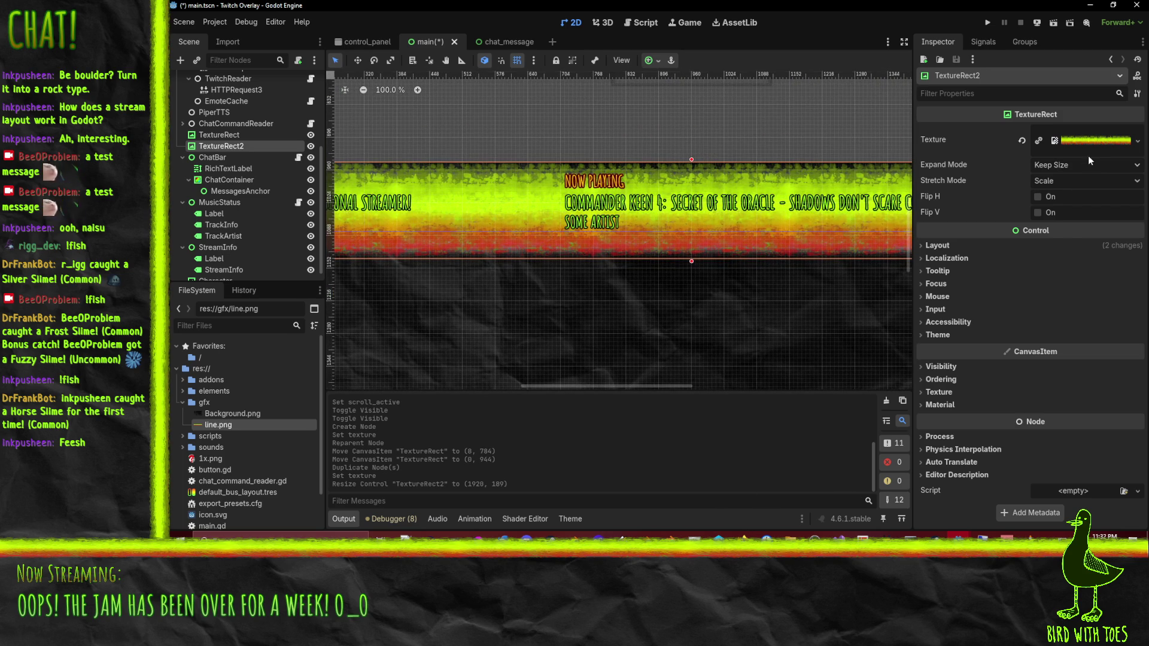
{"action": "left_click", "coordinate": [1083, 163]}
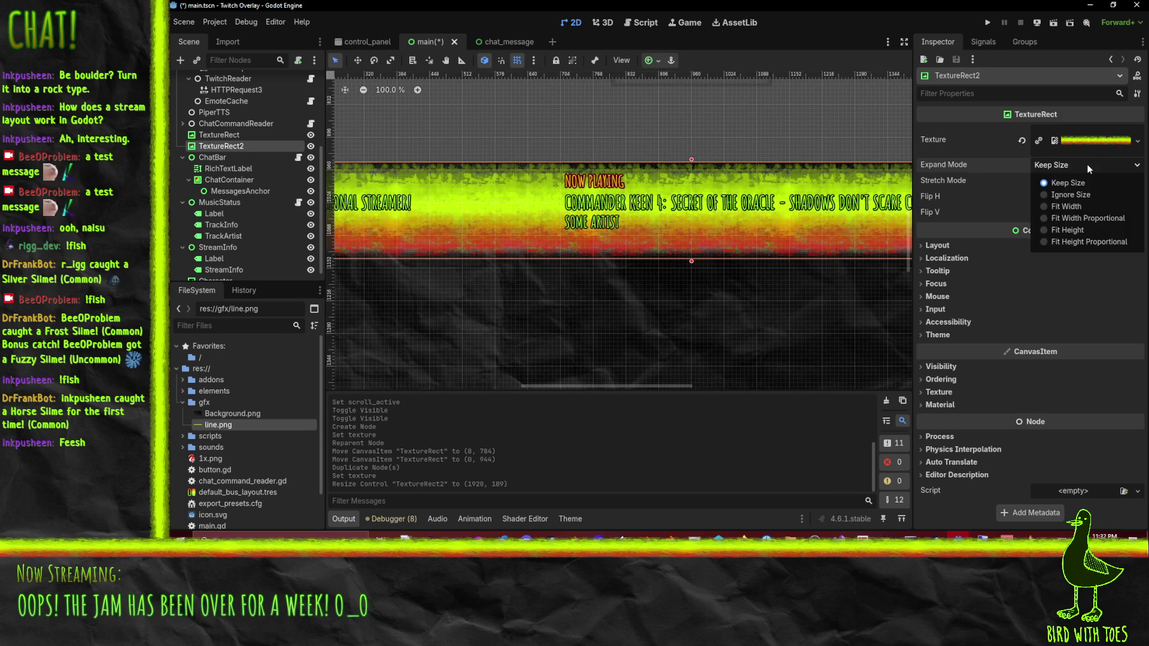
{"action": "left_click", "coordinate": [1082, 198]}
{"action": "left_click_drag", "start_coordinate": [692, 262], "coordinate": [691, 154]}
Move the thin strip to y=928 along the top edge of the info bar.
{"action": "scroll", "coordinate": [563, 200], "scroll_direction": "down", "scroll_amount": 3}
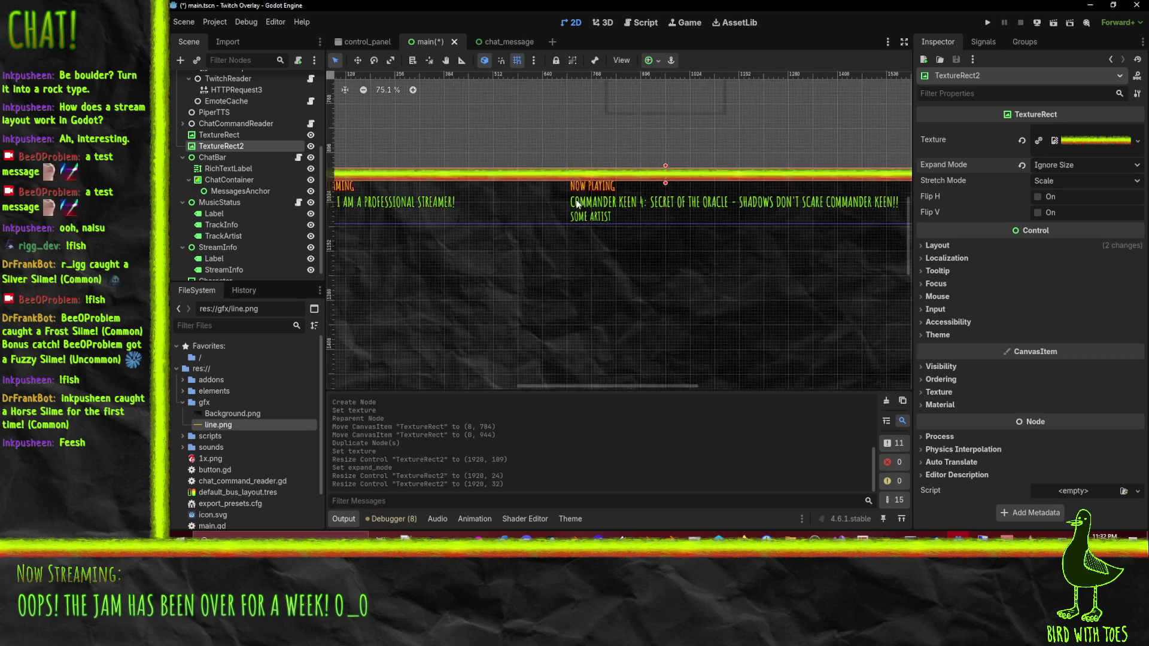
{"action": "scroll", "coordinate": [561, 204], "scroll_direction": "up", "scroll_amount": 2}
{"action": "left_click_drag", "start_coordinate": [518, 210], "coordinate": [524, 193]}
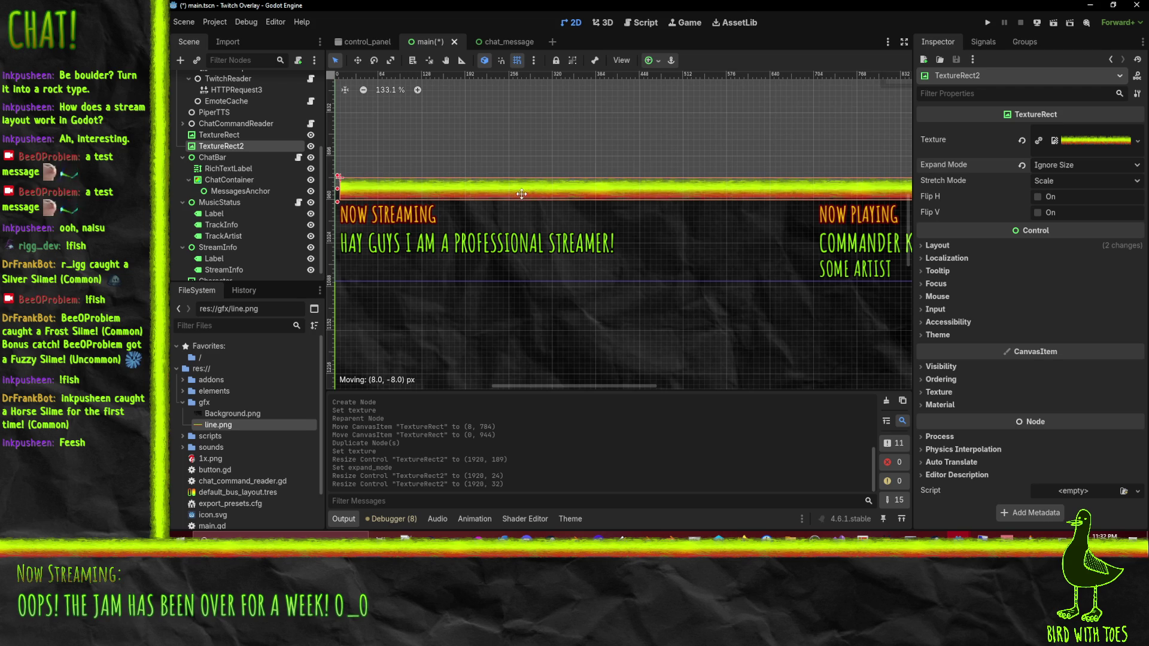
{"action": "scroll", "coordinate": [524, 194], "scroll_direction": "down", "scroll_amount": 3}
{"action": "left_click_drag", "start_coordinate": [594, 213], "coordinate": [419, 217]}
{"action": "scroll", "coordinate": [445, 220], "scroll_direction": "down", "scroll_amount": 6}
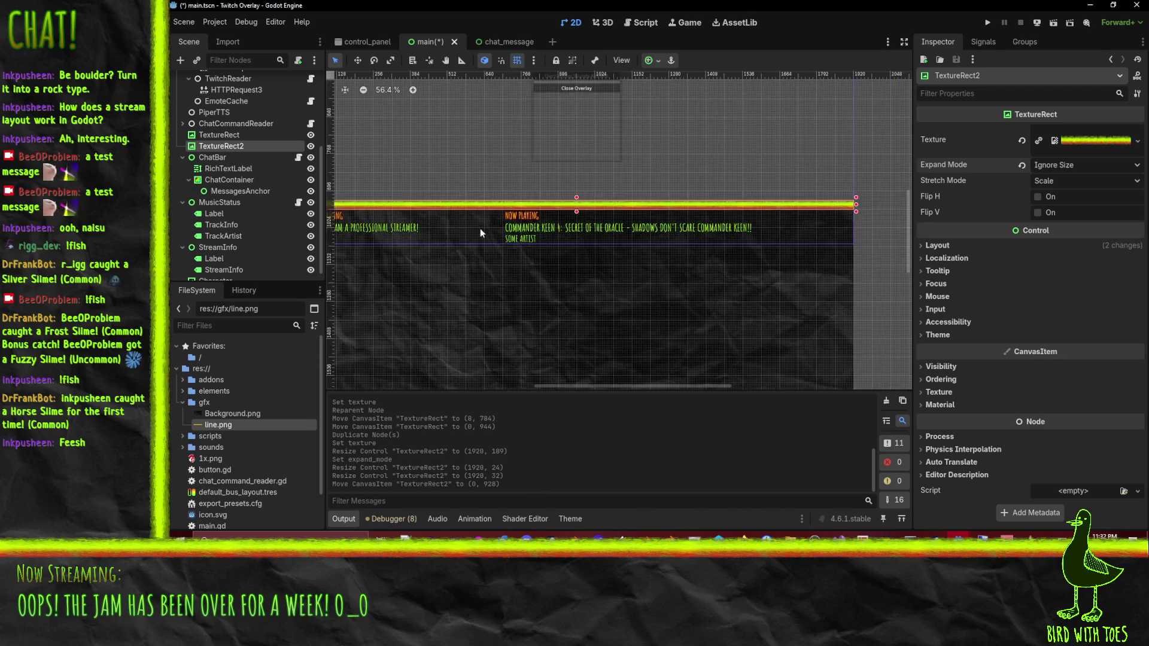
{"action": "left_click", "coordinate": [554, 246]}
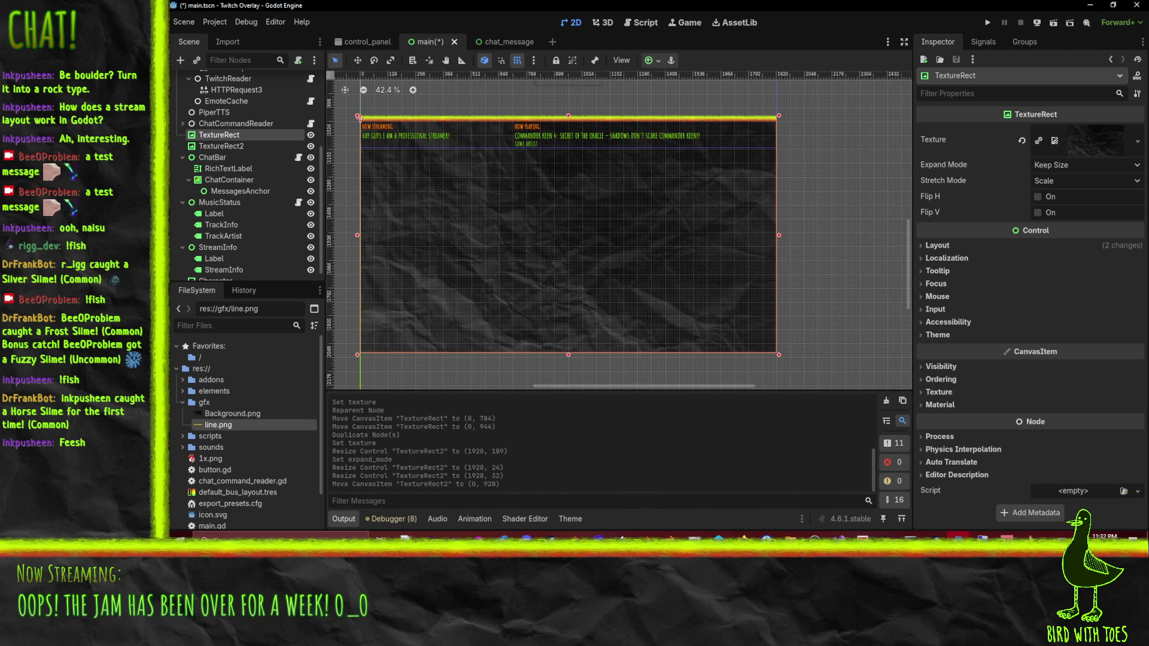
Set the background TextureRect's stretch mode to Keep and expand mode to Ignore Size.
{"action": "left_click", "coordinate": [1068, 181]}
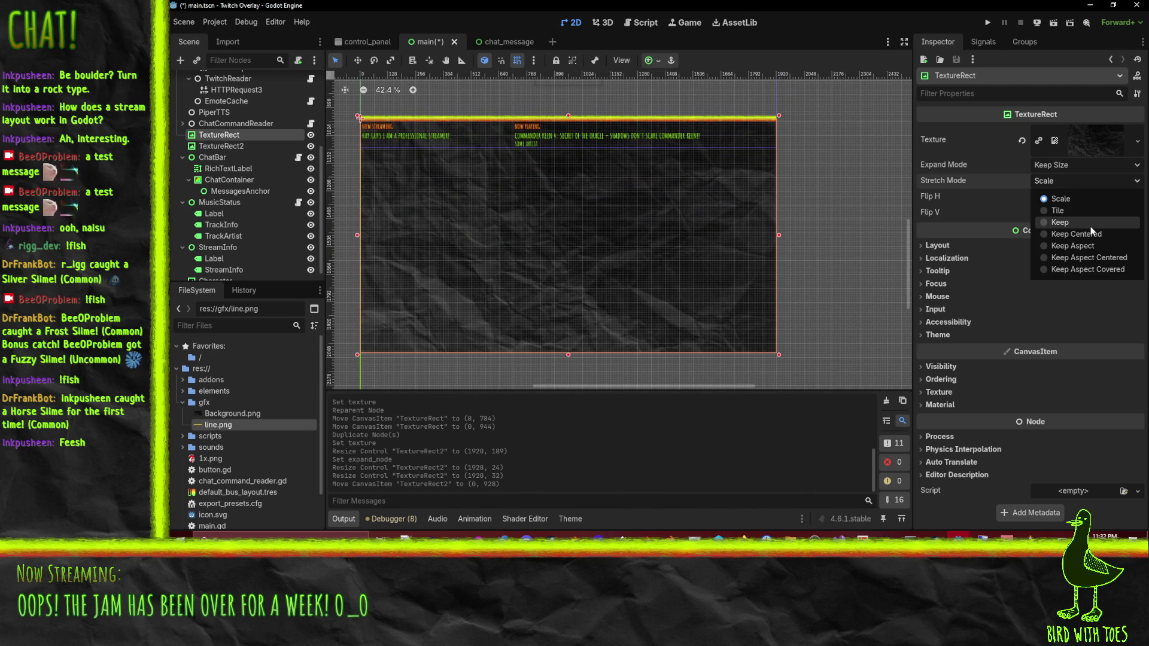
{"action": "left_click", "coordinate": [951, 221]}
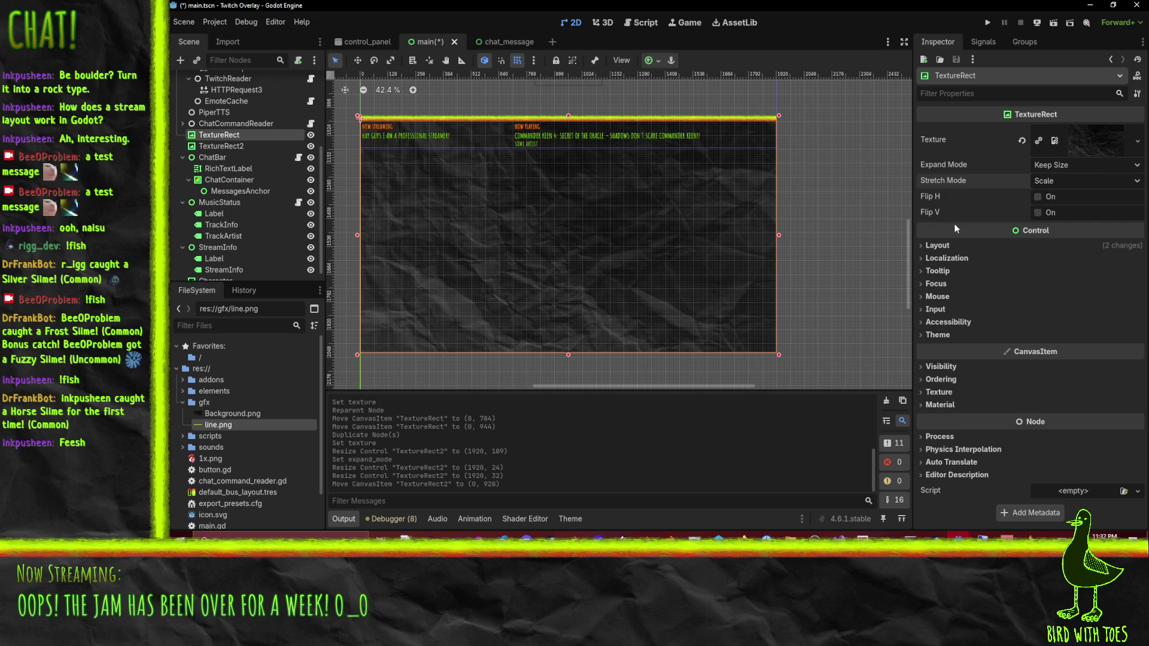
{"action": "left_click", "coordinate": [1103, 181]}
{"action": "left_click", "coordinate": [1079, 164]}
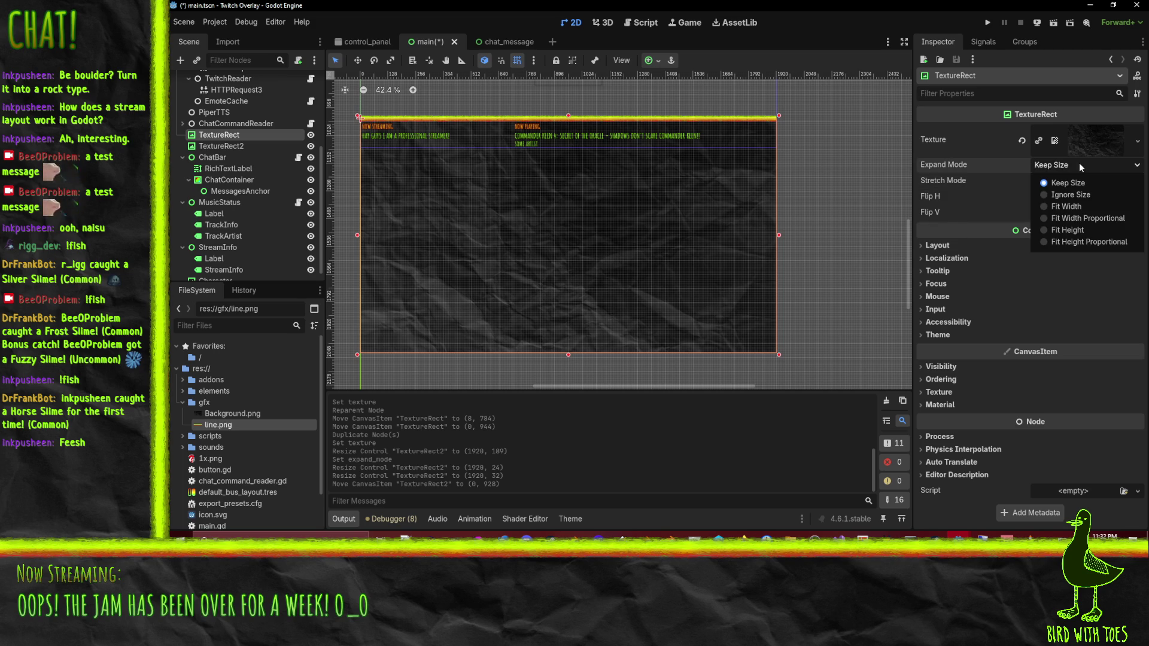
{"action": "left_click", "coordinate": [1065, 180]}
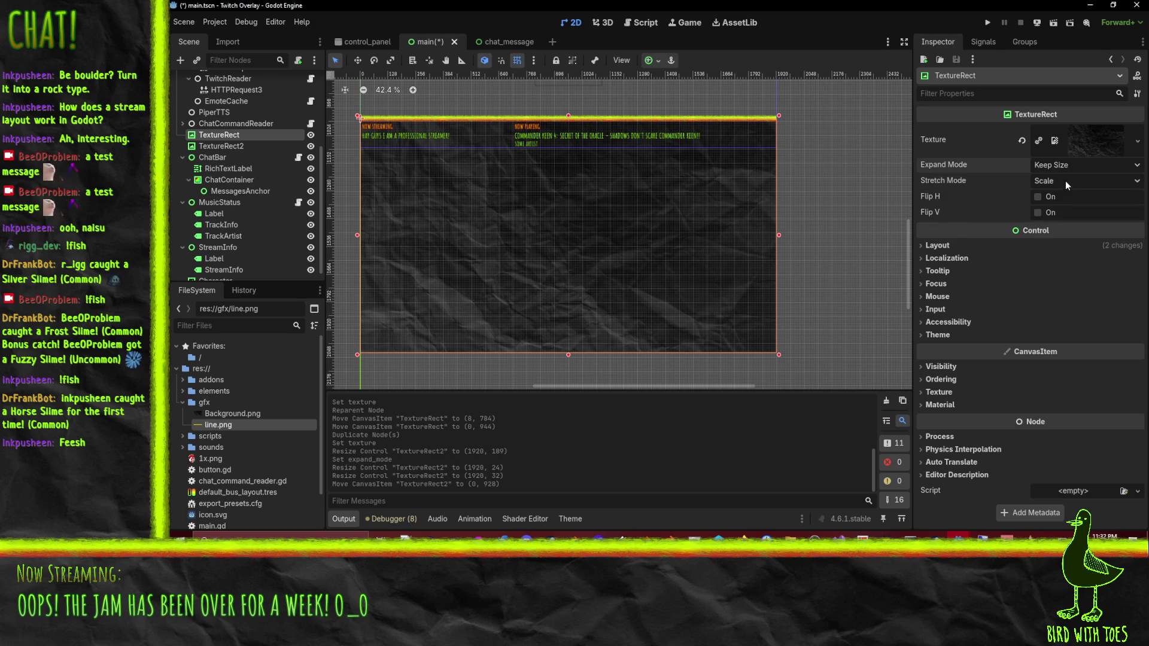
{"action": "left_click", "coordinate": [1065, 181]}
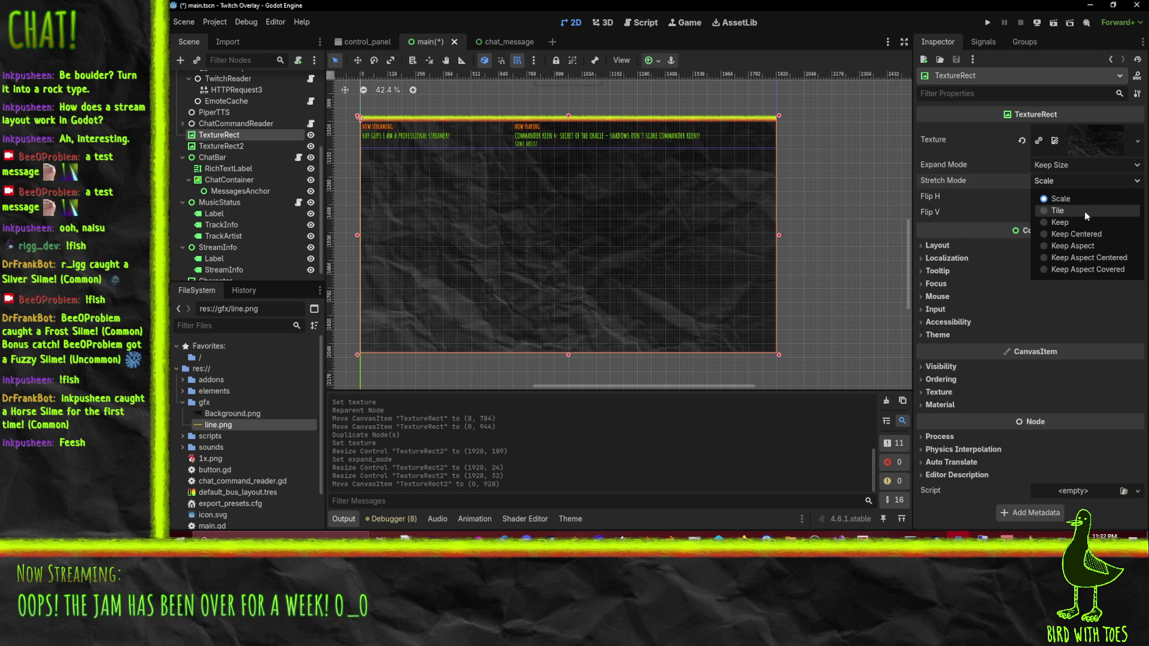
{"action": "left_click", "coordinate": [1087, 222]}
{"action": "left_click", "coordinate": [1067, 168]}
{"action": "left_click", "coordinate": [1054, 195]}
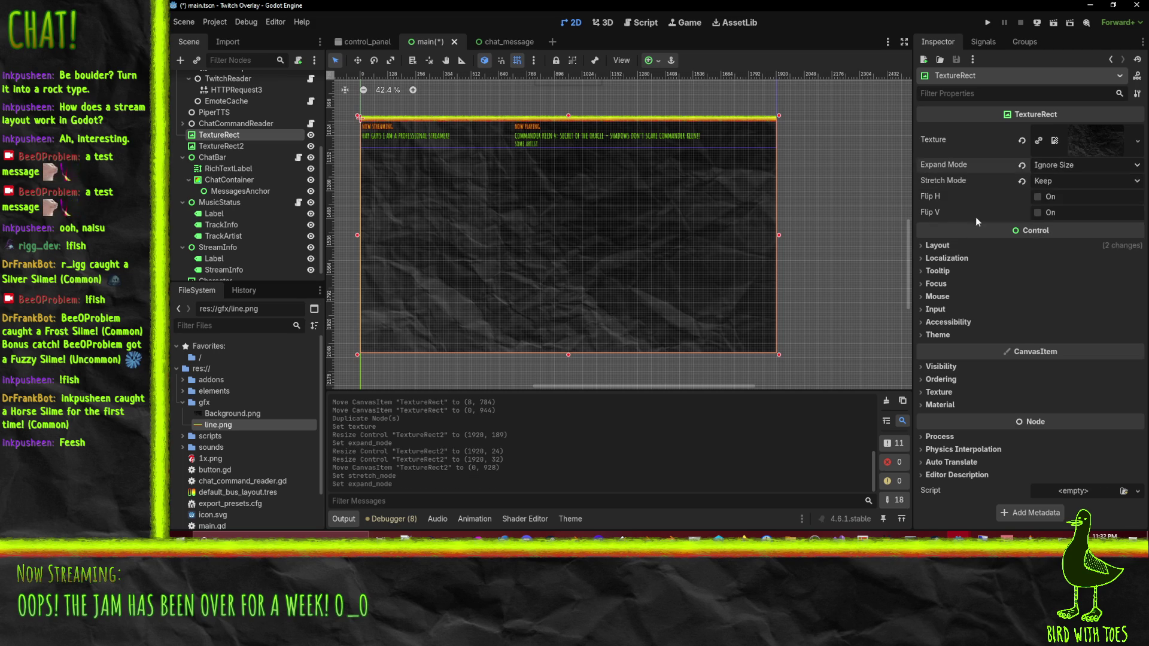
Resize the background into a 1920×136 bar under the line, keeping Ignore Size and Keep.
{"action": "left_click_drag", "start_coordinate": [568, 355], "coordinate": [567, 148]}
{"action": "mouse_move", "coordinate": [605, 187]}
{"action": "left_mouse_down"}
{"action": "mouse_move", "coordinate": [608, 246]}
{"action": "mouse_move", "coordinate": [519, 228]}
{"action": "left_mouse_up"}
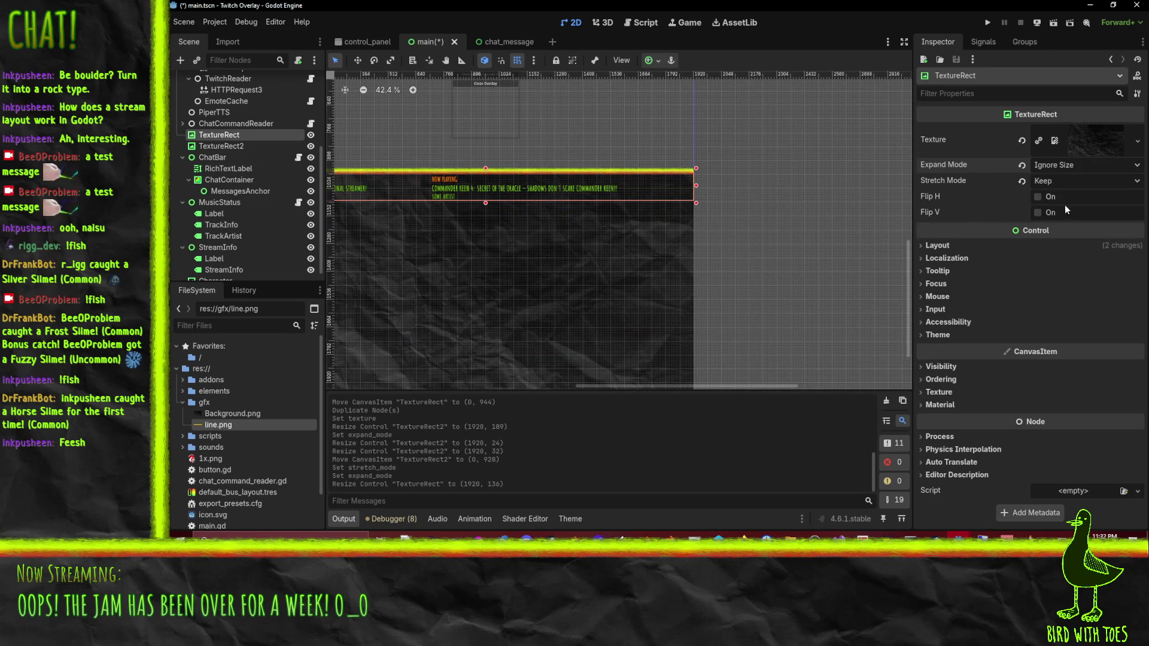
{"action": "scroll", "coordinate": [626, 286], "scroll_direction": "up", "scroll_amount": 5}
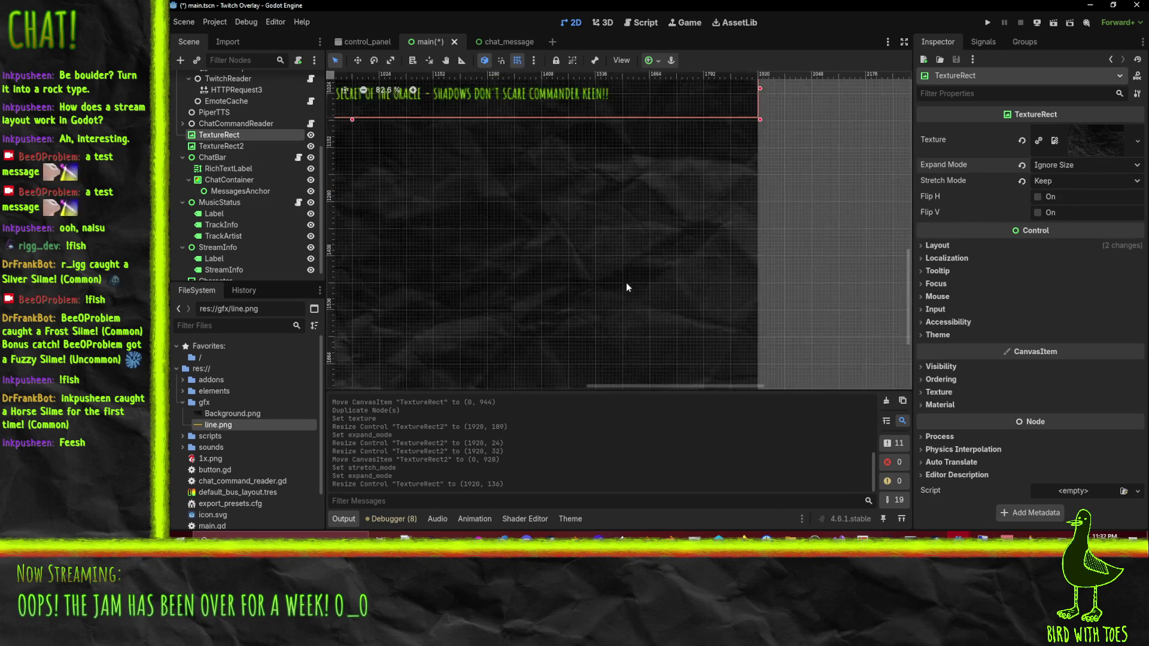
{"action": "scroll", "coordinate": [775, 341], "scroll_direction": "down", "scroll_amount": 2}
{"action": "mouse_move", "coordinate": [536, 256]}
{"action": "left_mouse_down"}
{"action": "mouse_move", "coordinate": [542, 277]}
{"action": "mouse_move", "coordinate": [551, 256]}
{"action": "left_mouse_up"}
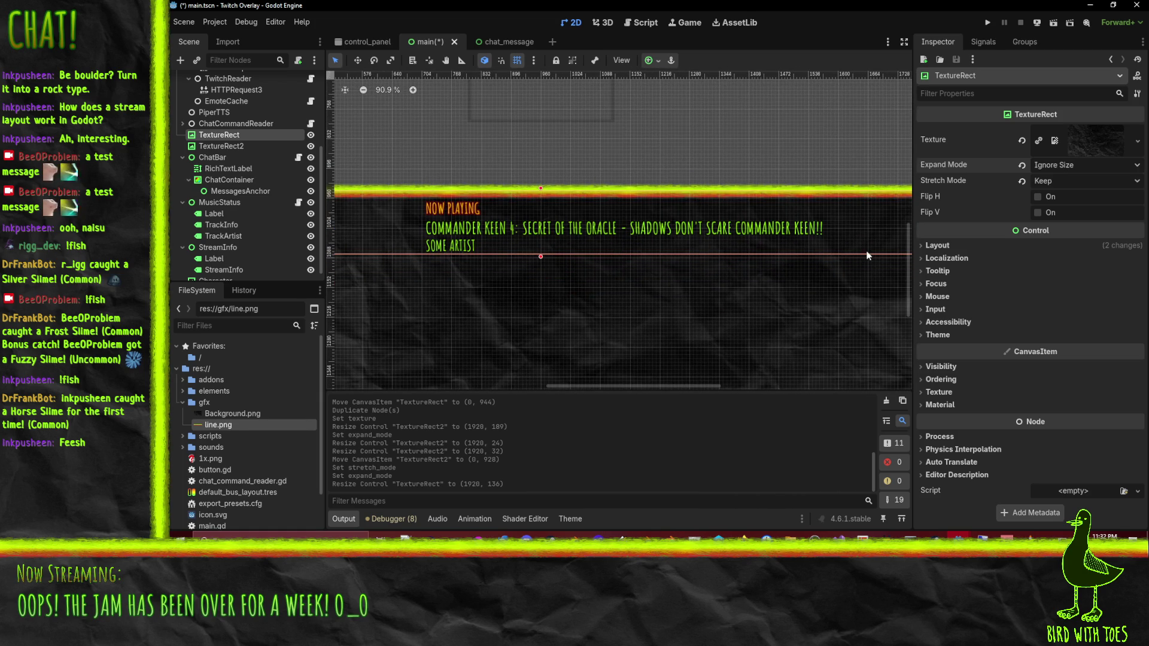
{"action": "left_click", "coordinate": [1092, 166]}
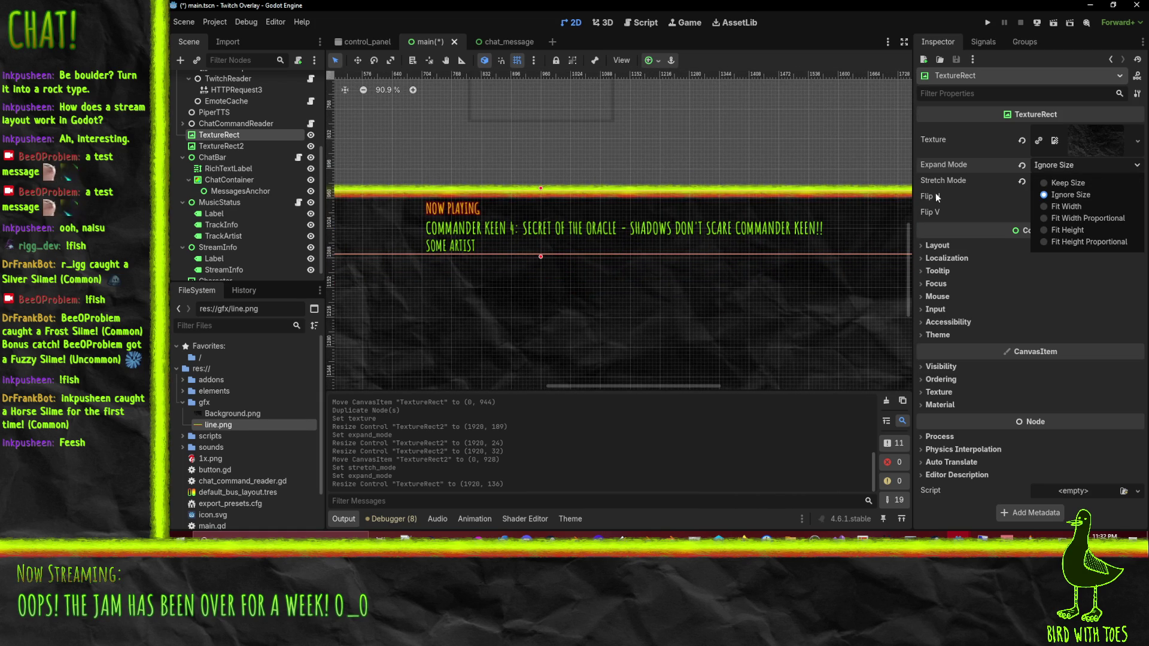
{"action": "left_click", "coordinate": [1075, 164]}
{"action": "left_click", "coordinate": [1057, 195]}
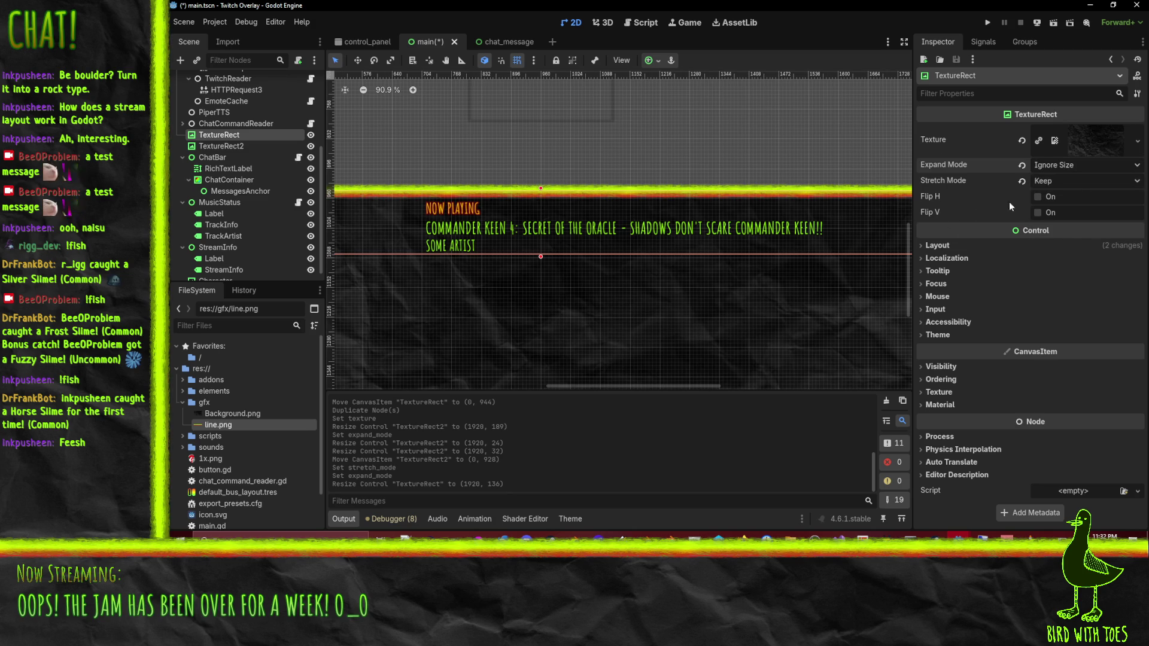
{"action": "left_click", "coordinate": [1071, 182]}
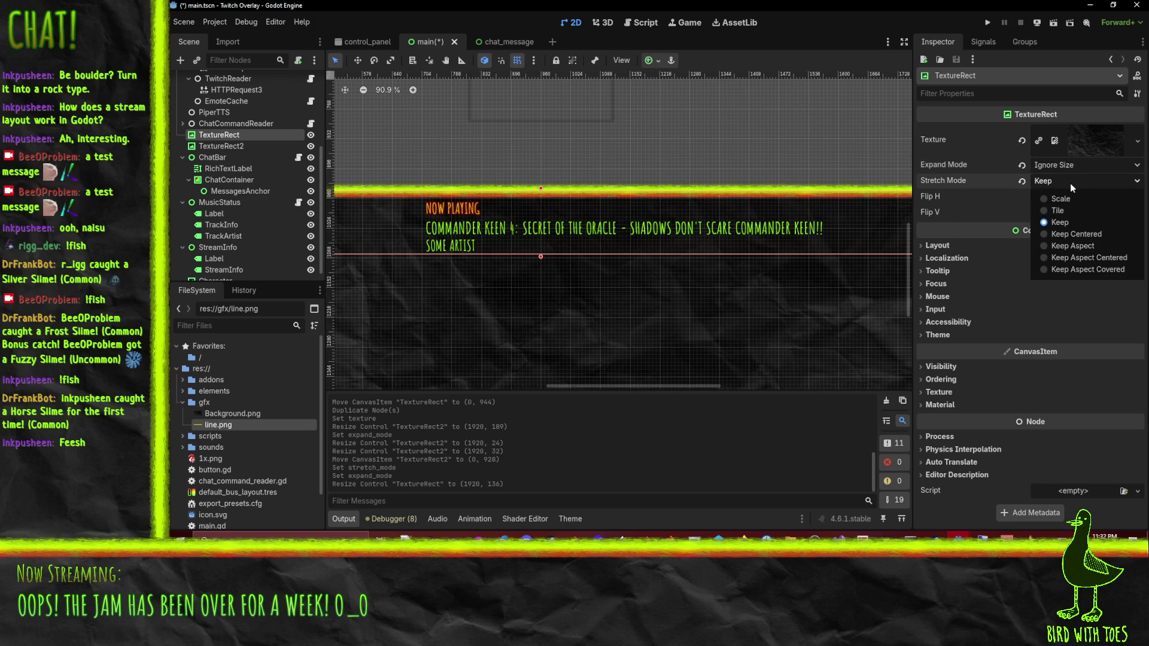
{"action": "left_click", "coordinate": [1075, 187]}
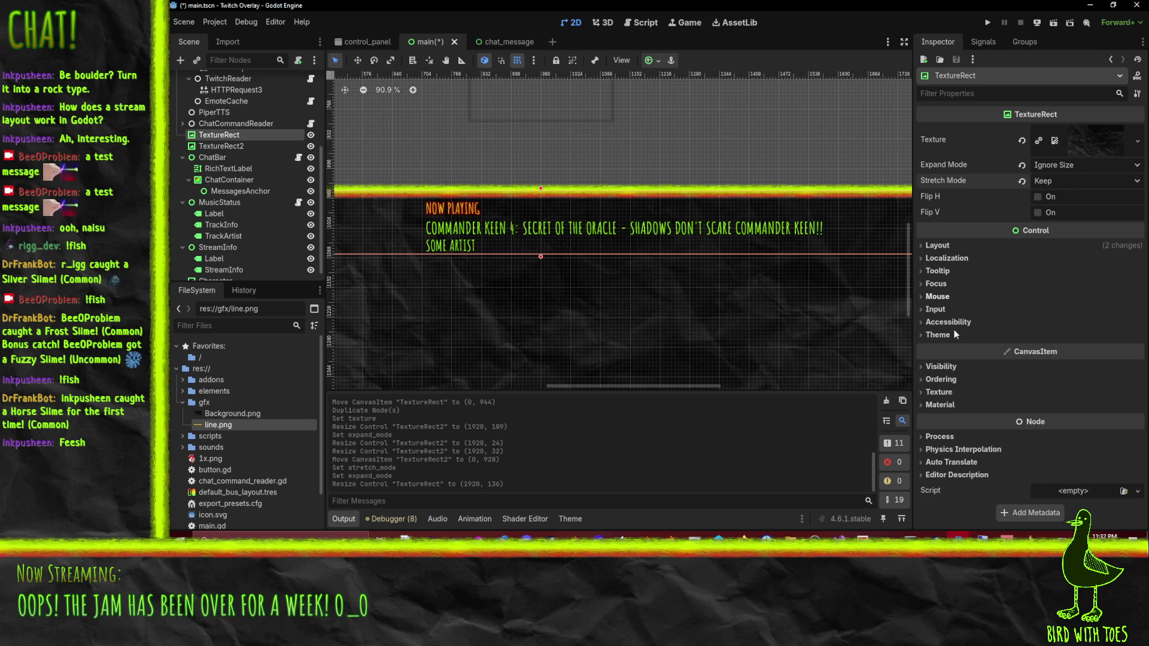
Try Clip Children set to Clip + Draw, then revert it to Disabled.
{"action": "left_click", "coordinate": [945, 369]}
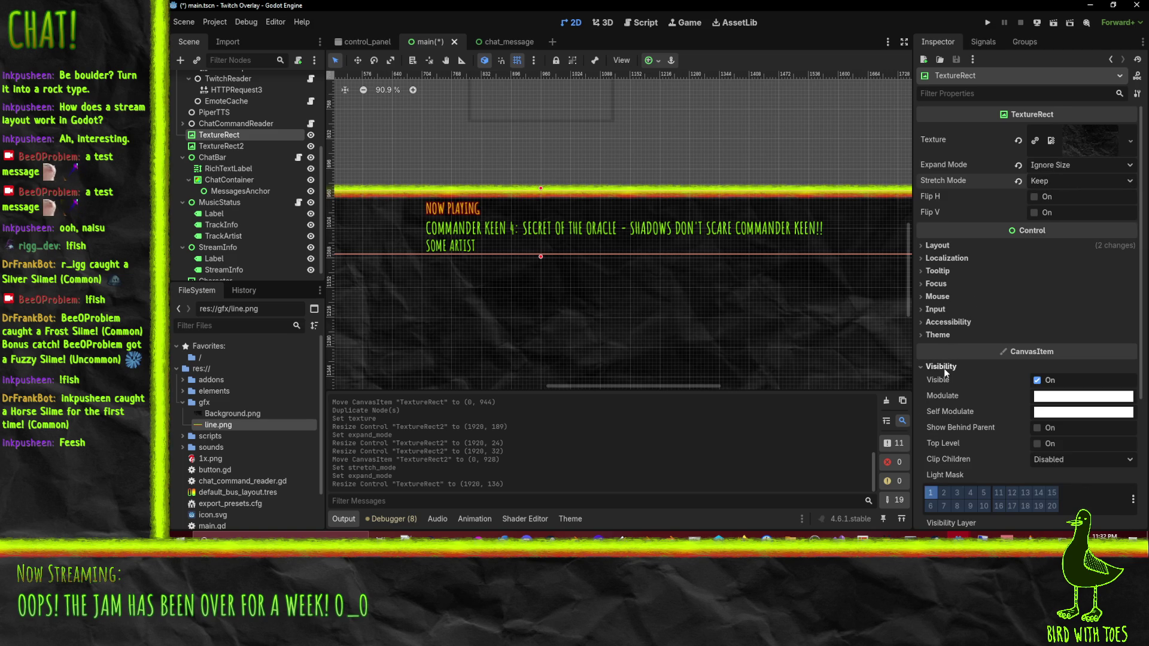
{"action": "left_click", "coordinate": [1032, 459]}
{"action": "left_click", "coordinate": [1077, 500]}
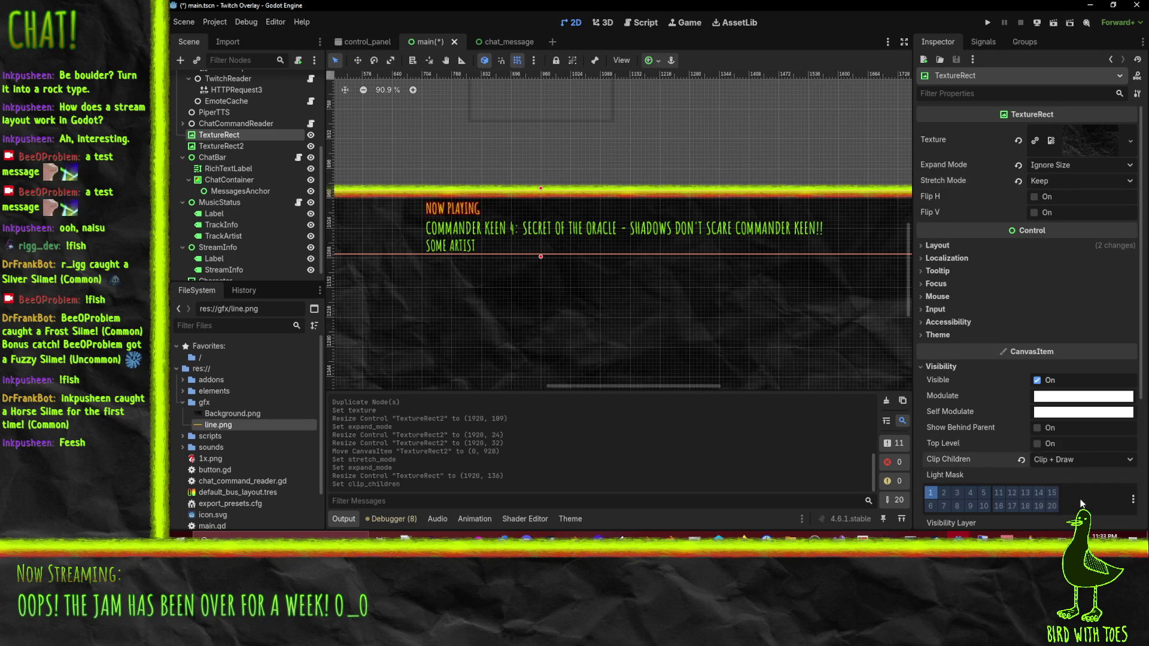
{"action": "scroll", "coordinate": [760, 331], "scroll_direction": "down", "scroll_amount": 2}
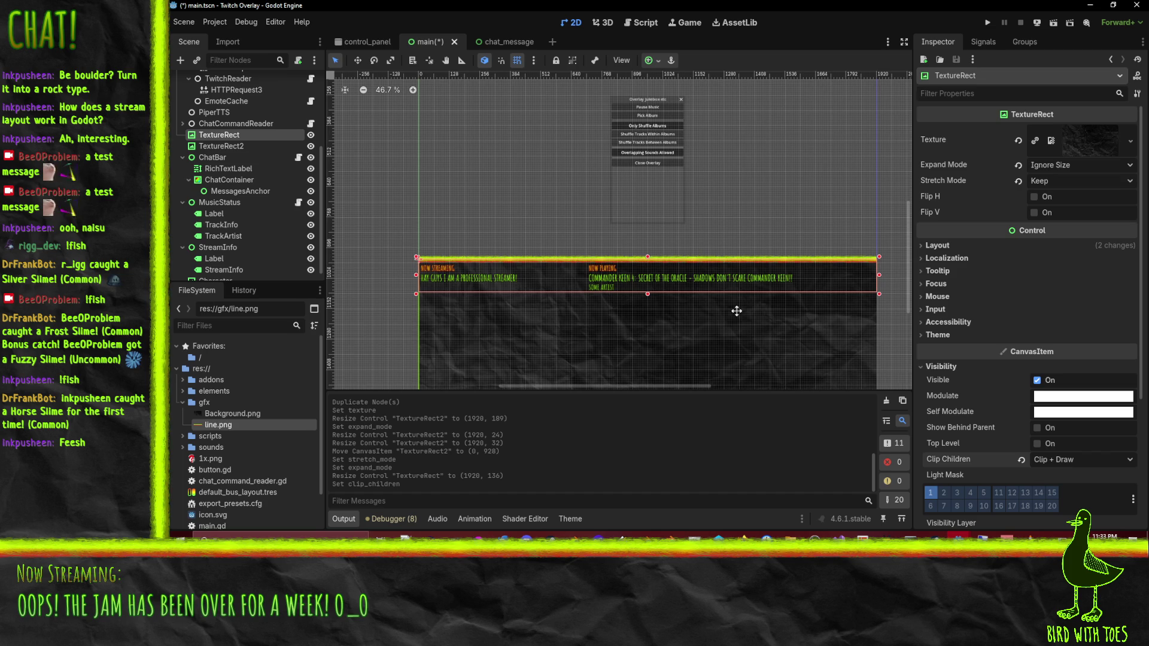
{"action": "scroll", "coordinate": [674, 325], "scroll_direction": "down", "scroll_amount": 1}
{"action": "left_click", "coordinate": [1021, 461]}
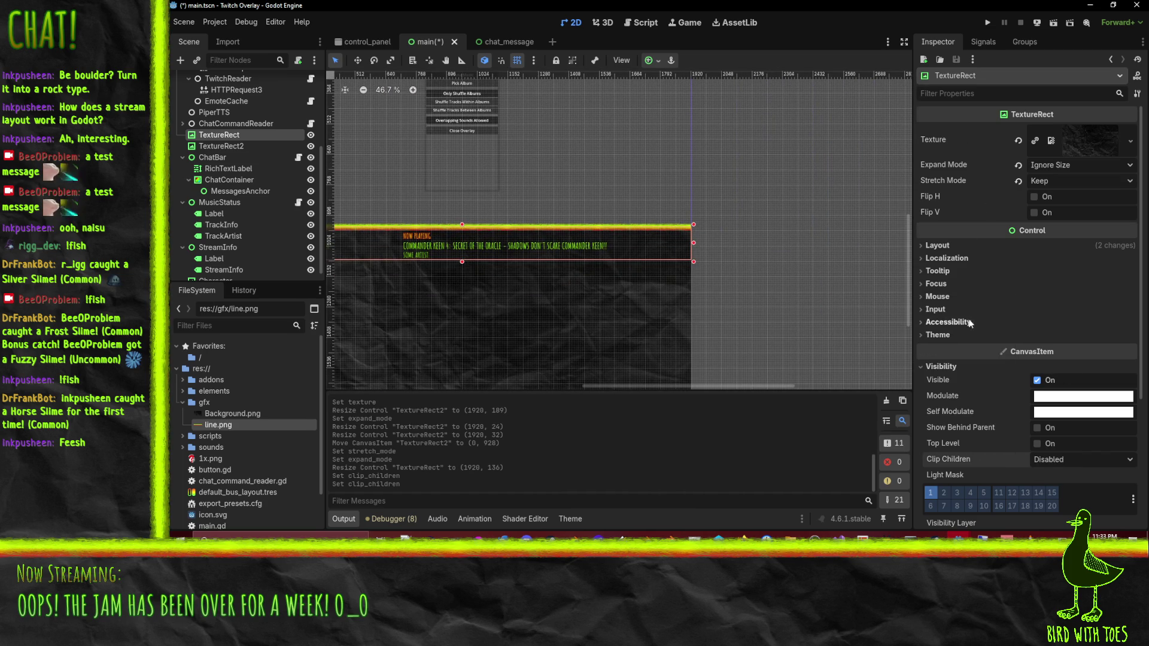
Turn on Clip Contents under Layout and undo the accidental TextureRect2 reparent.
{"action": "left_click", "coordinate": [937, 246]}
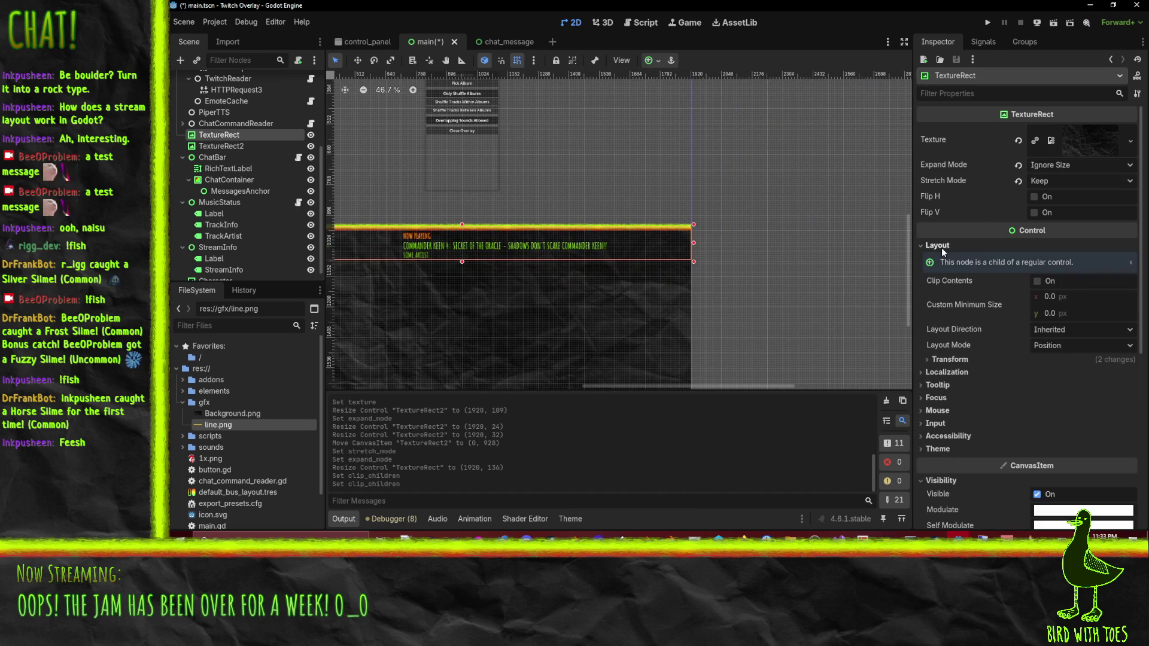
{"action": "left_click", "coordinate": [1038, 282]}
{"action": "scroll", "coordinate": [829, 281], "scroll_direction": "left", "scroll_amount": 5}
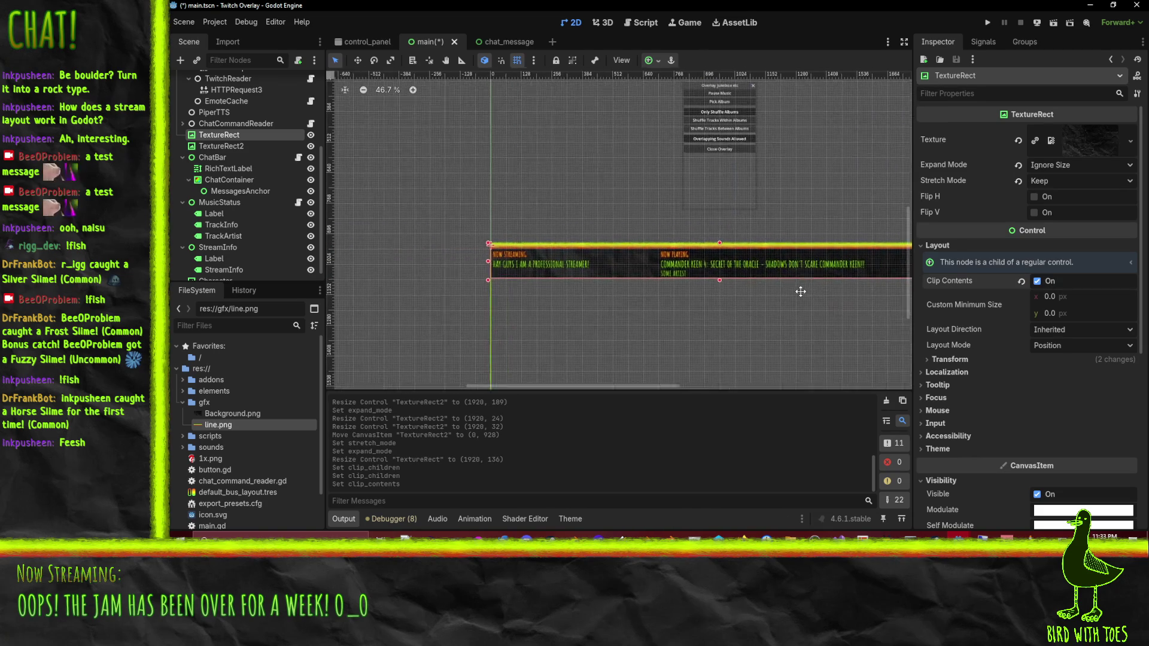
{"action": "left_click_drag", "start_coordinate": [217, 148], "coordinate": [227, 135]}
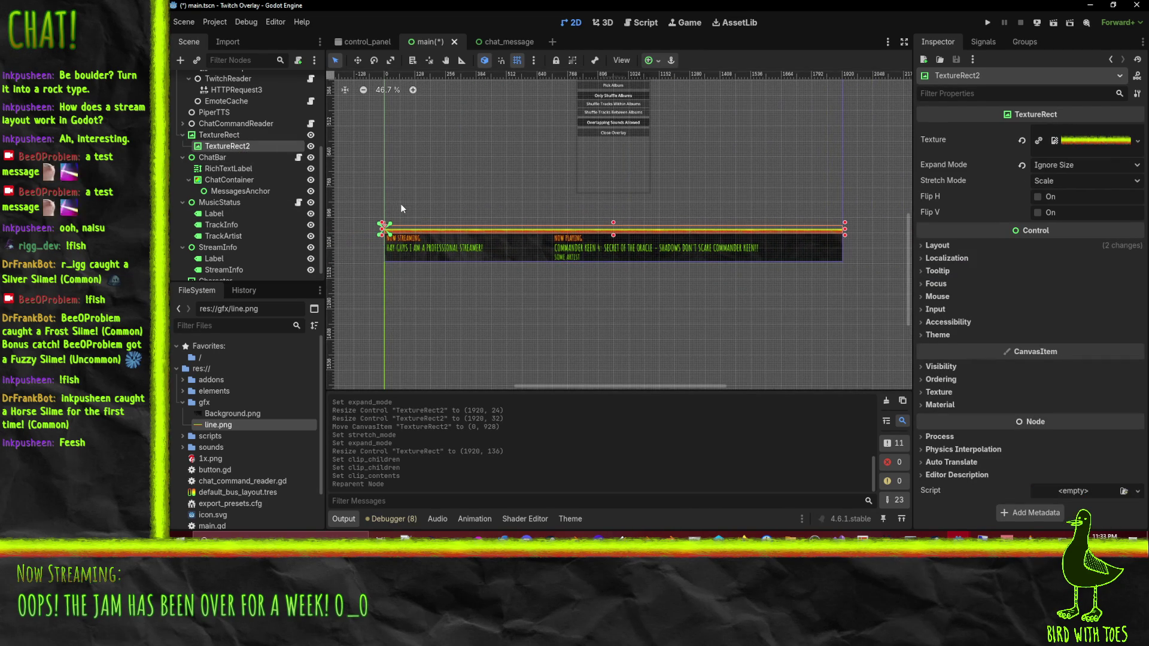
{"action": "scroll", "coordinate": [400, 203], "scroll_direction": "up", "scroll_amount": 3}
{"action": "scroll", "coordinate": [490, 202], "scroll_direction": "down", "scroll_amount": 1}
{"action": "key", "text": "ctrl+z"}
Rename TextureRect2 to BkgLine and TextureRect to Bkg.
{"action": "double_click", "coordinate": [242, 146]}
{"action": "type", "text": "BkgL"}
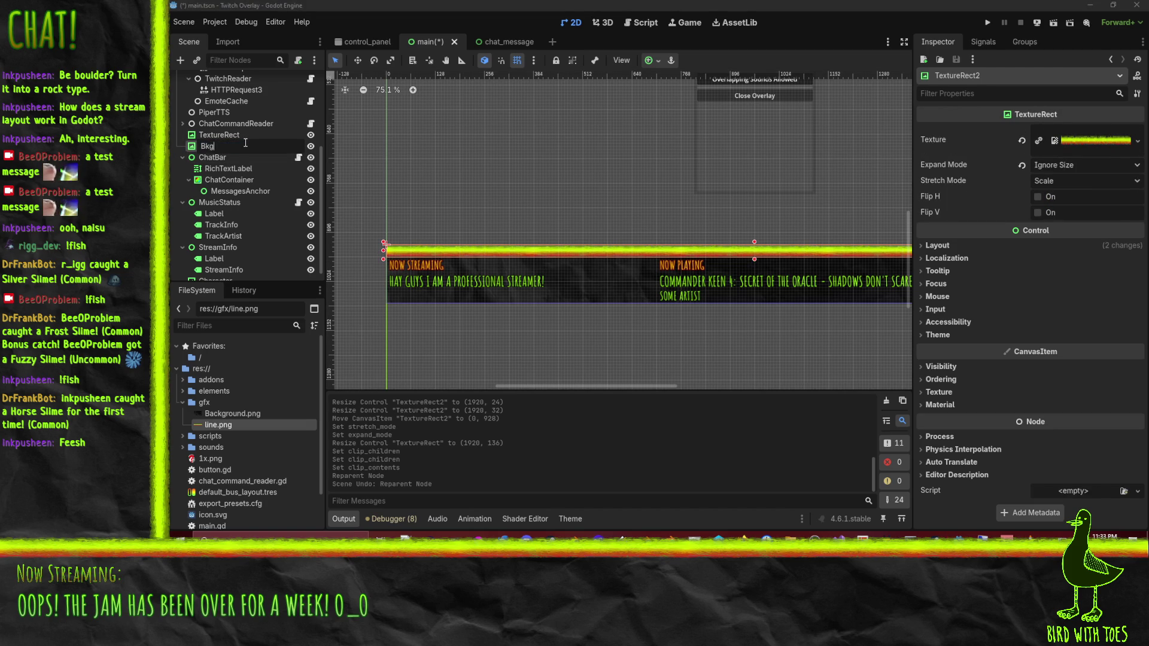
{"action": "type", "text": "ine"}
{"action": "key", "text": "Return"}
{"action": "key", "text": "Up"}
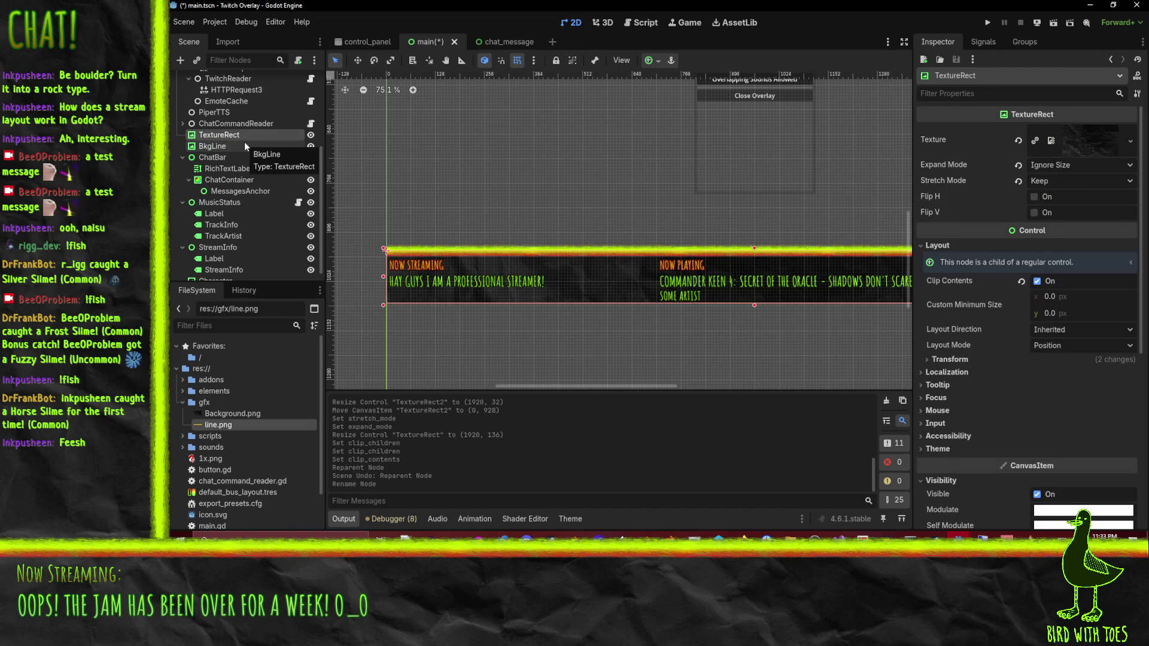
{"action": "double_click", "coordinate": [243, 138]}
{"action": "type", "text": "Bk"}
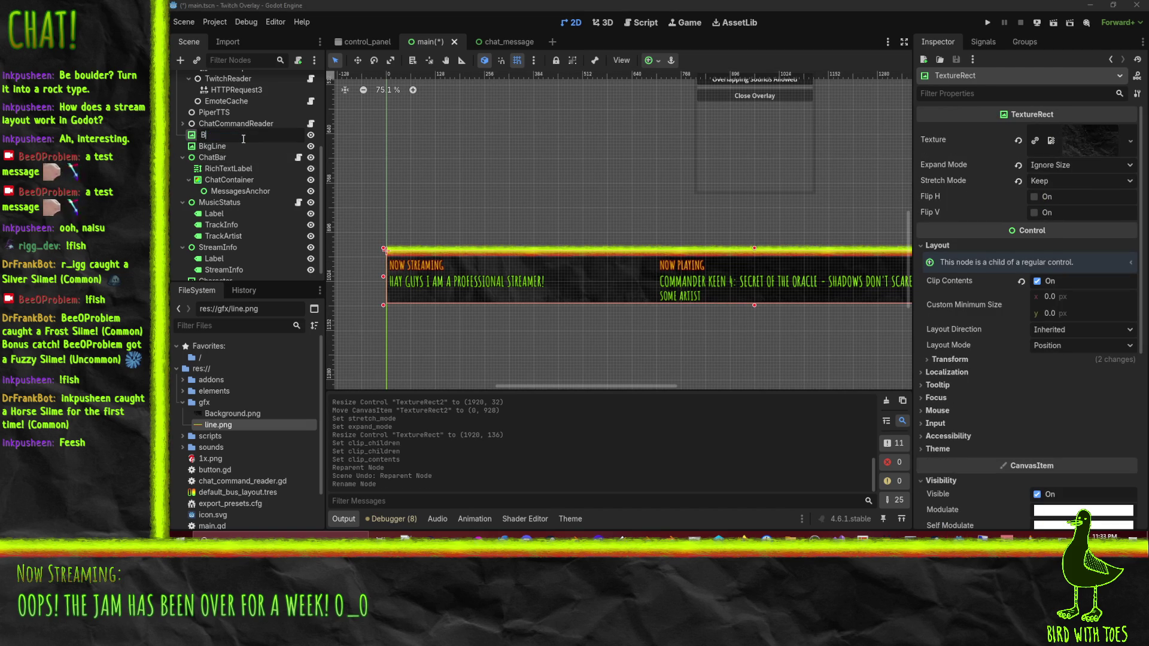
{"action": "type", "text": "g"}
{"action": "key", "text": "Return"}
Move MusicStatus and StreamInfo under the Bkg node.
{"action": "scroll", "coordinate": [604, 160], "scroll_direction": "down", "scroll_amount": 5}
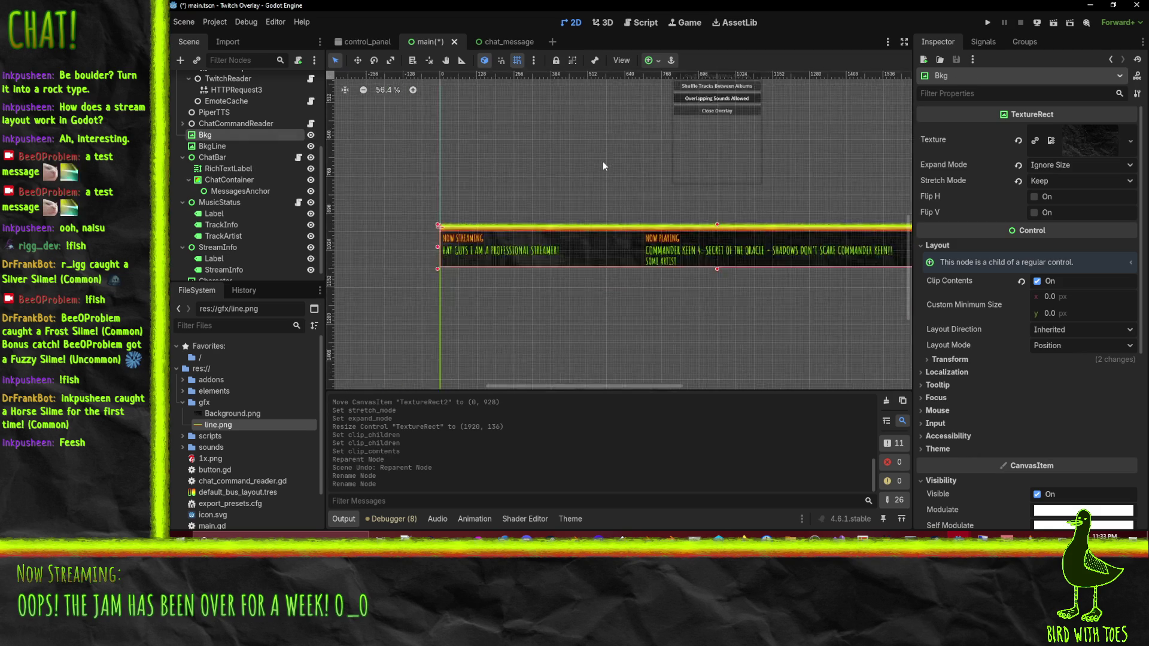
{"action": "scroll", "coordinate": [591, 169], "scroll_direction": "up", "scroll_amount": 3}
{"action": "scroll", "coordinate": [592, 169], "scroll_direction": "right", "scroll_amount": 3}
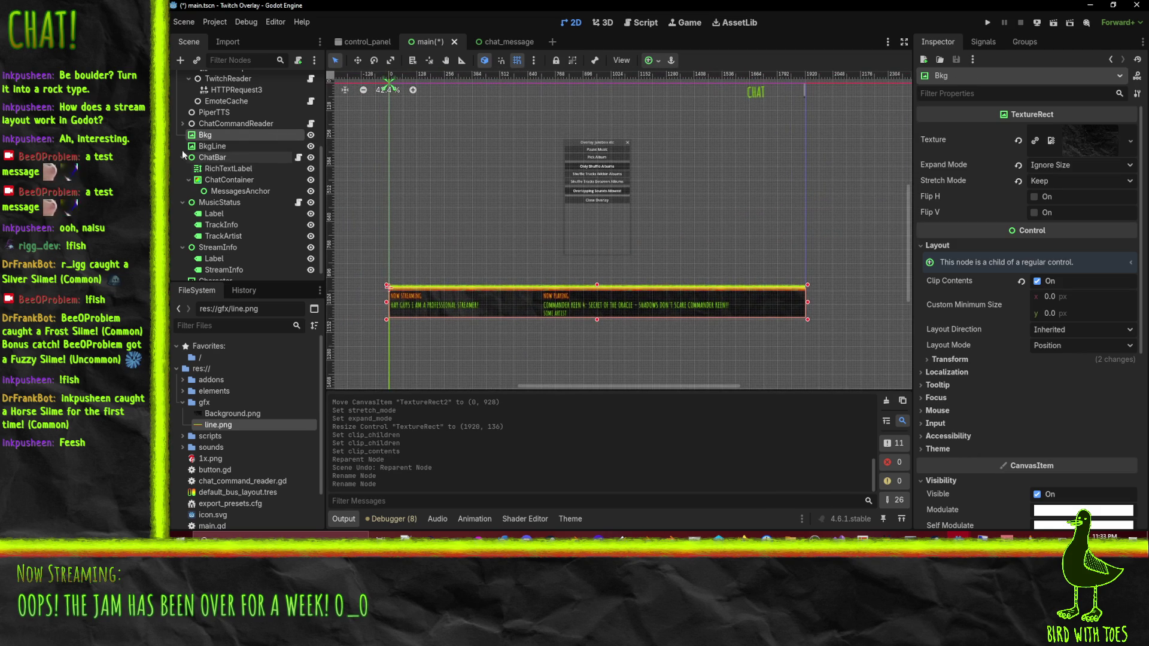
{"action": "left_click", "coordinate": [220, 202]}
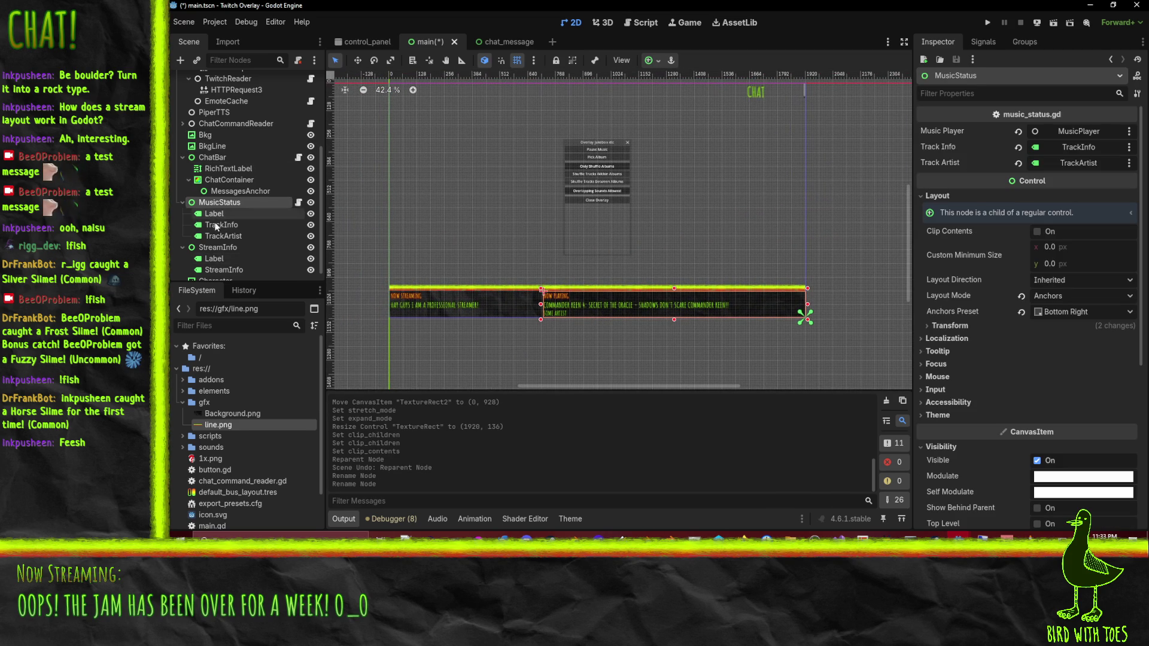
{"action": "left_click", "coordinate": [210, 248], "text": "ctrl"}
{"action": "left_click_drag", "start_coordinate": [211, 206], "coordinate": [208, 136]}
Rename the Bkg node to InfoBar.
{"action": "left_click", "coordinate": [206, 135]}
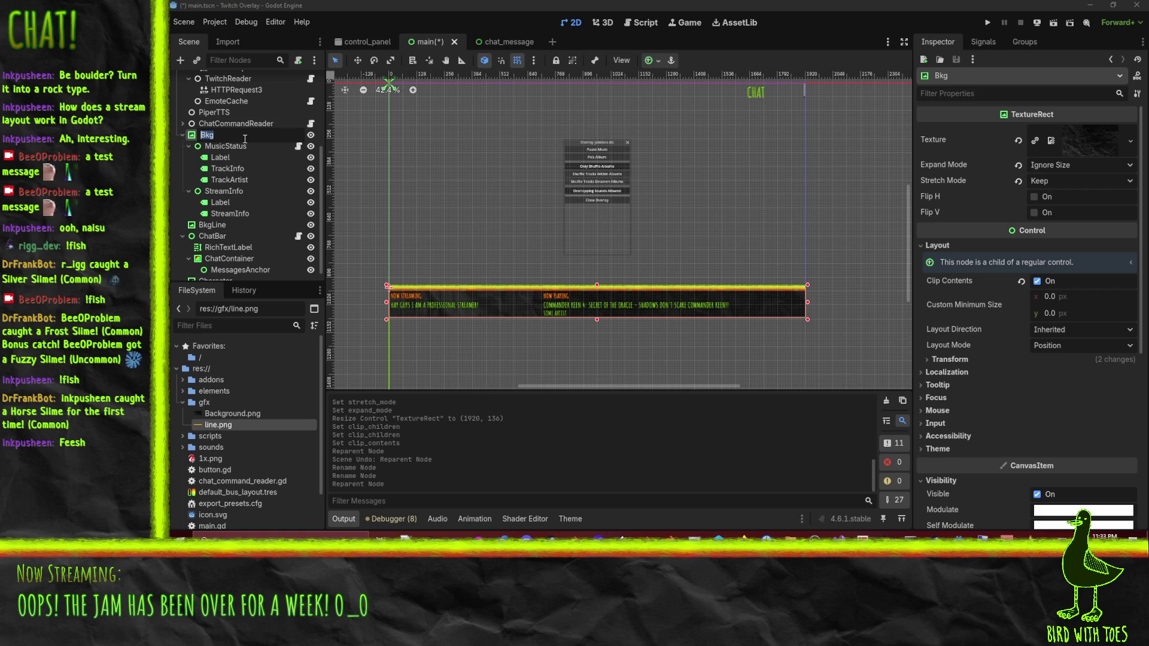
{"action": "type", "text": "Ifno"}
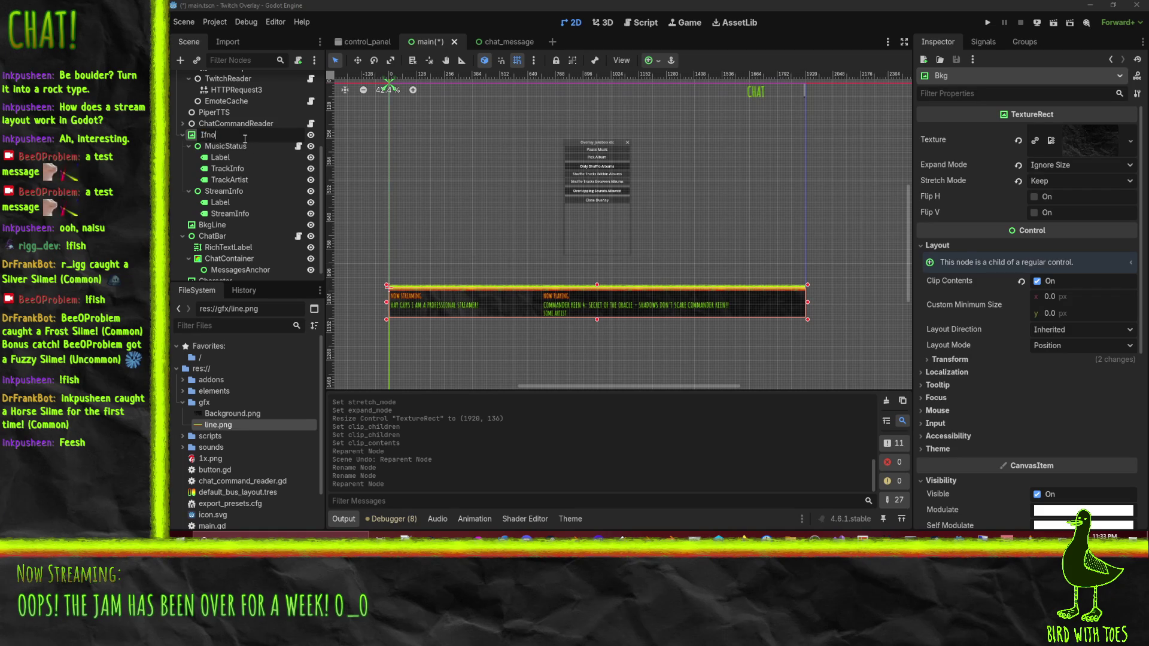
{"action": "type", "text": "no"}
{"action": "key", "text": "BackSpace"}
{"action": "key", "text": "BackSpace"}
{"action": "type", "text": "foBar"}
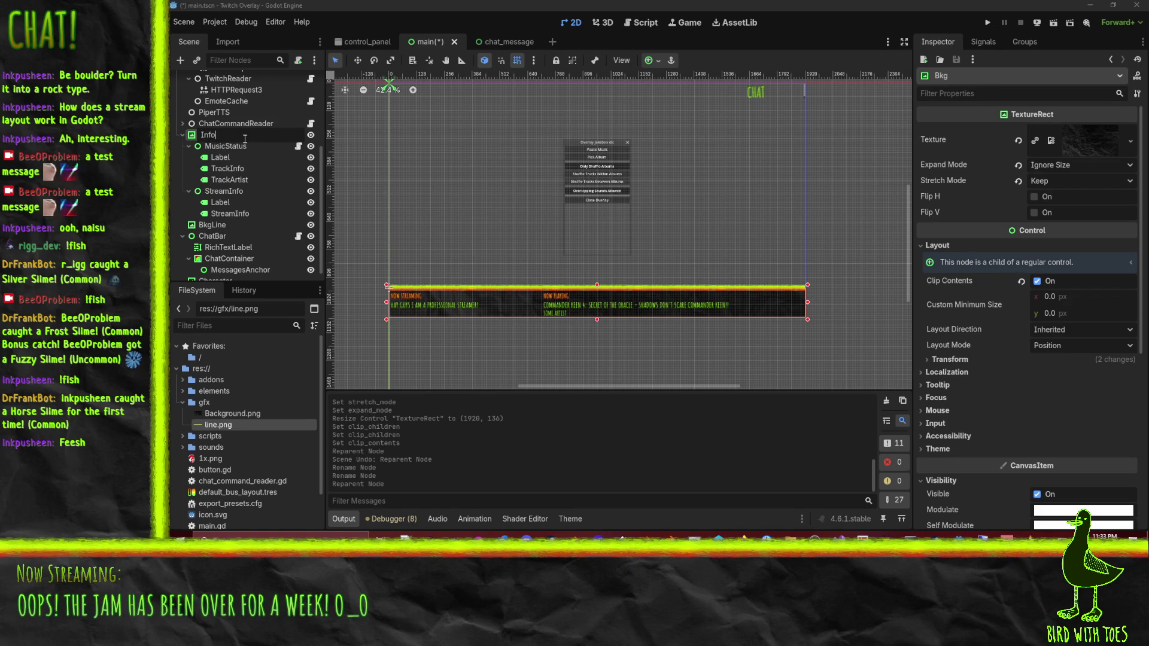
{"action": "key", "text": "Return"}
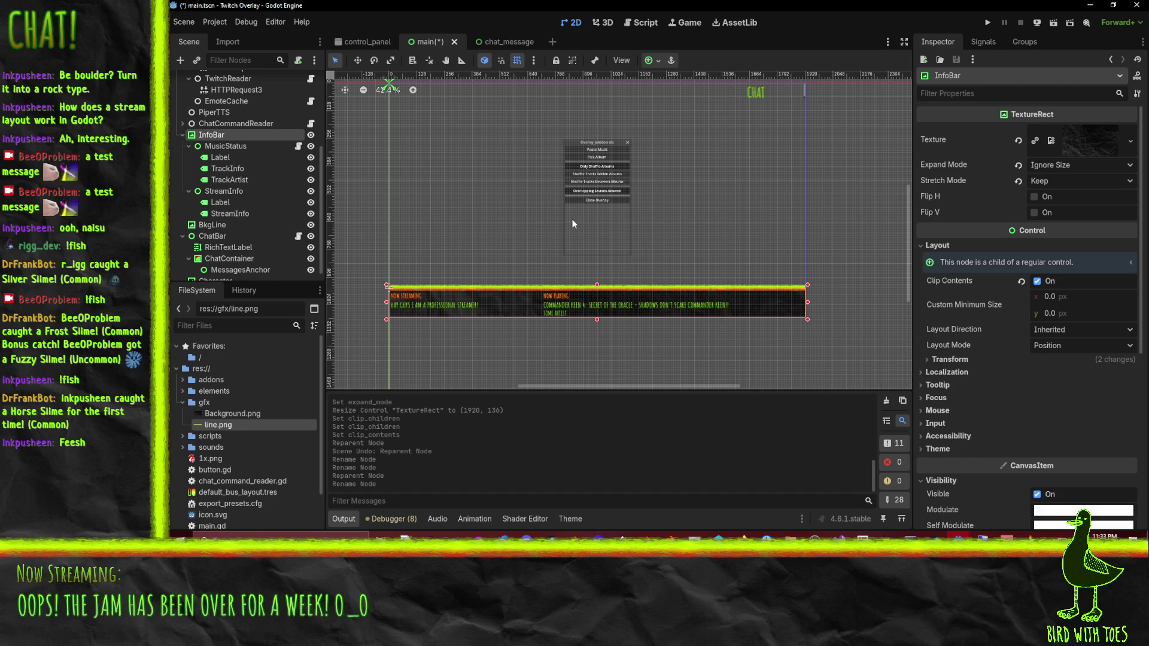
{"action": "scroll", "coordinate": [578, 221], "scroll_direction": "up", "scroll_amount": 2}
{"action": "scroll", "coordinate": [578, 220], "scroll_direction": "down", "scroll_amount": 1}
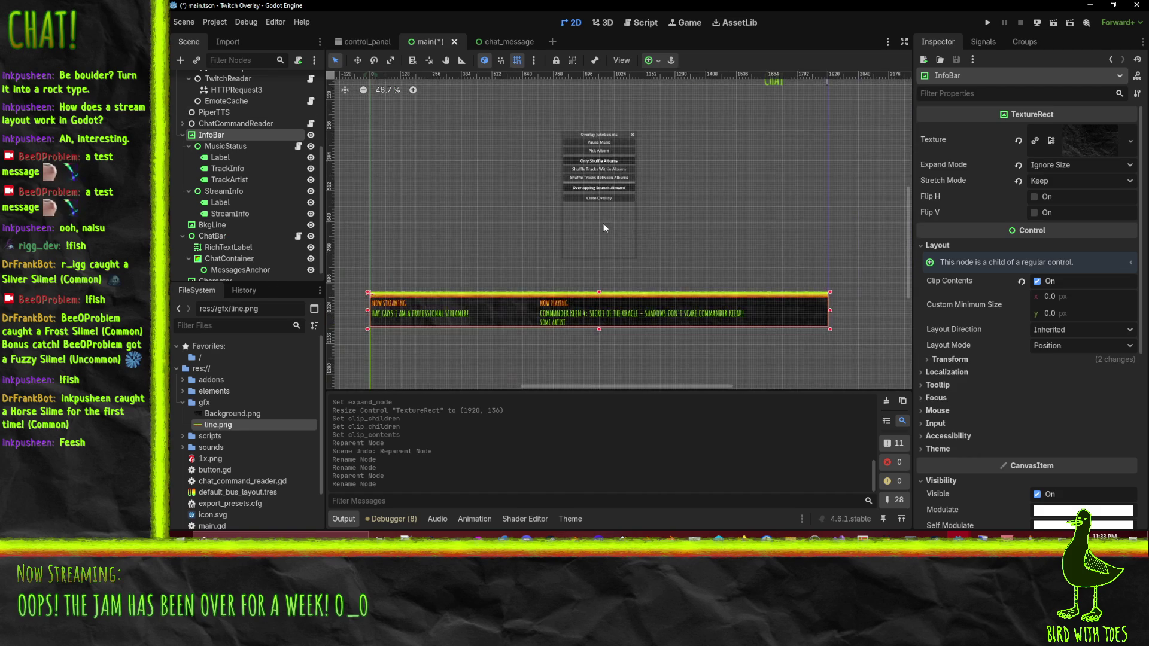
Select the jukebox control panel and the stream info label on the canvas.
{"action": "left_click", "coordinate": [617, 226]}
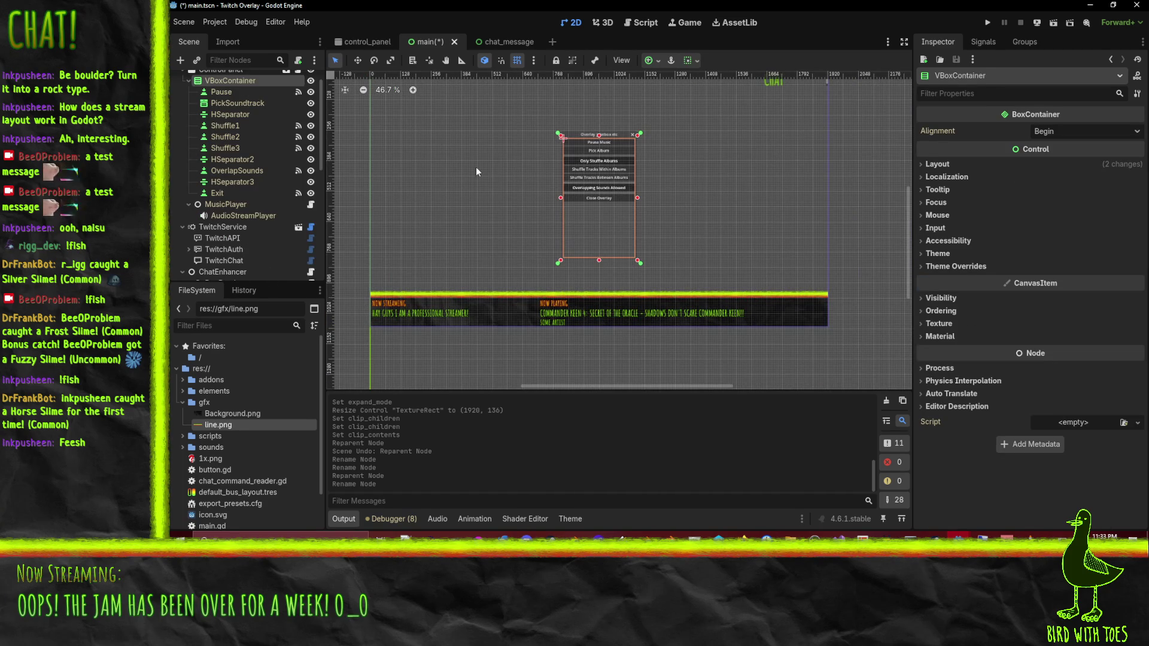
{"action": "left_click", "coordinate": [417, 310]}
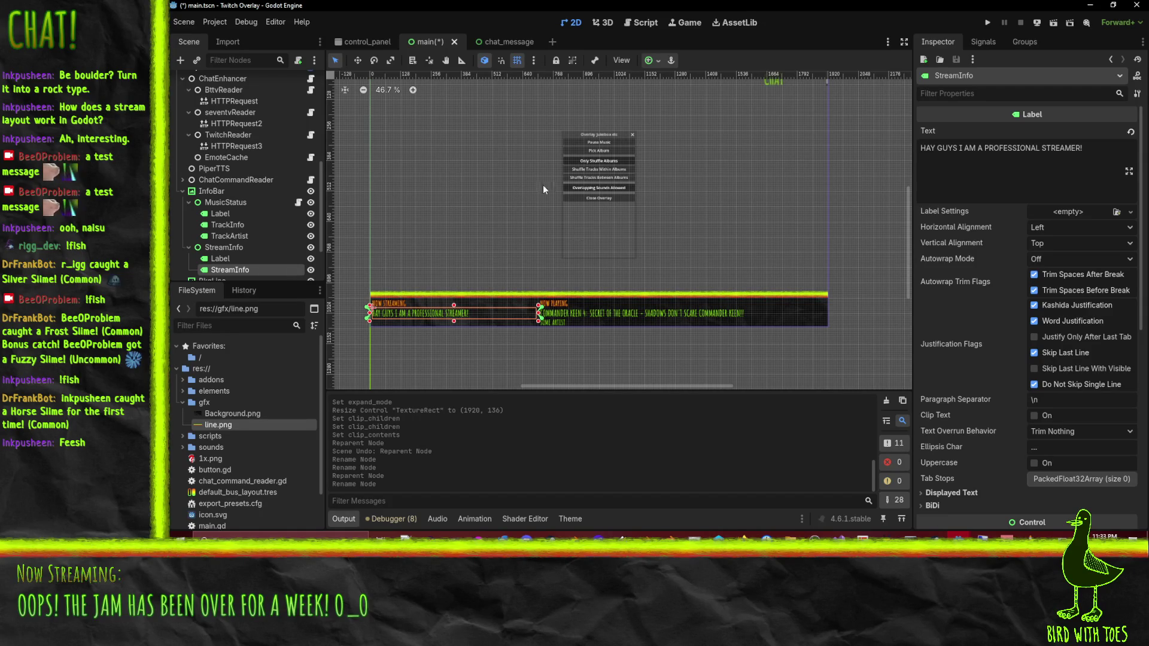
{"action": "left_click_drag", "start_coordinate": [444, 245], "coordinate": [503, 276]}
{"action": "scroll", "coordinate": [224, 200], "scroll_direction": "up", "scroll_amount": 5}
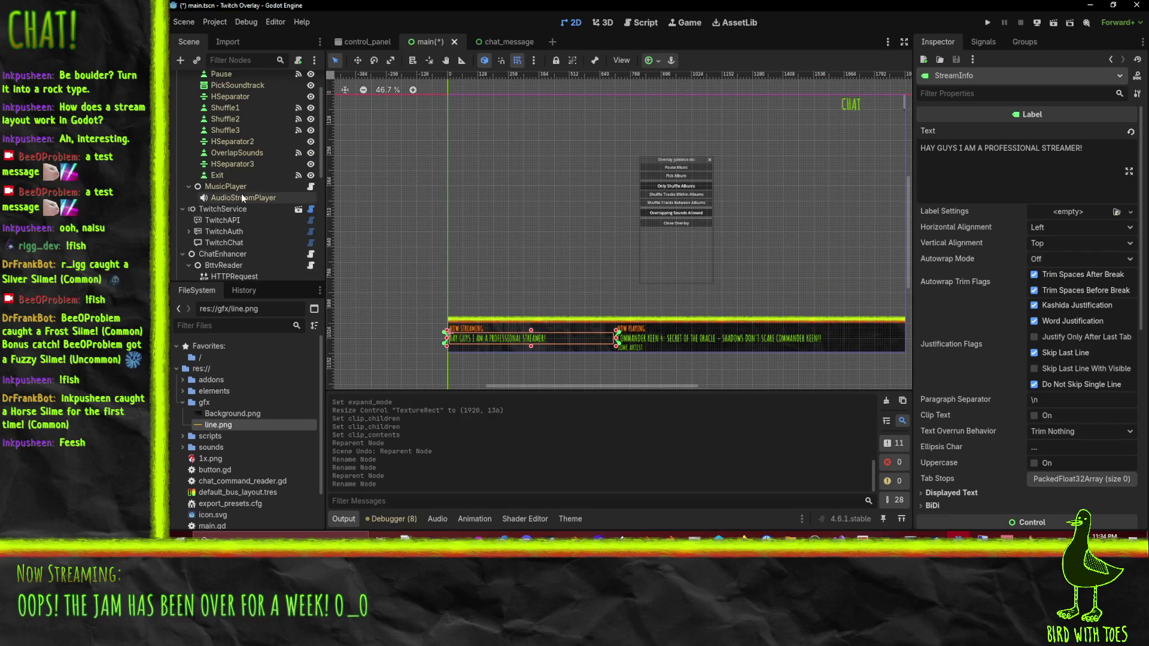
{"action": "scroll", "coordinate": [232, 182], "scroll_direction": "down", "scroll_amount": 3}
Collapse the TwitchService, VBoxContainer and ControlPanel branches in the Scene dock.
{"action": "left_click", "coordinate": [182, 175]}
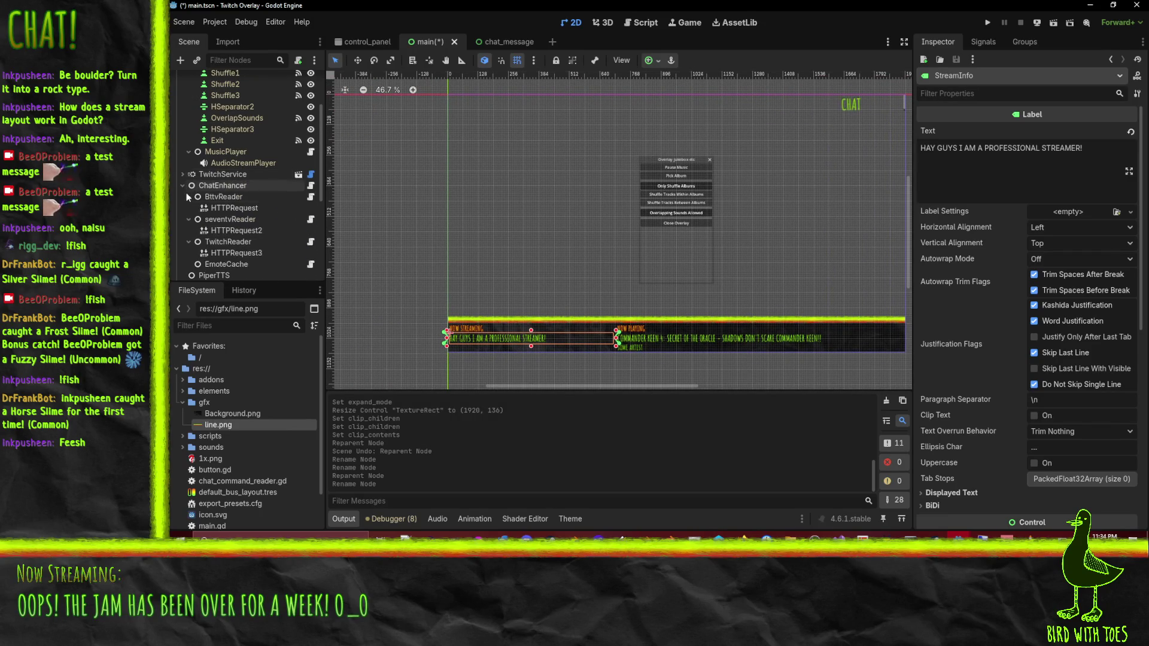
{"action": "scroll", "coordinate": [225, 208], "scroll_direction": "up", "scroll_amount": 3}
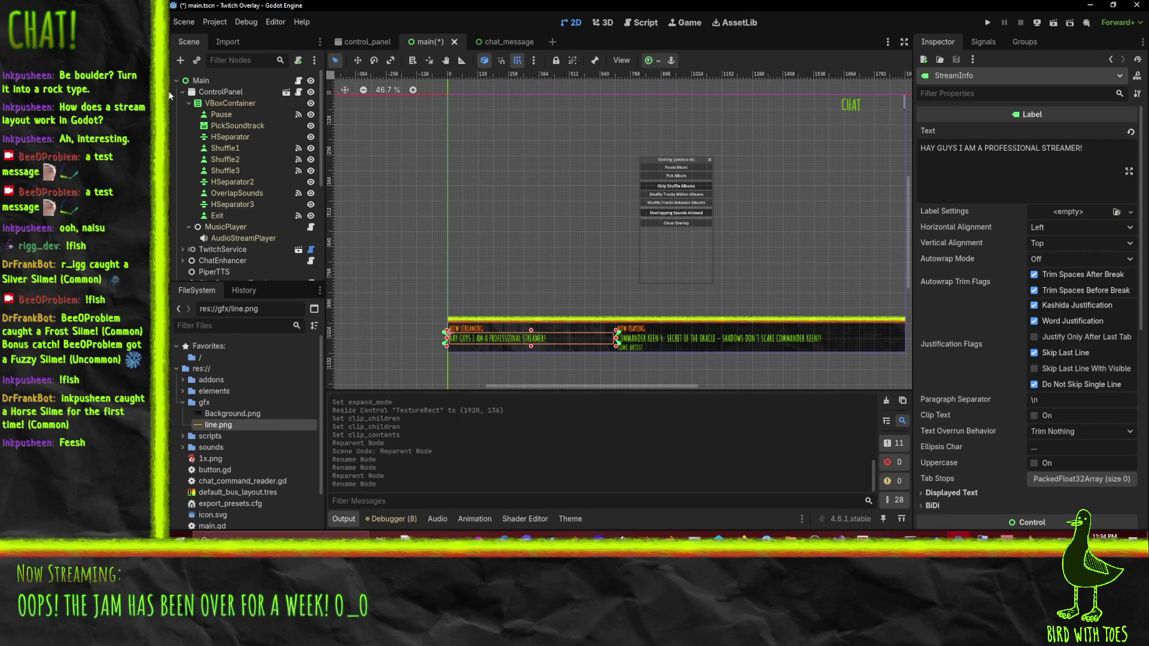
{"action": "left_click", "coordinate": [189, 105]}
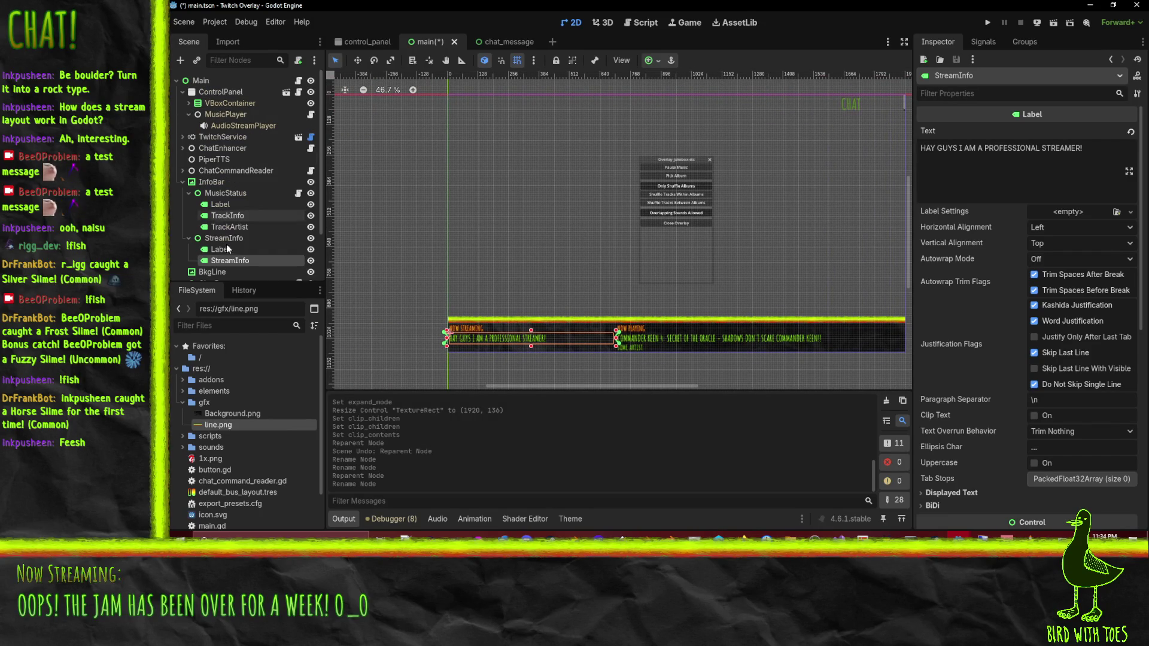
{"action": "left_click", "coordinate": [183, 92]}
{"action": "scroll", "coordinate": [242, 265], "scroll_direction": "down", "scroll_amount": 1}
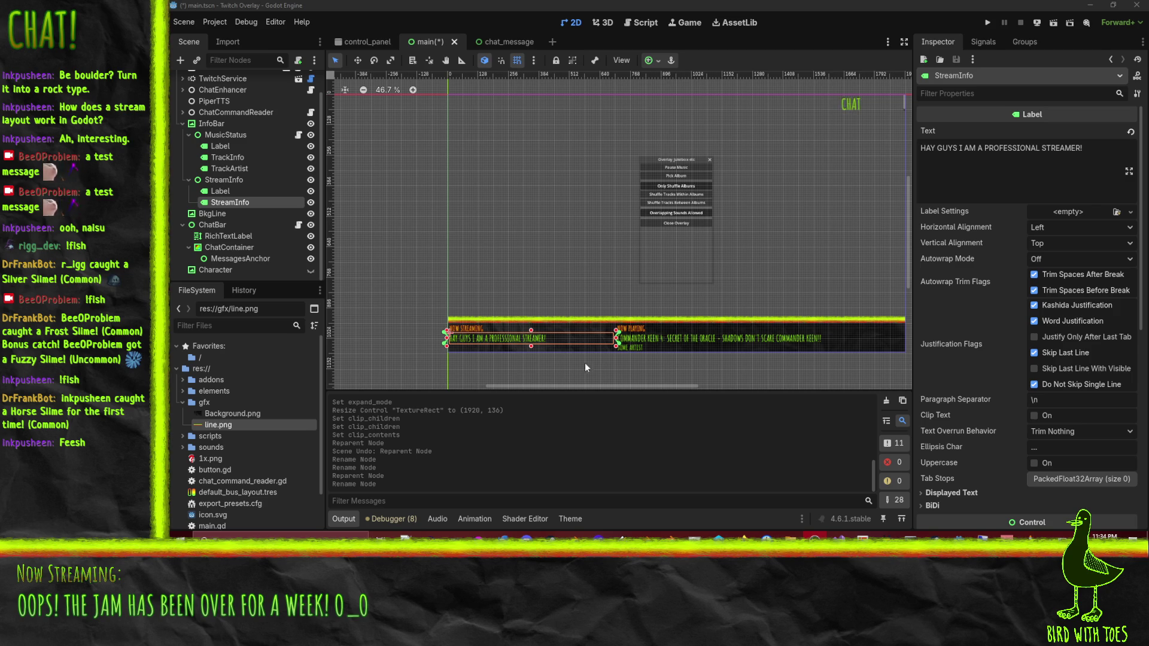
{"action": "mouse_move", "coordinate": [674, 260]}
{"action": "left_mouse_down"}
{"action": "mouse_move", "coordinate": [584, 256]}
{"action": "mouse_move", "coordinate": [602, 264]}
{"action": "left_mouse_up"}
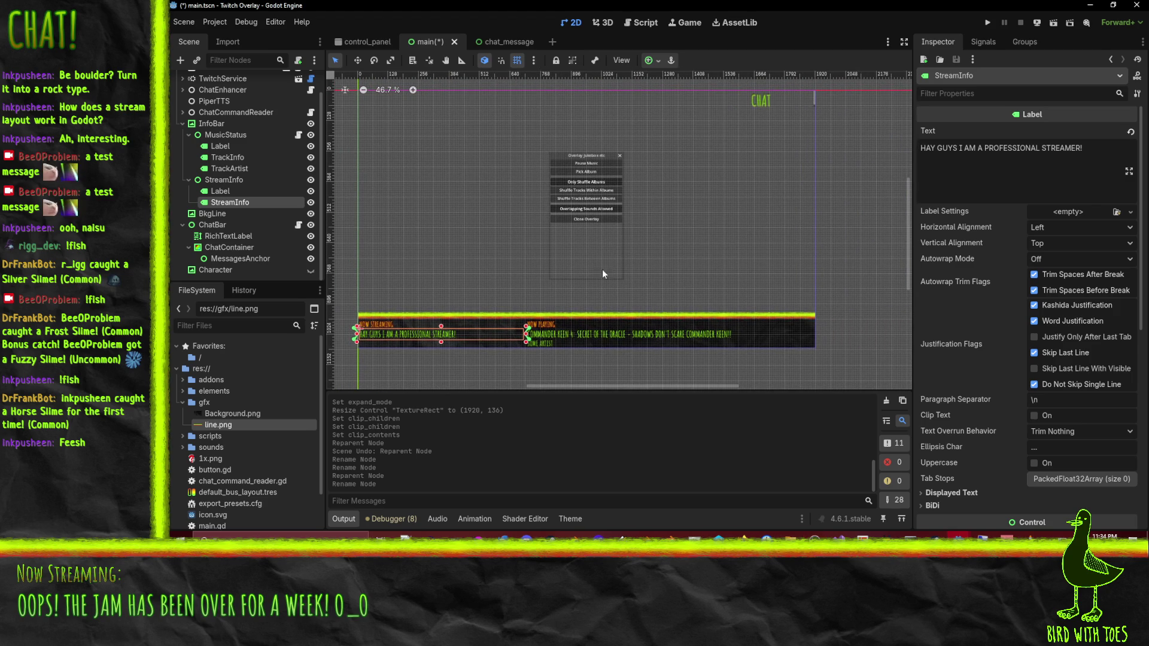
Make the magenta Character placeholder visible and move it up under ChatCommandReader.
{"action": "left_click", "coordinate": [222, 270]}
{"action": "left_click", "coordinate": [312, 271]}
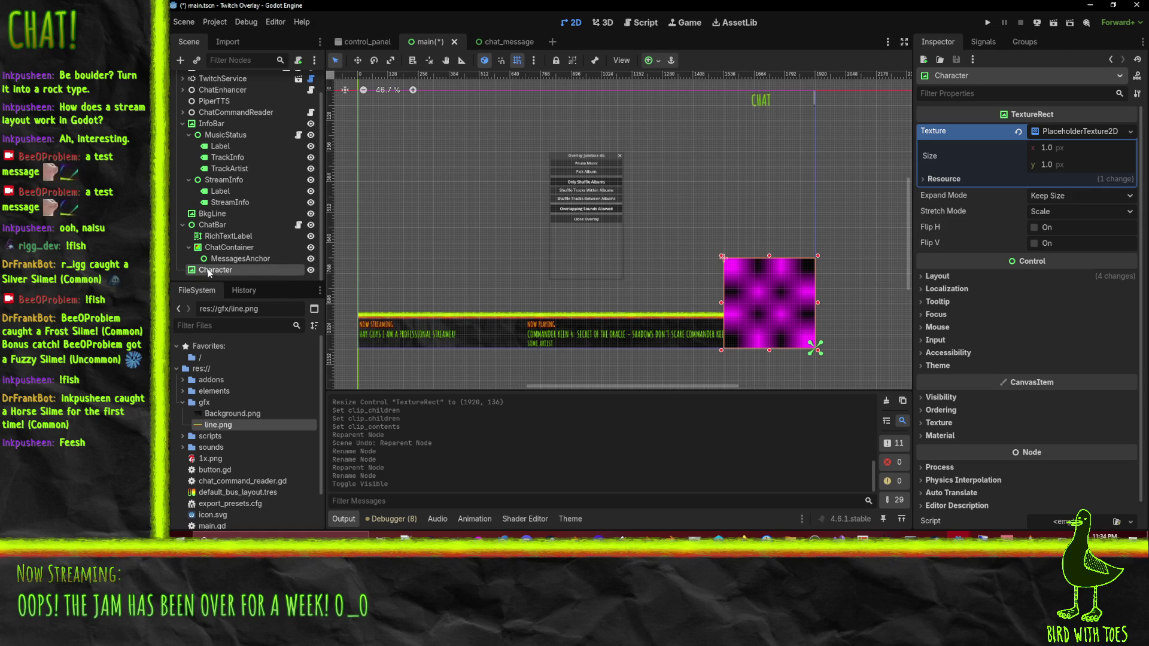
{"action": "left_click_drag", "start_coordinate": [212, 263], "coordinate": [205, 121]}
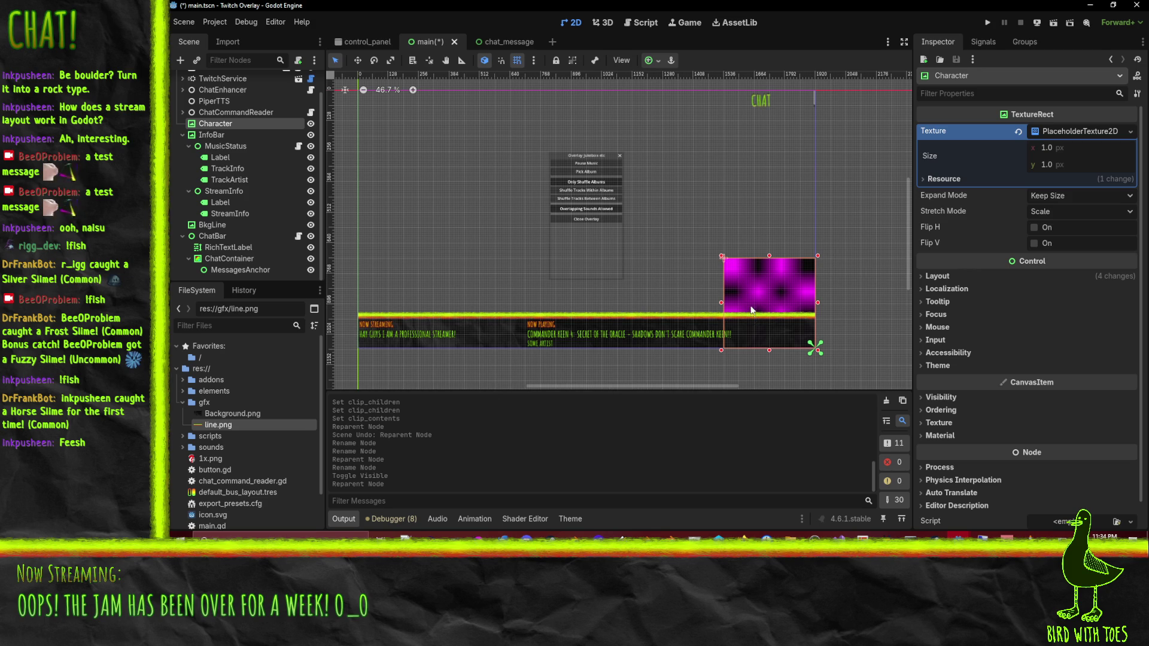
Move ChatBar above InfoBar and stretch it to 448×832.
{"action": "left_click", "coordinate": [216, 237]}
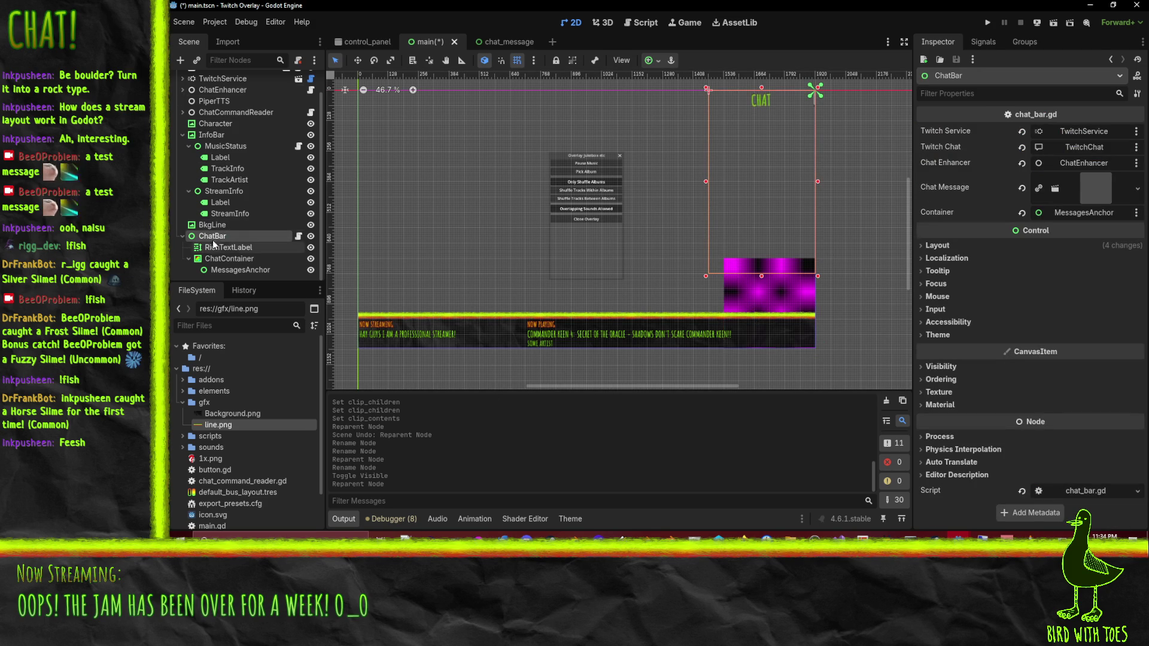
{"action": "left_click_drag", "start_coordinate": [211, 239], "coordinate": [212, 135]}
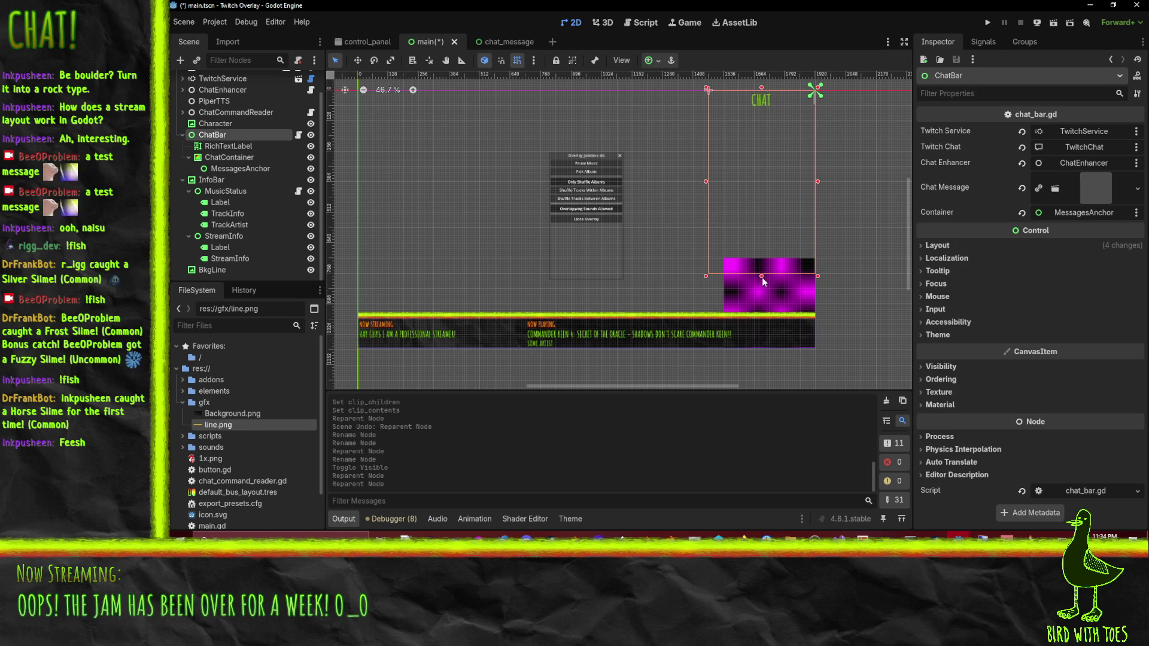
{"action": "mouse_move", "coordinate": [762, 276]}
{"action": "left_mouse_down"}
{"action": "mouse_move", "coordinate": [767, 317]}
{"action": "mouse_move", "coordinate": [767, 292]}
{"action": "left_mouse_up"}
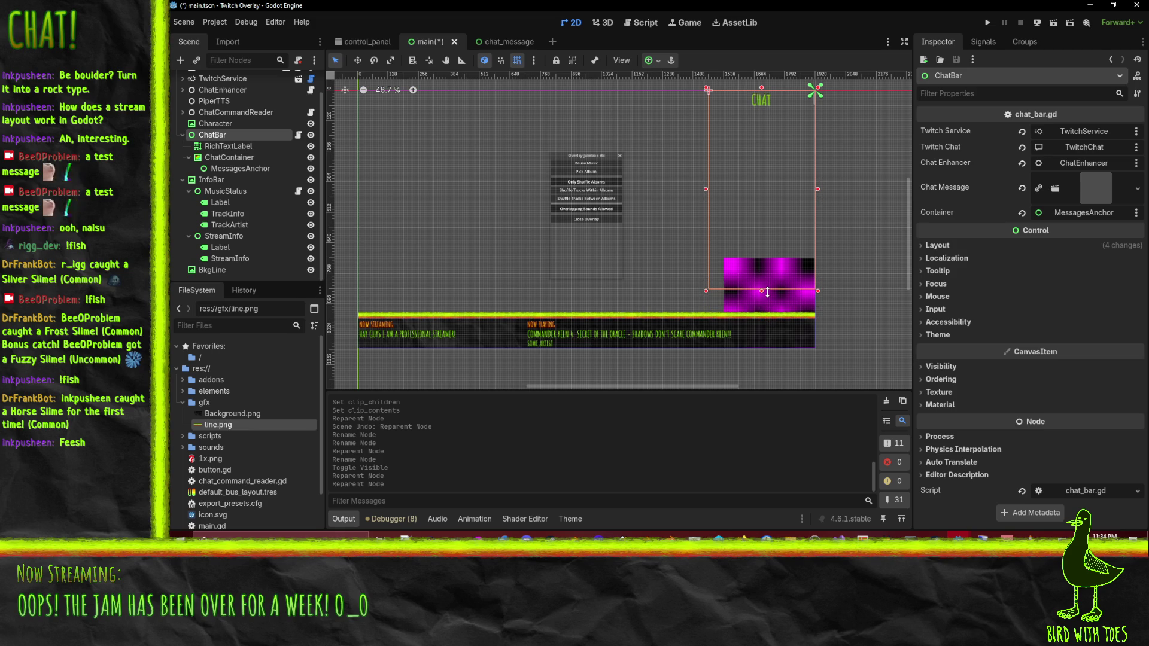
{"action": "left_click_drag", "start_coordinate": [767, 292], "coordinate": [767, 292]}
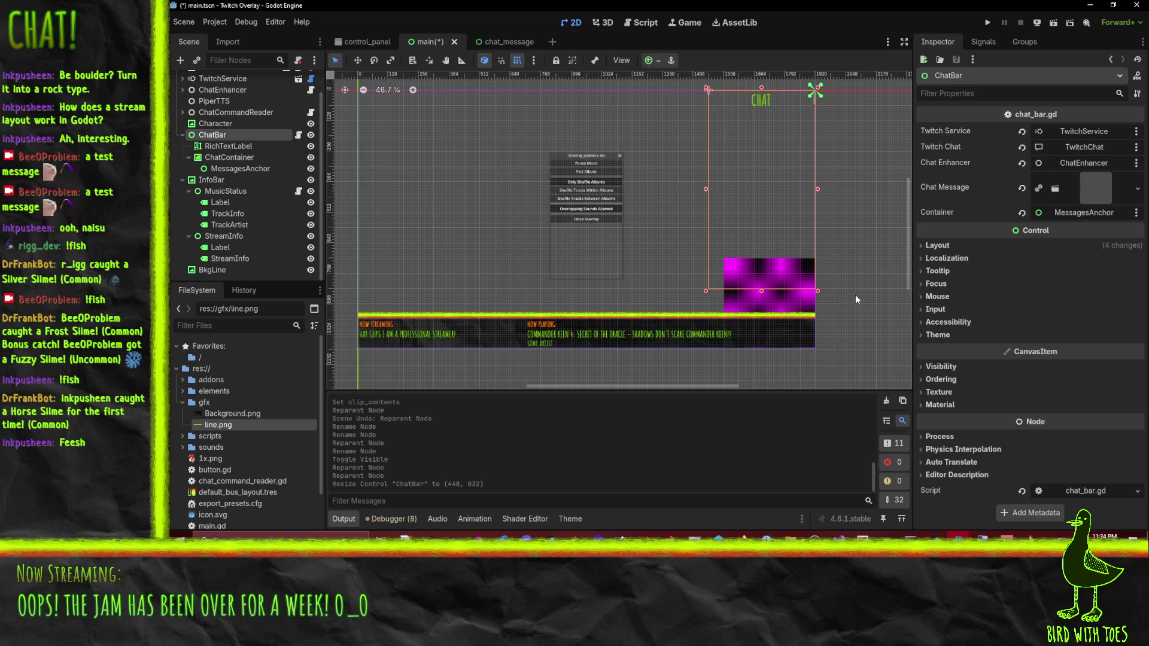
Save the main scene and undo the chat bar resize.
{"action": "scroll", "coordinate": [860, 283], "scroll_direction": "right", "scroll_amount": 3}
{"action": "scroll", "coordinate": [779, 305], "scroll_direction": "up", "scroll_amount": 2}
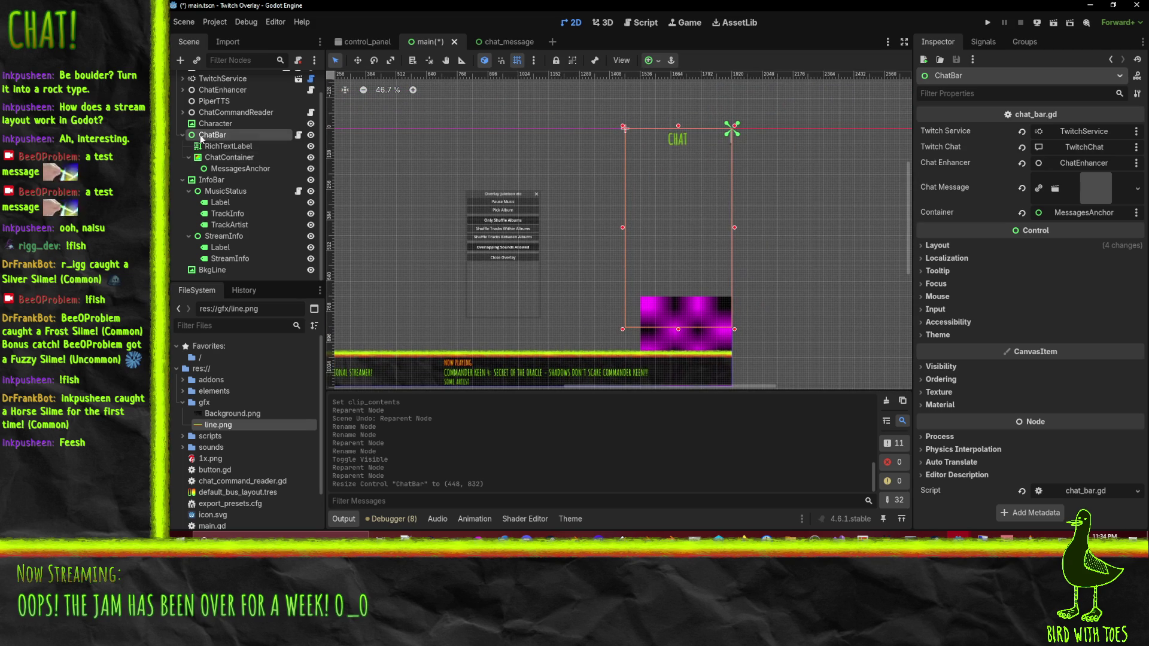
{"action": "key", "text": "ctrl+s"}
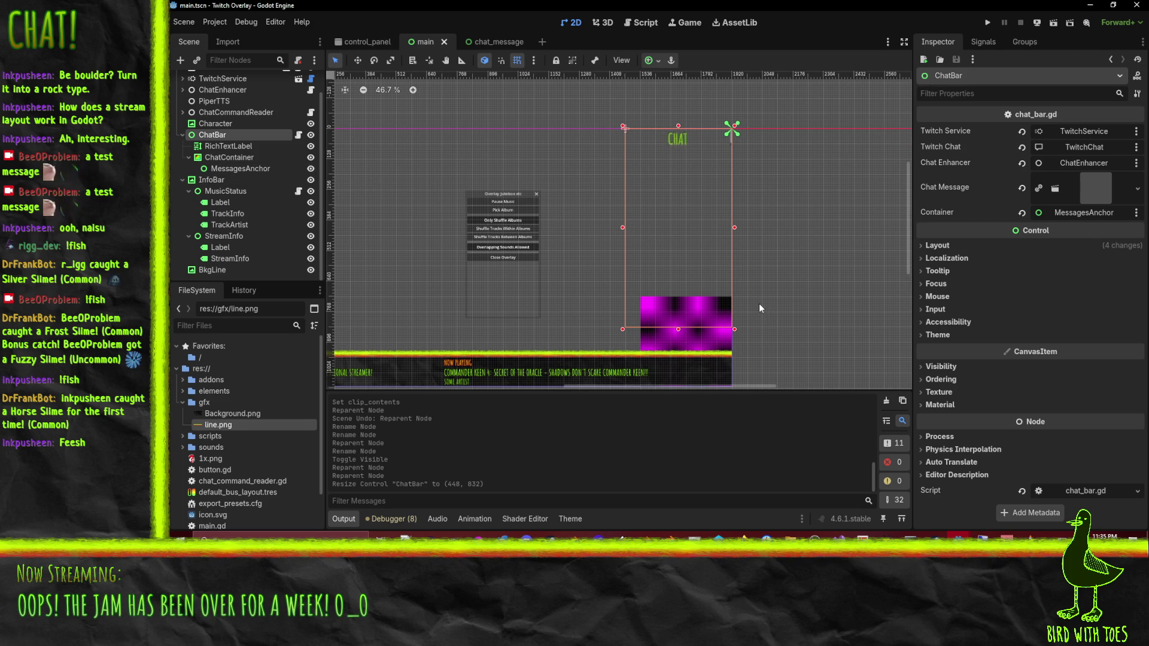
{"action": "left_click_drag", "start_coordinate": [771, 301], "coordinate": [800, 304]}
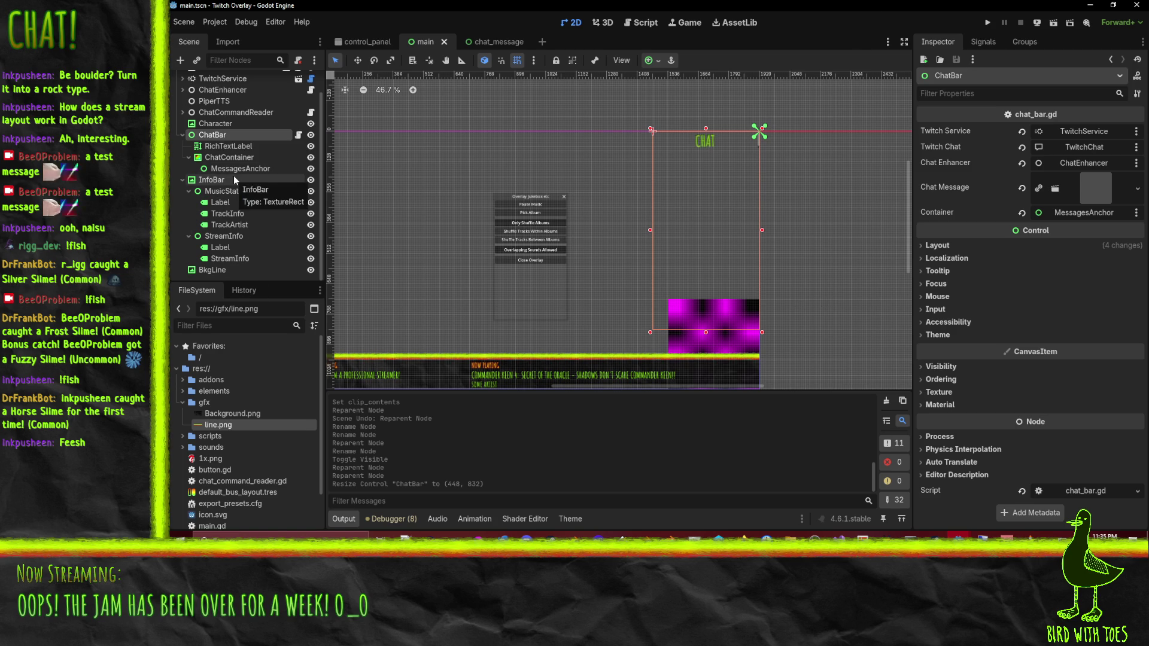
{"action": "key", "text": "ctrl+z"}
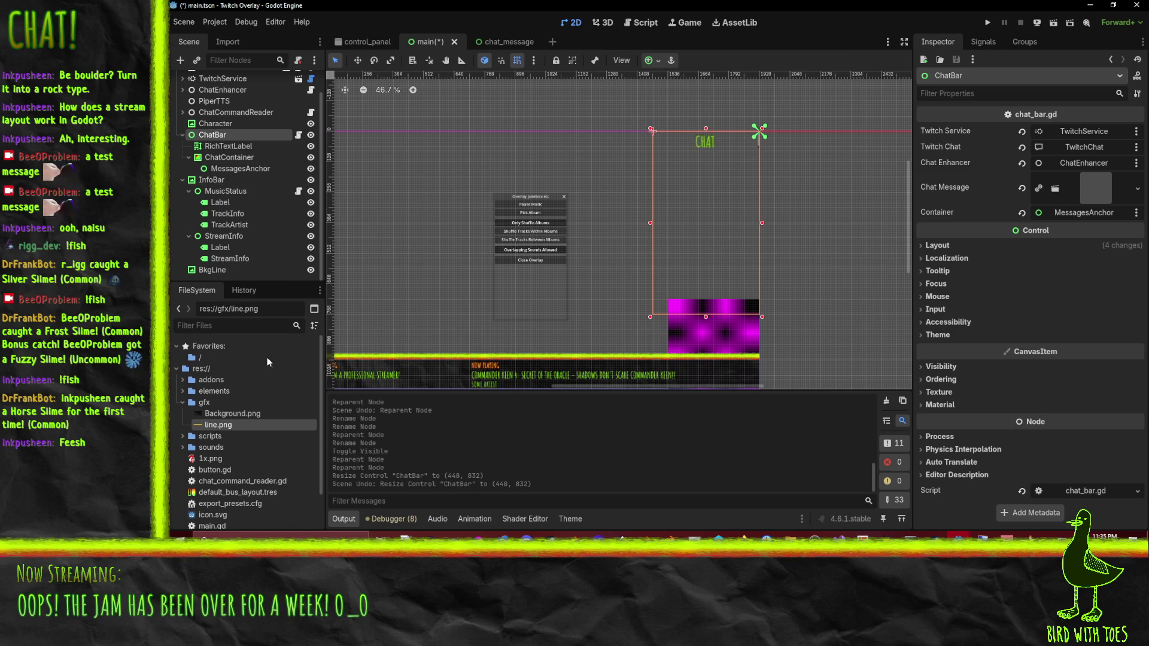
Move the Character placeholder up to (1536, 584) above the line strip and save.
{"action": "left_click", "coordinate": [216, 123]}
{"action": "left_click_drag", "start_coordinate": [716, 340], "coordinate": [716, 312]}
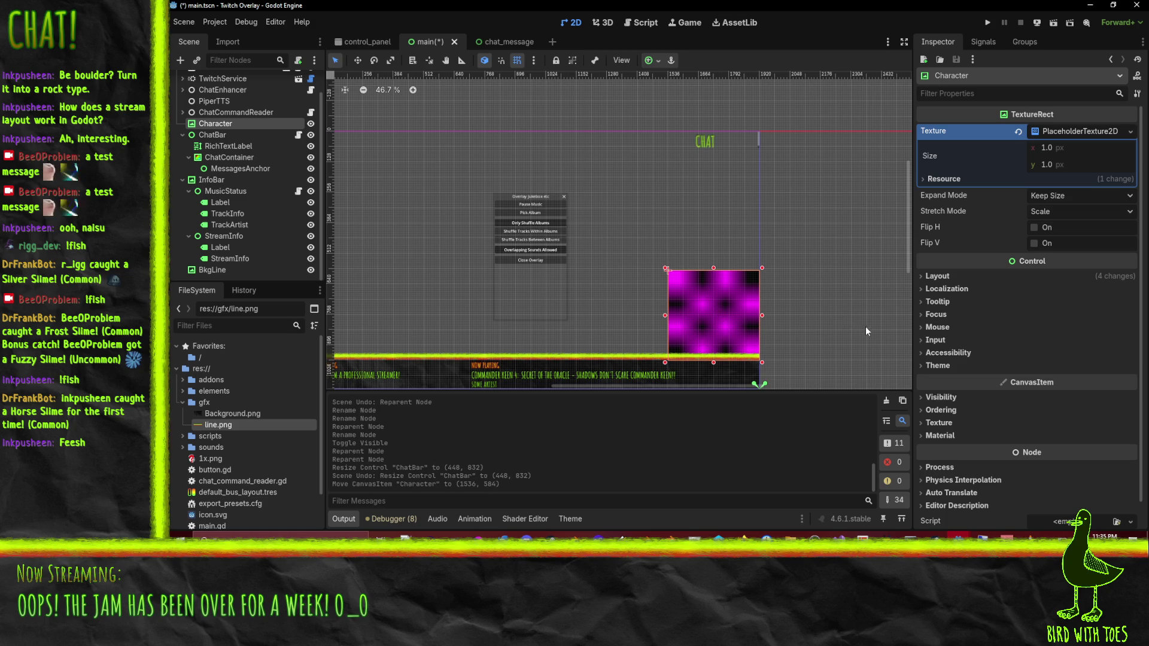
{"action": "left_click", "coordinate": [860, 331]}
{"action": "key", "text": "ctrl+s"}
{"action": "left_click", "coordinate": [240, 124]}
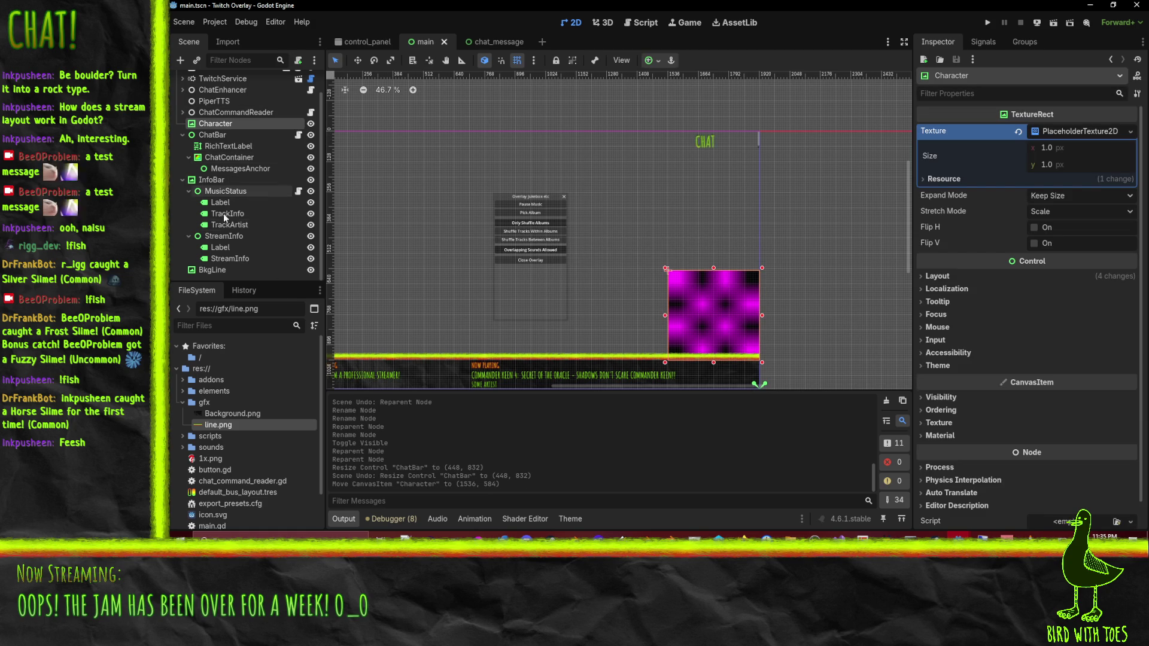
{"action": "key", "text": "super"}
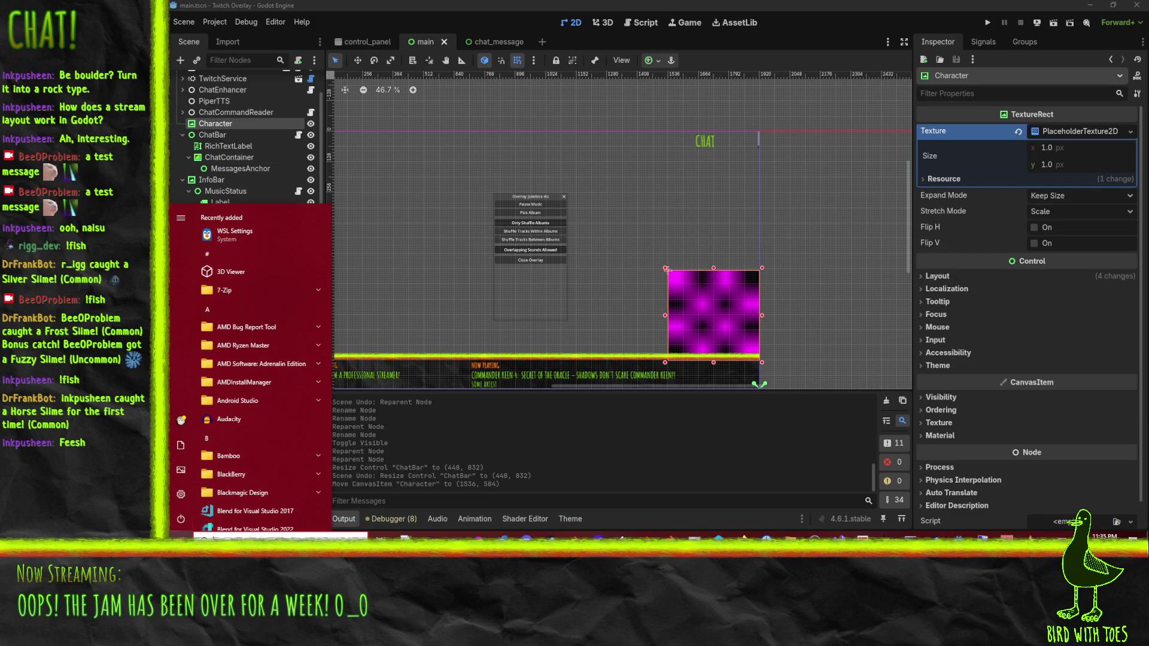
Close the Windows app list with Escape.
{"action": "key", "text": "Escape"}
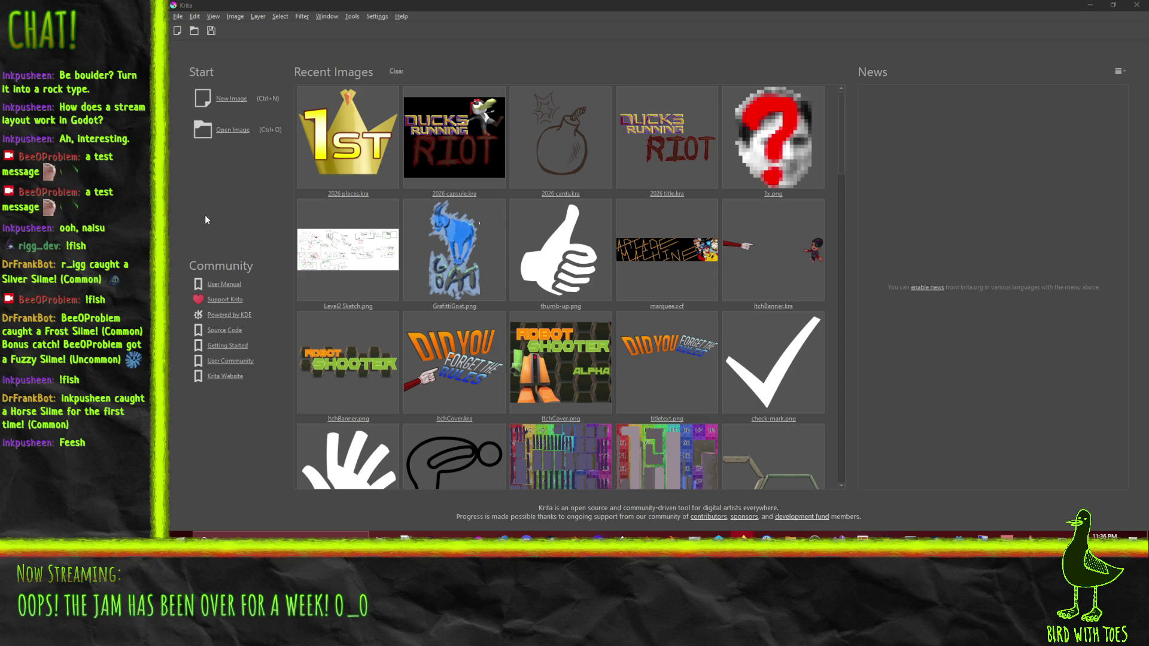
Create a new 512×512 document in Krita.
{"action": "left_click", "coordinate": [190, 215]}
{"action": "left_click", "coordinate": [224, 106]}
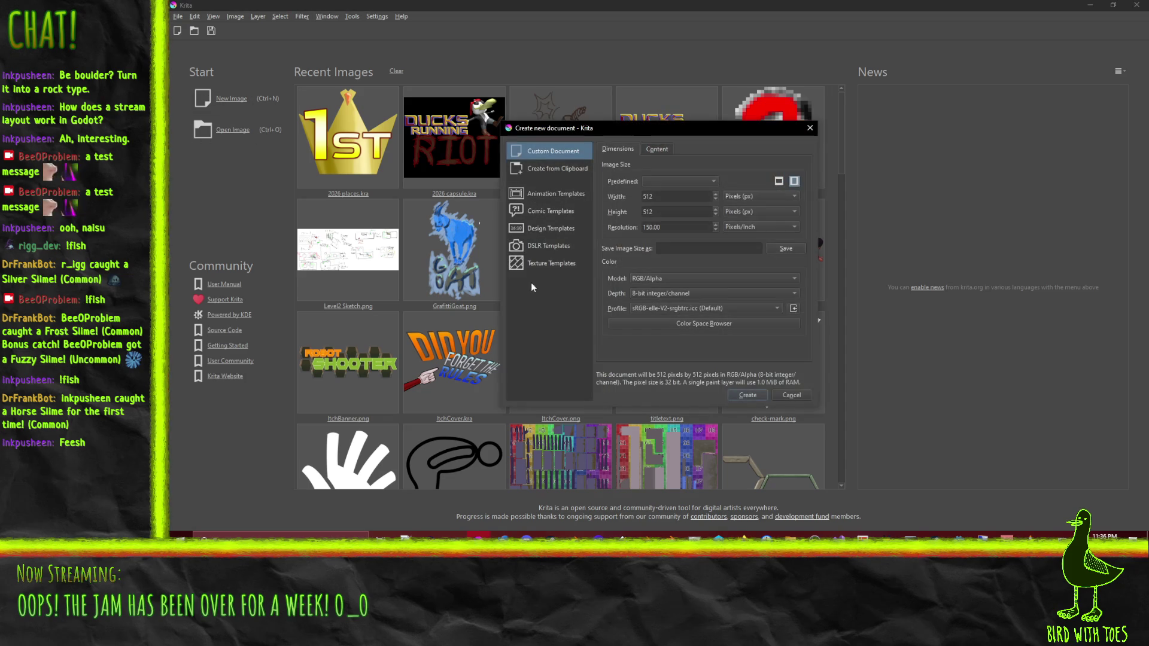
{"action": "left_click", "coordinate": [747, 395]}
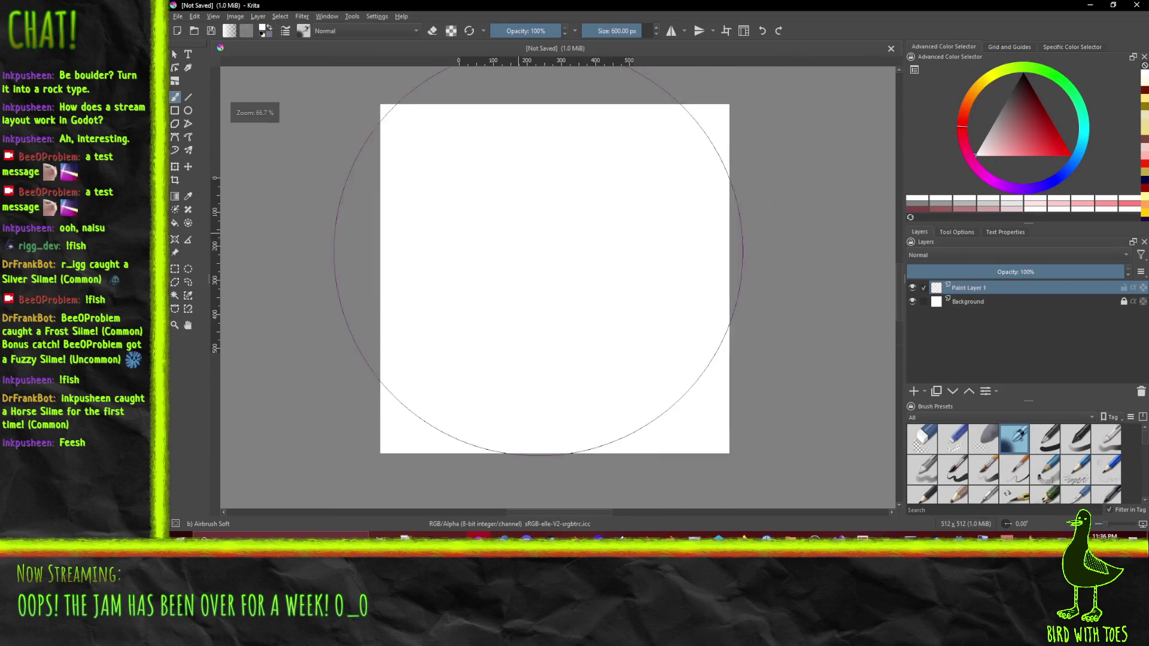
Add a text box near the upper left containing only the bee emoji.
{"action": "left_click", "coordinate": [188, 54]}
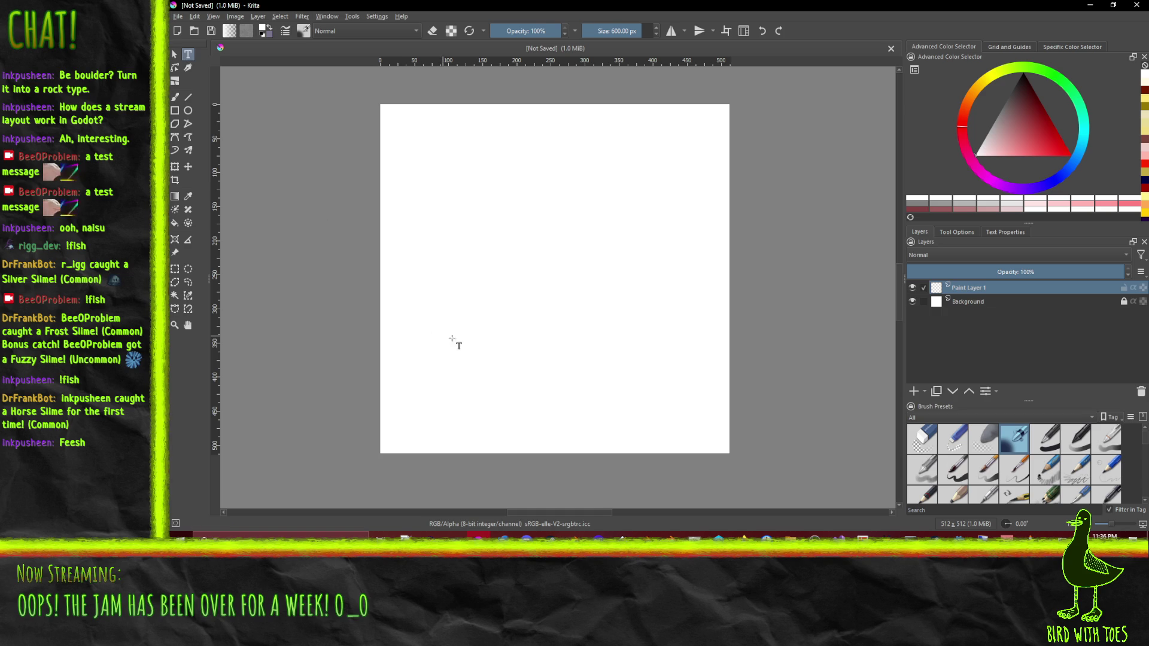
{"action": "left_click", "coordinate": [440, 195]}
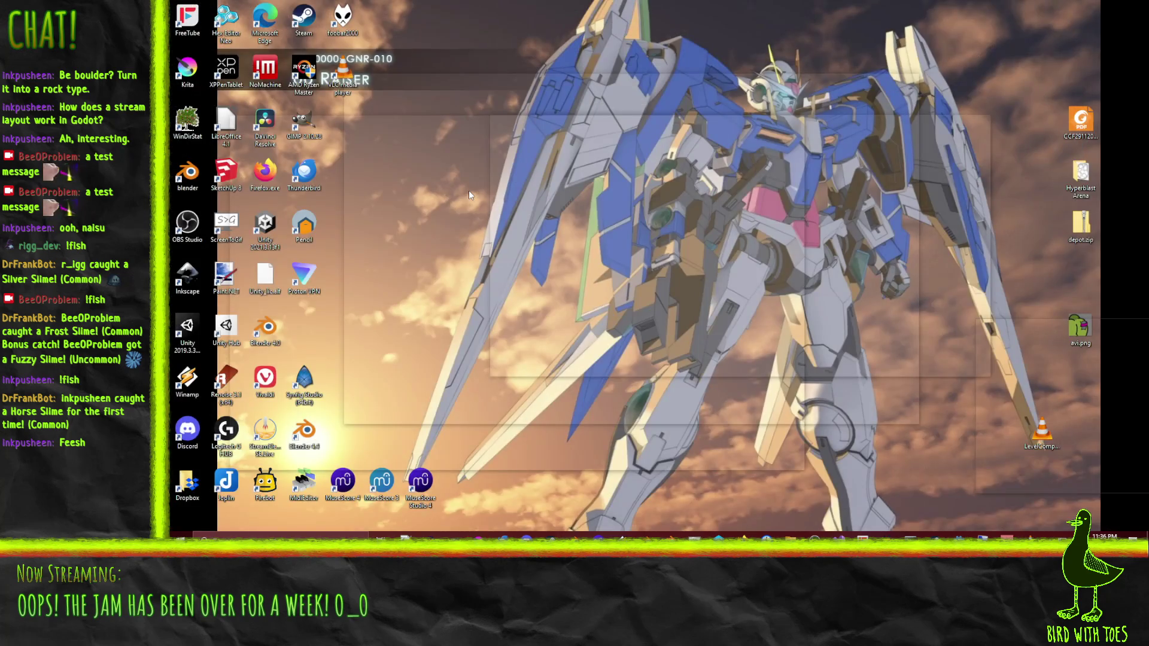
{"action": "key", "text": "super+period"}
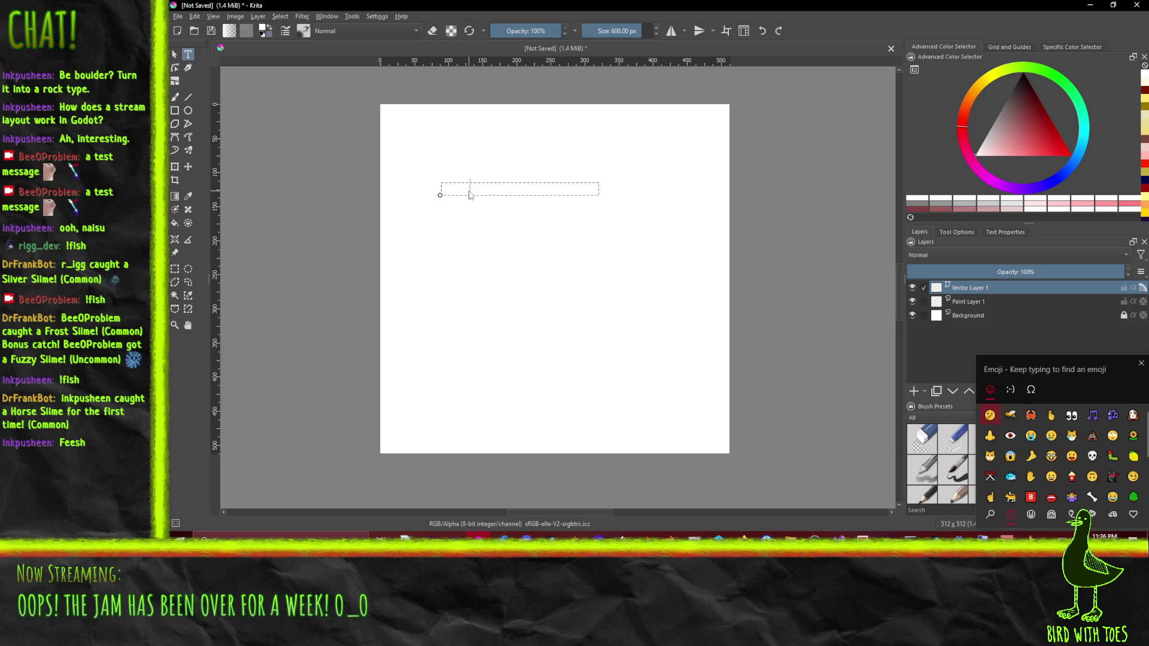
{"action": "left_click", "coordinate": [1009, 418]}
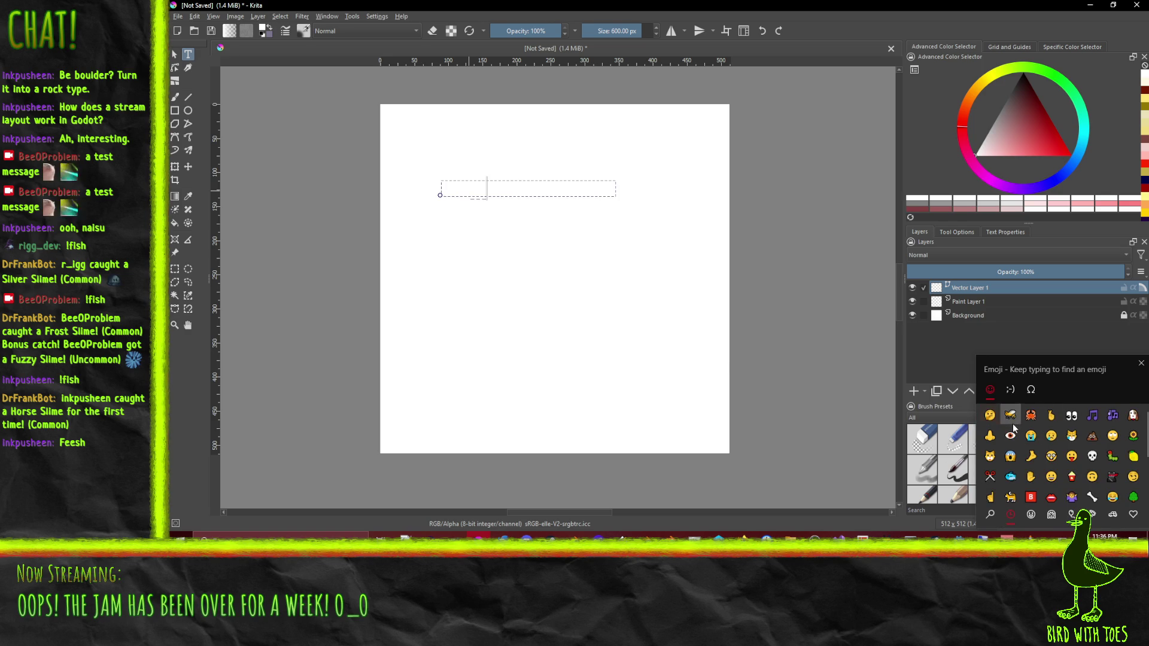
{"action": "left_click", "coordinate": [495, 192]}
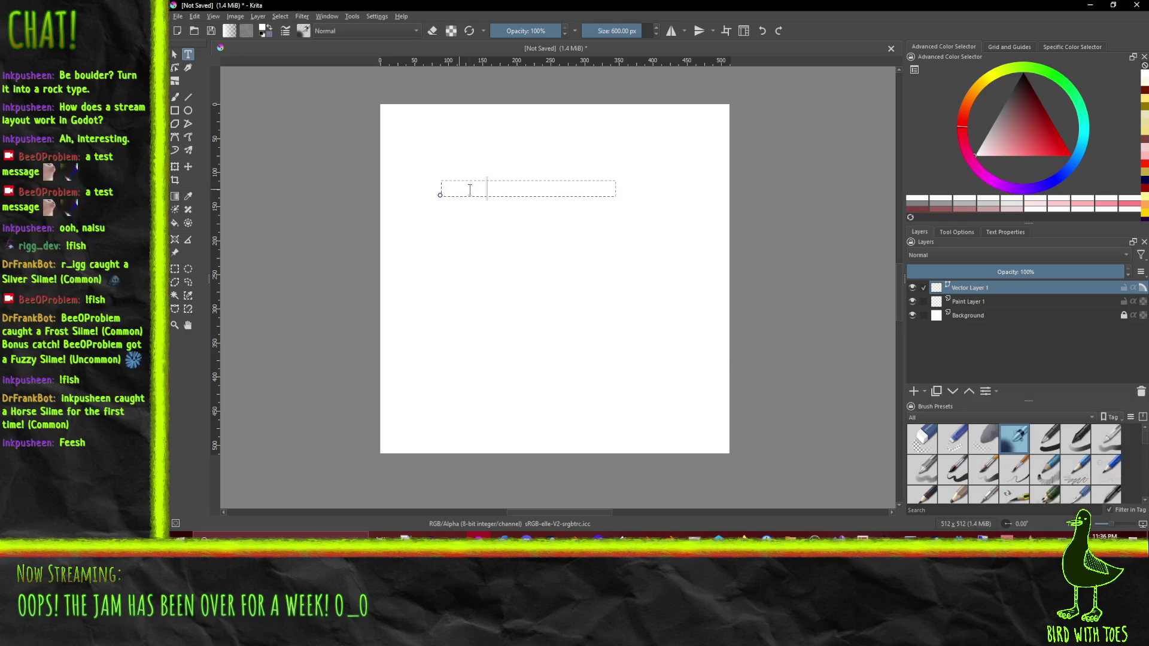
{"action": "key", "text": "shift+Left"}
{"action": "key", "text": "shift+Left"}
{"action": "key", "text": "shift+Left"}
{"action": "key", "text": "BackSpace"}
{"action": "key", "text": "ctrl+a"}
{"action": "key", "text": "BackSpace"}
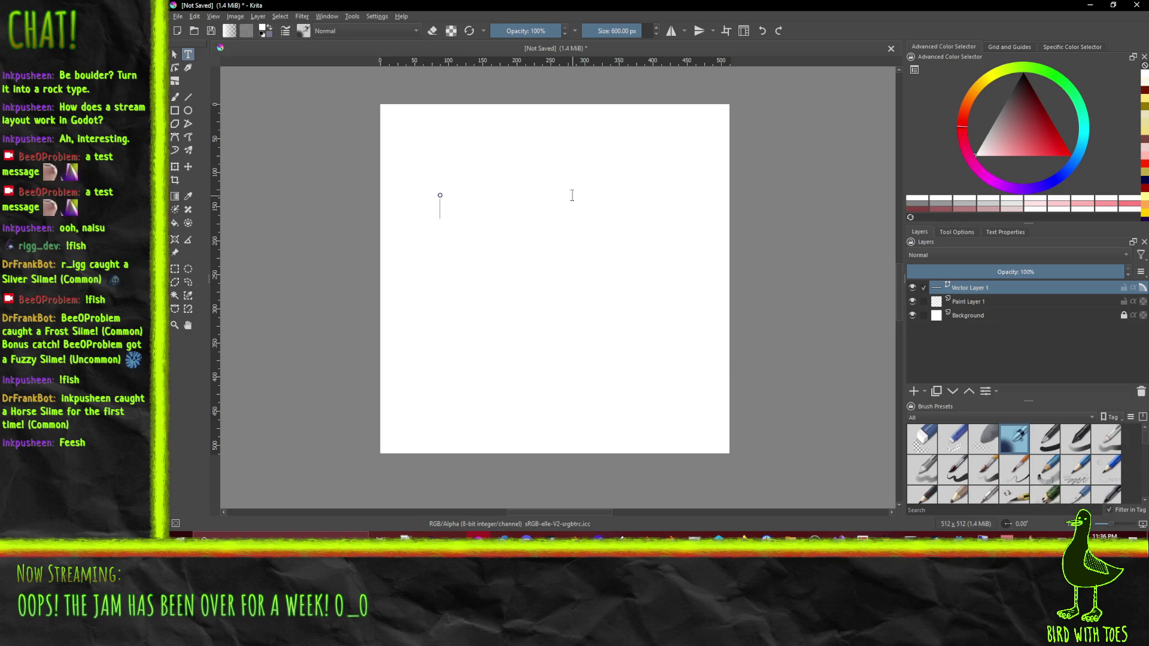
{"action": "key", "text": "super+period"}
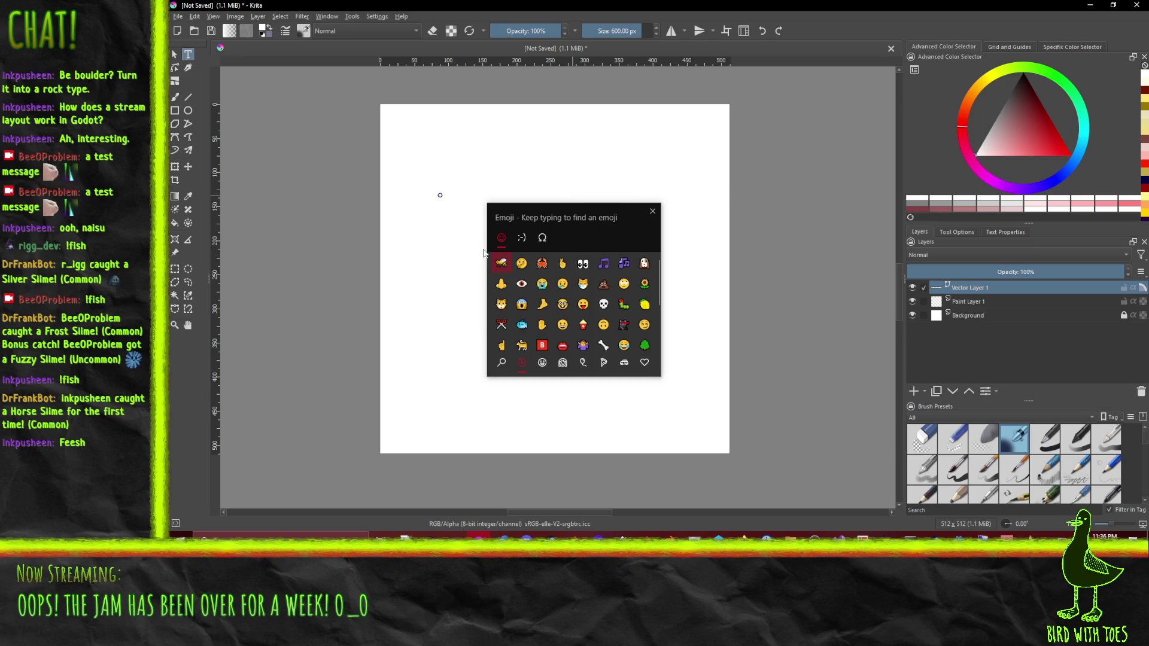
{"action": "left_click", "coordinate": [501, 264]}
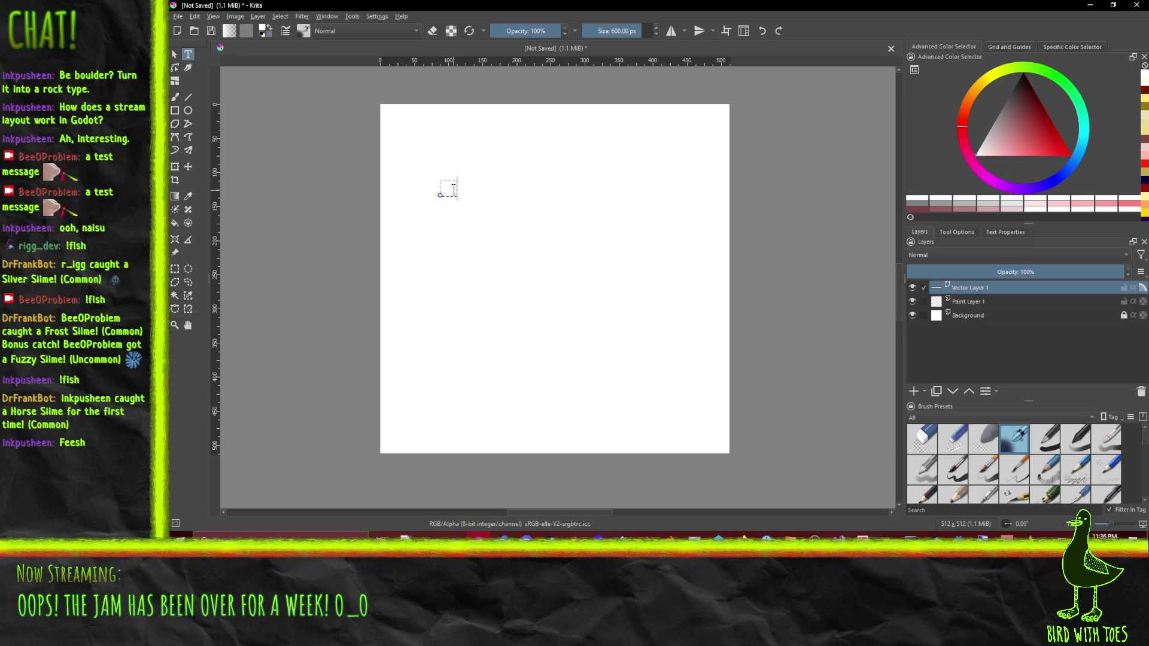
Pick dark red, swap foreground and background colours, and view the text's font settings.
{"action": "left_click_drag", "start_coordinate": [1006, 157], "coordinate": [1050, 118]}
{"action": "key", "text": "x"}
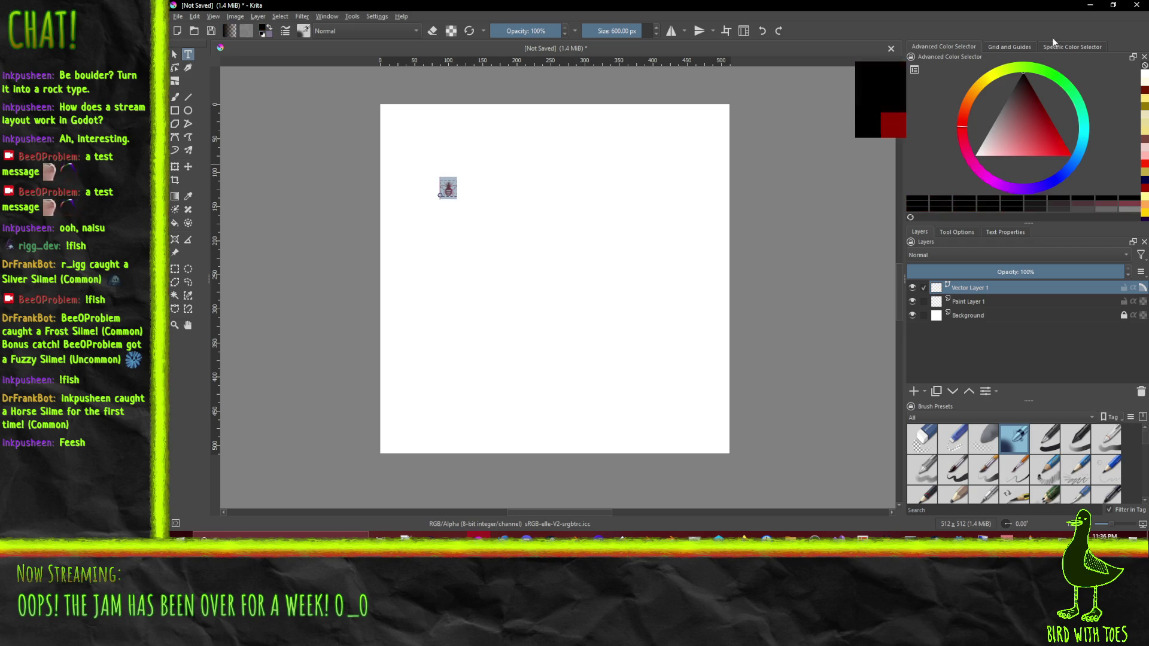
{"action": "scroll", "coordinate": [566, 174], "scroll_direction": "up", "scroll_amount": 2}
{"action": "scroll", "coordinate": [493, 197], "scroll_direction": "down", "scroll_amount": 2}
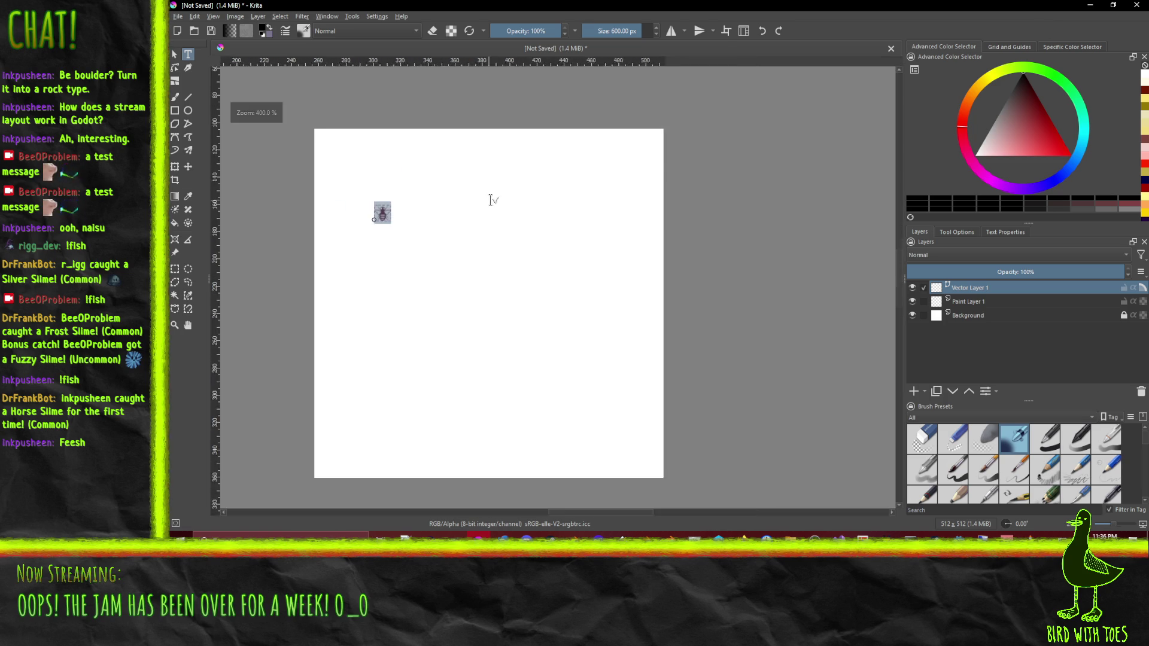
{"action": "scroll", "coordinate": [455, 210], "scroll_direction": "up", "scroll_amount": 3}
{"action": "scroll", "coordinate": [454, 205], "scroll_direction": "down", "scroll_amount": 2}
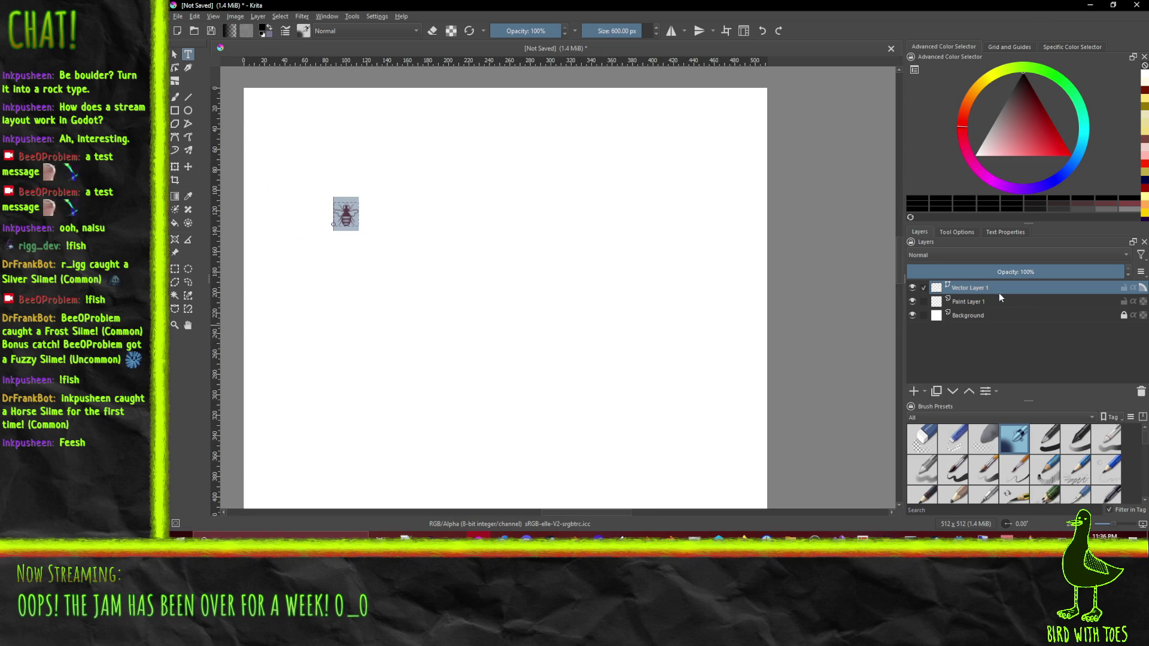
{"action": "left_click", "coordinate": [986, 233]}
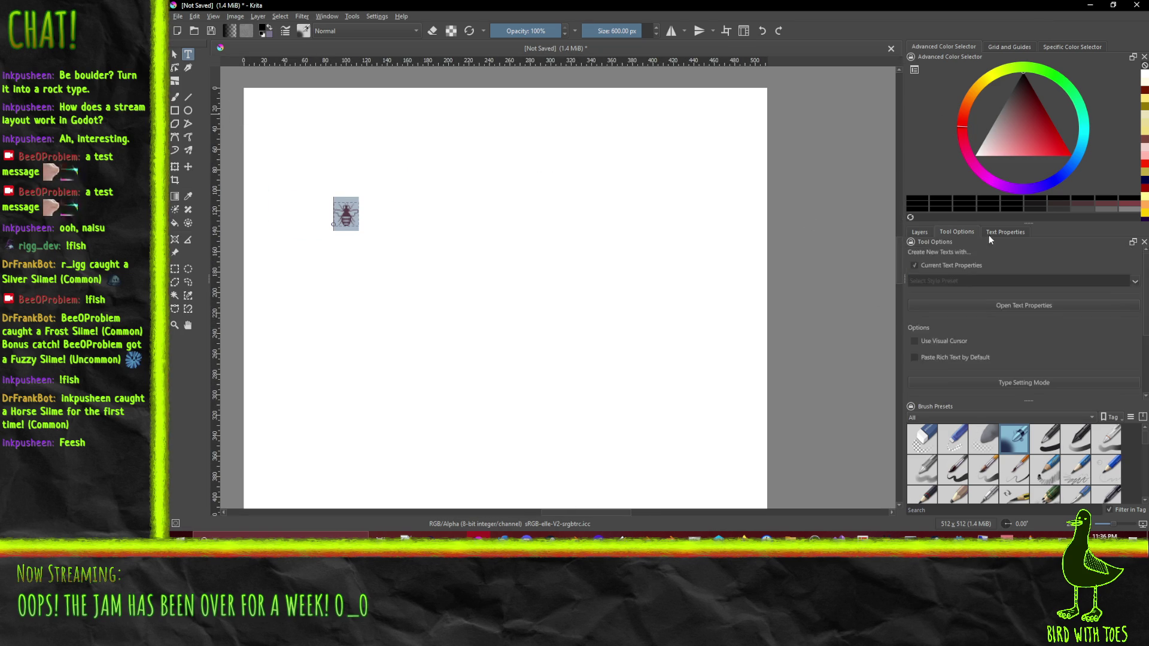
Switch the text font to Calibri and enlarge it to about 46.73 pt.
{"action": "scroll", "coordinate": [1032, 296], "scroll_direction": "up", "scroll_amount": 1}
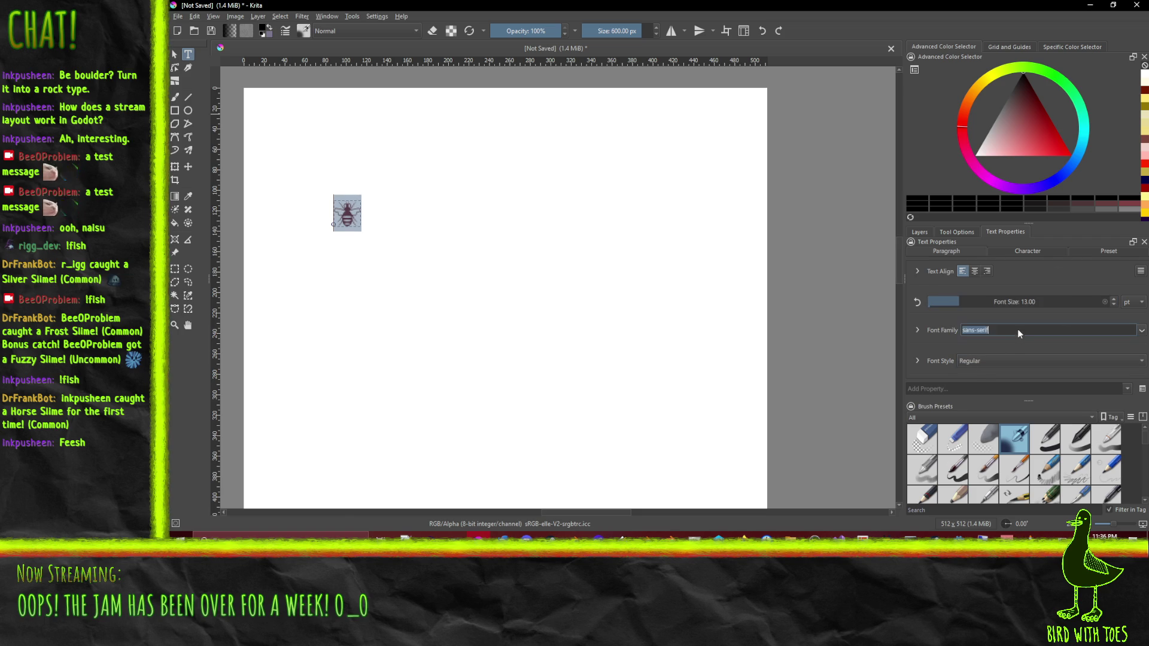
{"action": "left_click", "coordinate": [1141, 331]}
{"action": "scroll", "coordinate": [1017, 367], "scroll_direction": "down", "scroll_amount": 3}
{"action": "left_click", "coordinate": [1049, 369]}
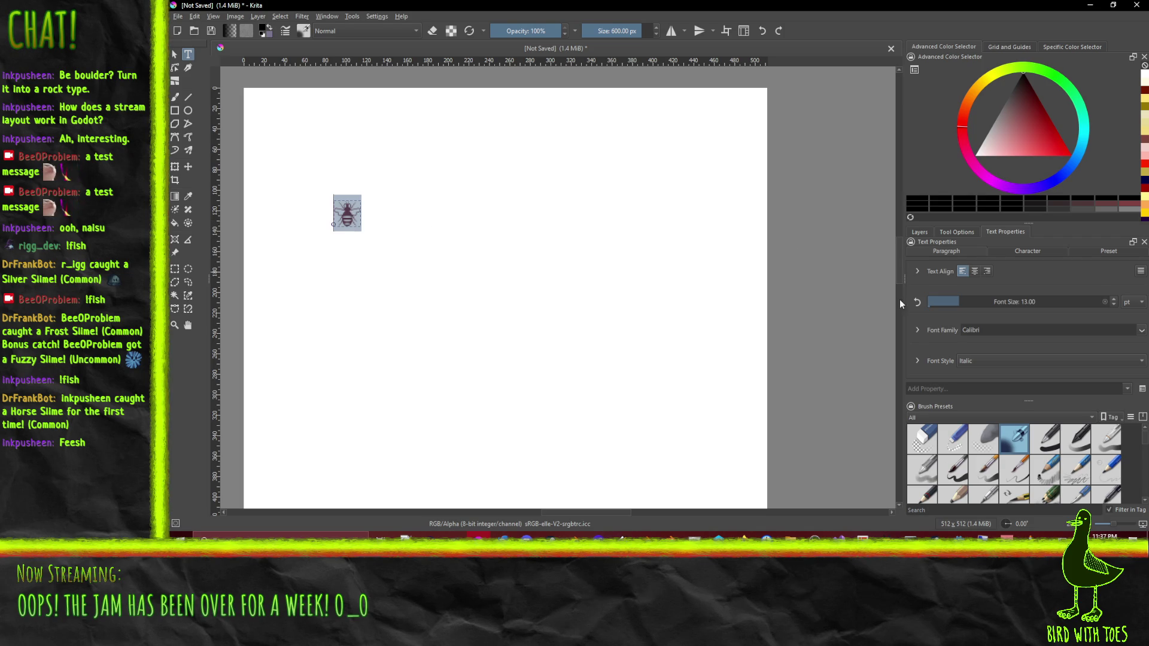
{"action": "left_click_drag", "start_coordinate": [1068, 308], "coordinate": [1033, 303]}
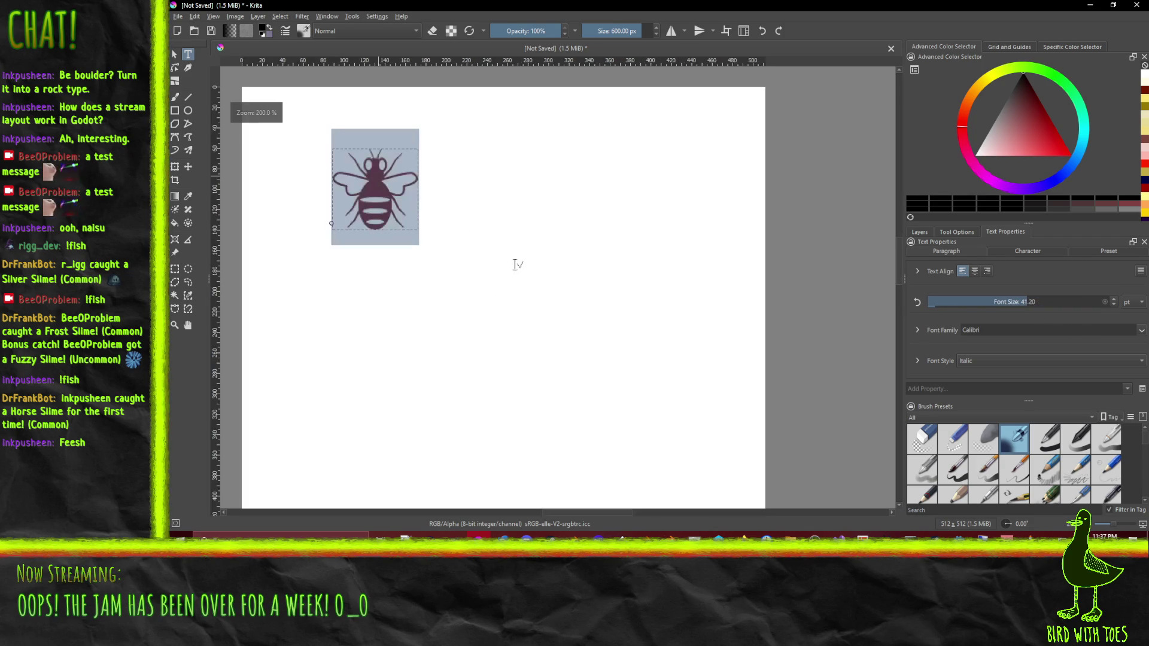
Try Bowlby One SC, then DejaVu Sans, as the text's font family.
{"action": "double_click", "coordinate": [1003, 329]}
{"action": "left_click", "coordinate": [1141, 330]}
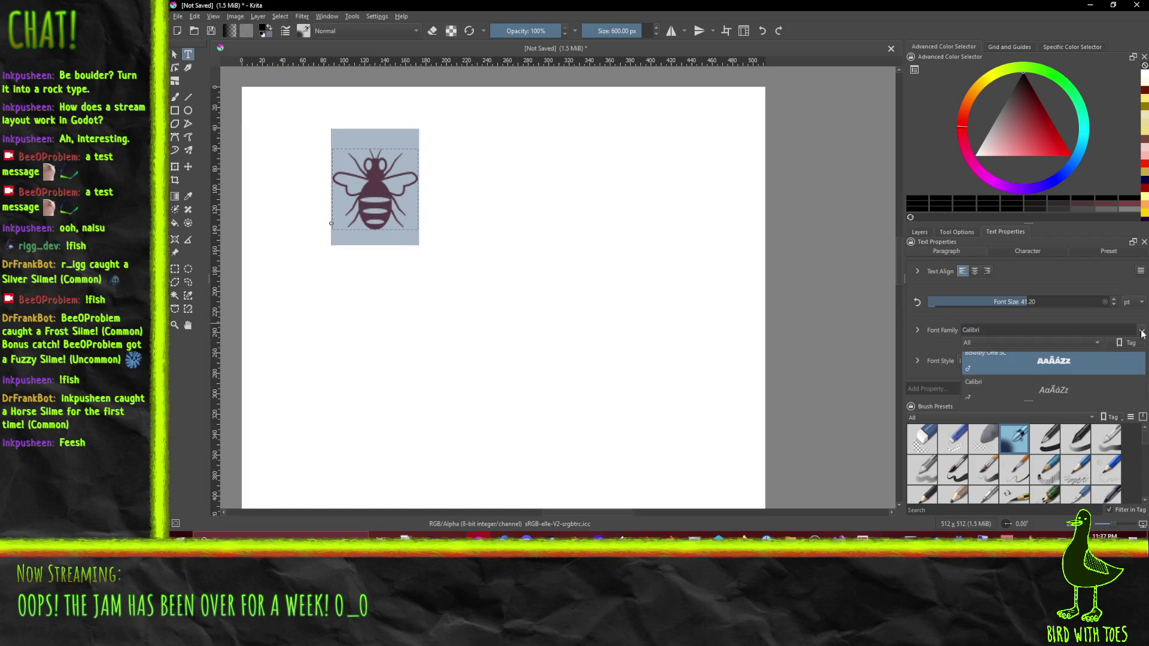
{"action": "scroll", "coordinate": [1067, 371], "scroll_direction": "up", "scroll_amount": 2}
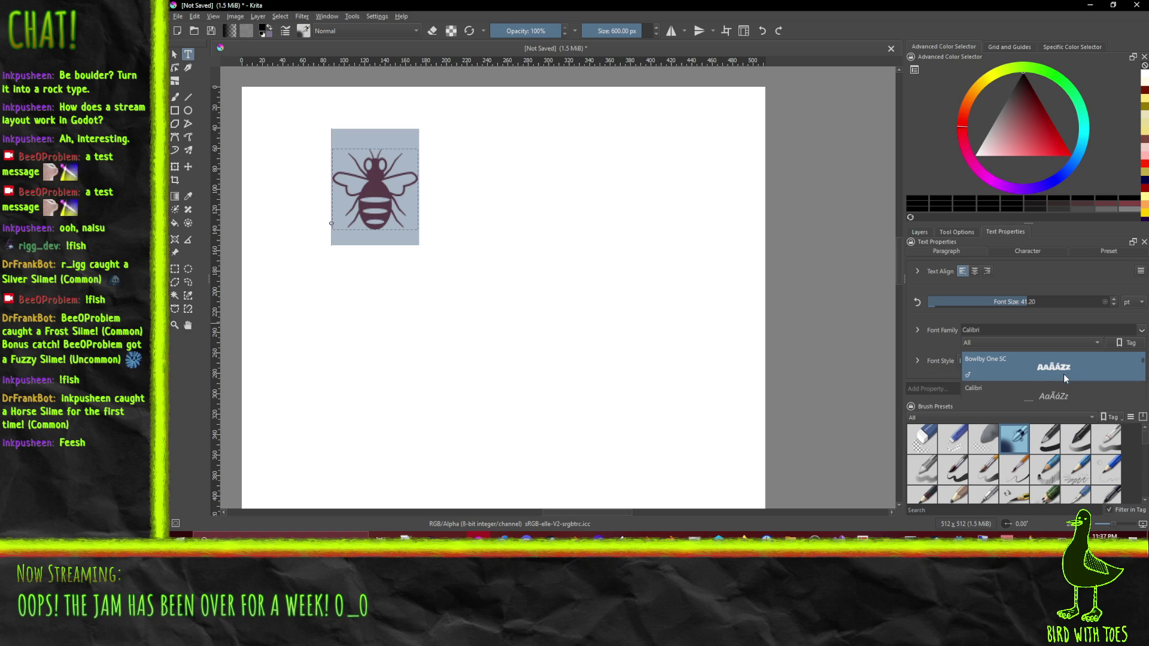
{"action": "left_click", "coordinate": [1064, 374]}
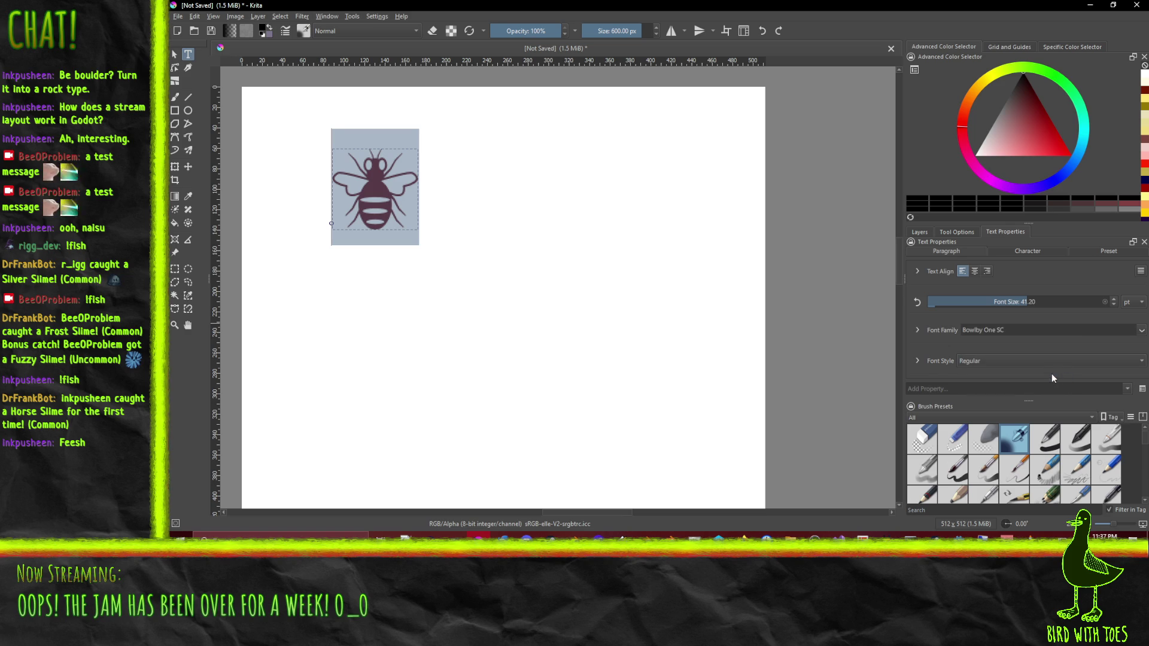
{"action": "left_click", "coordinate": [1140, 332]}
{"action": "scroll", "coordinate": [1041, 363], "scroll_direction": "down", "scroll_amount": 3}
{"action": "scroll", "coordinate": [1055, 382], "scroll_direction": "down", "scroll_amount": 5}
{"action": "scroll", "coordinate": [1055, 383], "scroll_direction": "up", "scroll_amount": 5}
{"action": "scroll", "coordinate": [1054, 382], "scroll_direction": "down", "scroll_amount": 2}
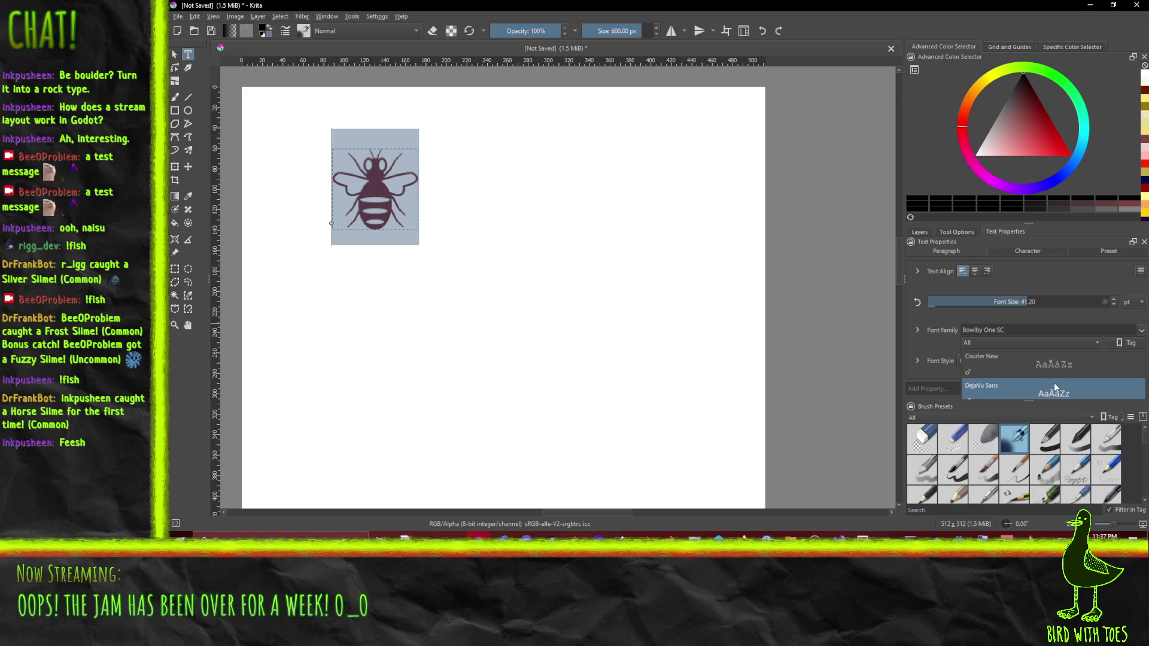
{"action": "left_click", "coordinate": [1054, 386]}
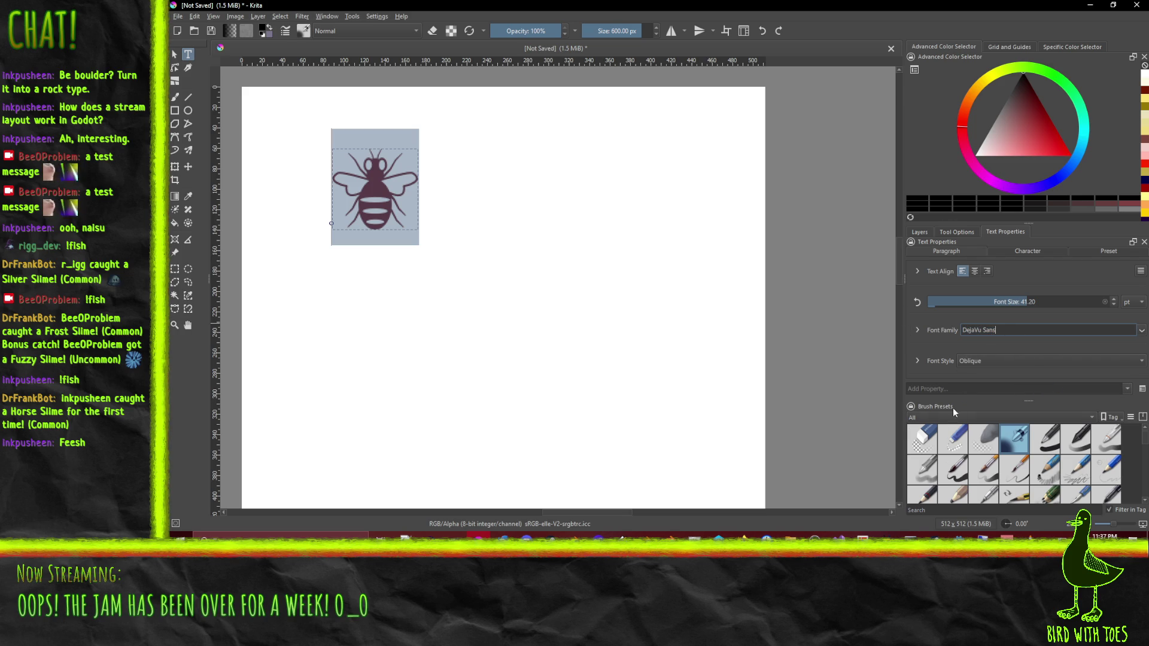
Widen the Text Properties panel and try Courier New, then Fixedsys.
{"action": "left_click", "coordinate": [1023, 329]}
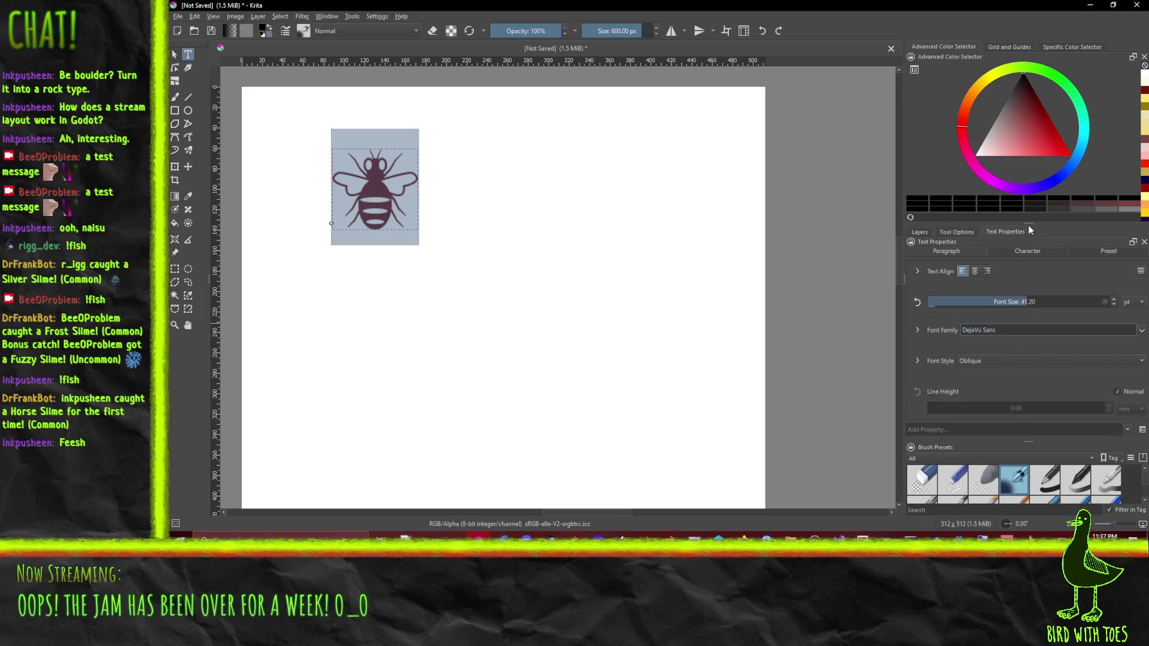
{"action": "left_click_drag", "start_coordinate": [1029, 224], "coordinate": [1022, 158]}
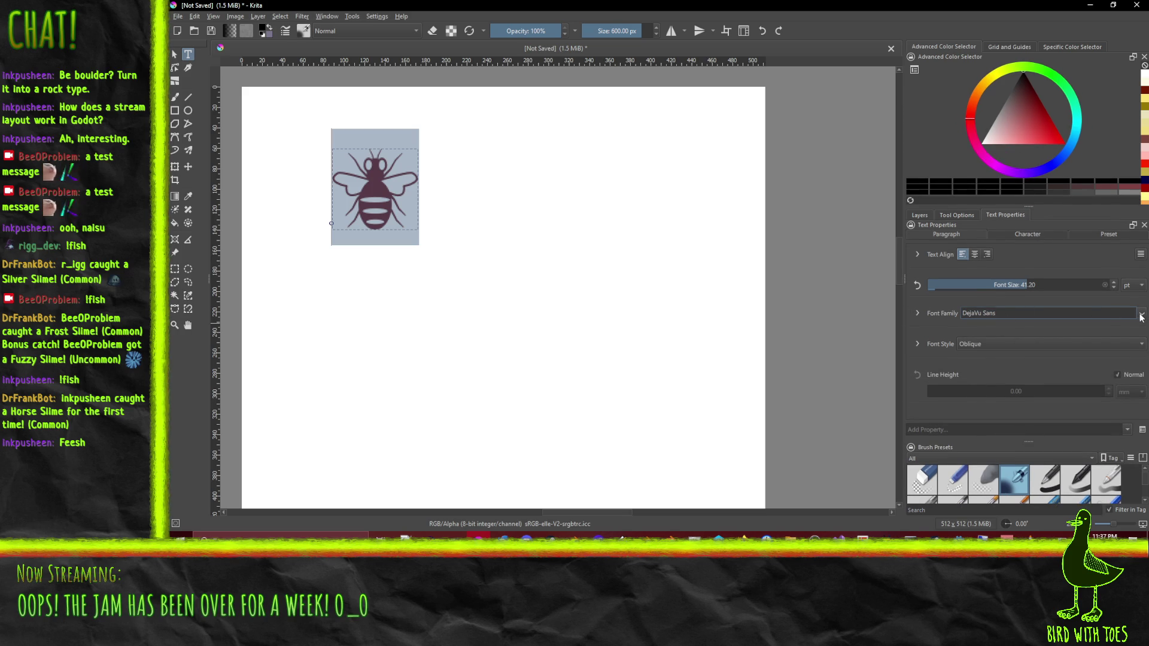
{"action": "left_click", "coordinate": [1140, 315]}
{"action": "left_click", "coordinate": [1018, 374]}
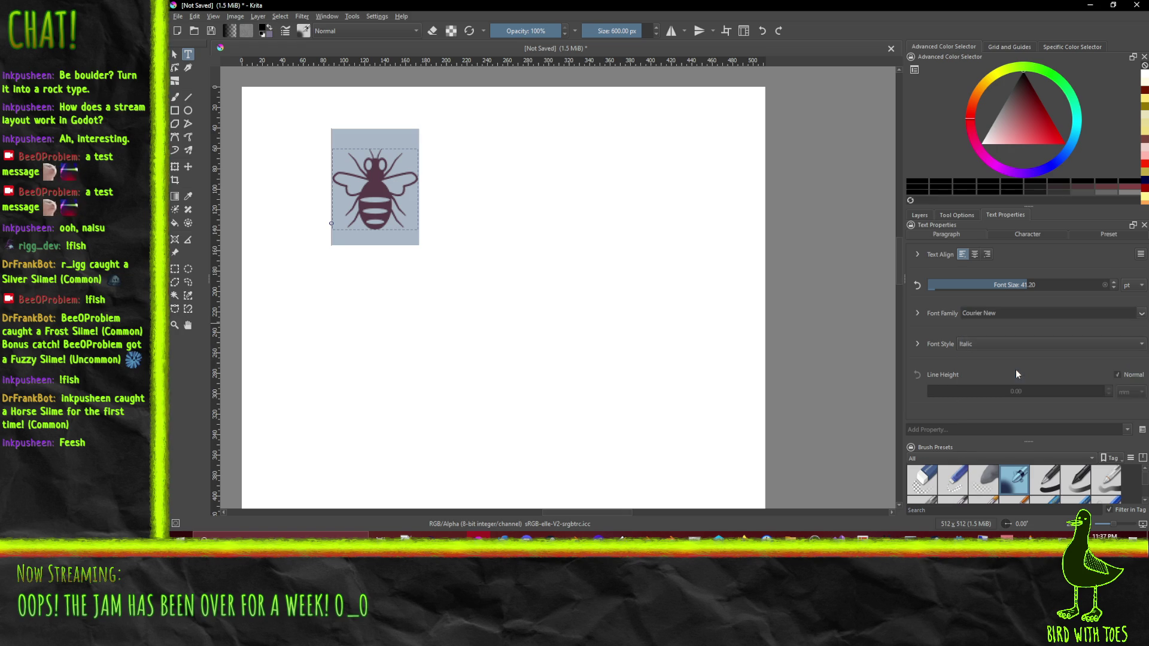
{"action": "left_click", "coordinate": [1140, 313]}
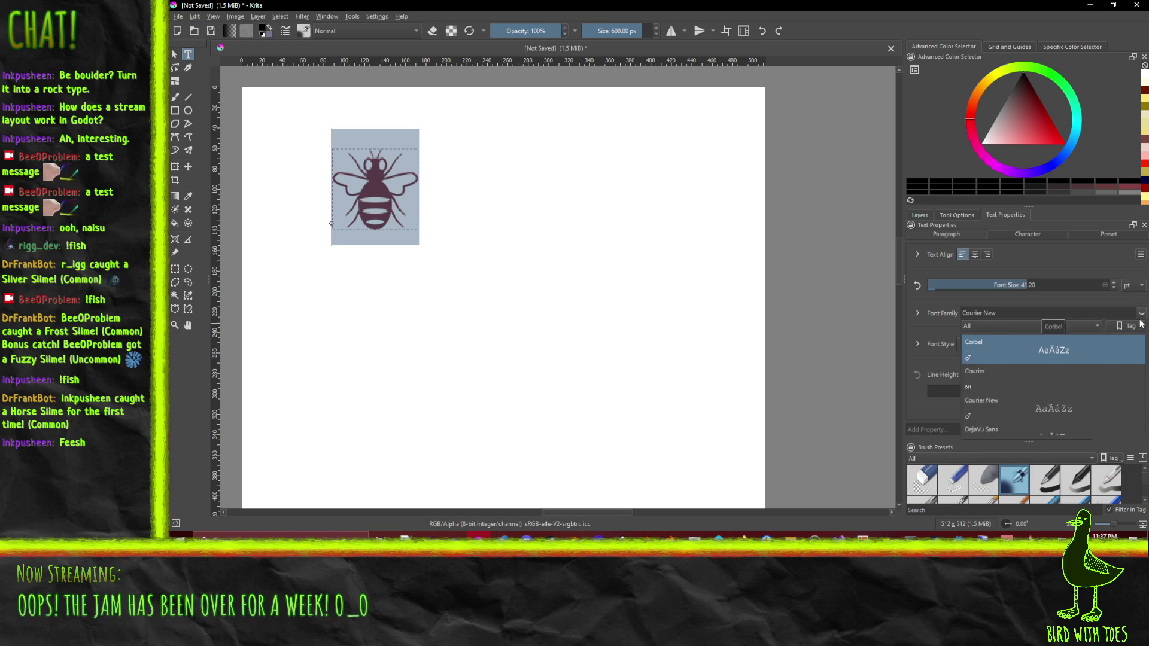
{"action": "scroll", "coordinate": [1091, 359], "scroll_direction": "down", "scroll_amount": 5}
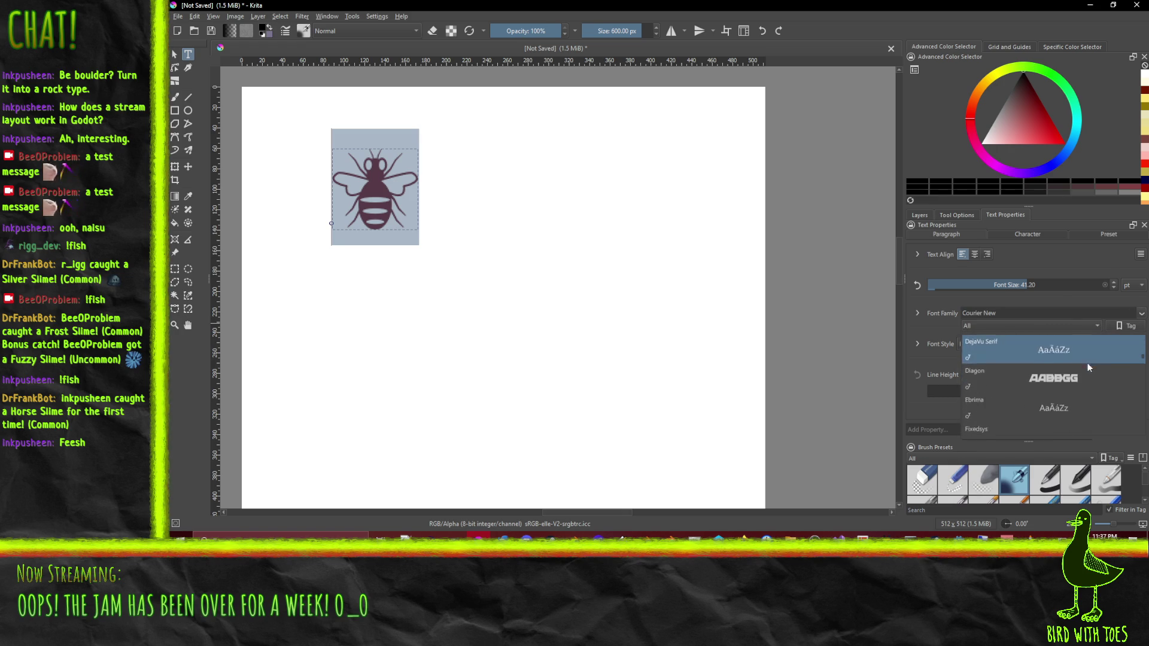
{"action": "scroll", "coordinate": [1087, 364], "scroll_direction": "down", "scroll_amount": 3}
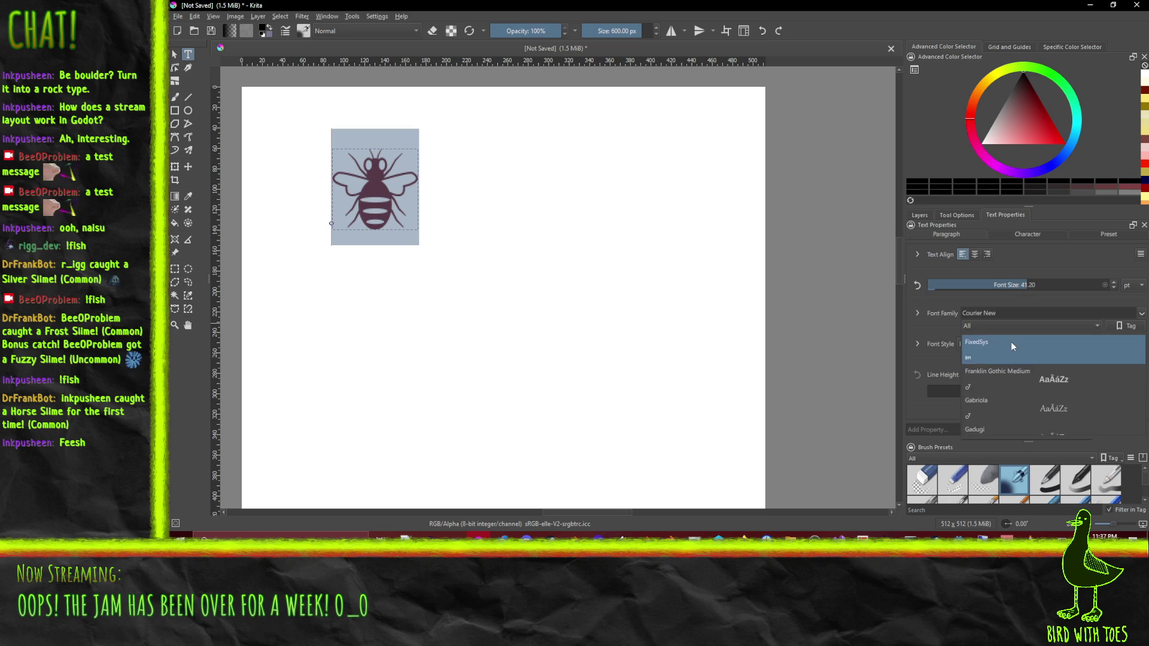
{"action": "left_click", "coordinate": [1011, 343]}
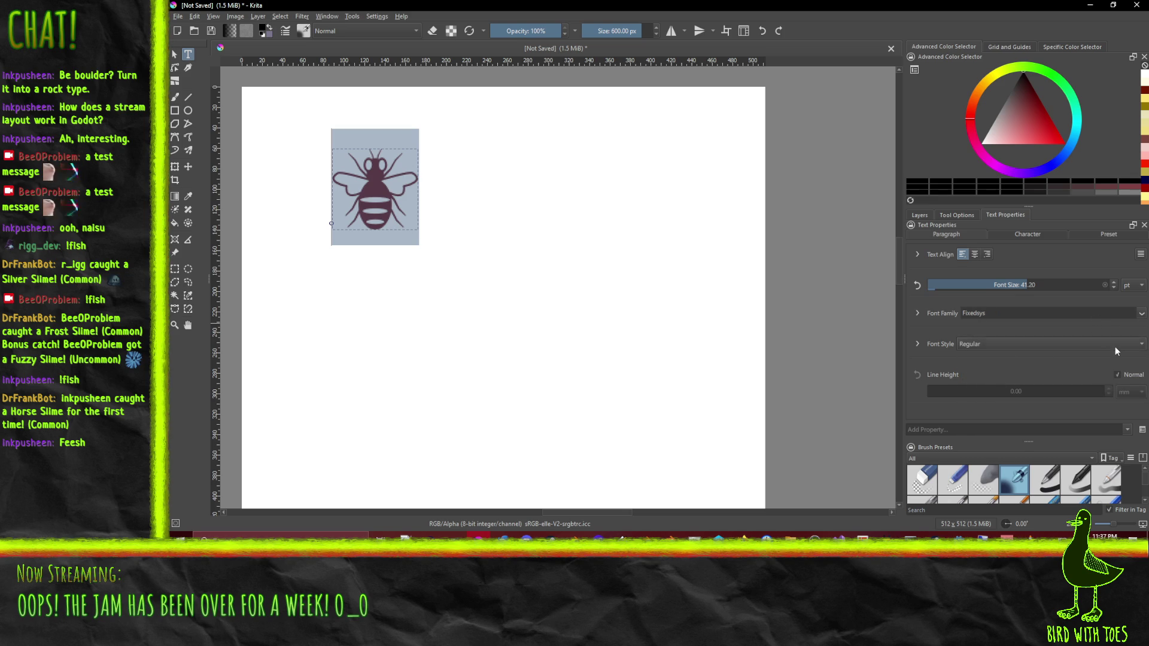
Keep Fixedsys as the font and bring the Firefox tutorial window to the front.
{"action": "left_click", "coordinate": [1142, 317]}
{"action": "left_click", "coordinate": [1053, 326]}
{"action": "mouse_move", "coordinate": [741, 537]}
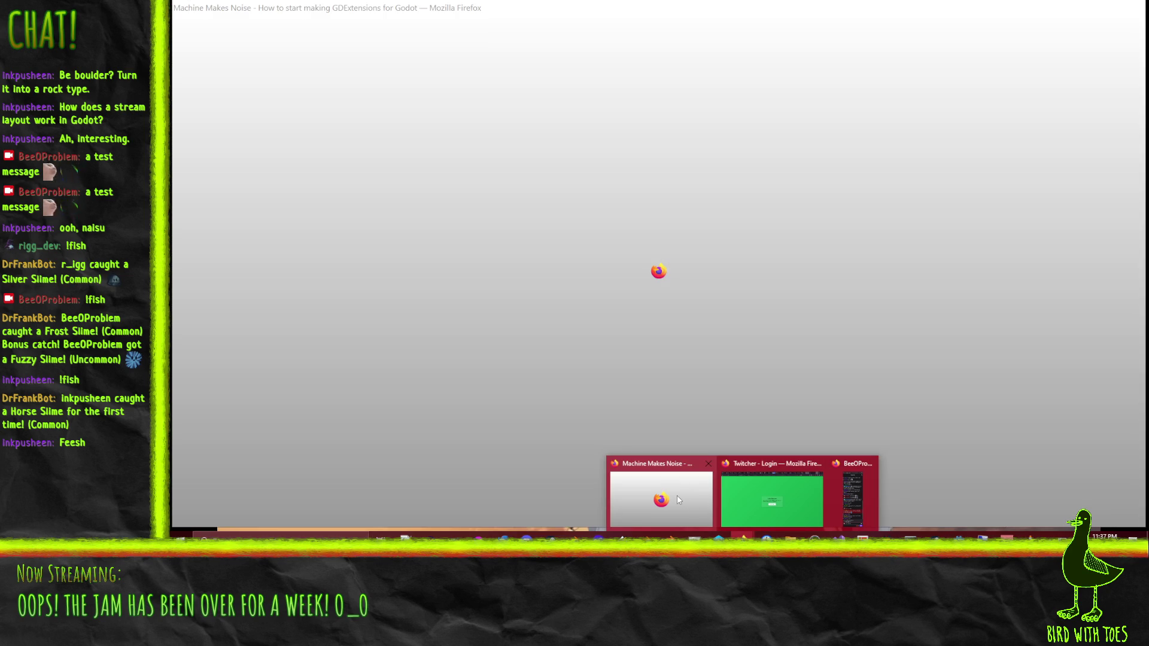
{"action": "left_click", "coordinate": [677, 496]}
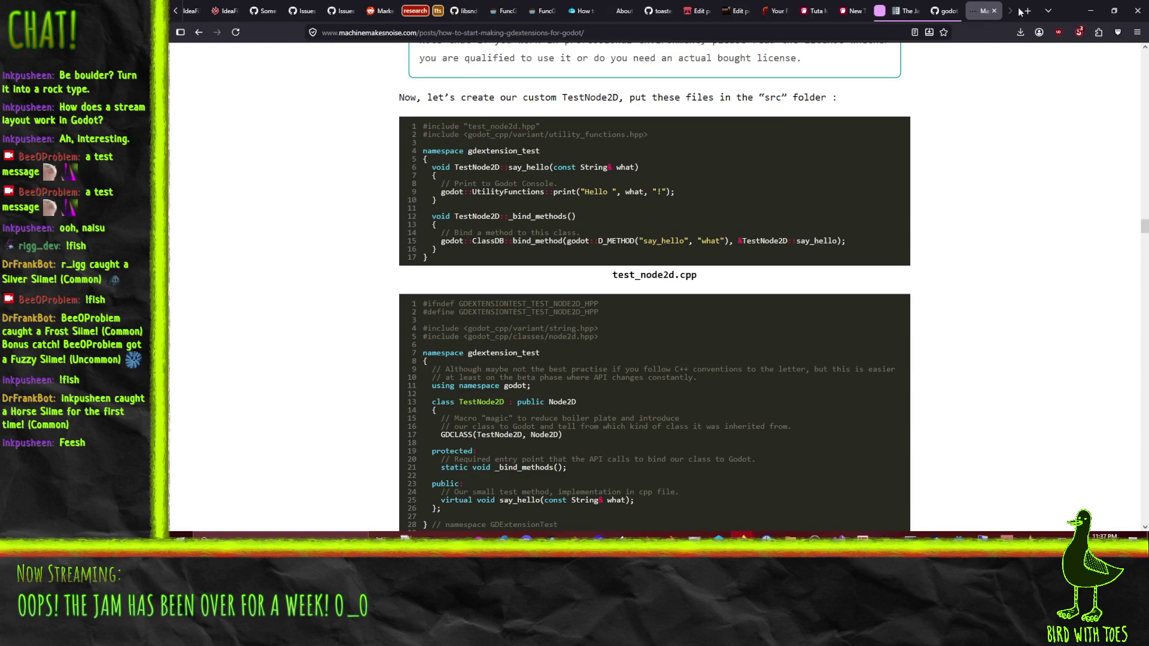
Search DuckDuckGo for 'krita emoji font' in a new Firefox tab.
{"action": "left_click", "coordinate": [1027, 11]}
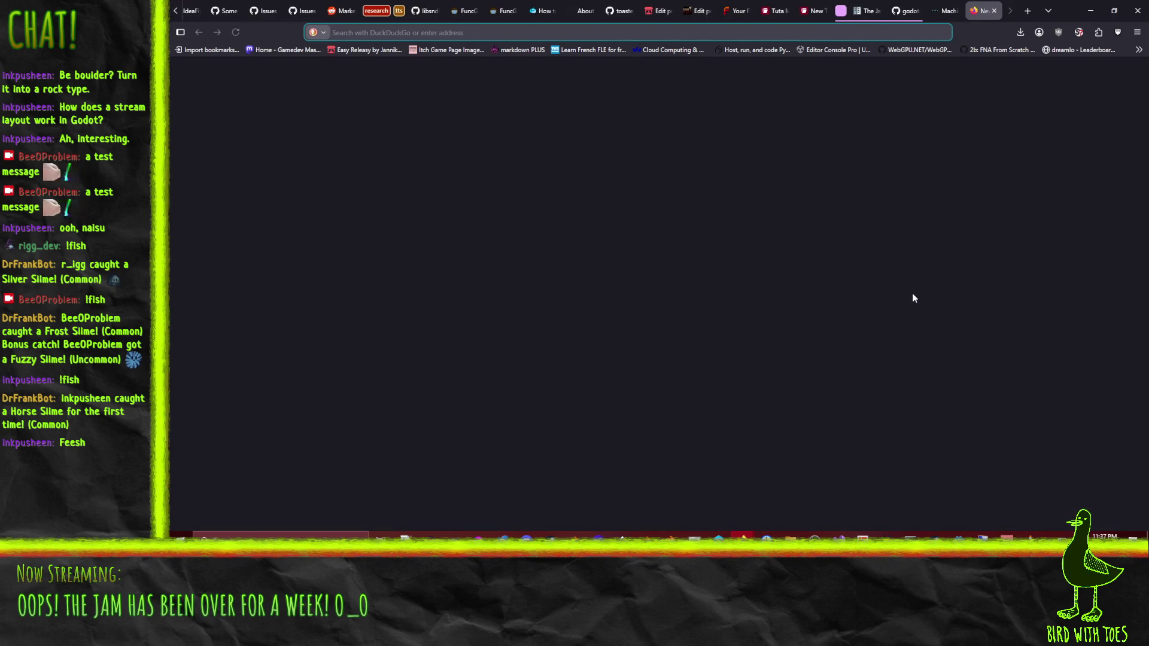
{"action": "type", "text": "krita emoji"}
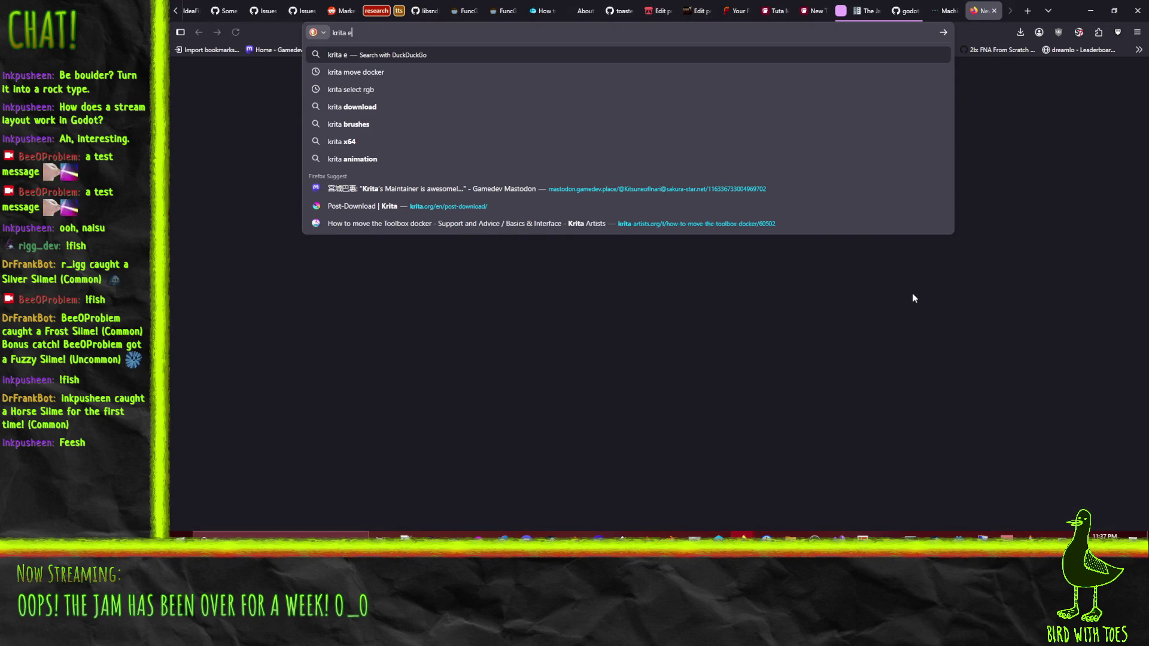
{"action": "type", "text": " font"}
{"action": "key", "text": "Return"}
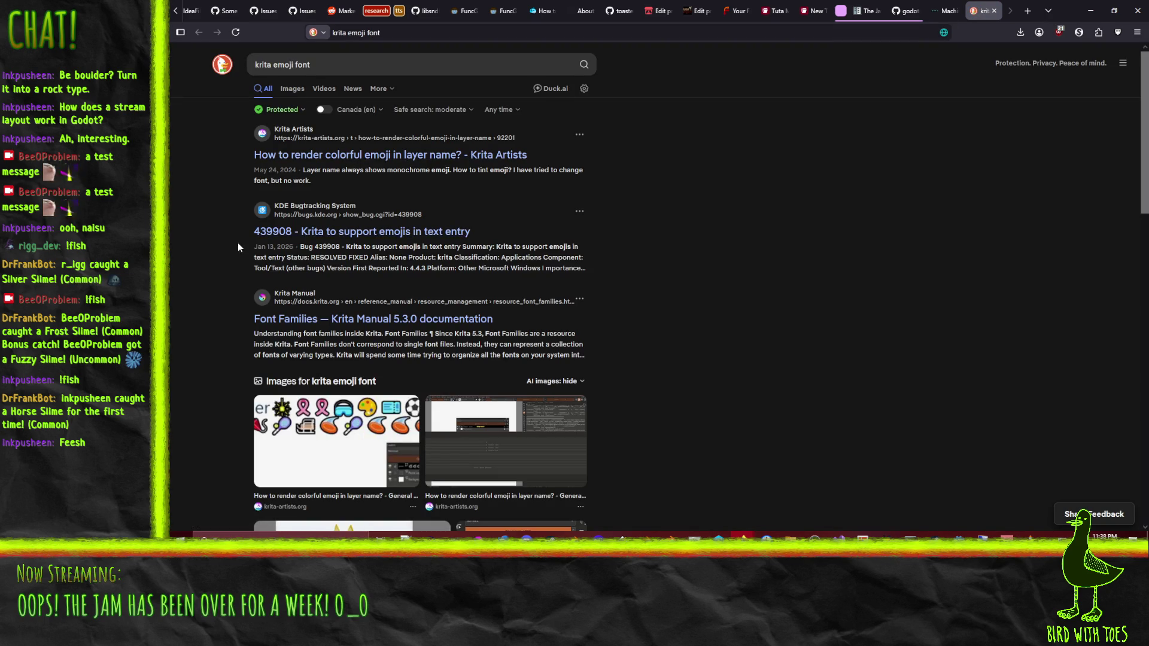
Read KDE bug 439908 down to Comment 3, then open the Krita Manual's Font Families page.
{"action": "left_click", "coordinate": [398, 233]}
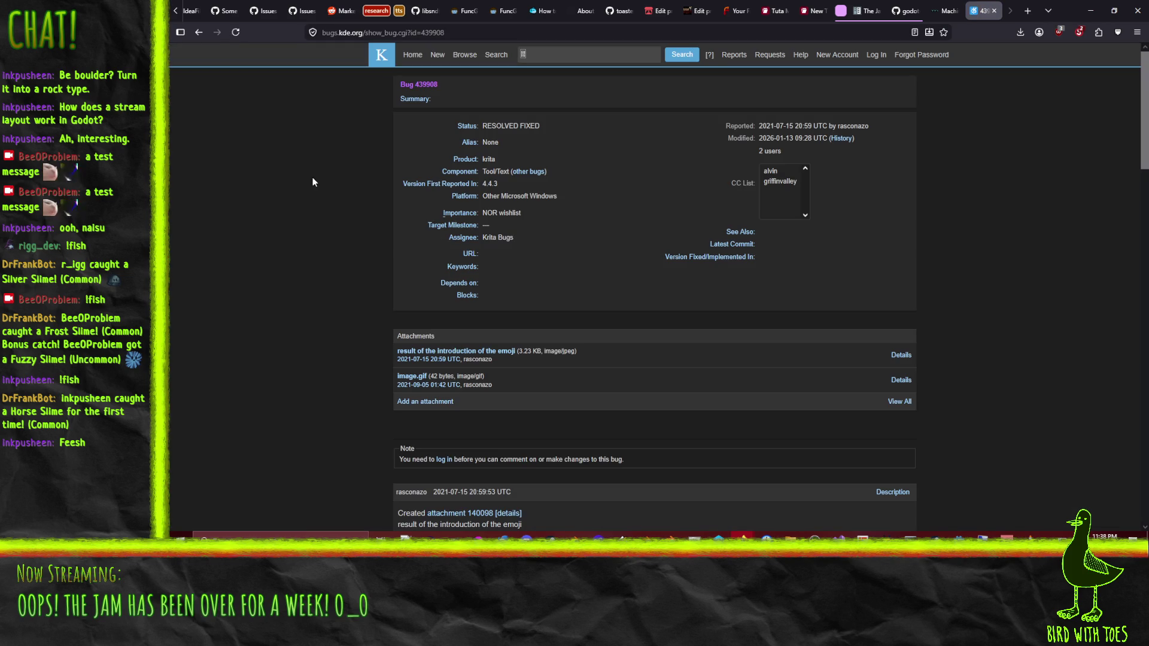
{"action": "scroll", "coordinate": [299, 182], "scroll_direction": "down", "scroll_amount": 3}
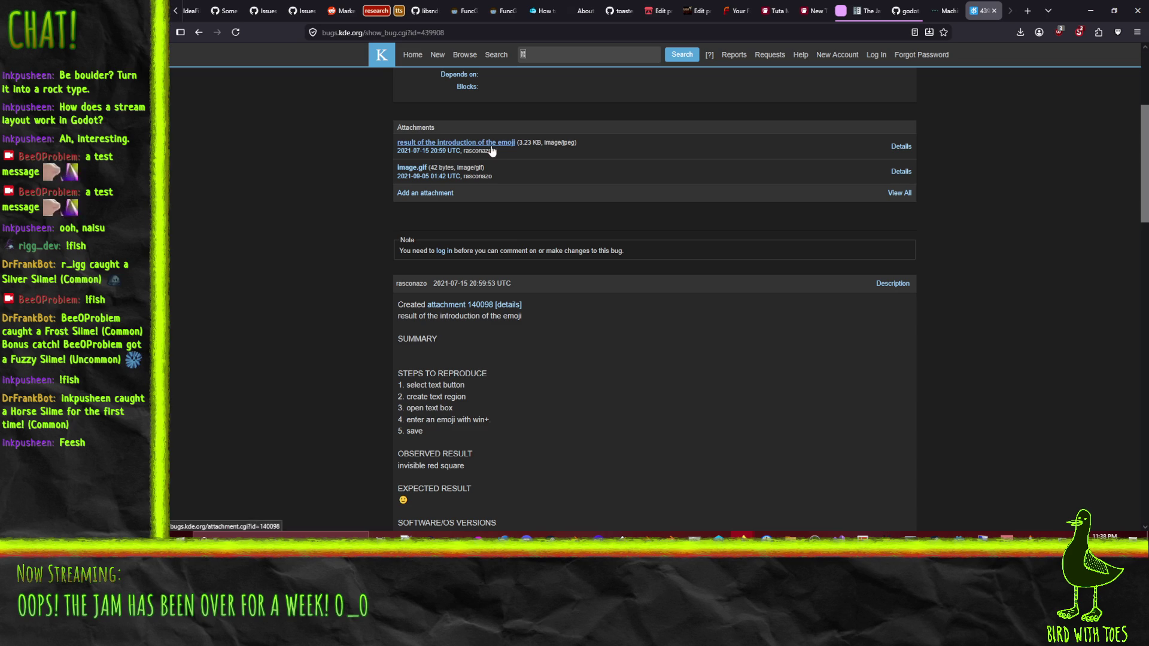
{"action": "scroll", "coordinate": [337, 214], "scroll_direction": "down", "scroll_amount": 4}
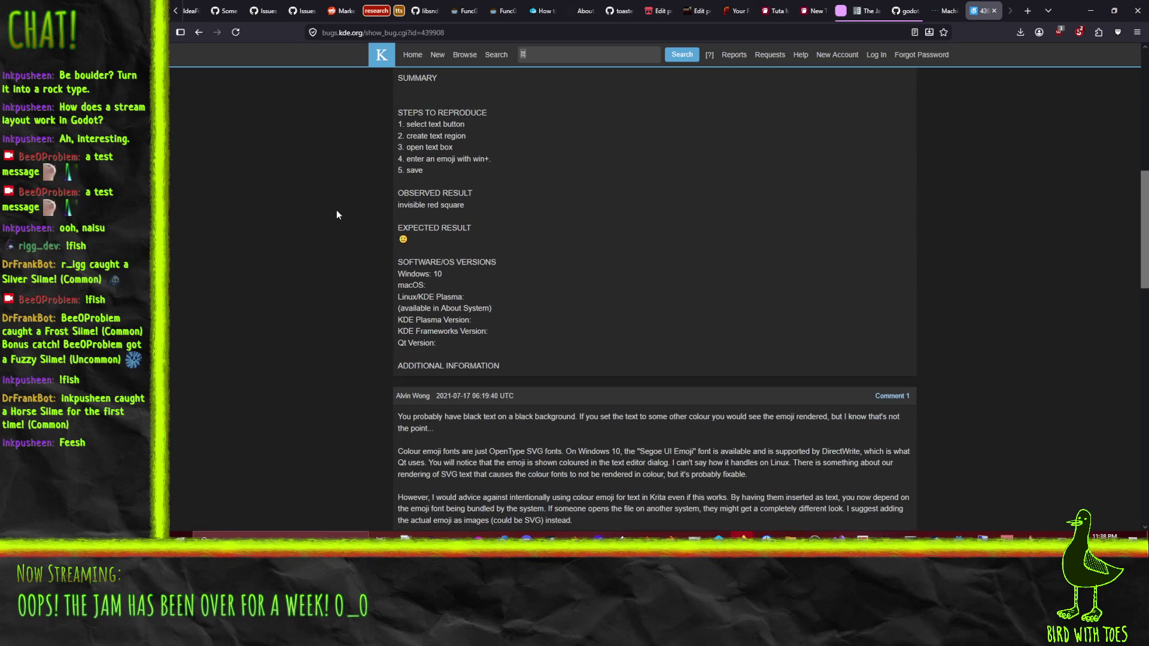
{"action": "scroll", "coordinate": [336, 213], "scroll_direction": "down", "scroll_amount": 12}
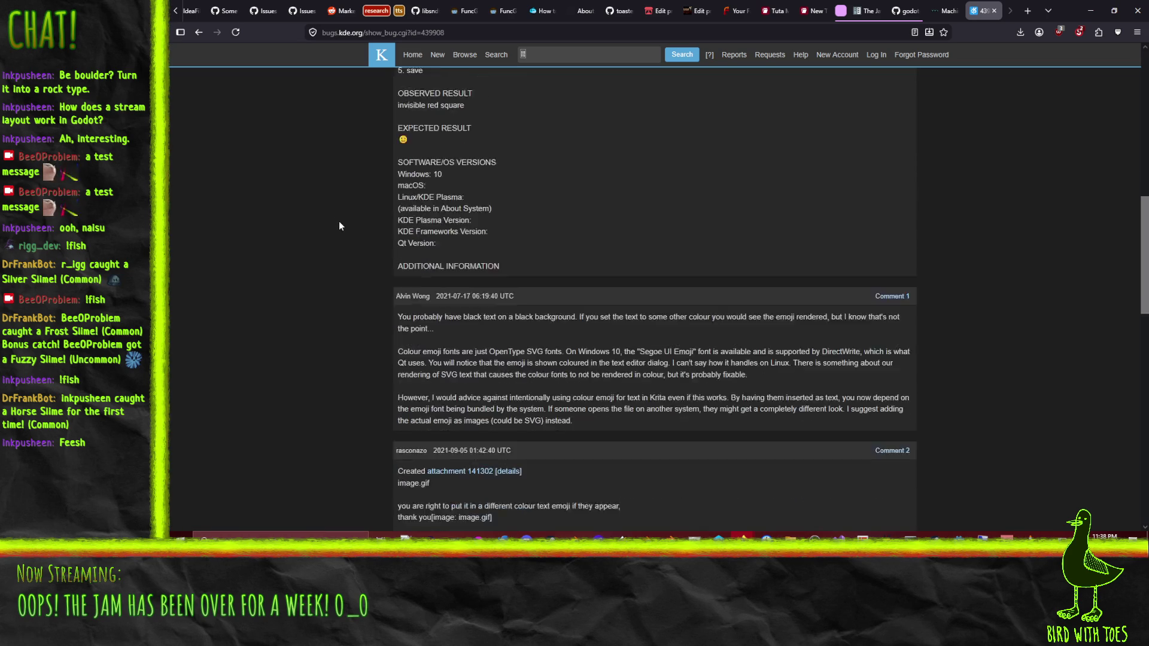
{"action": "scroll", "coordinate": [329, 212], "scroll_direction": "down", "scroll_amount": 2}
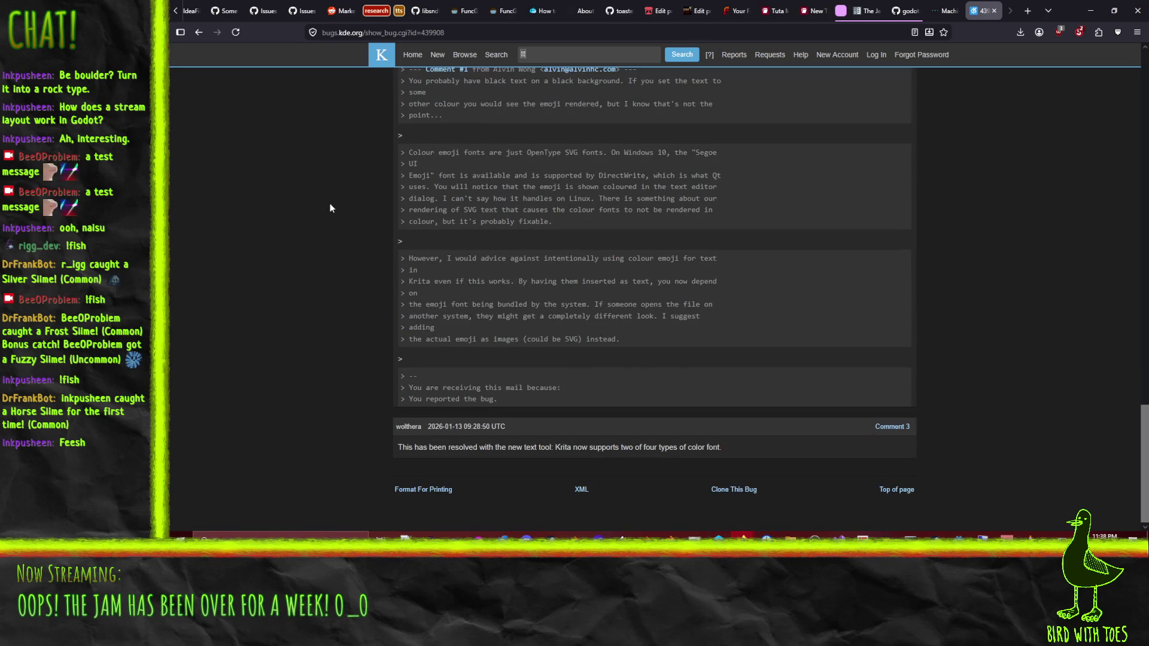
{"action": "left_click", "coordinate": [198, 33]}
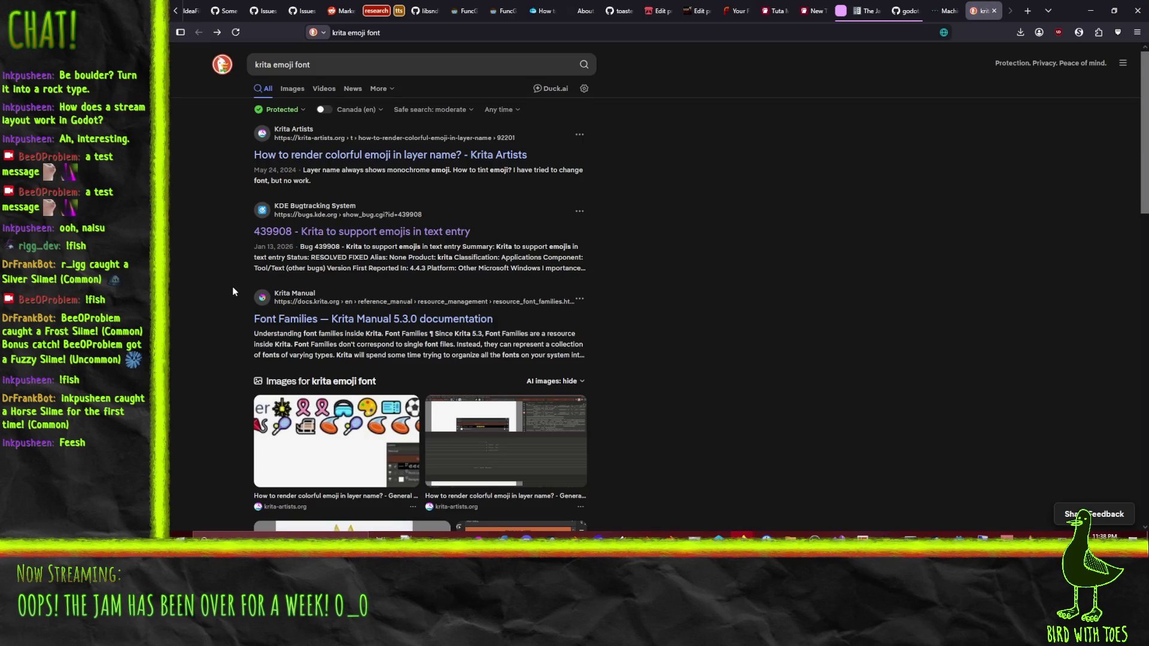
{"action": "left_click", "coordinate": [359, 320]}
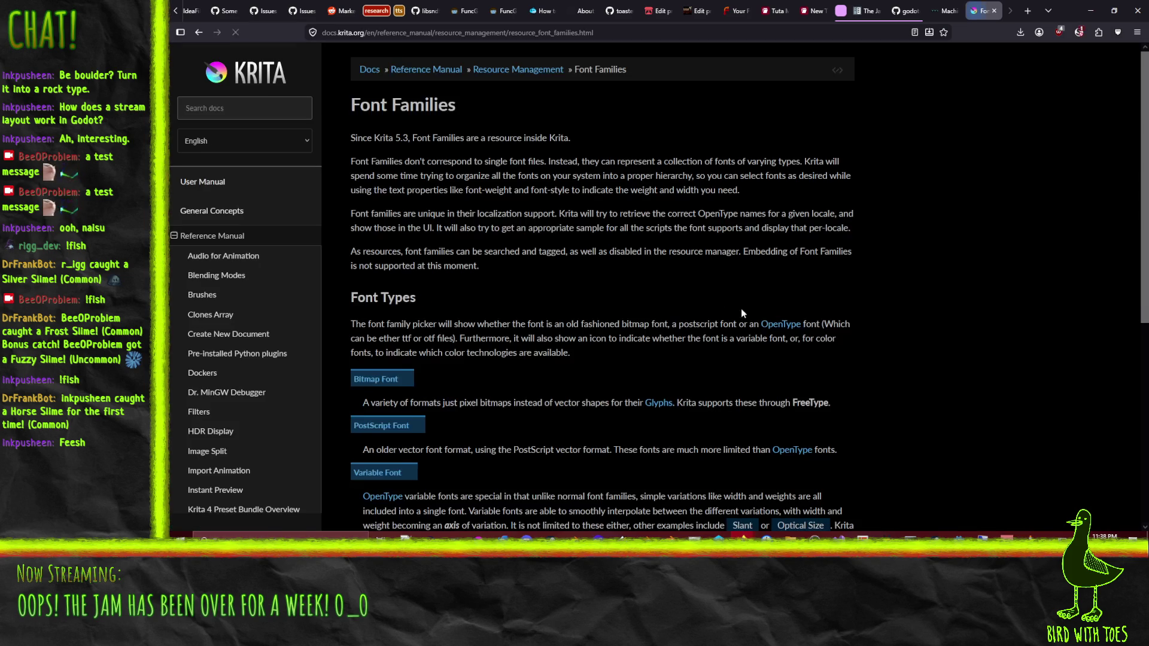
Search the Font Families page for 'emoji', then go back to the search results.
{"action": "key", "text": "ctrl+f"}
{"action": "type", "text": "emoji"}
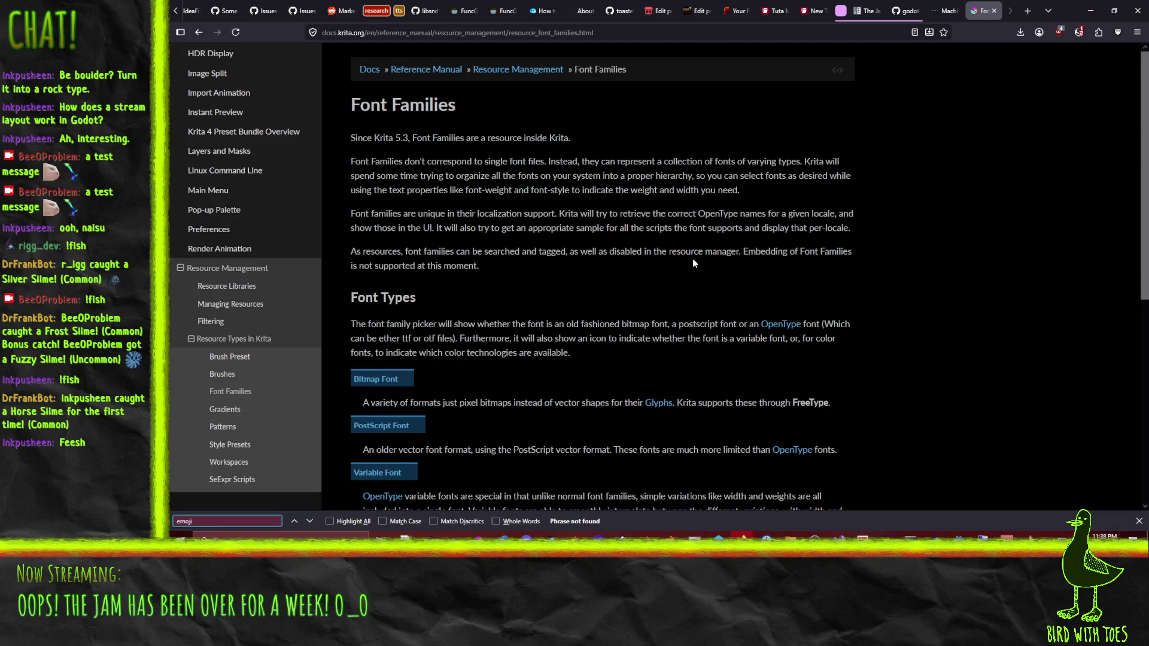
{"action": "scroll", "coordinate": [683, 256], "scroll_direction": "down", "scroll_amount": 5}
{"action": "scroll", "coordinate": [678, 262], "scroll_direction": "up", "scroll_amount": 2}
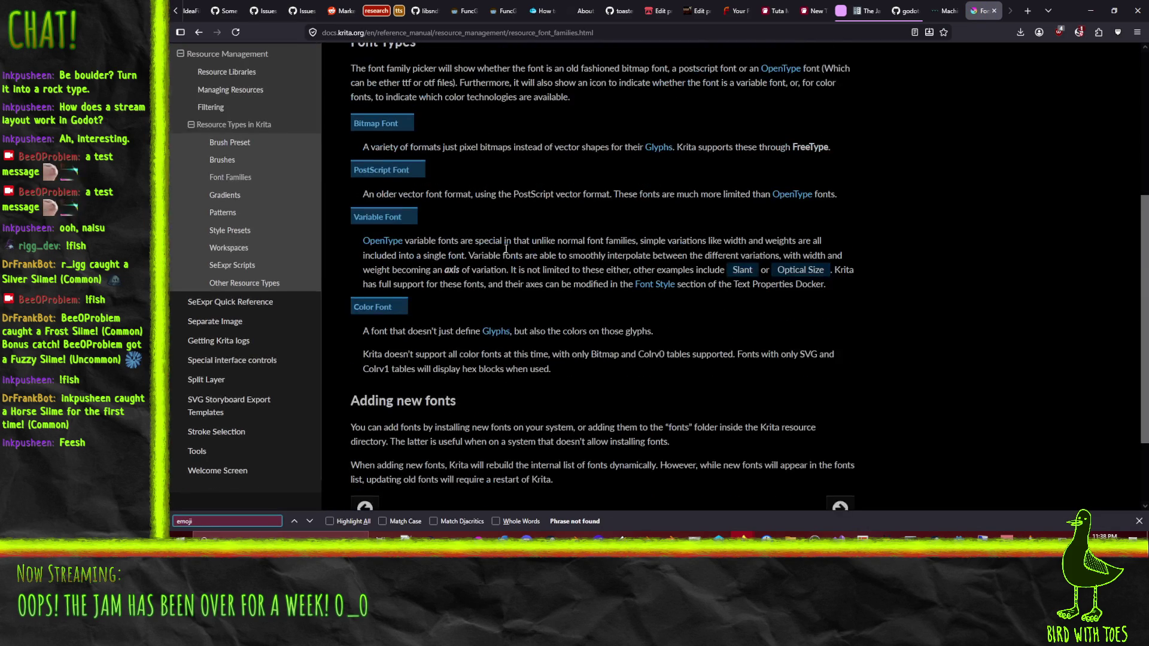
{"action": "left_click", "coordinate": [199, 32]}
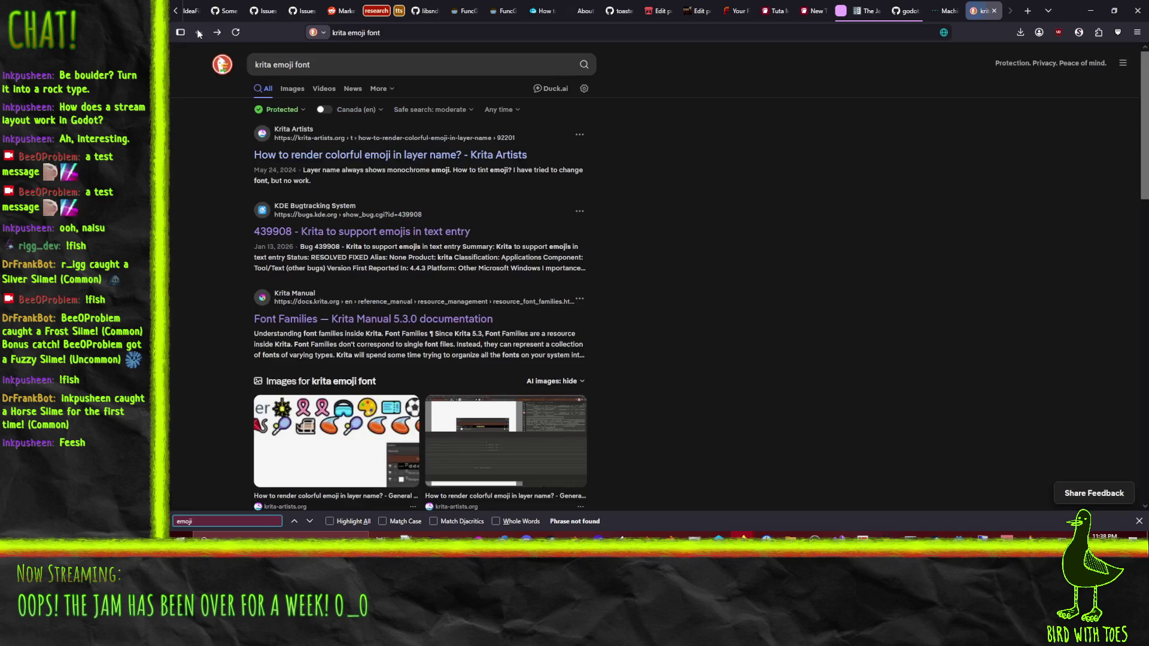
Read the Krita Artists thread on colorful emoji, then return to the results.
{"action": "left_click", "coordinate": [315, 160]}
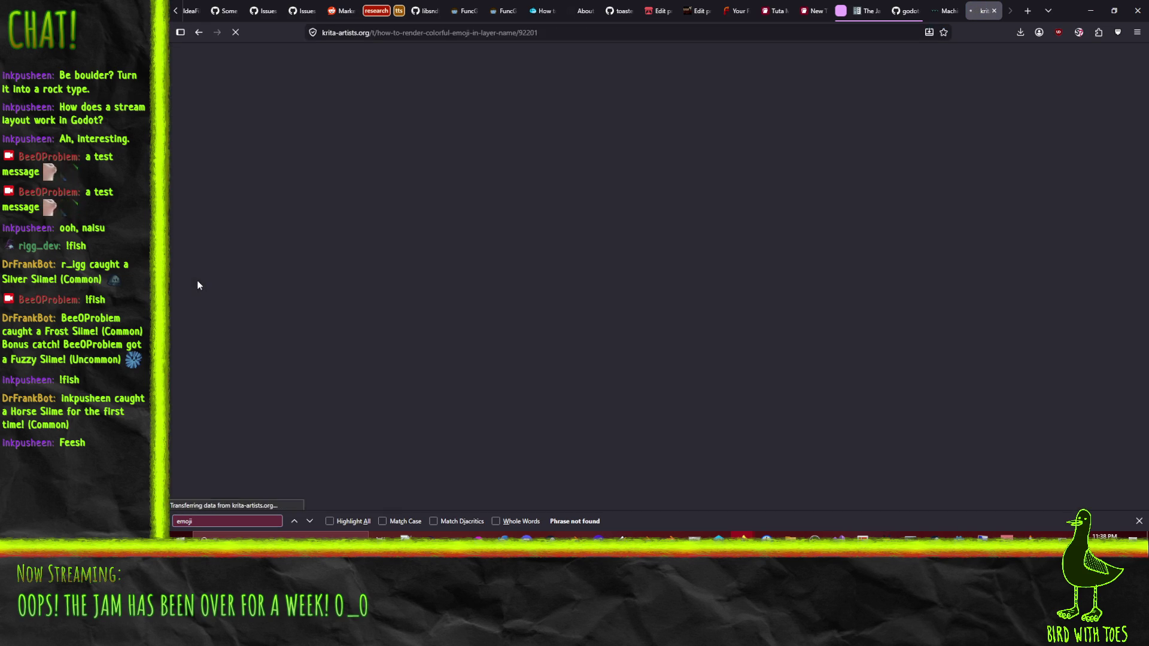
{"action": "scroll", "coordinate": [568, 264], "scroll_direction": "down", "scroll_amount": 5}
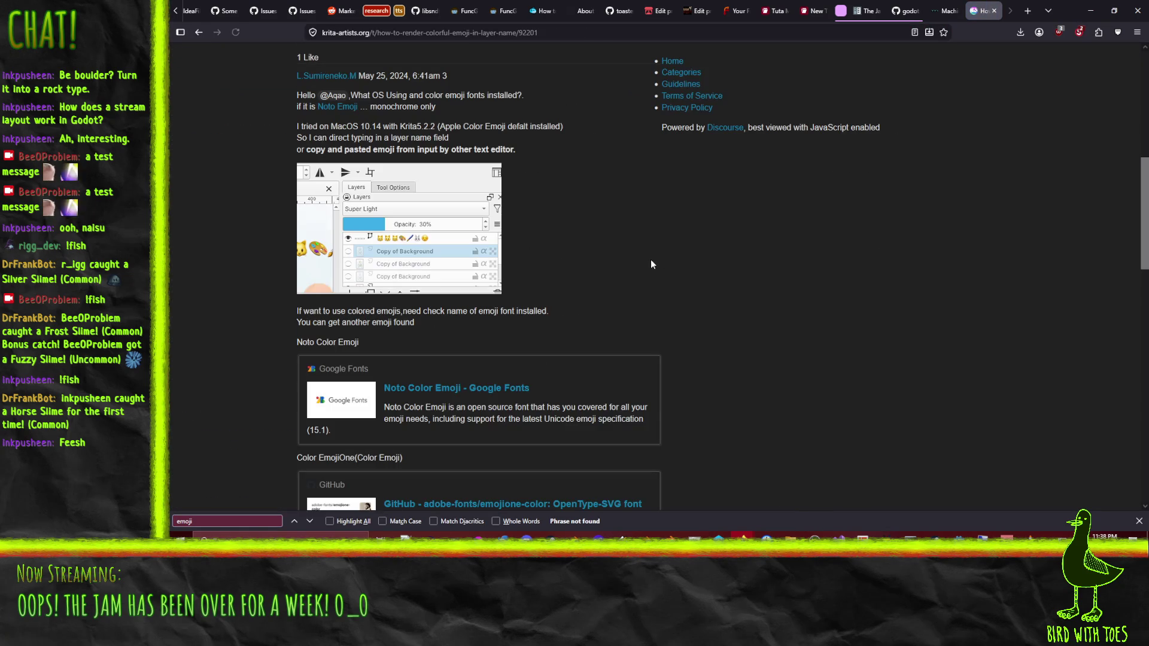
{"action": "scroll", "coordinate": [638, 266], "scroll_direction": "down", "scroll_amount": 6}
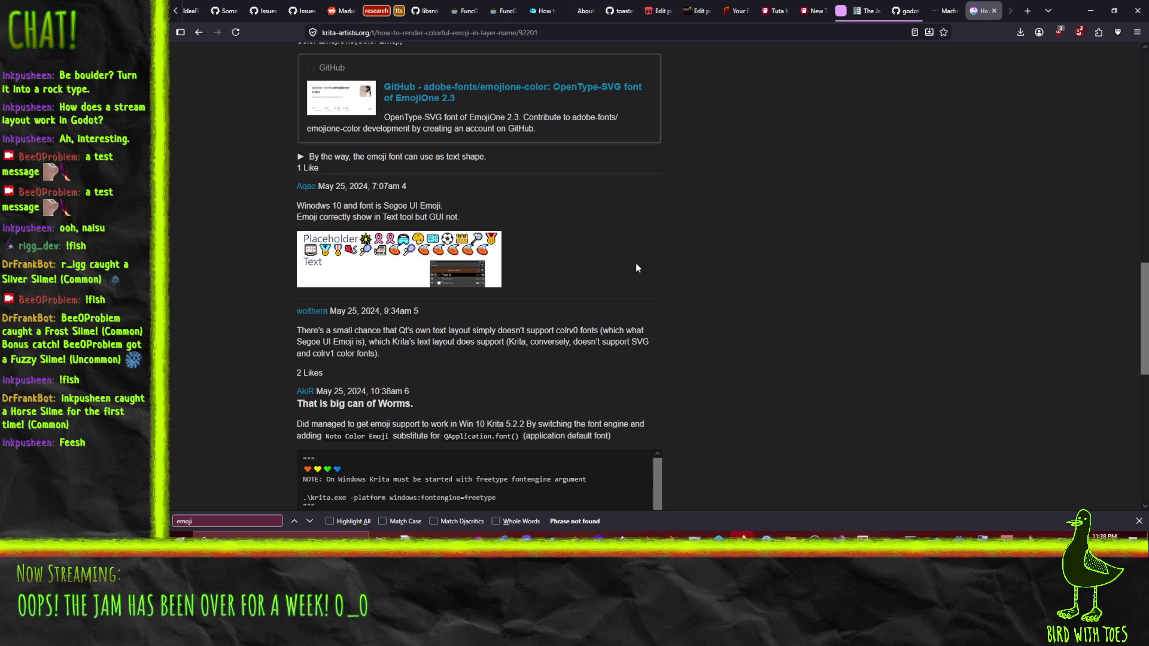
{"action": "scroll", "coordinate": [638, 263], "scroll_direction": "down", "scroll_amount": 10}
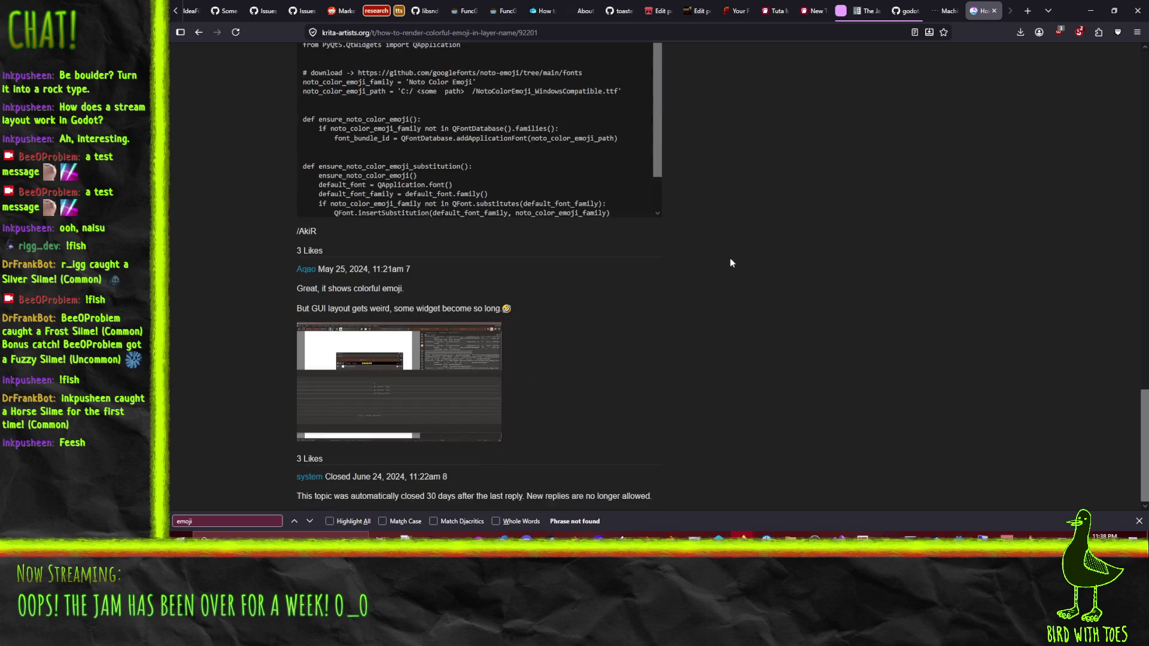
{"action": "left_click", "coordinate": [194, 34]}
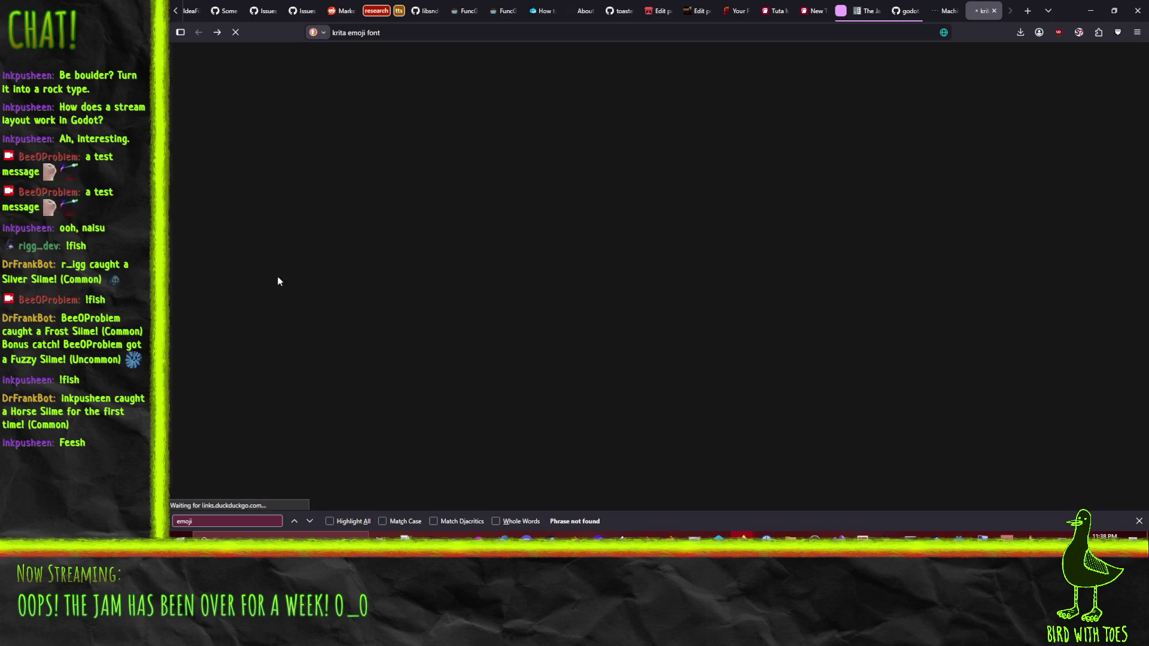
Open EmojiDB's Krita Drawing Emojis page from the results, then minimize Firefox.
{"action": "scroll", "coordinate": [609, 296], "scroll_direction": "down", "scroll_amount": 5}
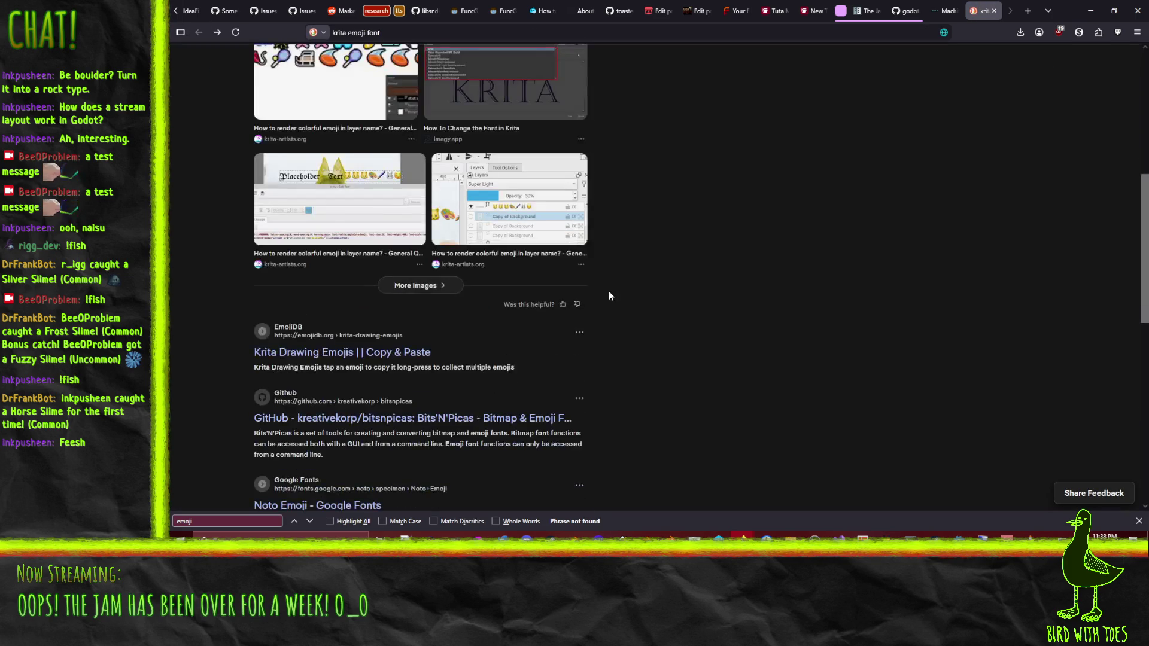
{"action": "scroll", "coordinate": [672, 326], "scroll_direction": "down", "scroll_amount": 2}
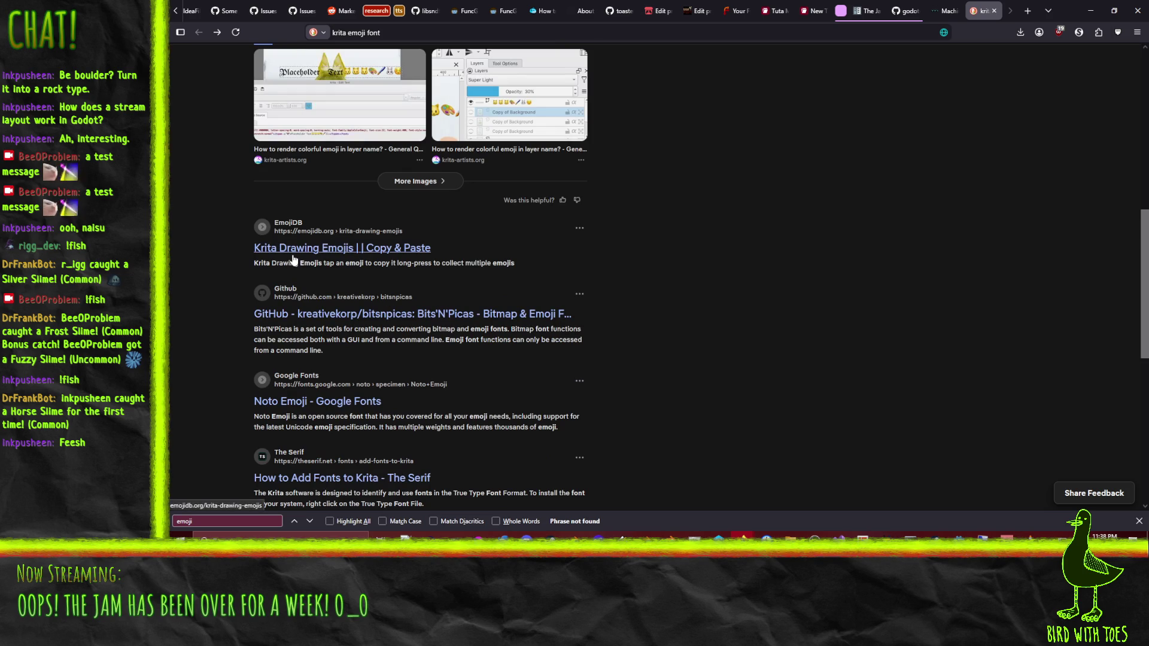
{"action": "left_click", "coordinate": [293, 256]}
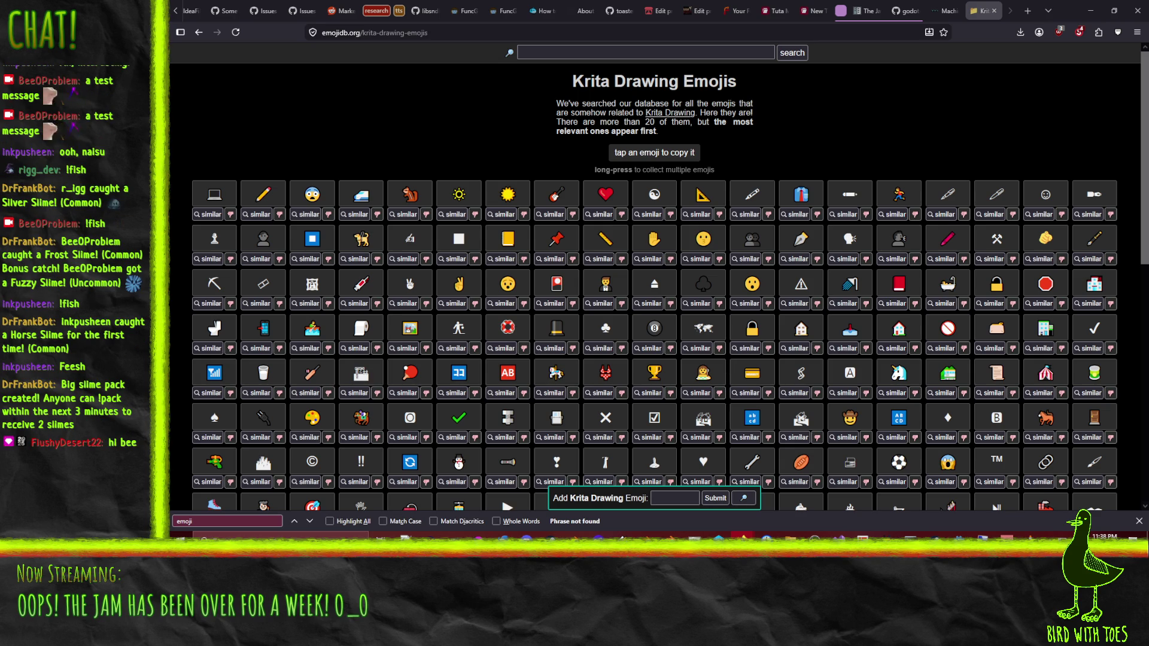
{"action": "left_click", "coordinate": [1083, 14]}
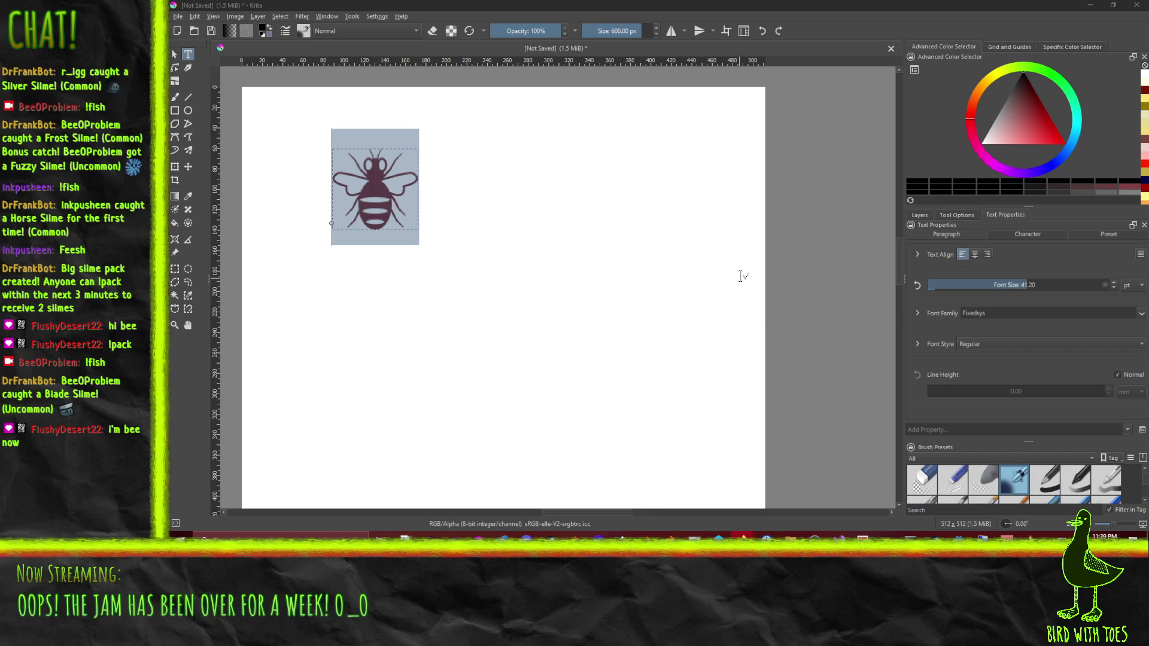
Colour the bee yellow and set its font to Liberation Sans Italic.
{"action": "left_click", "coordinate": [1143, 203]}
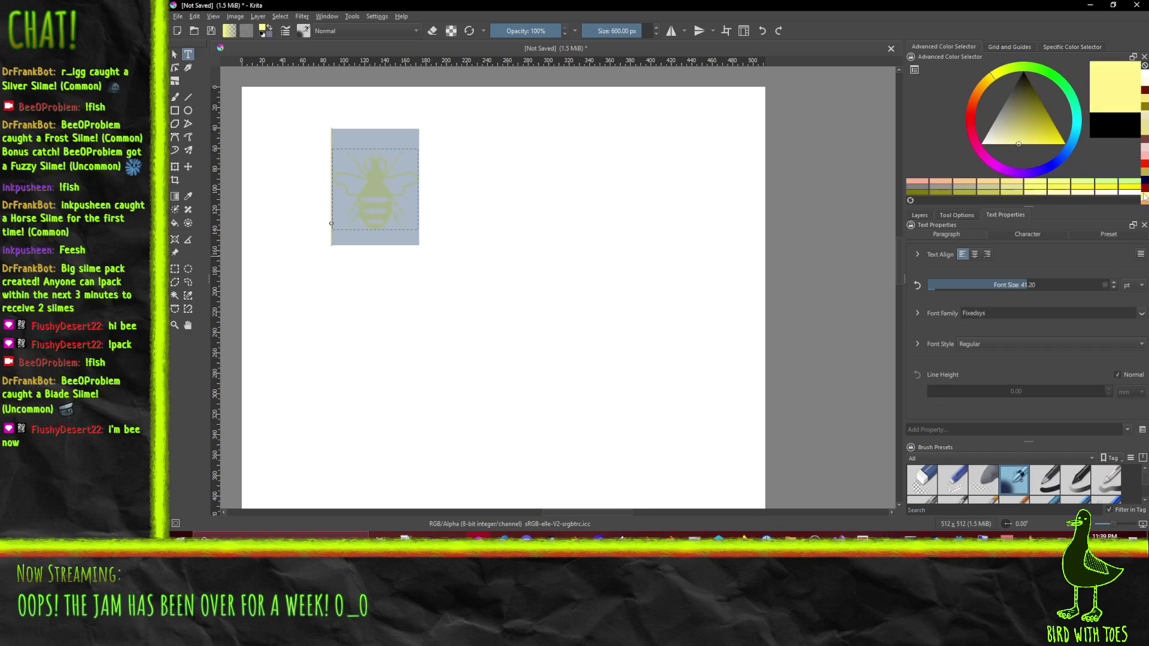
{"action": "left_click", "coordinate": [418, 223]}
{"action": "double_click", "coordinate": [417, 223]}
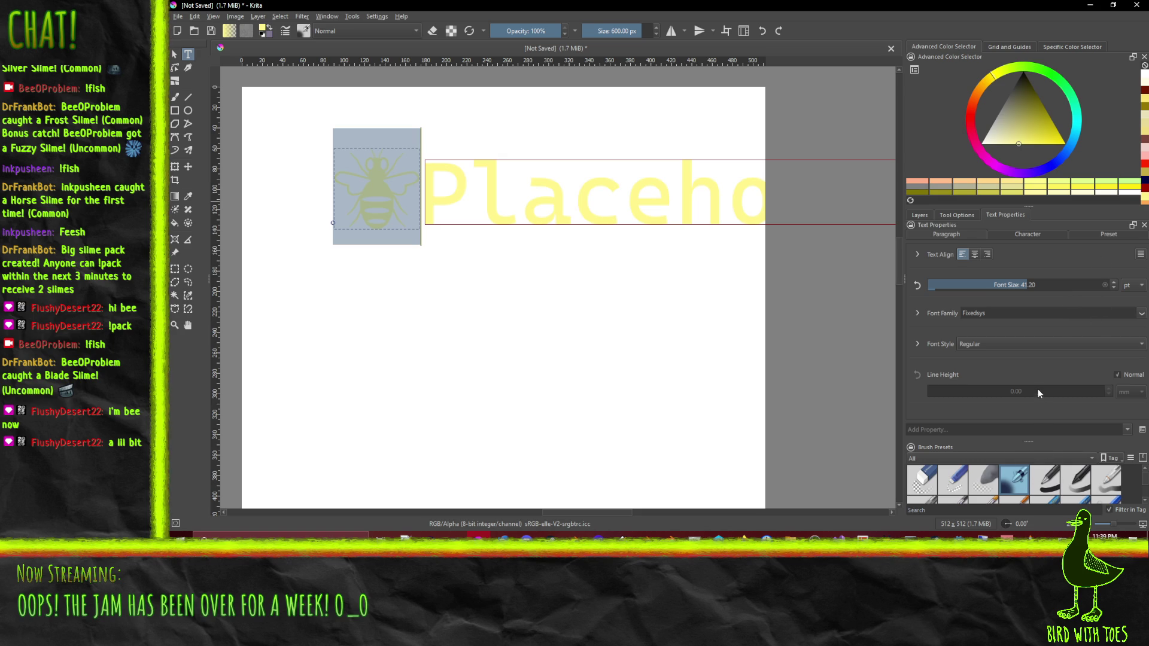
{"action": "left_click", "coordinate": [1020, 235]}
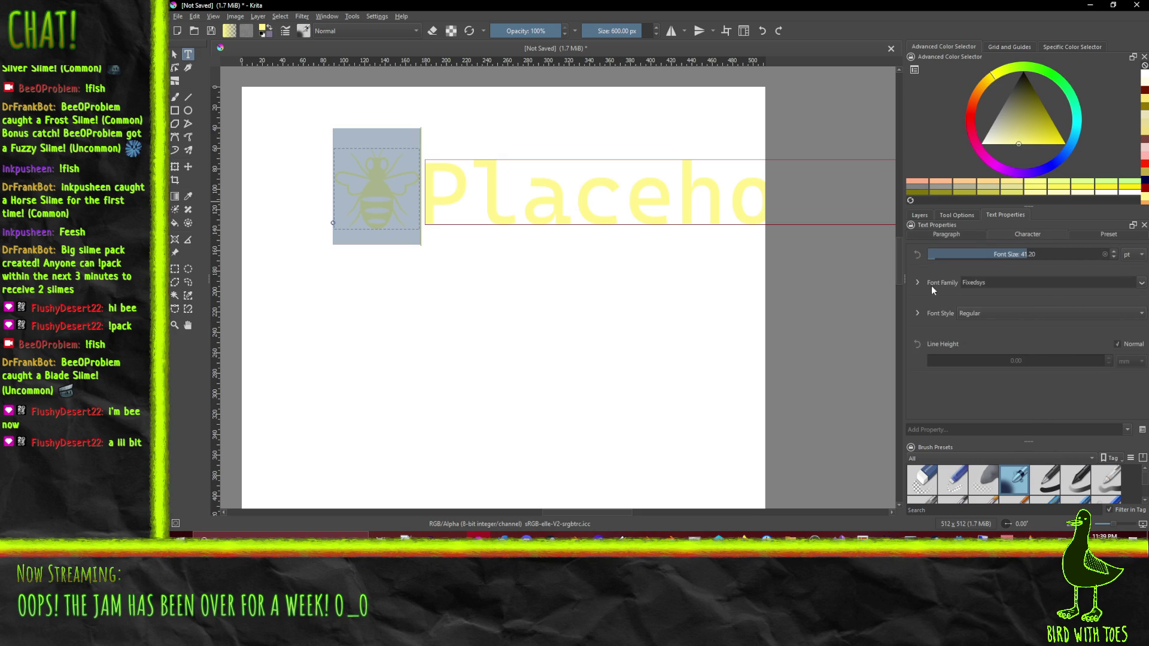
{"action": "left_click", "coordinate": [1142, 283]}
{"action": "scroll", "coordinate": [1018, 368], "scroll_direction": "down", "scroll_amount": 5}
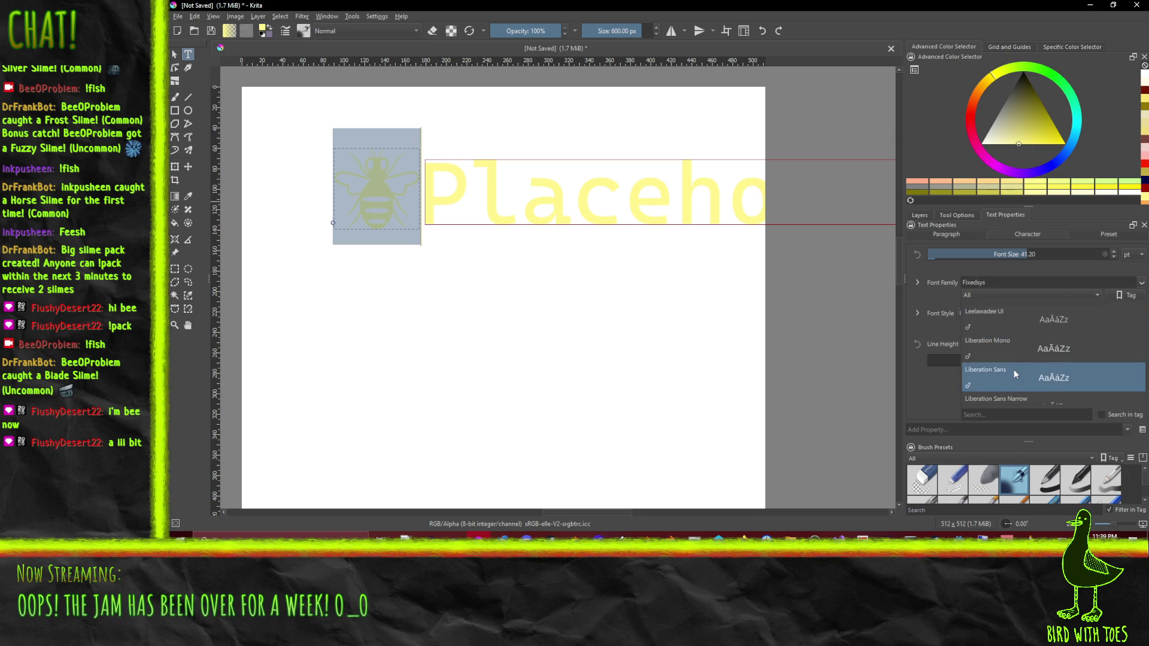
{"action": "left_click", "coordinate": [1008, 367]}
Set the bee-and-Placeholder text's font size to 200 pt.
{"action": "left_click", "coordinate": [418, 212]}
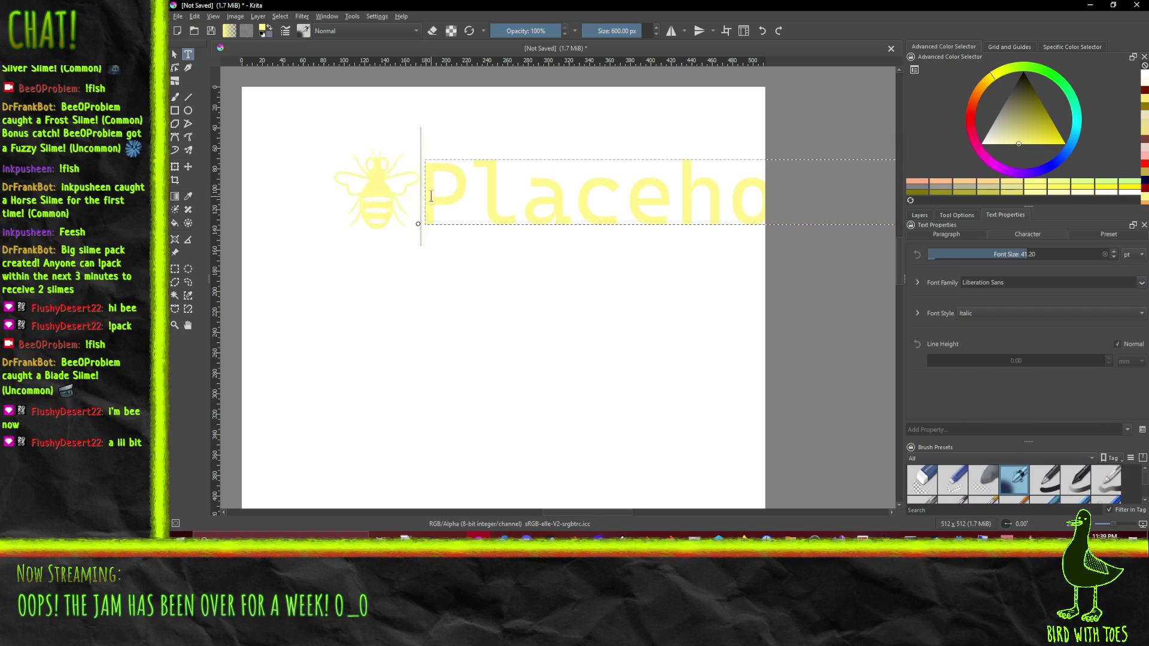
{"action": "left_click", "coordinate": [480, 187]}
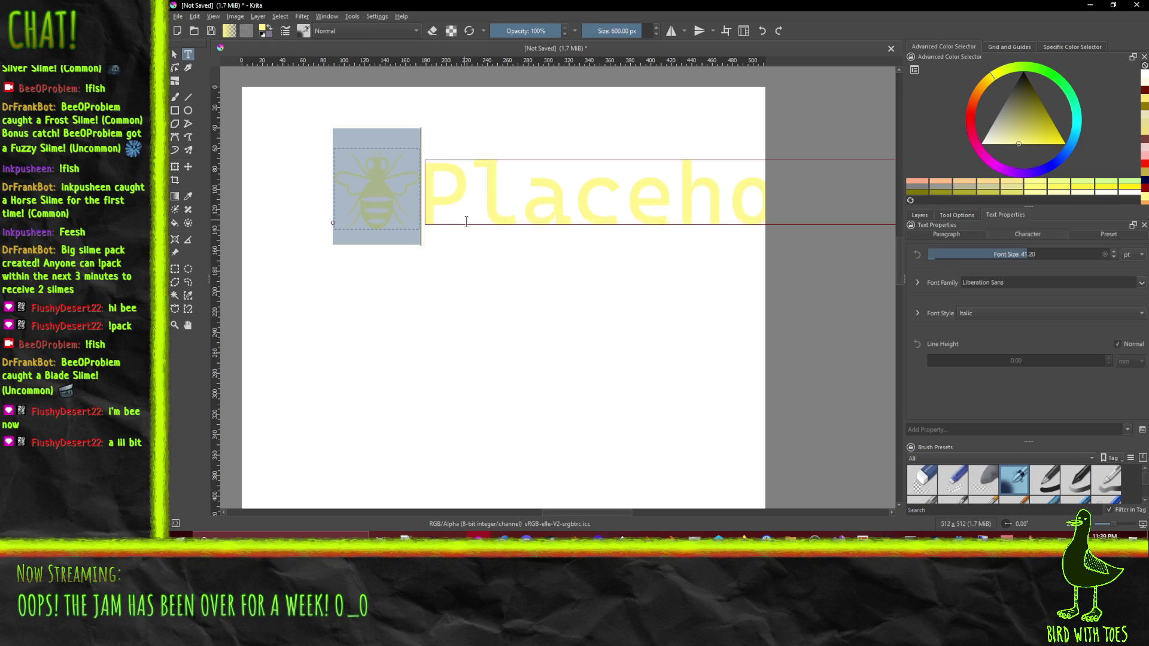
{"action": "mouse_move", "coordinate": [1030, 256]}
{"action": "left_mouse_down"}
{"action": "mouse_move", "coordinate": [1120, 262]}
{"action": "mouse_move", "coordinate": [1046, 256]}
{"action": "left_mouse_up"}
{"action": "left_click", "coordinate": [1046, 256]}
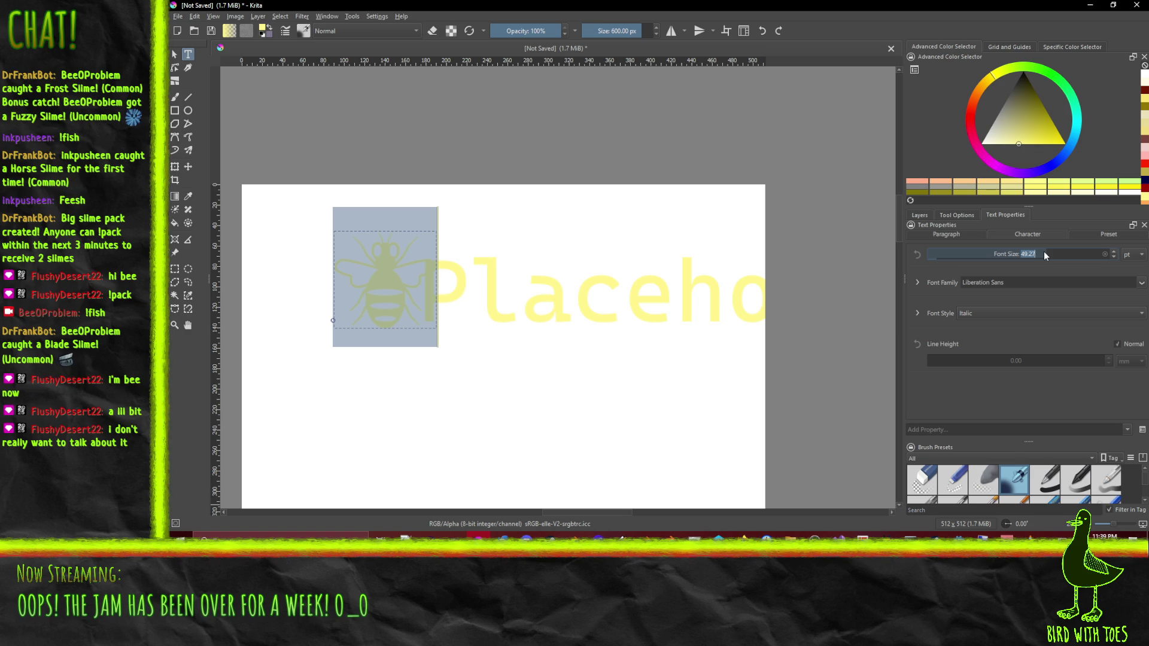
{"action": "type", "text": "200"}
{"action": "key", "text": "Return"}
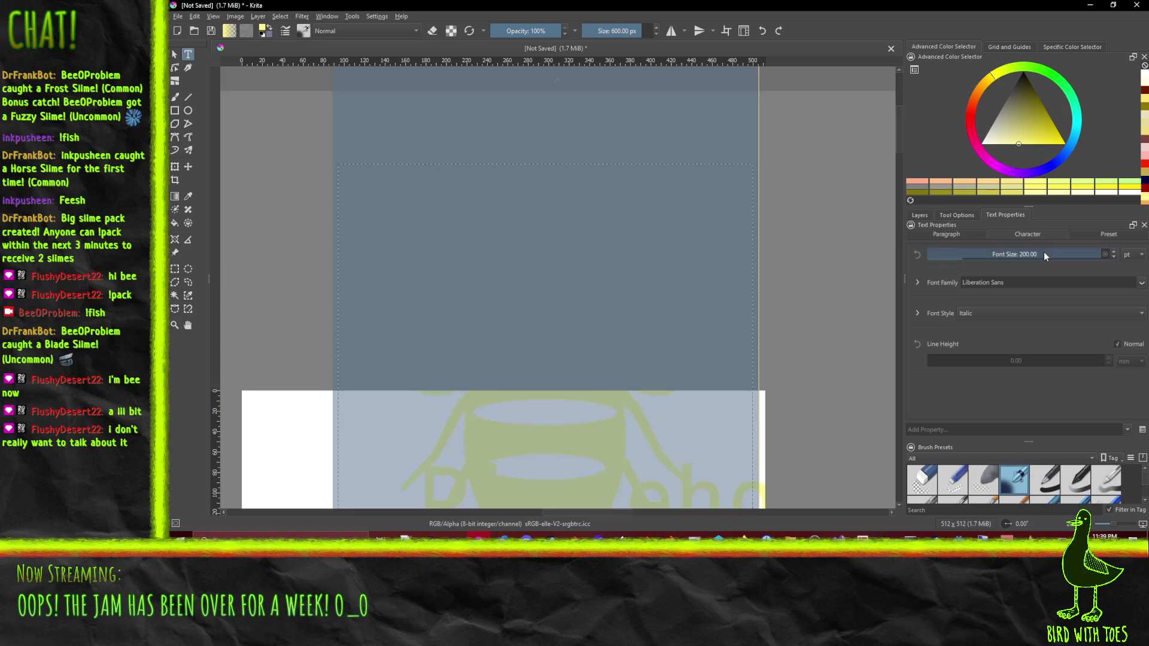
{"action": "scroll", "coordinate": [338, 74], "scroll_direction": "down", "scroll_amount": 3}
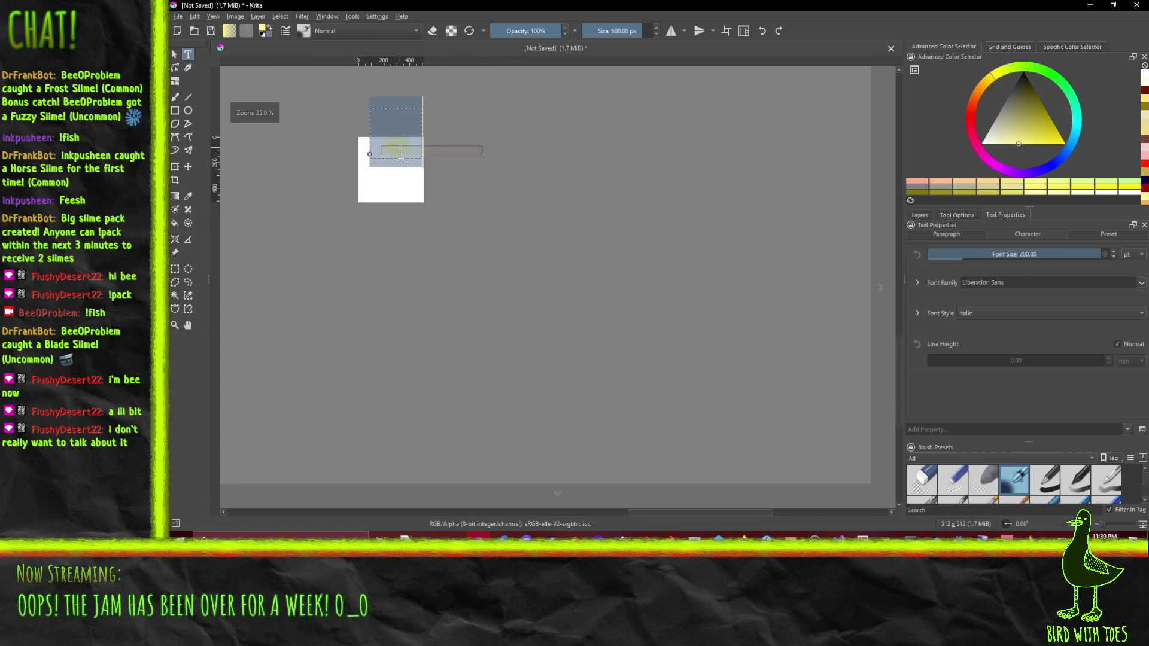
{"action": "left_click", "coordinate": [189, 151]}
Move the bee lower-left and redraw a larger text box over it.
{"action": "left_click", "coordinate": [189, 167]}
{"action": "mouse_move", "coordinate": [424, 226]}
{"action": "left_mouse_down"}
{"action": "mouse_move", "coordinate": [389, 289]}
{"action": "mouse_move", "coordinate": [389, 321]}
{"action": "mouse_move", "coordinate": [384, 305]}
{"action": "left_mouse_up"}
{"action": "left_click", "coordinate": [920, 216]}
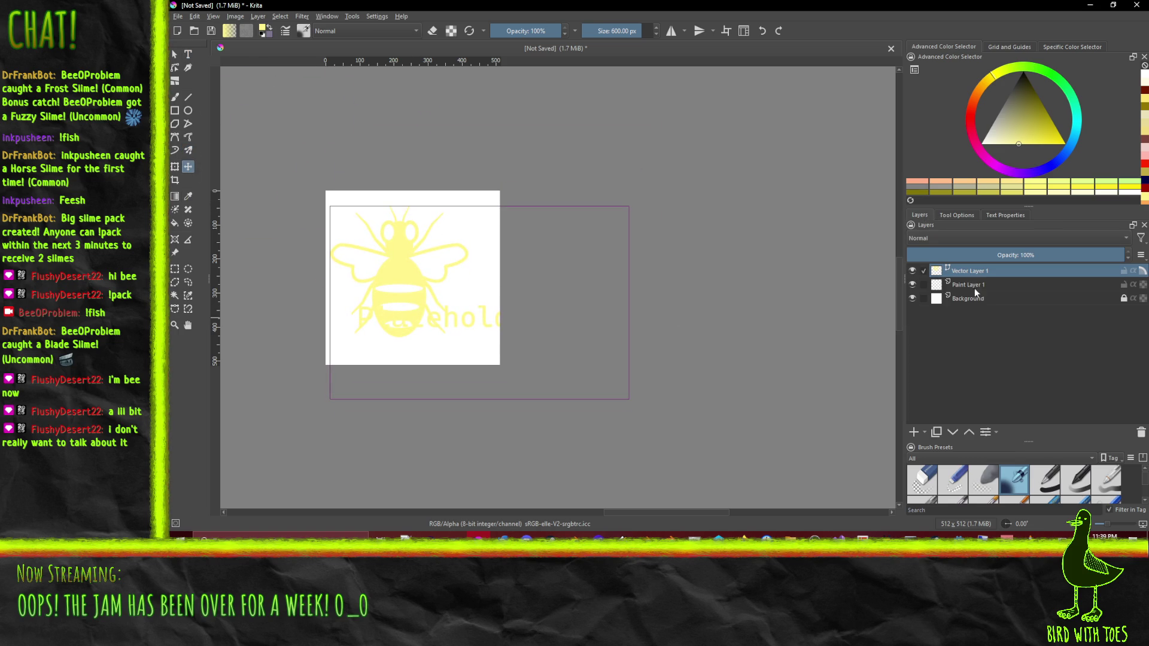
{"action": "left_click", "coordinate": [188, 54]}
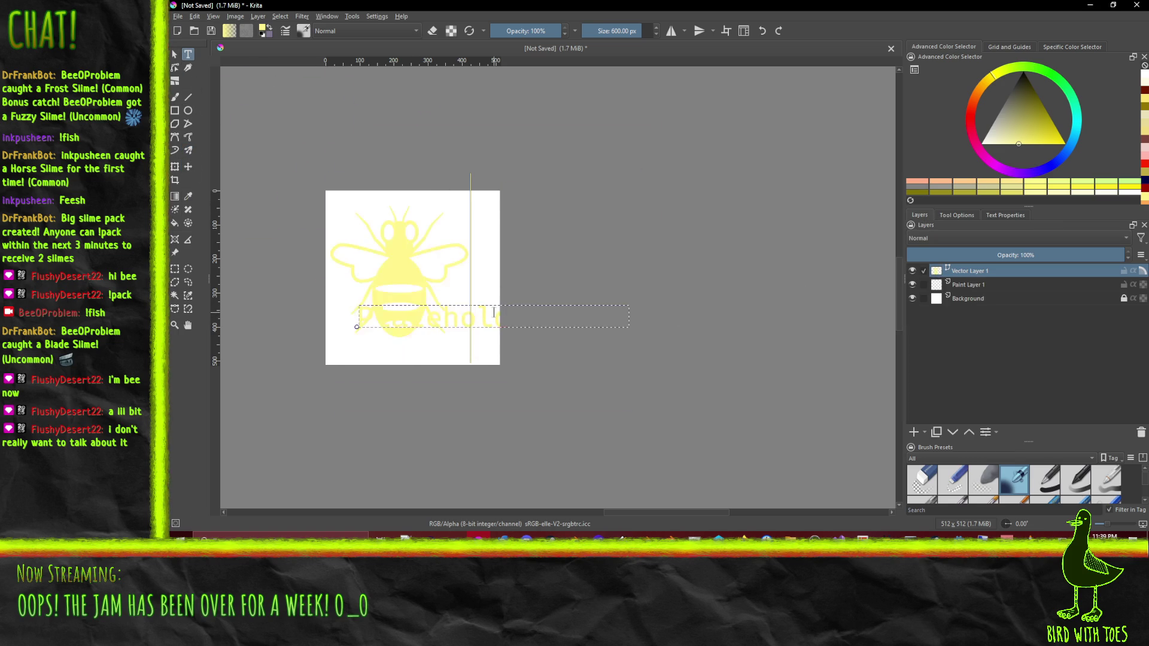
{"action": "left_click", "coordinate": [492, 310]}
{"action": "key", "text": "Escape"}
{"action": "left_click_drag", "start_coordinate": [469, 205], "coordinate": [329, 336]}
{"action": "left_click_drag", "start_coordinate": [634, 274], "coordinate": [651, 277]}
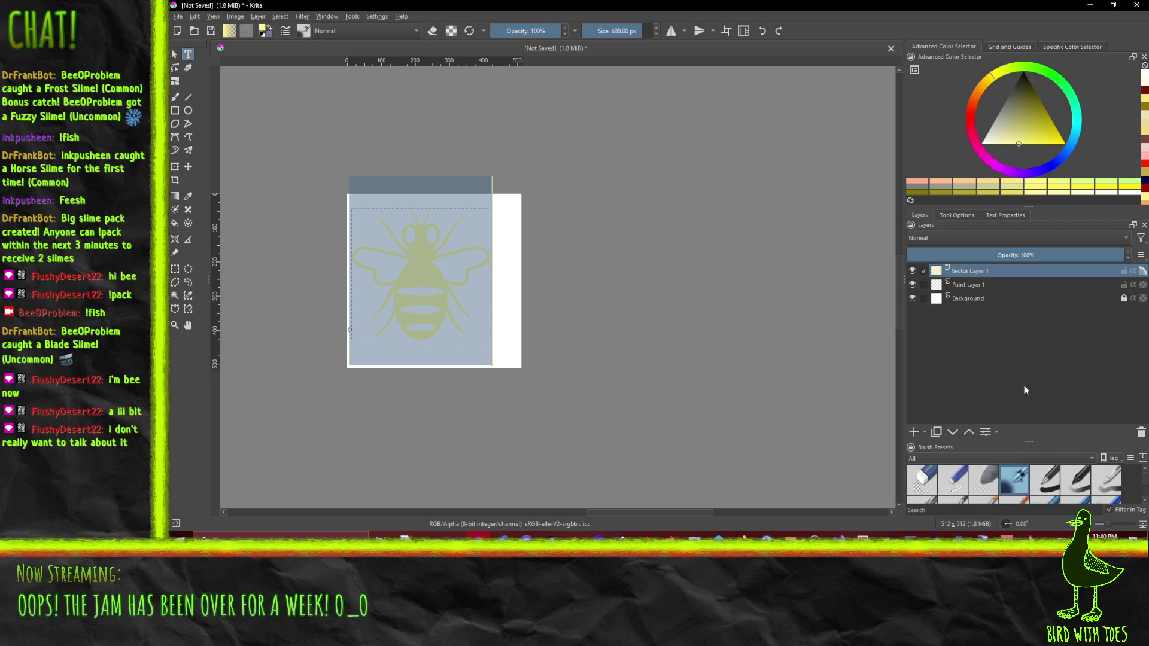
Remove the white Background layer and add a new vector layer.
{"action": "left_click", "coordinate": [957, 300]}
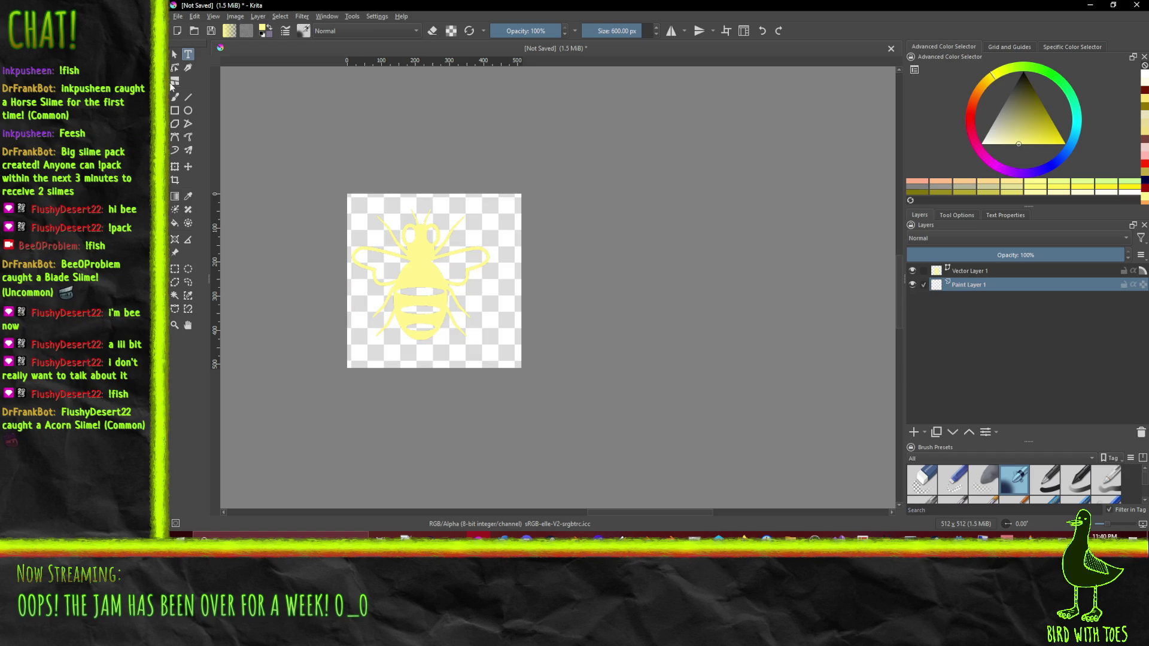
{"action": "left_click", "coordinate": [183, 21]}
{"action": "left_click", "coordinate": [226, 150]}
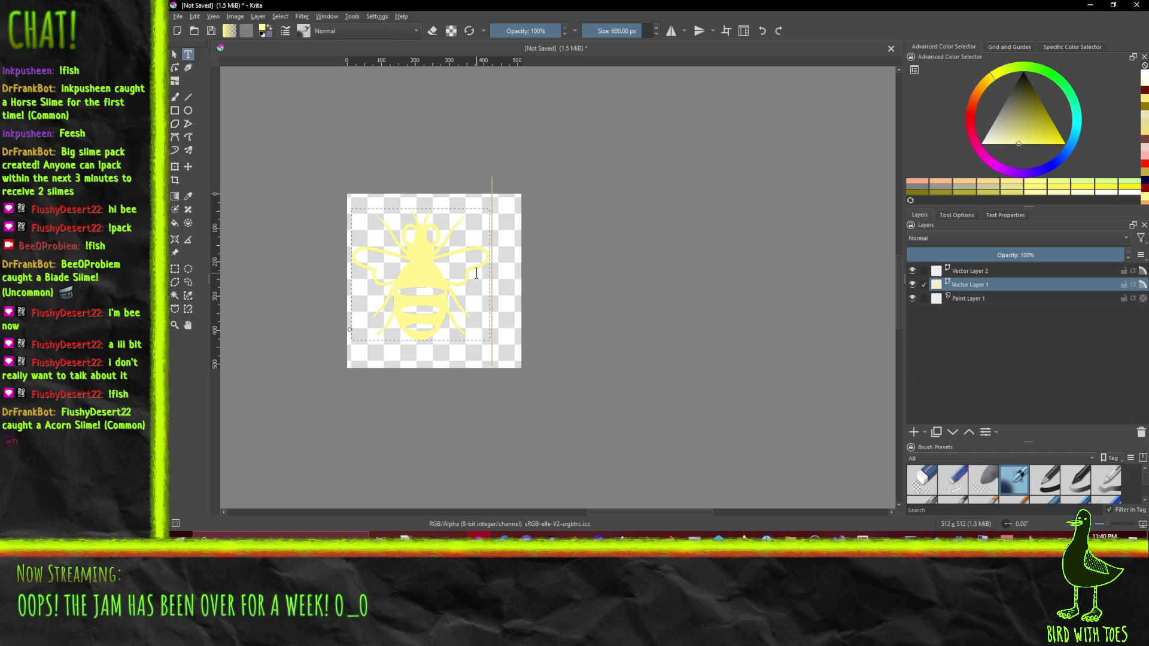
{"action": "left_click", "coordinate": [477, 273]}
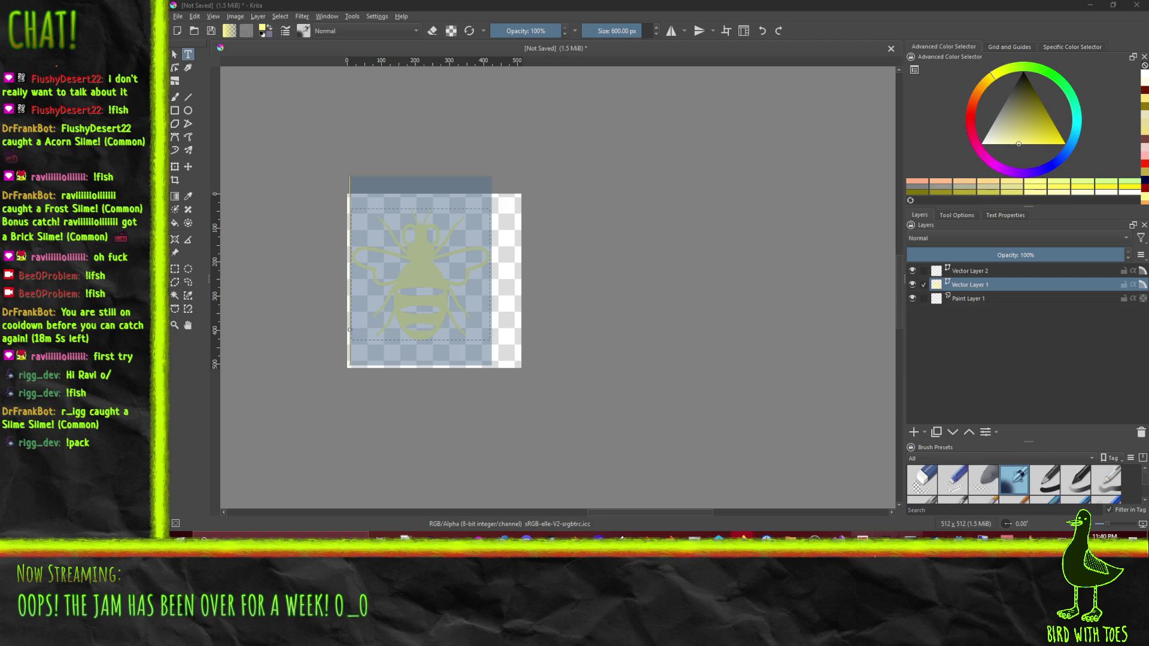
{"action": "mouse_move", "coordinate": [958, 536]}
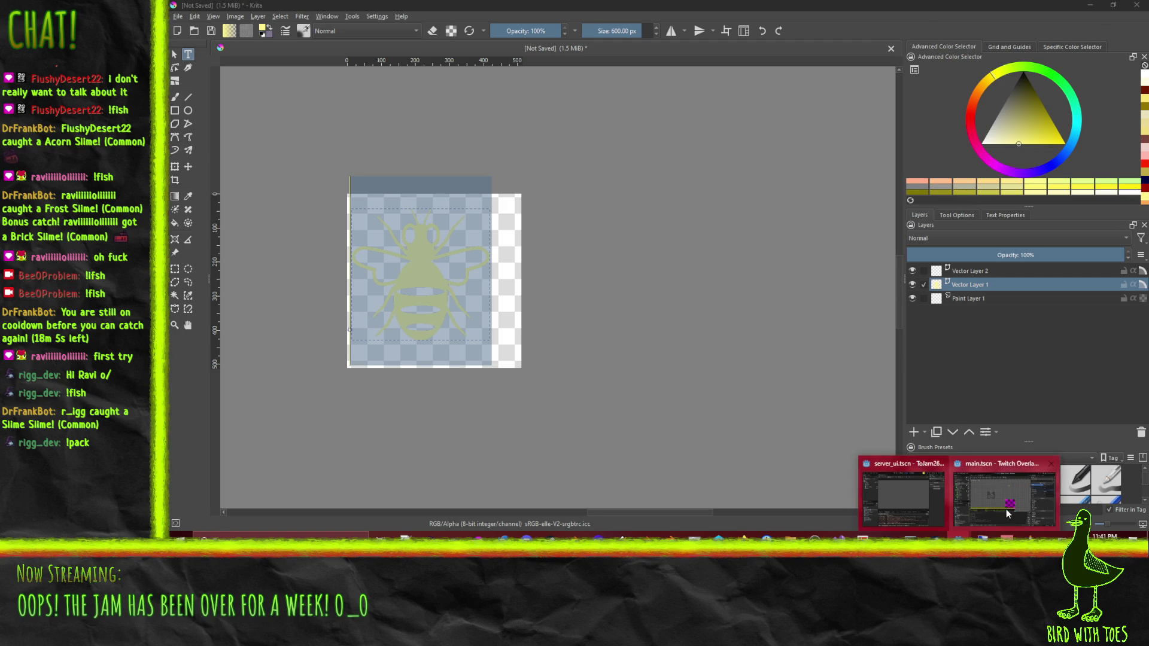
Check the Character node's placeholder texture in Godot, then return to Krita's text settings.
{"action": "left_click", "coordinate": [1006, 510]}
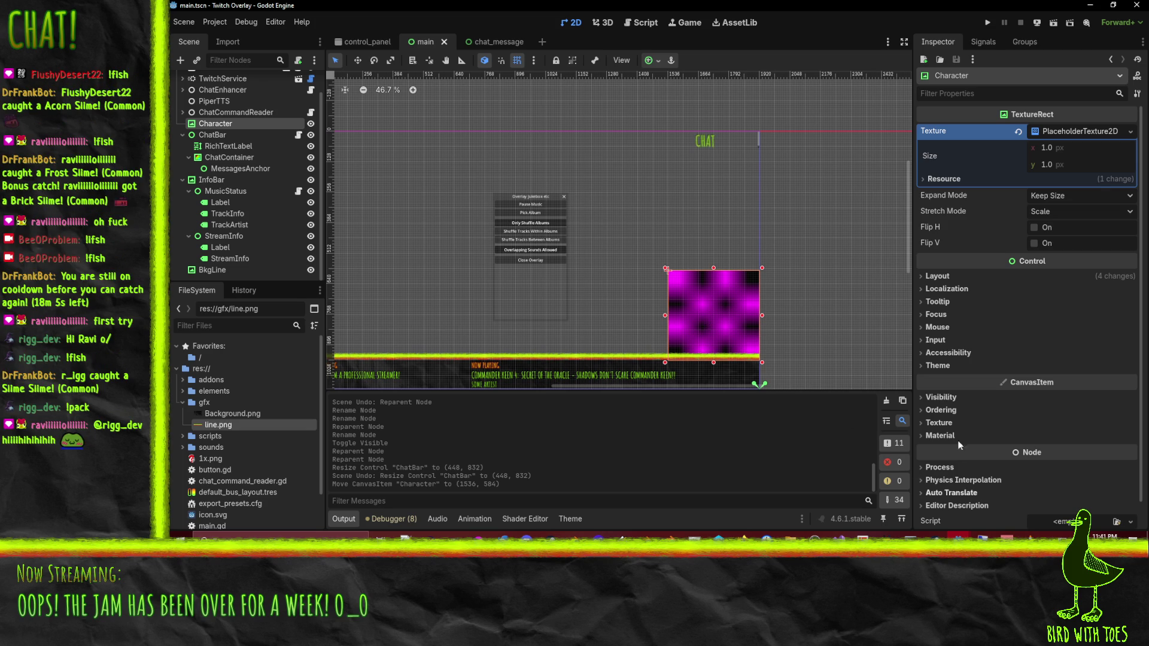
{"action": "left_click", "coordinate": [1092, 9]}
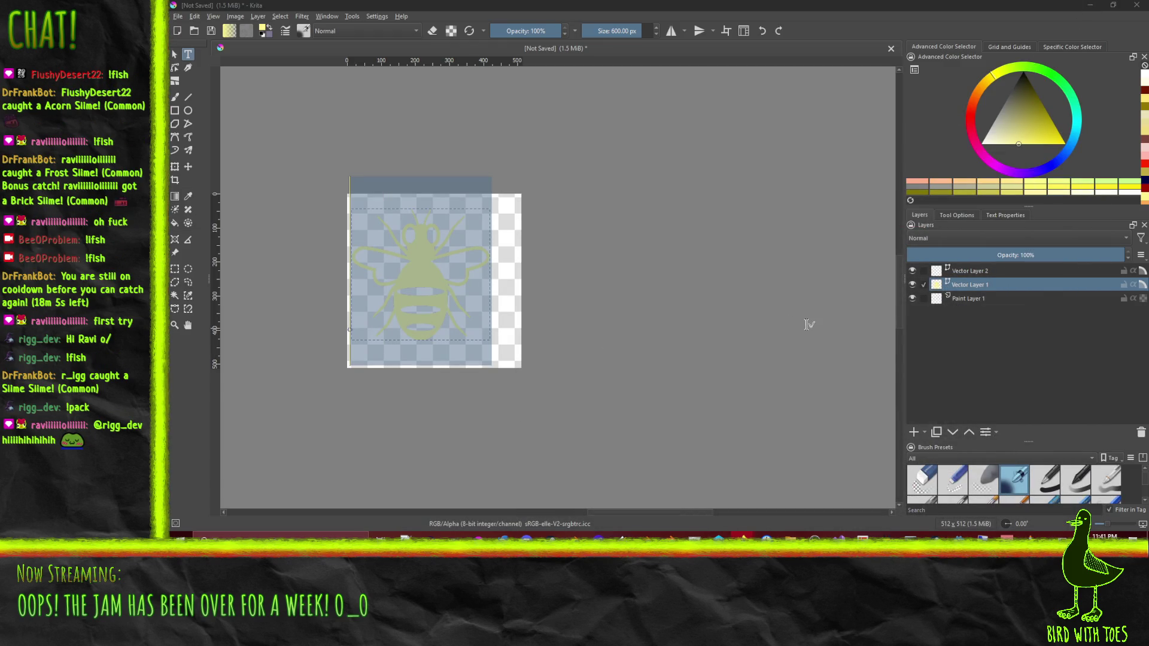
{"action": "left_click", "coordinate": [1000, 215]}
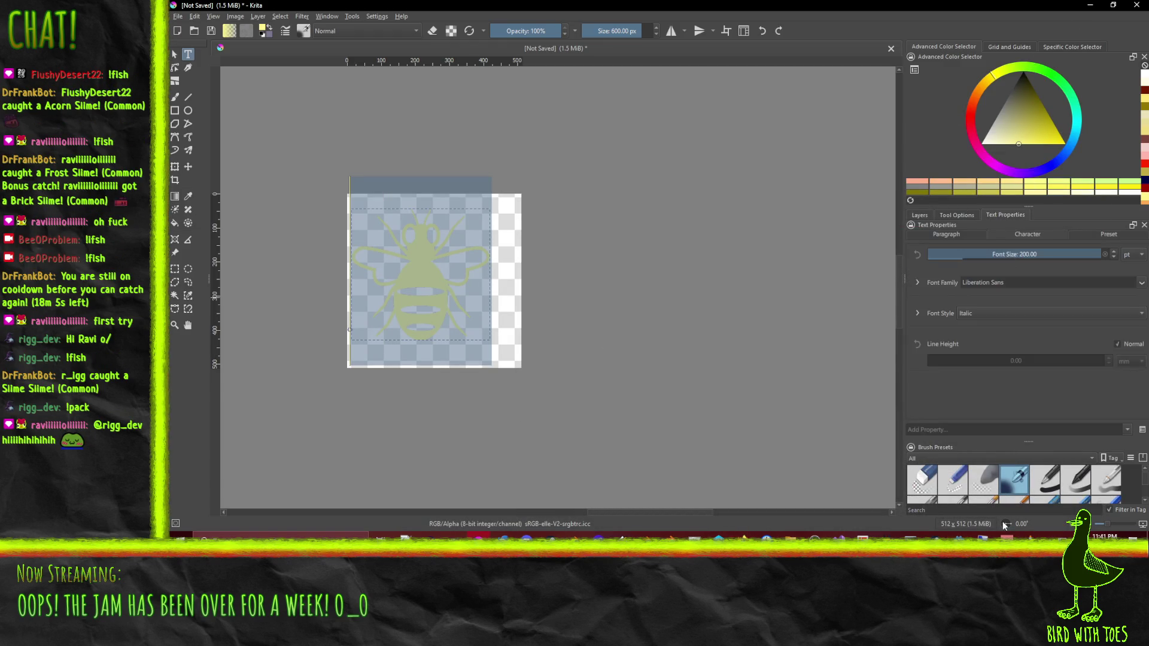
Enlarge the bee to 225 pt, then 250 pt, and nudge it into place.
{"action": "double_click", "coordinate": [1058, 253]}
{"action": "type", "text": "225"}
{"action": "key", "text": "Return"}
{"action": "double_click", "coordinate": [1058, 254]}
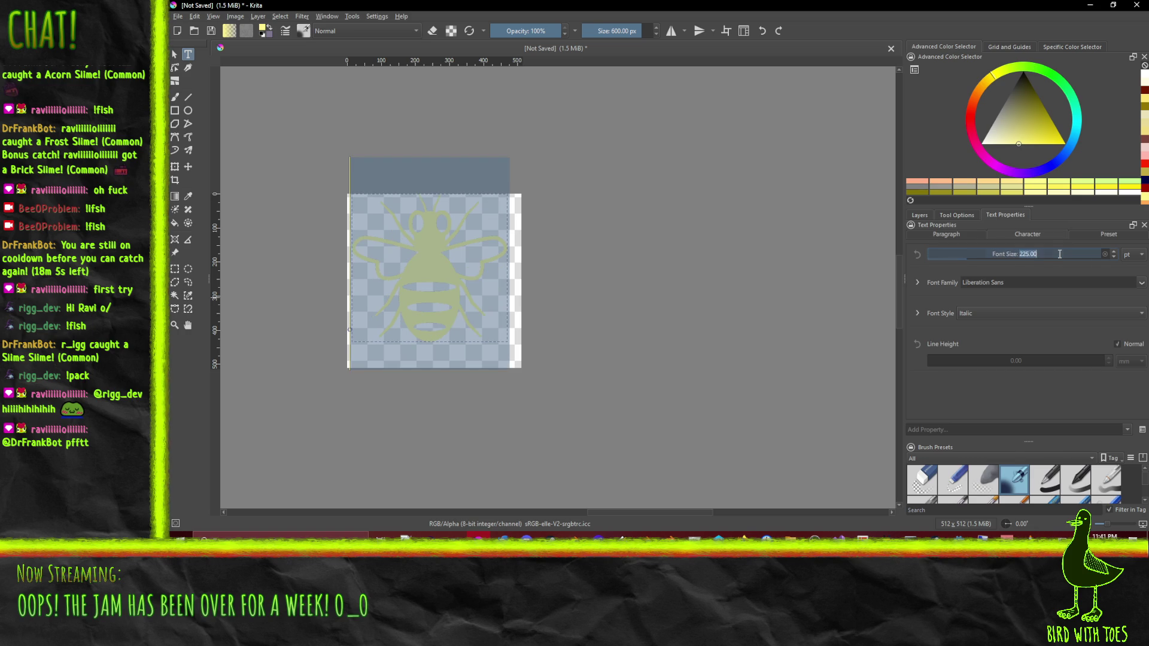
{"action": "type", "text": "250"}
{"action": "key", "text": "Return"}
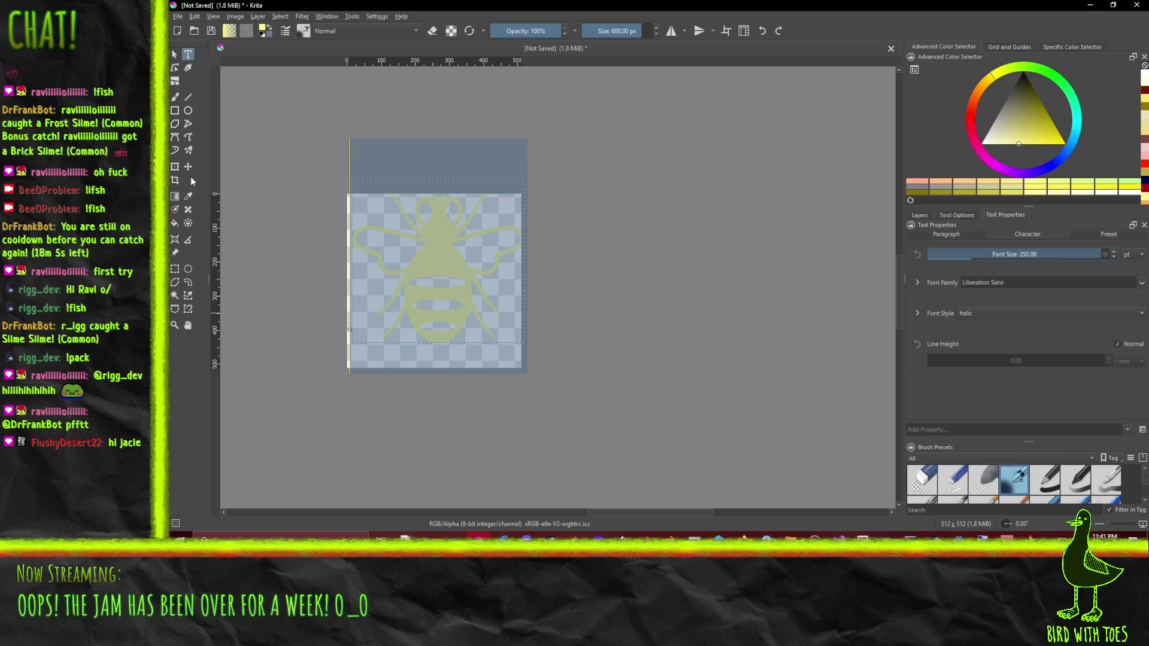
{"action": "left_click", "coordinate": [188, 166]}
{"action": "left_click_drag", "start_coordinate": [440, 263], "coordinate": [441, 275]}
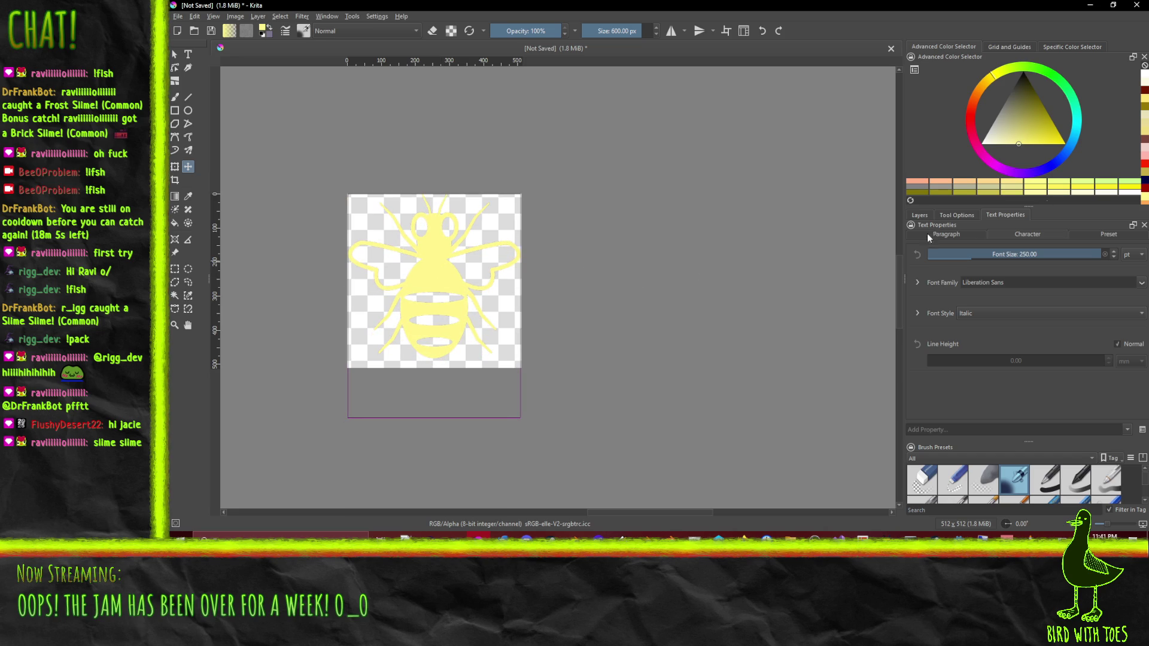
Try black, olive and red-orange on the bee before settling on gold.
{"action": "left_click", "coordinate": [1024, 75]}
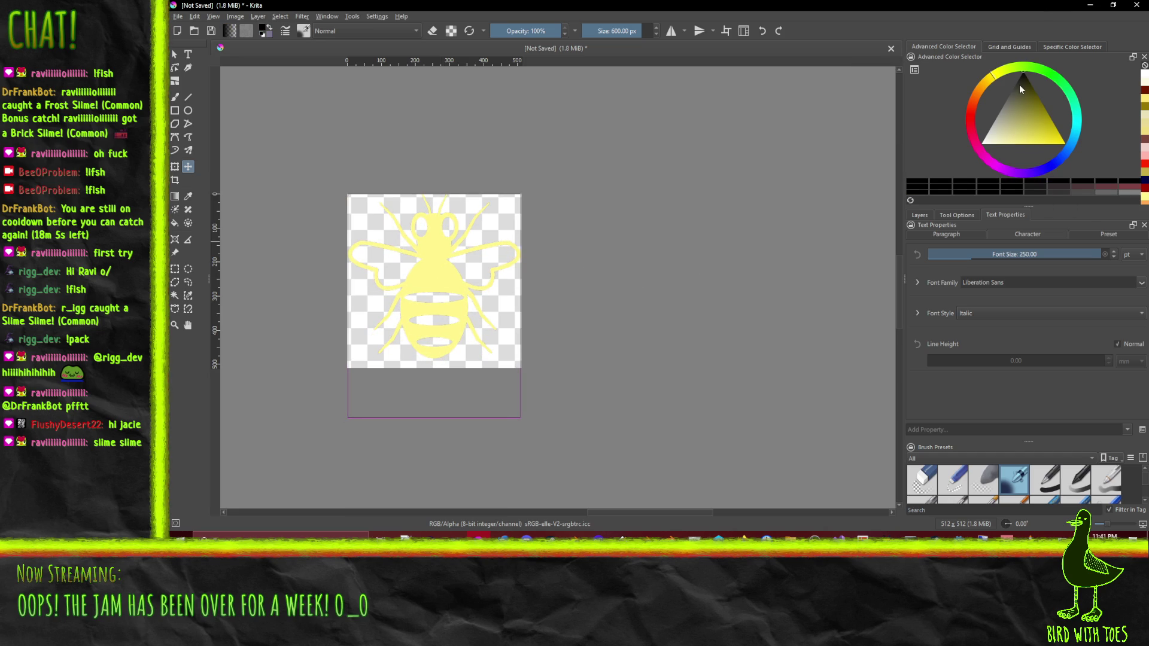
{"action": "left_click_drag", "start_coordinate": [1021, 94], "coordinate": [1065, 144]}
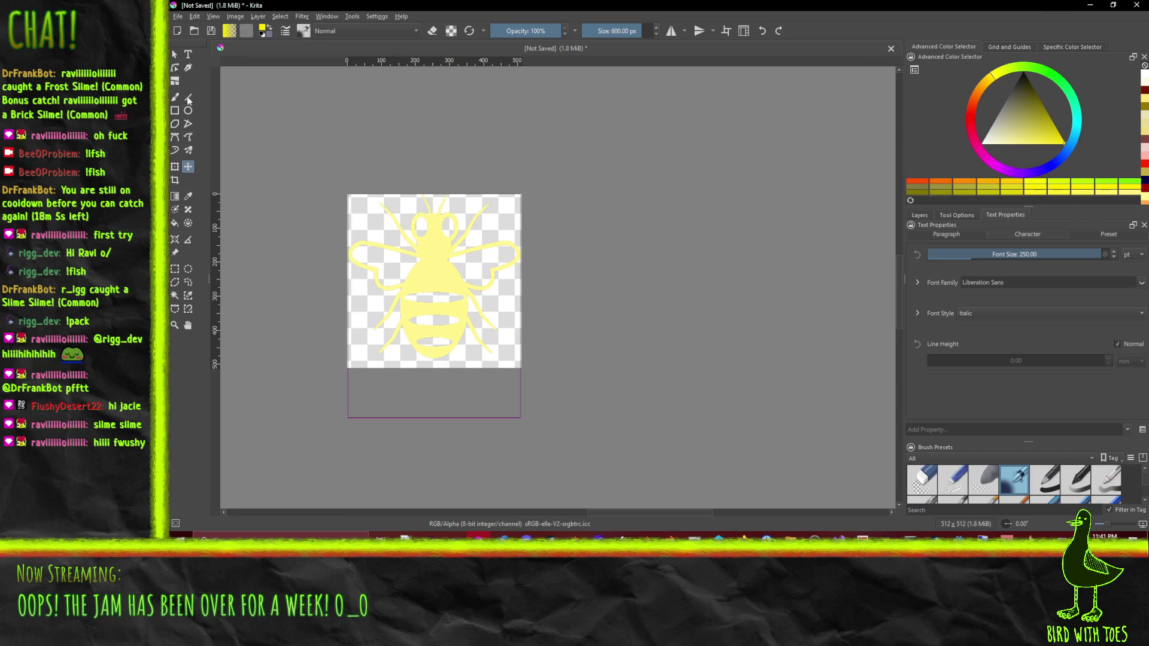
{"action": "left_click", "coordinate": [188, 54]}
{"action": "left_click", "coordinate": [504, 276]}
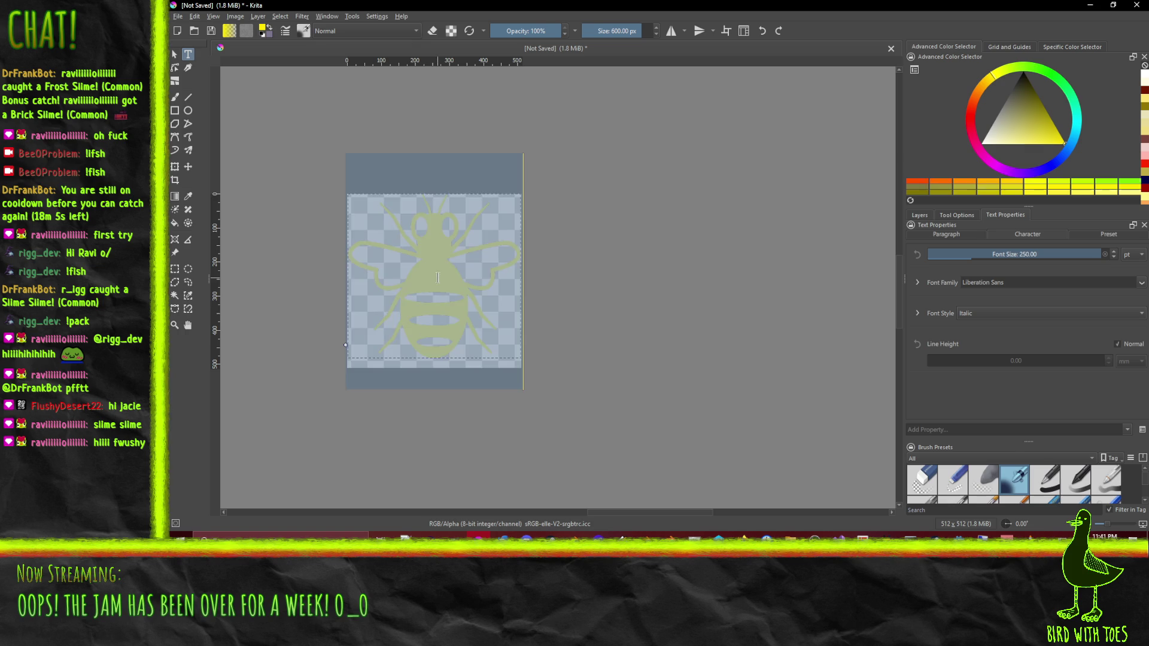
{"action": "left_click", "coordinate": [1035, 130]}
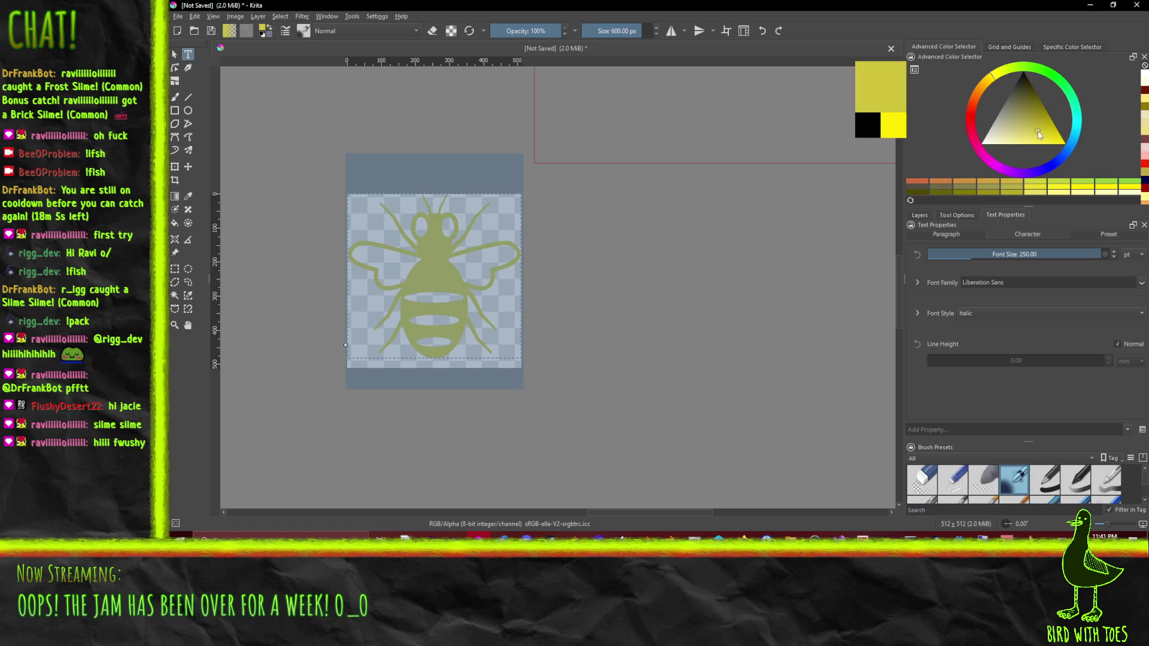
{"action": "left_click", "coordinate": [972, 104]}
{"action": "left_click_drag", "start_coordinate": [975, 101], "coordinate": [990, 79]}
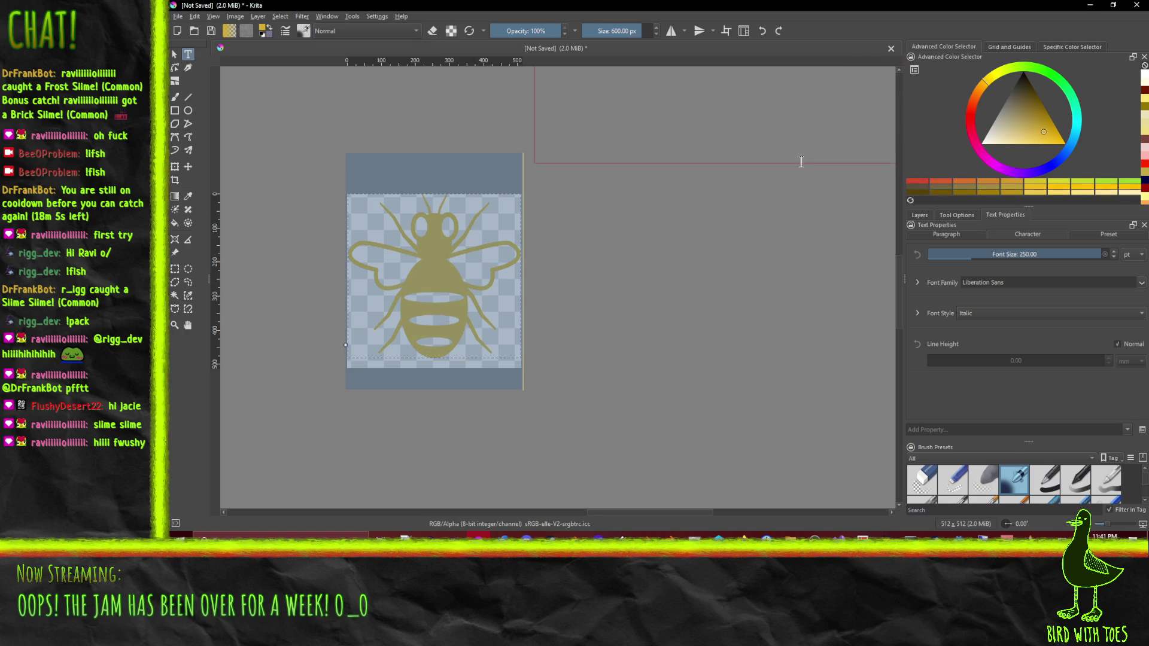
{"action": "key", "text": "Escape"}
{"action": "left_click", "coordinate": [180, 16]}
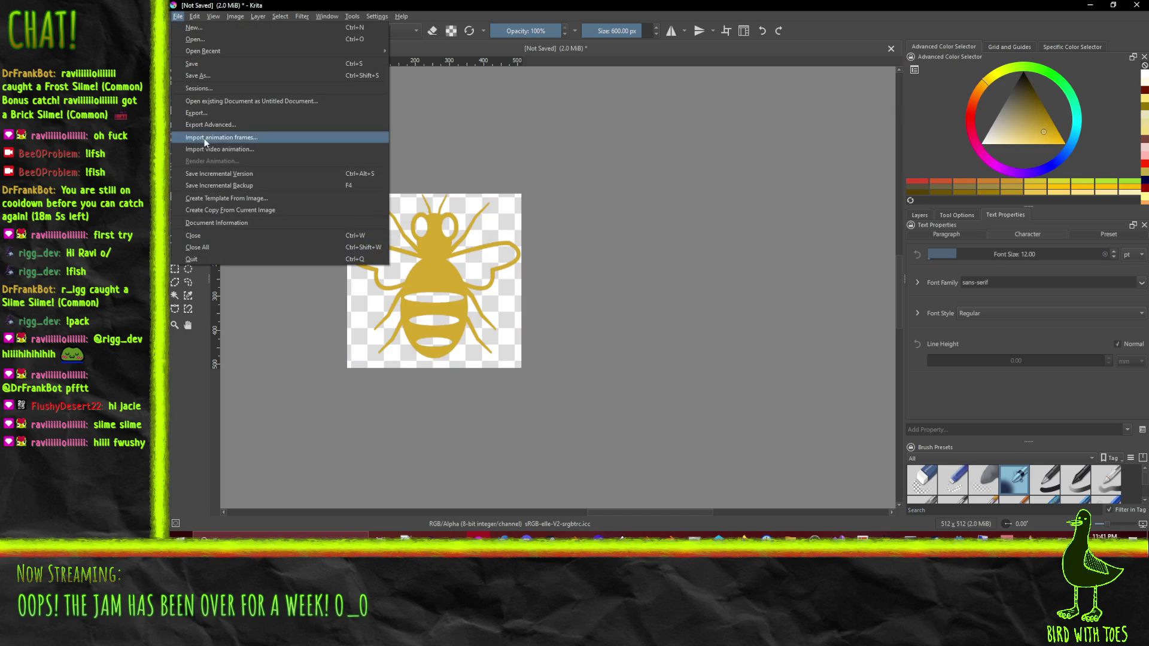
Start exporting the bee into the GodotProjects folder, then close the slime pack results in Firefox.
{"action": "left_click", "coordinate": [465, 179]}
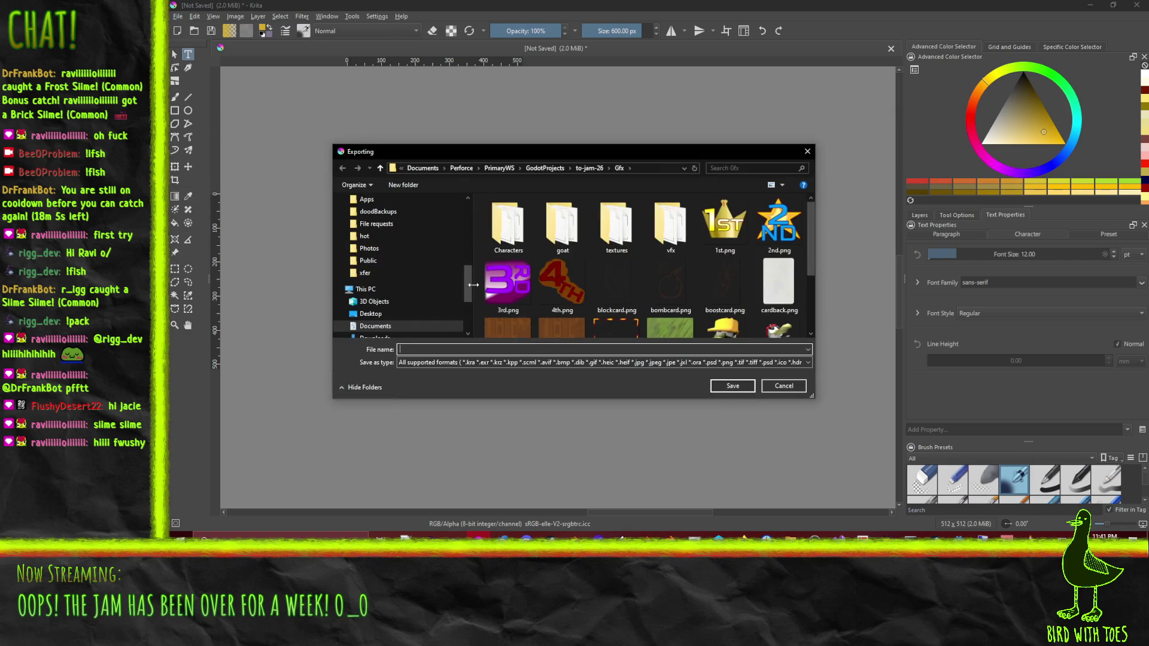
{"action": "left_click_drag", "start_coordinate": [513, 152], "coordinate": [652, 168]}
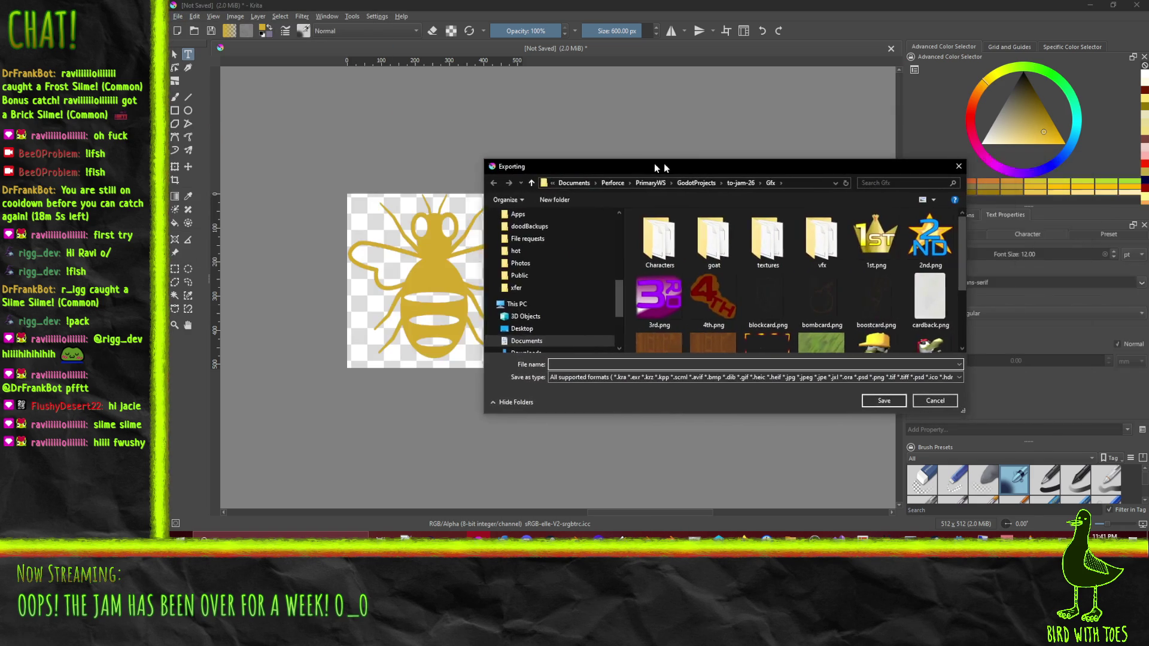
{"action": "left_click", "coordinate": [684, 184]}
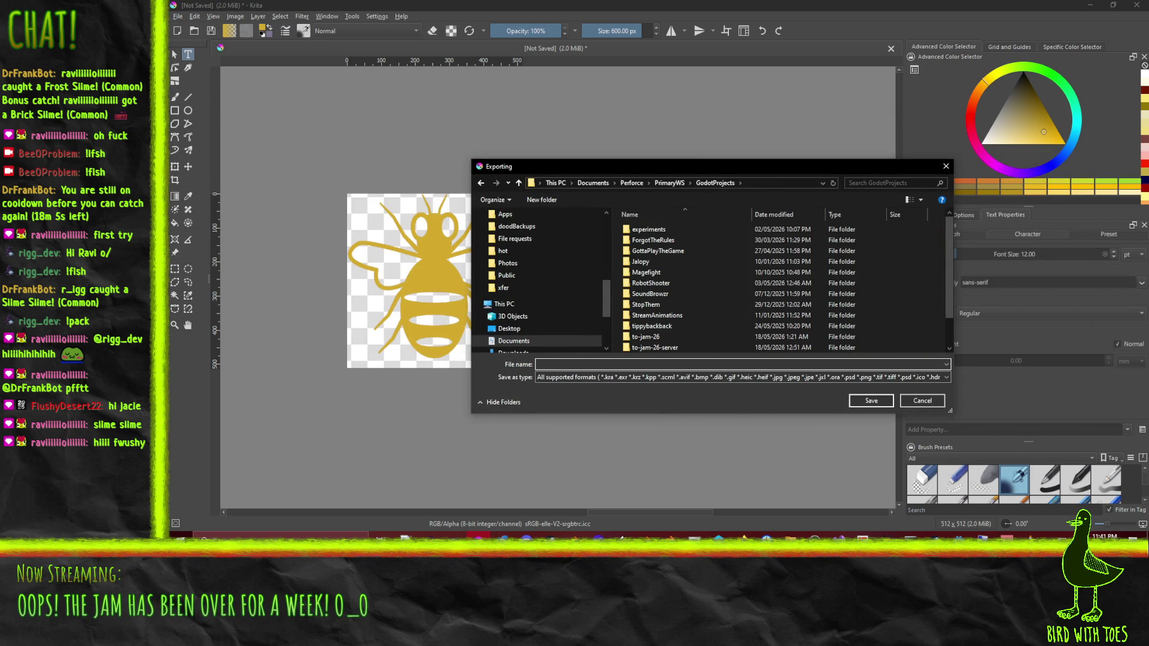
{"action": "key", "text": "alt+Tab"}
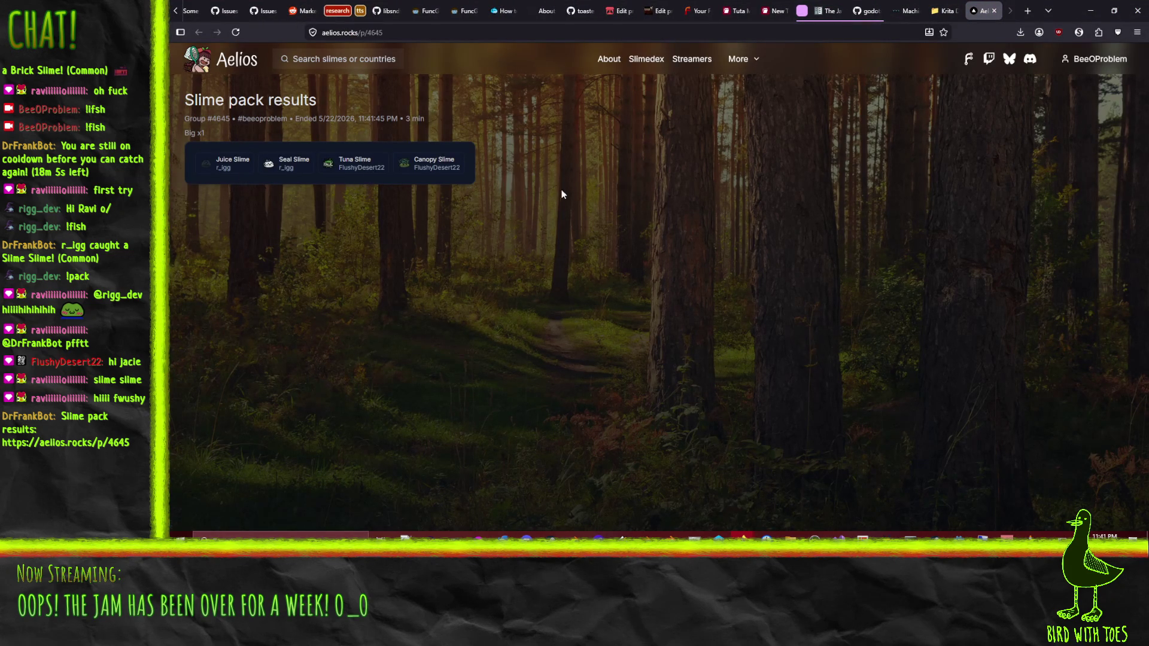
{"action": "left_click", "coordinate": [994, 11]}
Close the browser and browse the Krita export dialog to the TwitchOverlay project's gfx folder.
{"action": "left_click", "coordinate": [1090, 10]}
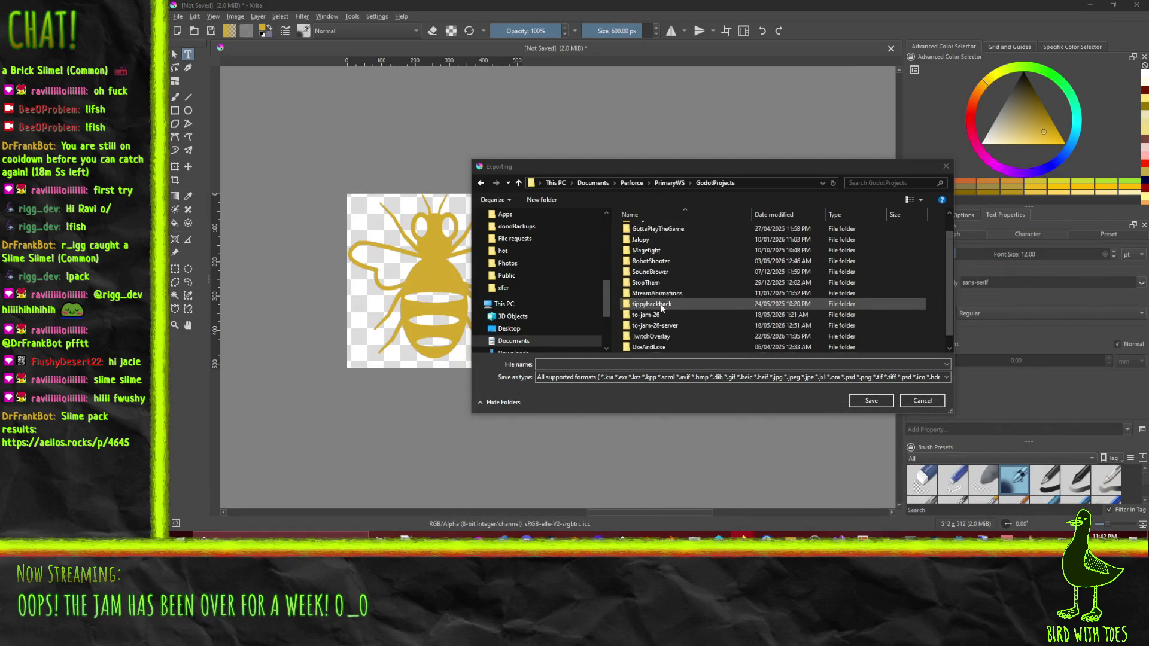
{"action": "scroll", "coordinate": [665, 287], "scroll_direction": "down", "scroll_amount": 1}
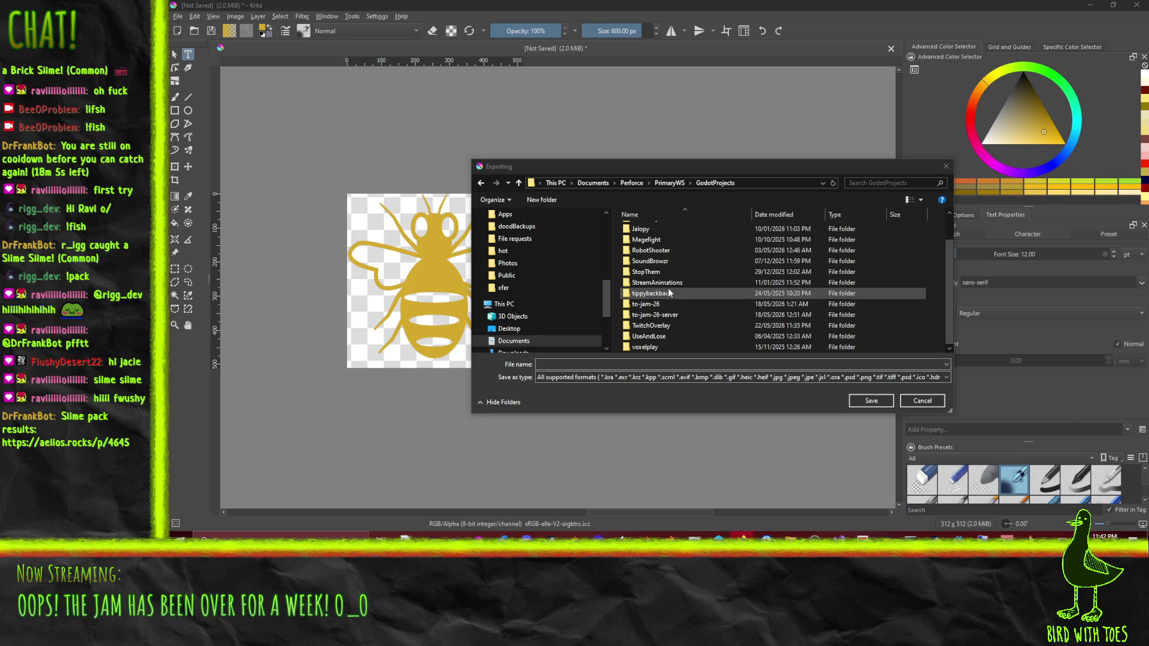
{"action": "left_click", "coordinate": [657, 282]}
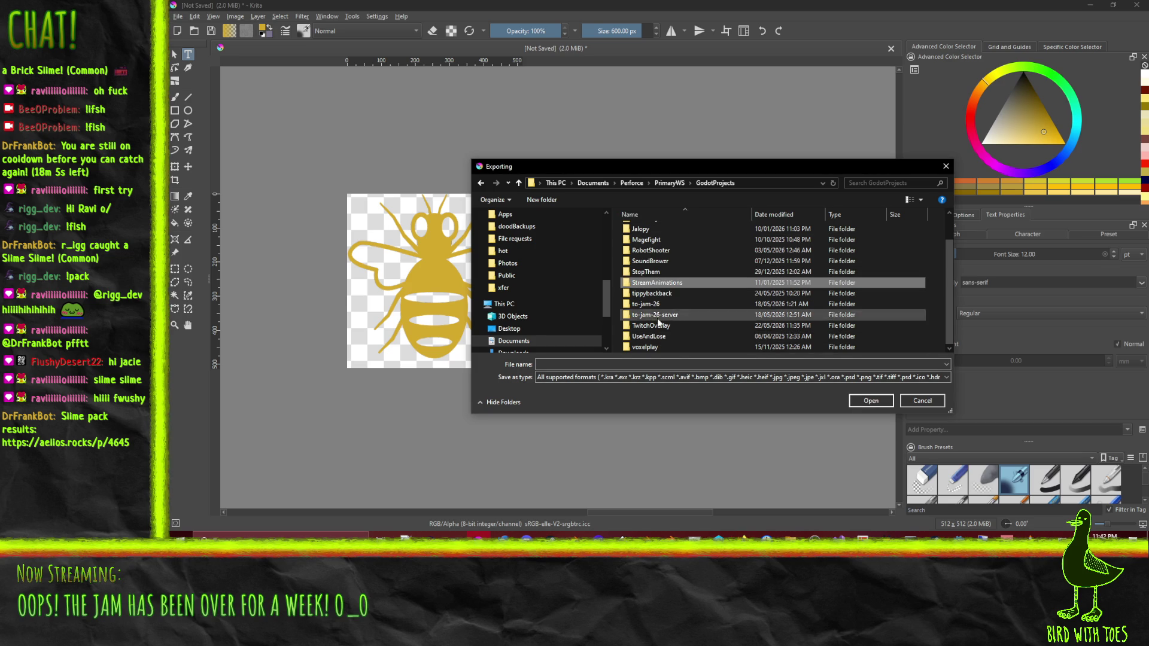
{"action": "double_click", "coordinate": [651, 326]}
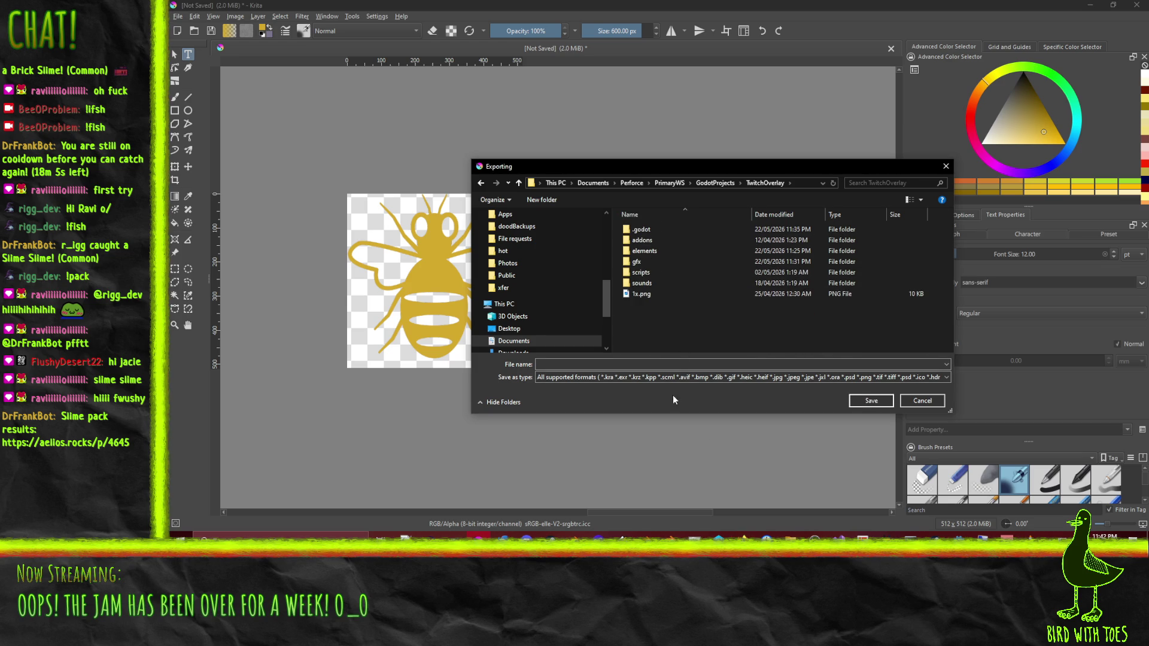
{"action": "double_click", "coordinate": [637, 262]}
Name the export tmpbee.png and accept the PNG export settings.
{"action": "left_click", "coordinate": [577, 364]}
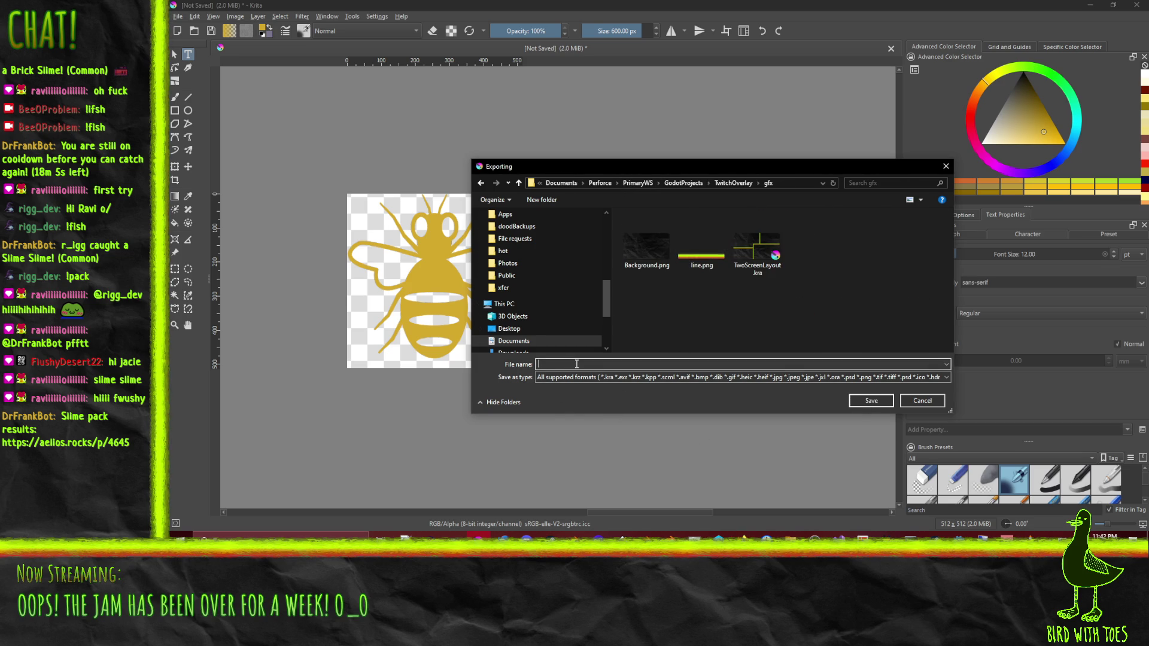
{"action": "type", "text": "tmpbe"}
{"action": "type", "text": "ng"}
{"action": "key", "text": "Return"}
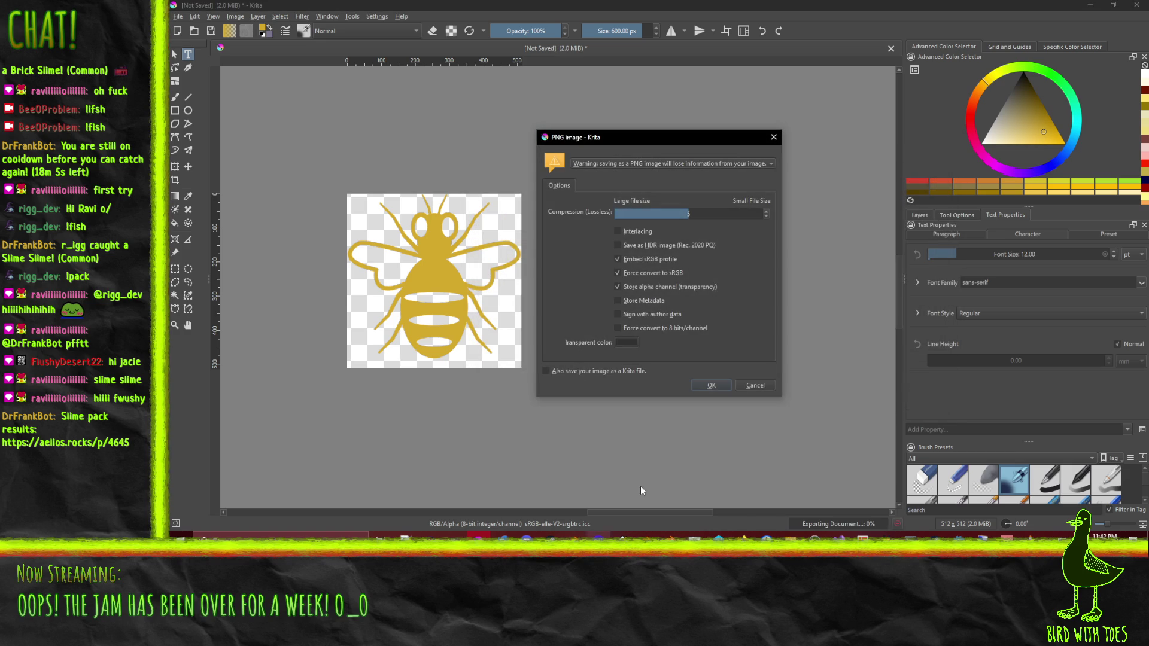
{"action": "left_click", "coordinate": [712, 385]}
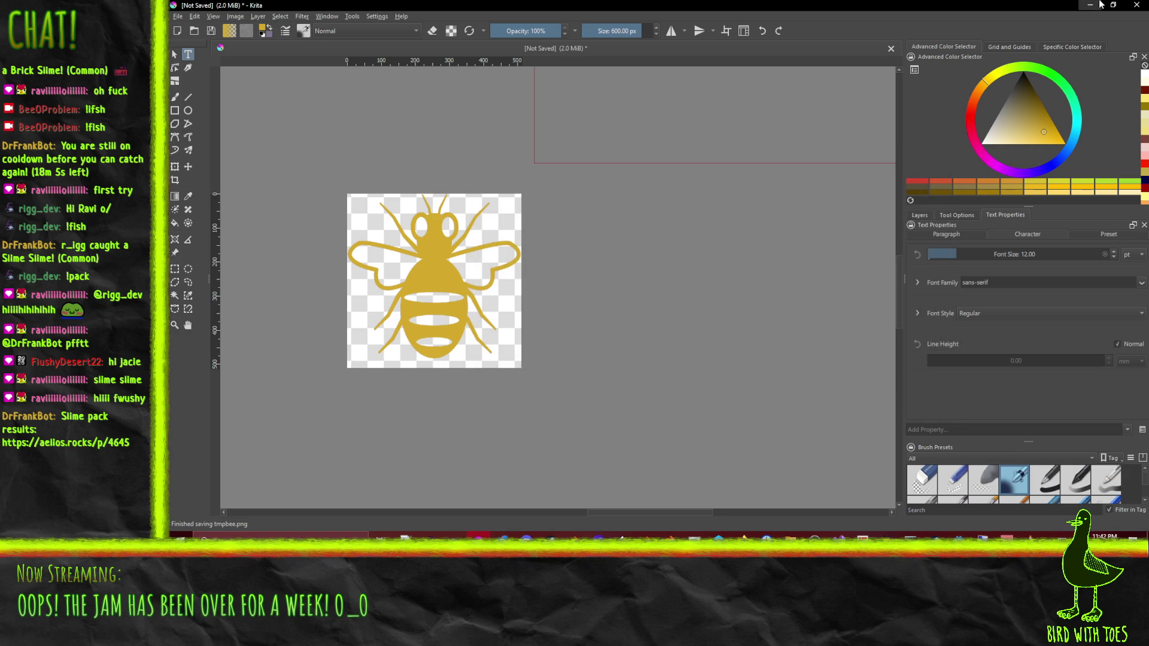
{"action": "left_click", "coordinate": [1090, 4]}
Bring the Godot editor with the main.tscn Twitch Overlay project to the front.
{"action": "mouse_move", "coordinate": [955, 536]}
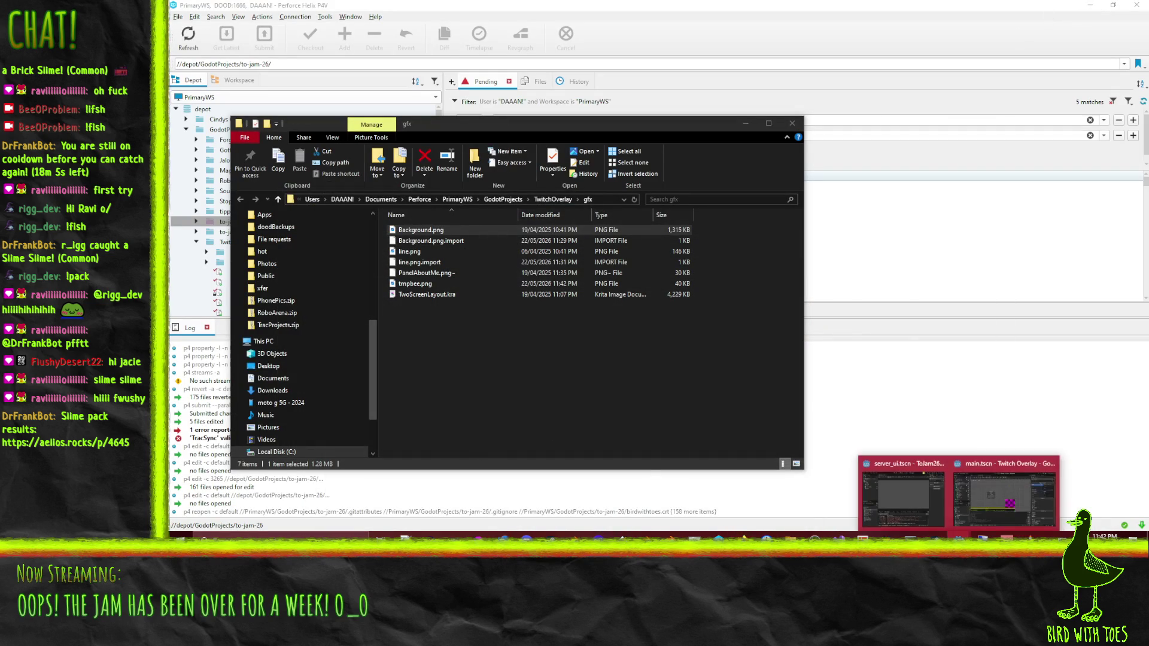
{"action": "left_click", "coordinate": [1005, 490]}
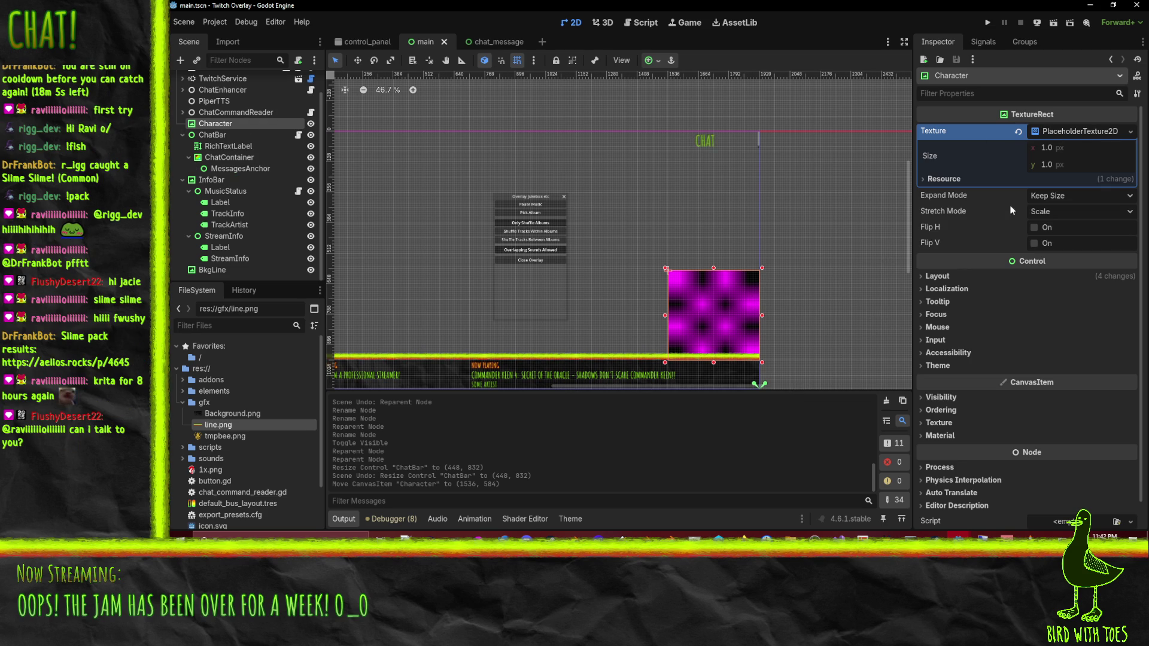
Set the Character's texture to tmpbee.png with Expand Mode Ignore Size, and save the scene.
{"action": "left_click", "coordinate": [1093, 131]}
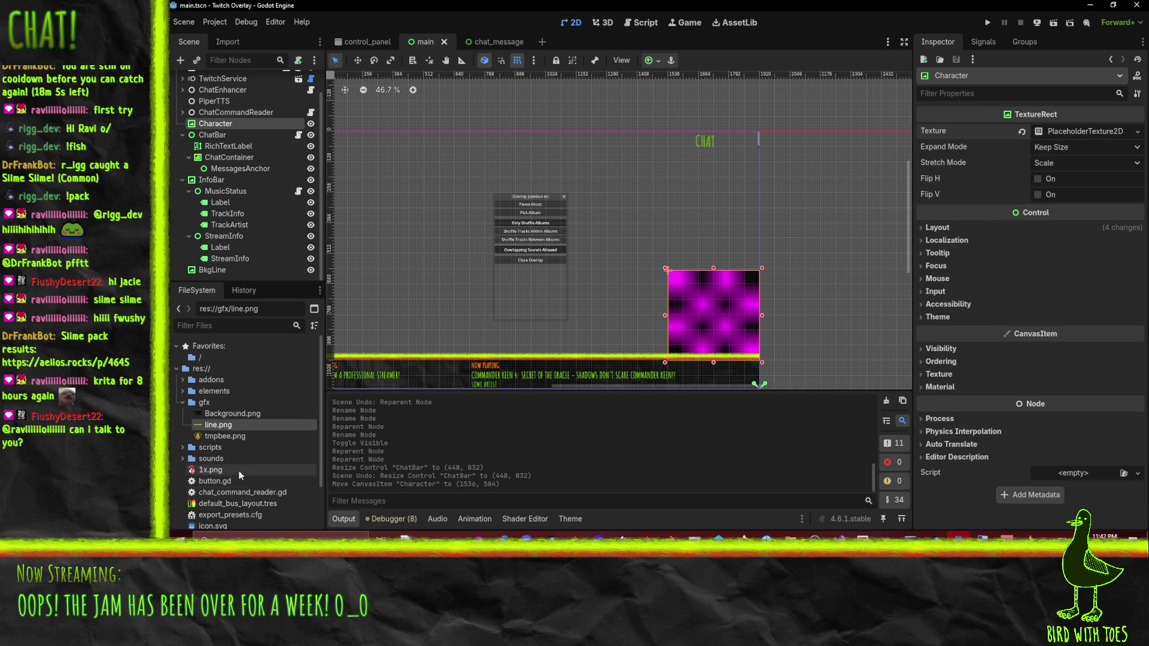
{"action": "left_click_drag", "start_coordinate": [225, 437], "coordinate": [1089, 135]}
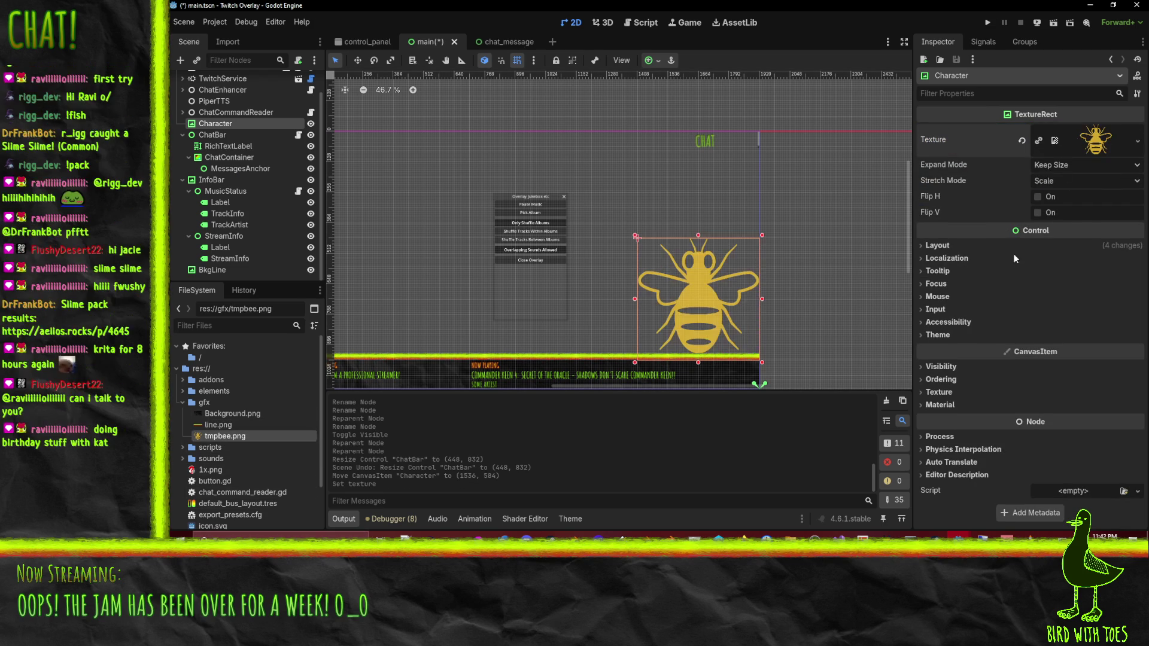
{"action": "scroll", "coordinate": [868, 297], "scroll_direction": "right", "scroll_amount": 2}
{"action": "scroll", "coordinate": [869, 297], "scroll_direction": "down", "scroll_amount": 1}
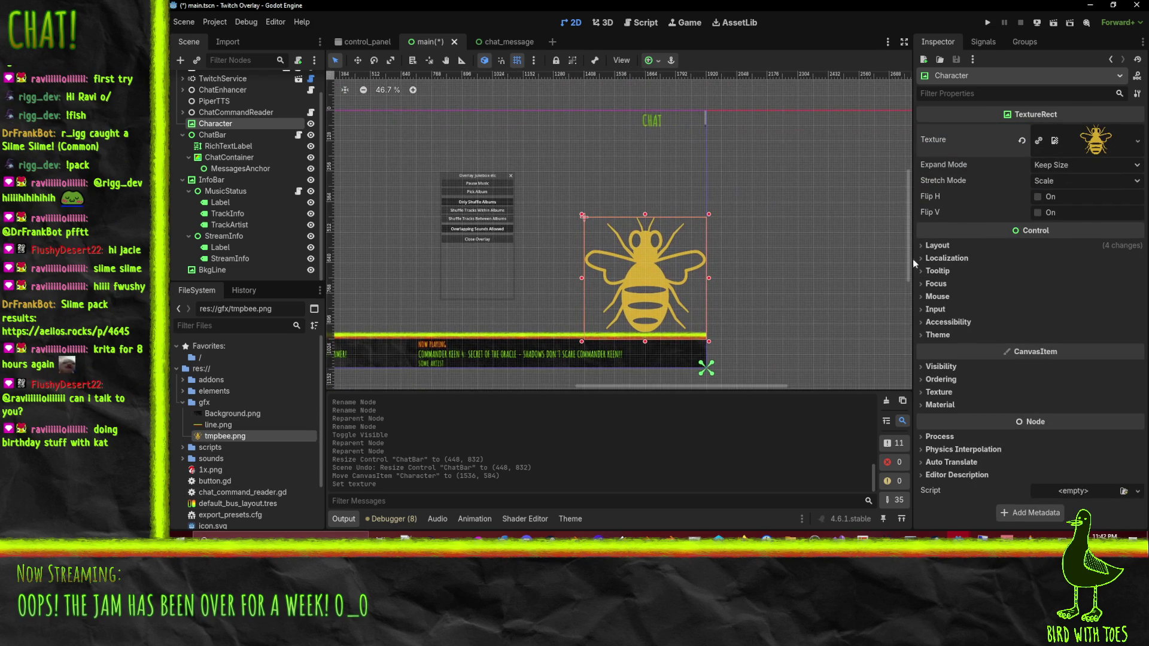
{"action": "left_click", "coordinate": [1092, 167]}
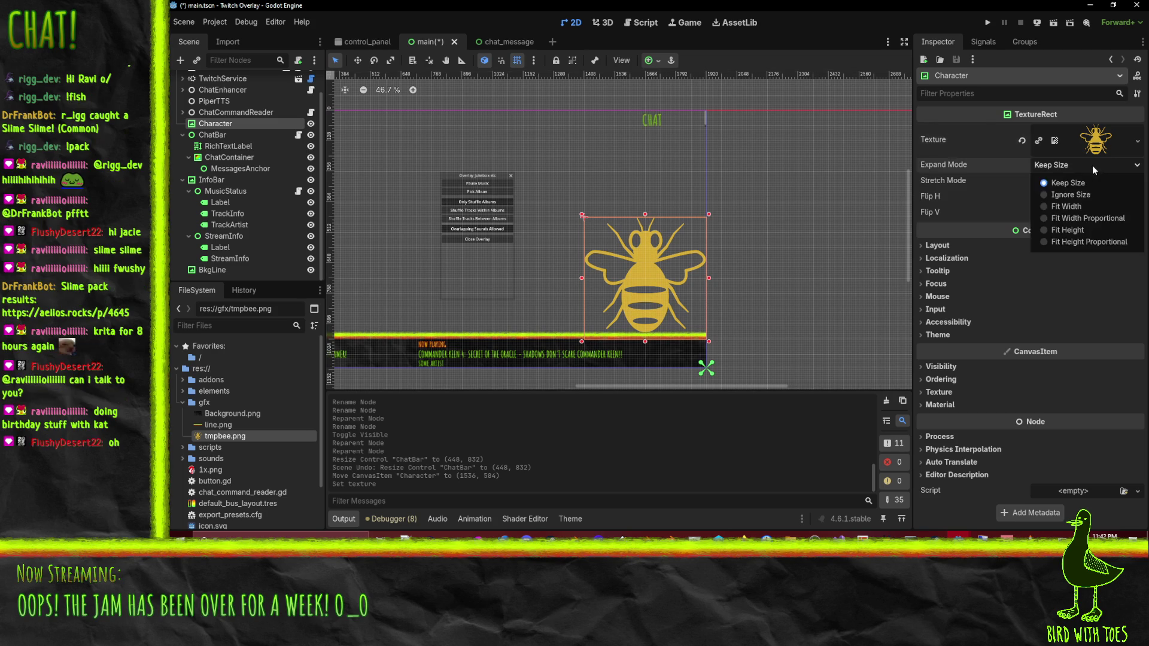
{"action": "left_click", "coordinate": [1091, 192]}
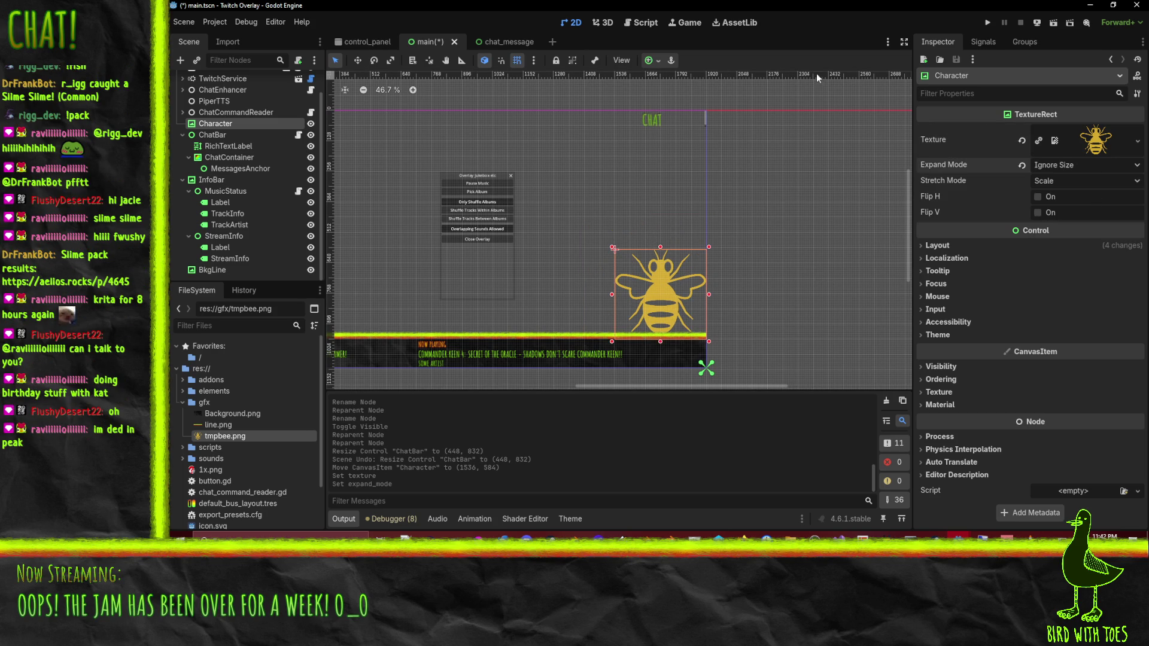
{"action": "key", "text": "ctrl+s"}
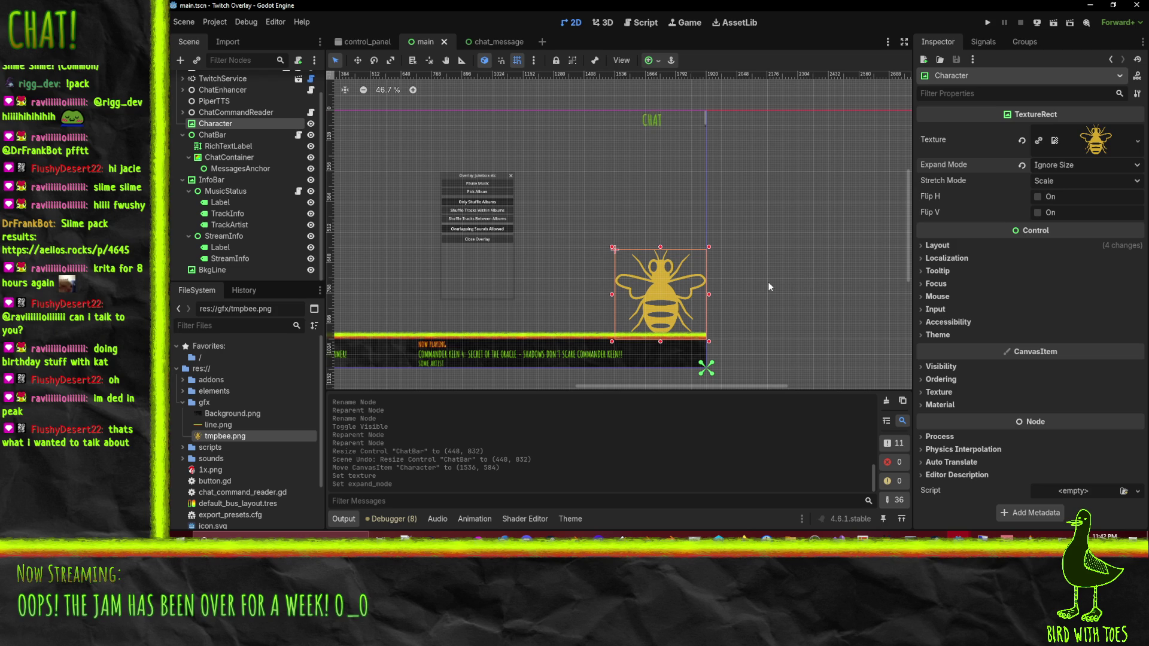
Pan the 2D canvas to recentre the overlay and select the ChatBar node.
{"action": "scroll", "coordinate": [769, 282], "scroll_direction": "down", "scroll_amount": 2}
{"action": "scroll", "coordinate": [768, 282], "scroll_direction": "left", "scroll_amount": 2}
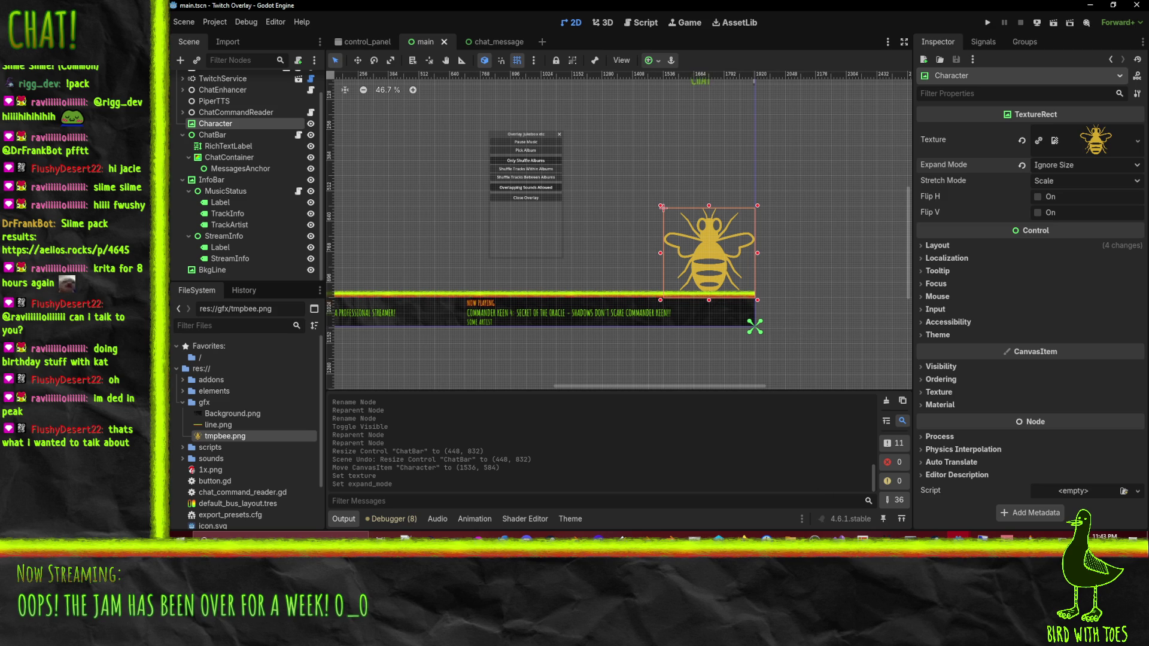
{"action": "key", "text": "XF86AudioLowerVolume"}
{"action": "left_click_drag", "start_coordinate": [580, 258], "coordinate": [664, 262]}
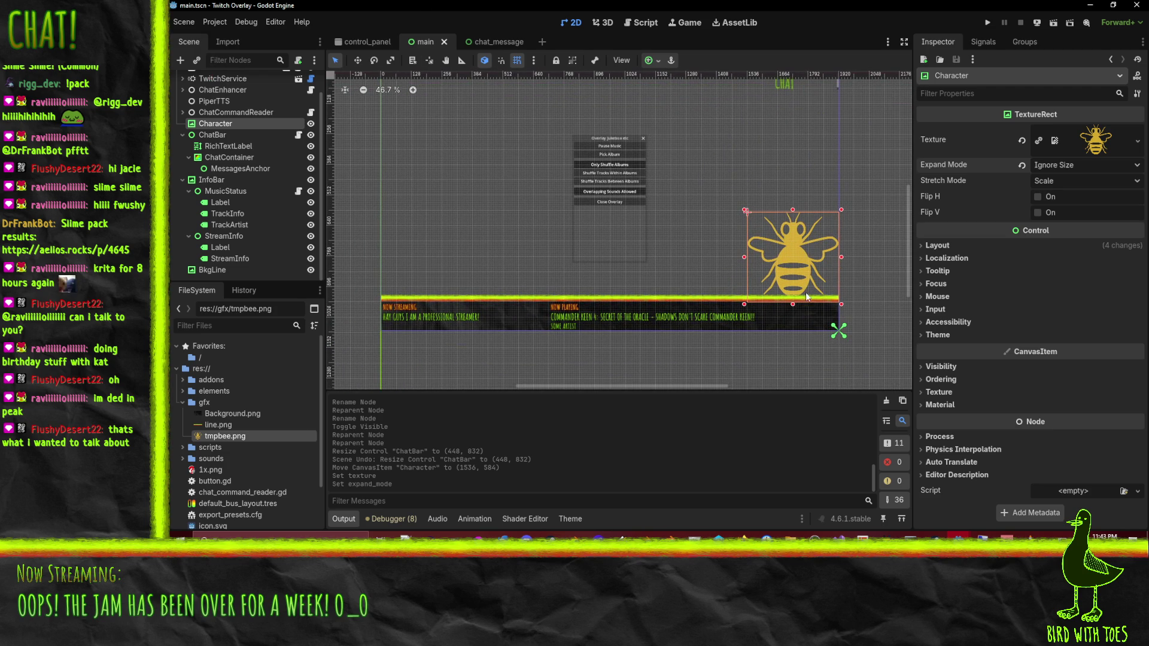
{"action": "left_click_drag", "start_coordinate": [767, 247], "coordinate": [735, 268]}
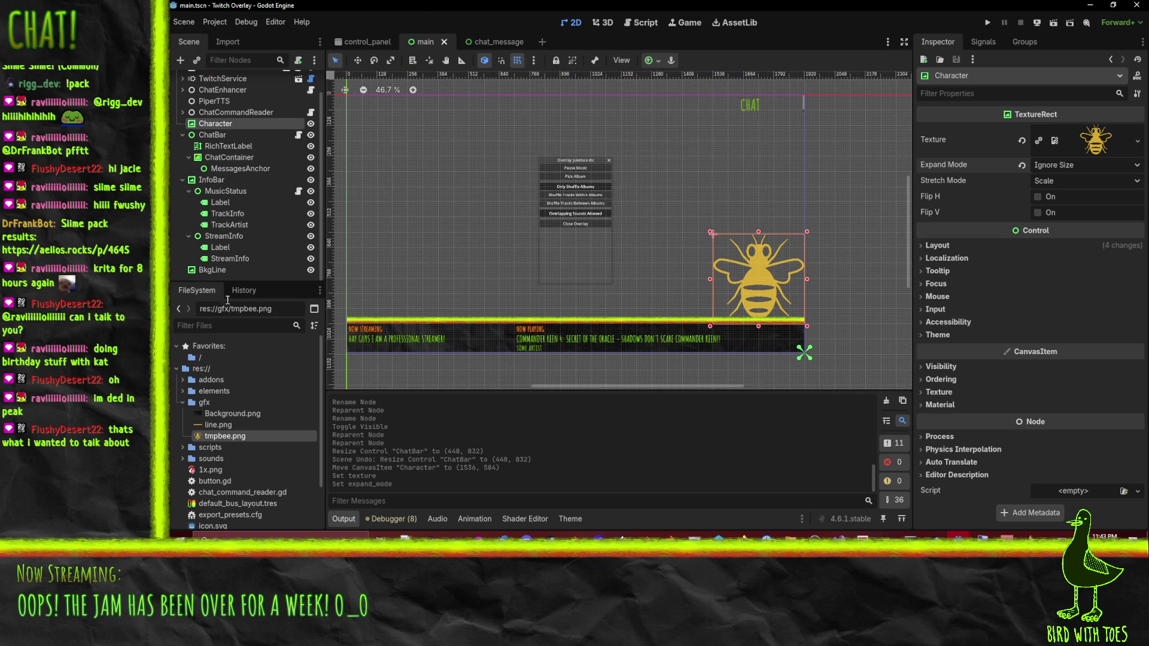
{"action": "left_click", "coordinate": [219, 135]}
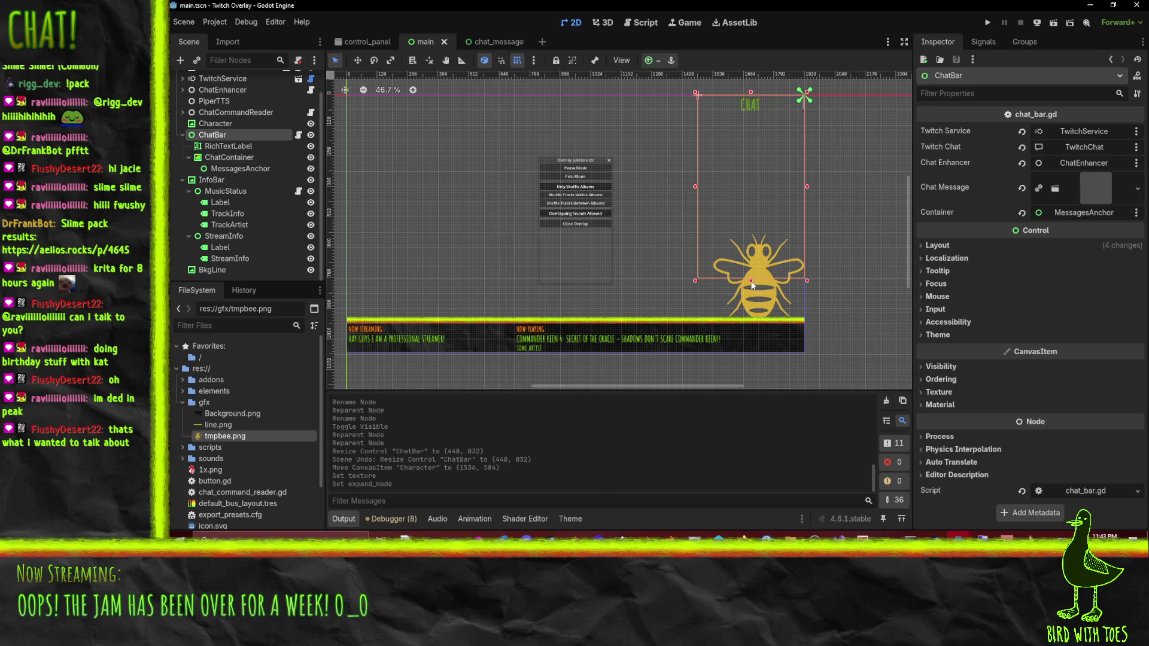
Shorten the ChatBar to 448×576 so it ends above the bee.
{"action": "left_click_drag", "start_coordinate": [751, 282], "coordinate": [752, 237]}
{"action": "left_click", "coordinate": [764, 302]}
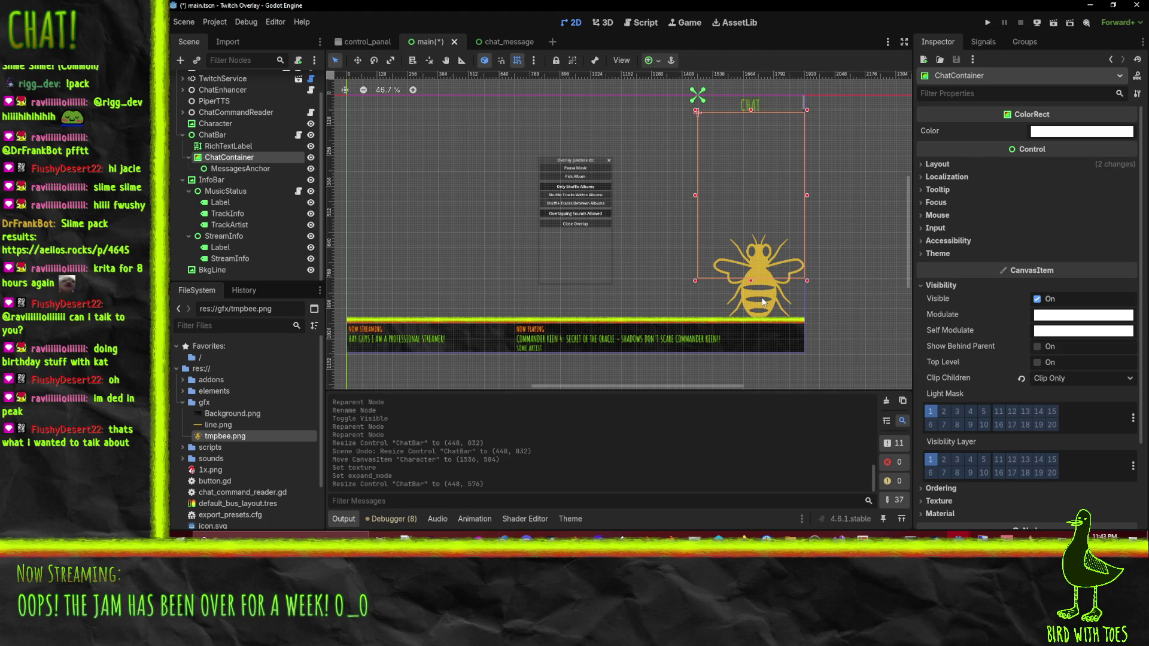
{"action": "left_click", "coordinate": [222, 135]}
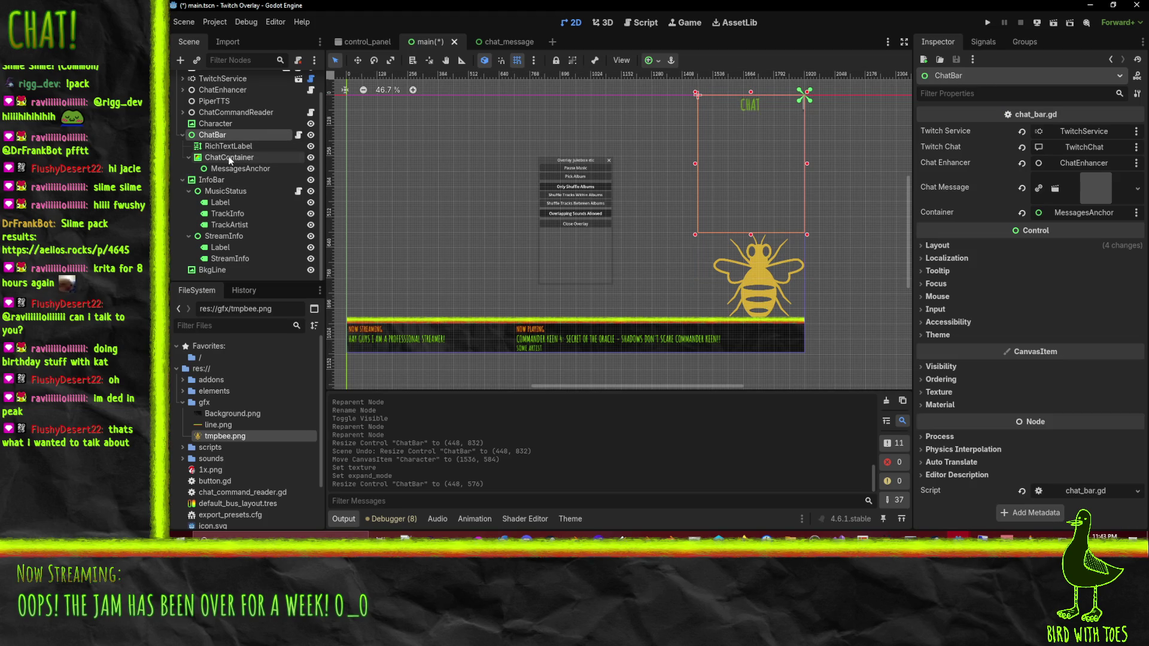
{"action": "left_click", "coordinate": [228, 157]}
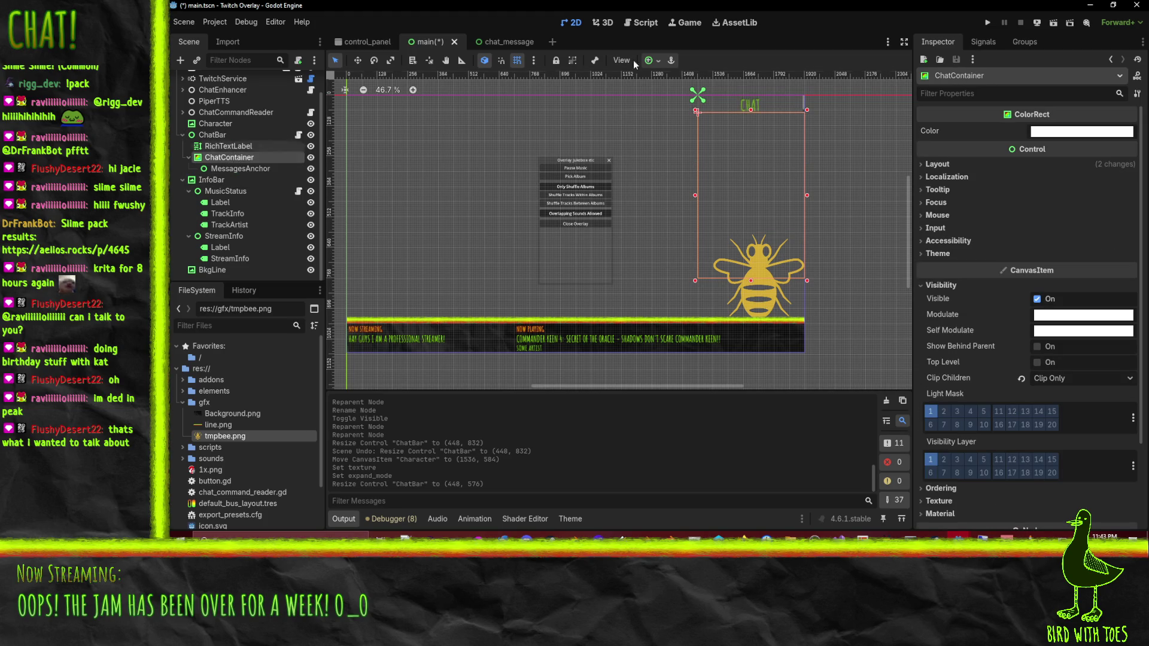
{"action": "left_click", "coordinate": [510, 42]}
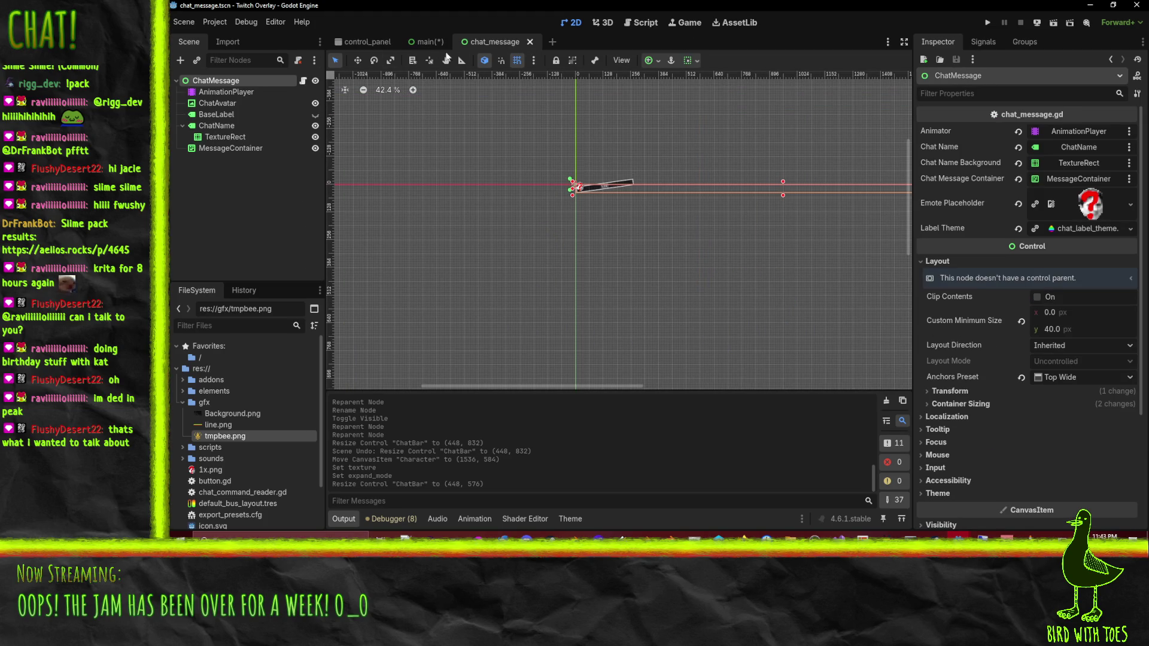
{"action": "left_click", "coordinate": [426, 42]}
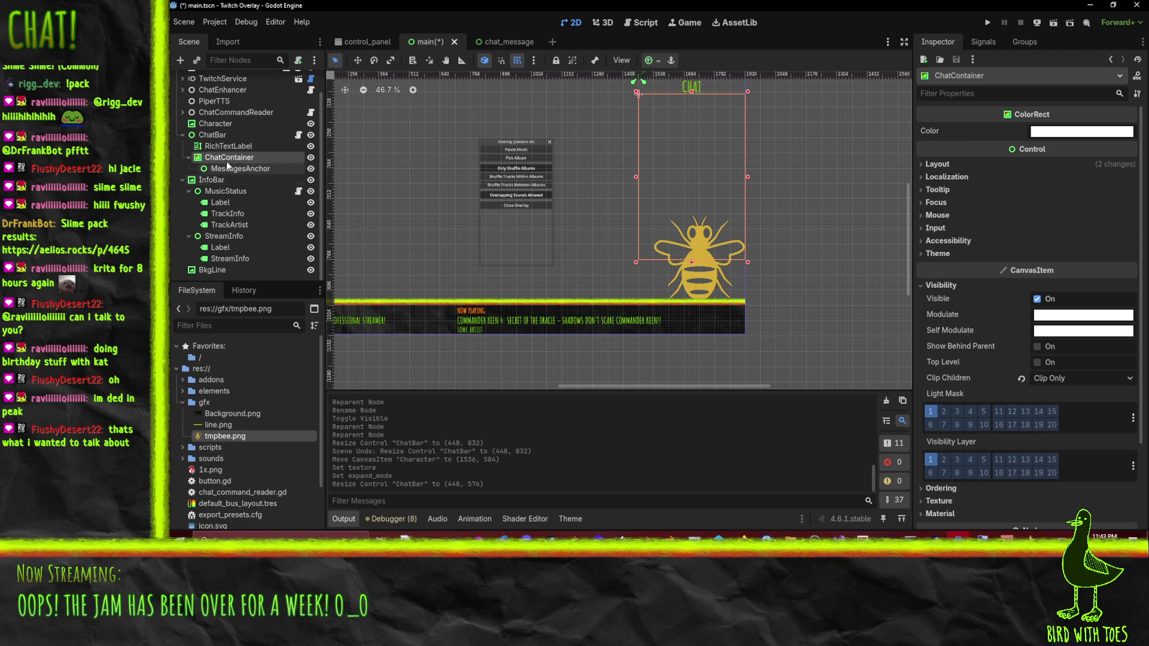
Shorten the ChatContainer to sit above the bee and move its bottom anchors to its corners.
{"action": "left_click_drag", "start_coordinate": [693, 267], "coordinate": [694, 219]}
{"action": "left_click_drag", "start_coordinate": [693, 216], "coordinate": [693, 217]}
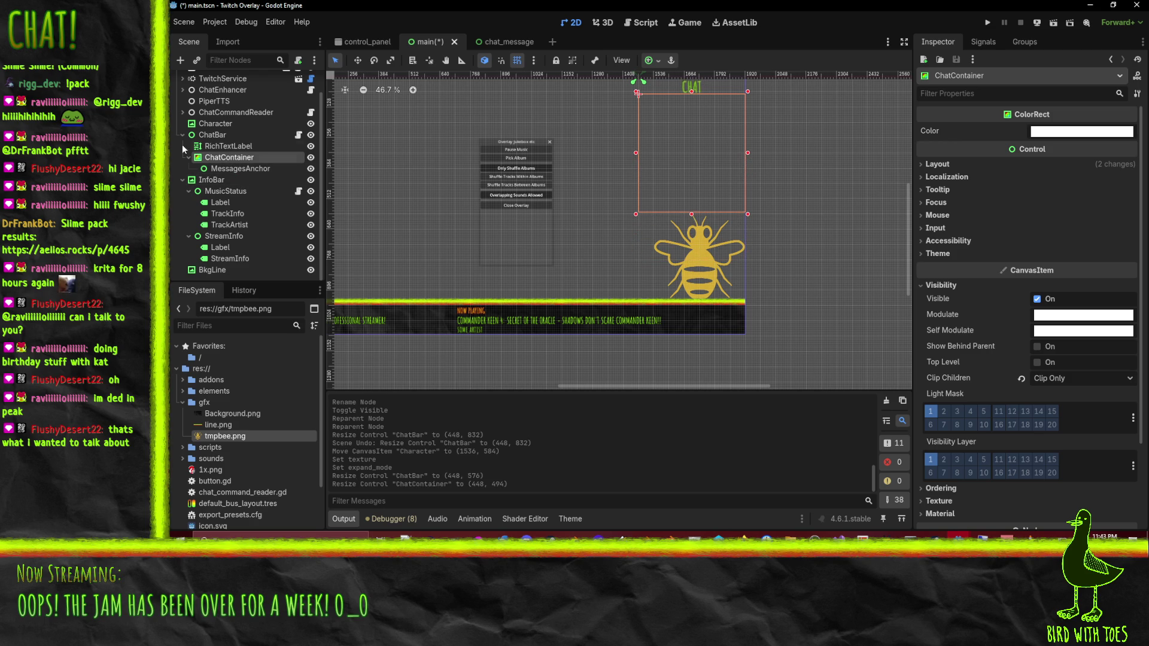
{"action": "left_click", "coordinate": [223, 133]}
{"action": "left_click", "coordinate": [227, 157]}
{"action": "left_click_drag", "start_coordinate": [746, 212], "coordinate": [750, 217]}
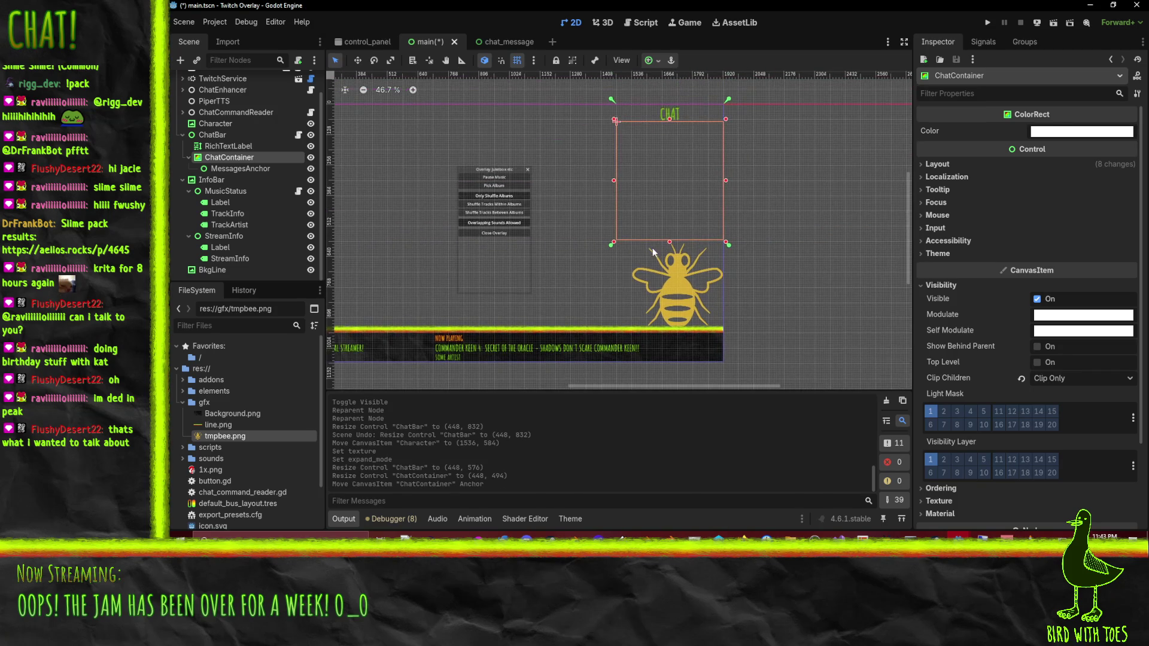
{"action": "left_click", "coordinate": [213, 135]}
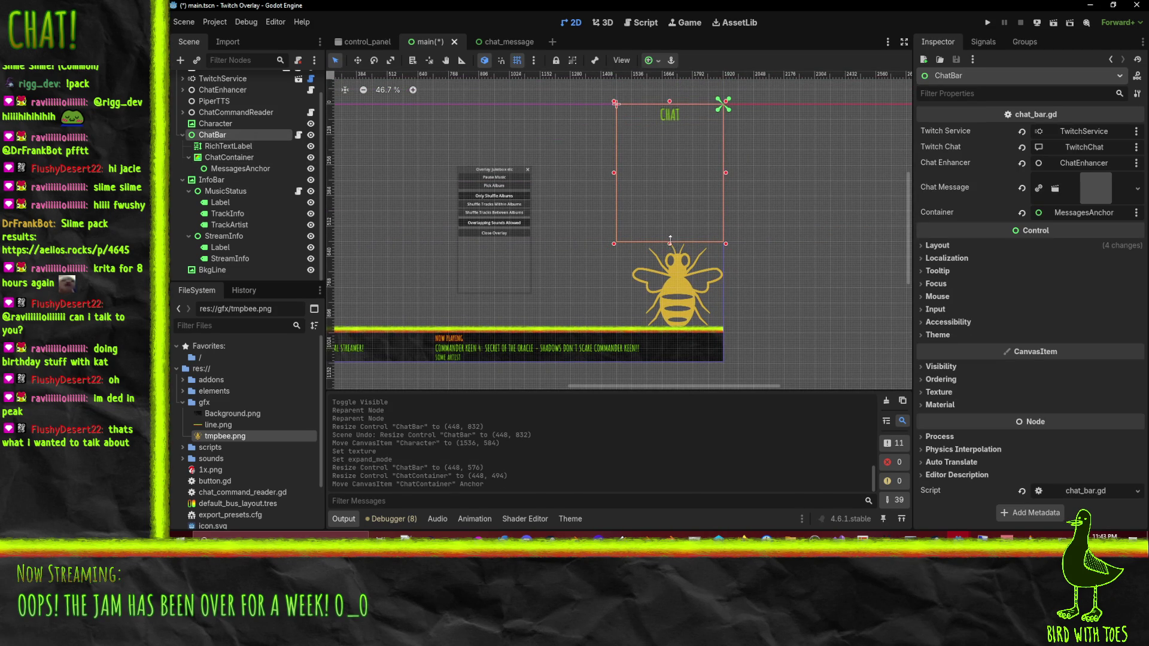
{"action": "left_click", "coordinate": [223, 157]}
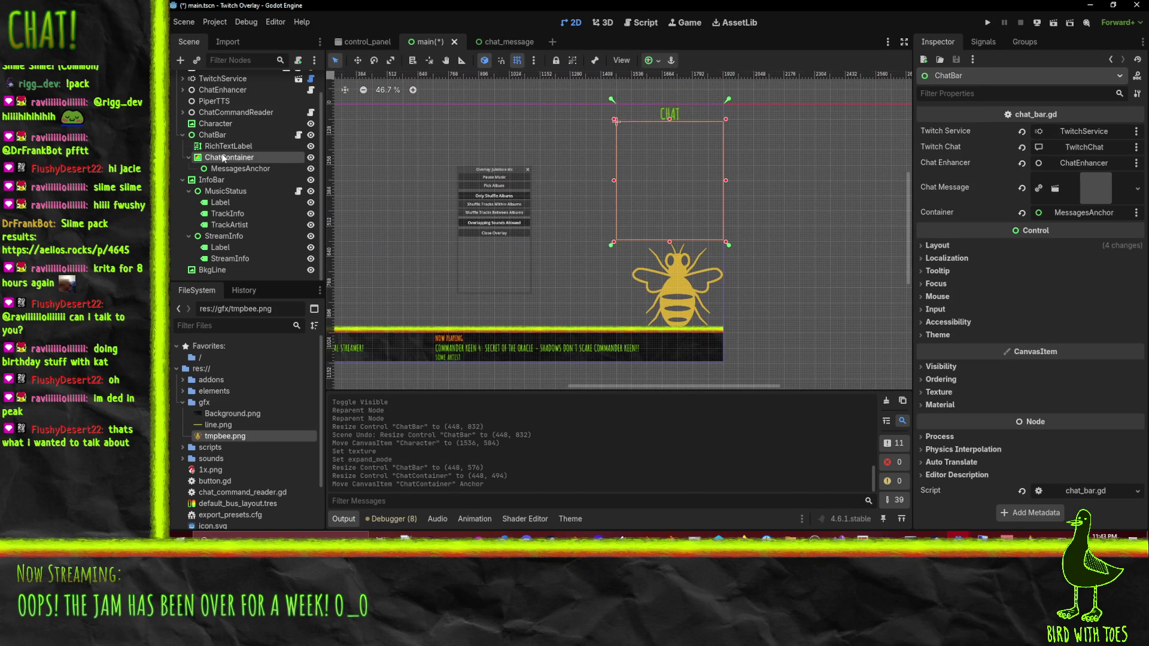
Extend ChatContainer's bottom edge a few pixels to 448×502 and pull its bottom anchors down to match.
{"action": "scroll", "coordinate": [694, 237], "scroll_direction": "up", "scroll_amount": 5}
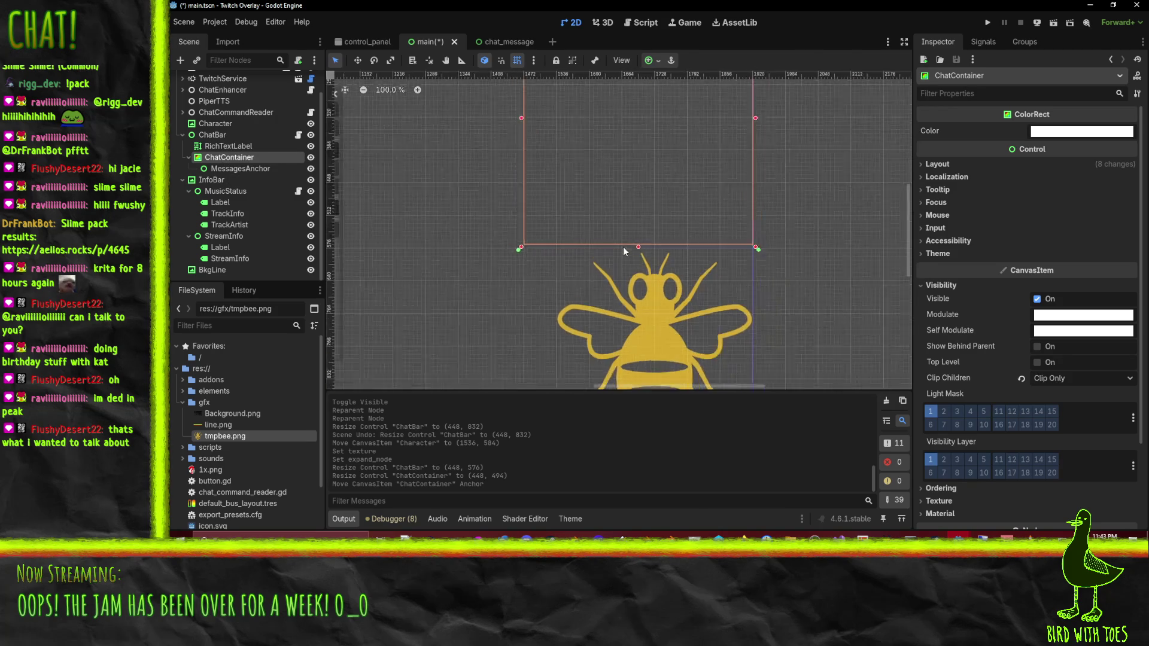
{"action": "left_click_drag", "start_coordinate": [642, 247], "coordinate": [642, 251]}
{"action": "mouse_move", "coordinate": [497, 252]}
{"action": "left_mouse_down"}
{"action": "mouse_move", "coordinate": [488, 255]}
{"action": "mouse_move", "coordinate": [498, 254]}
{"action": "left_mouse_up"}
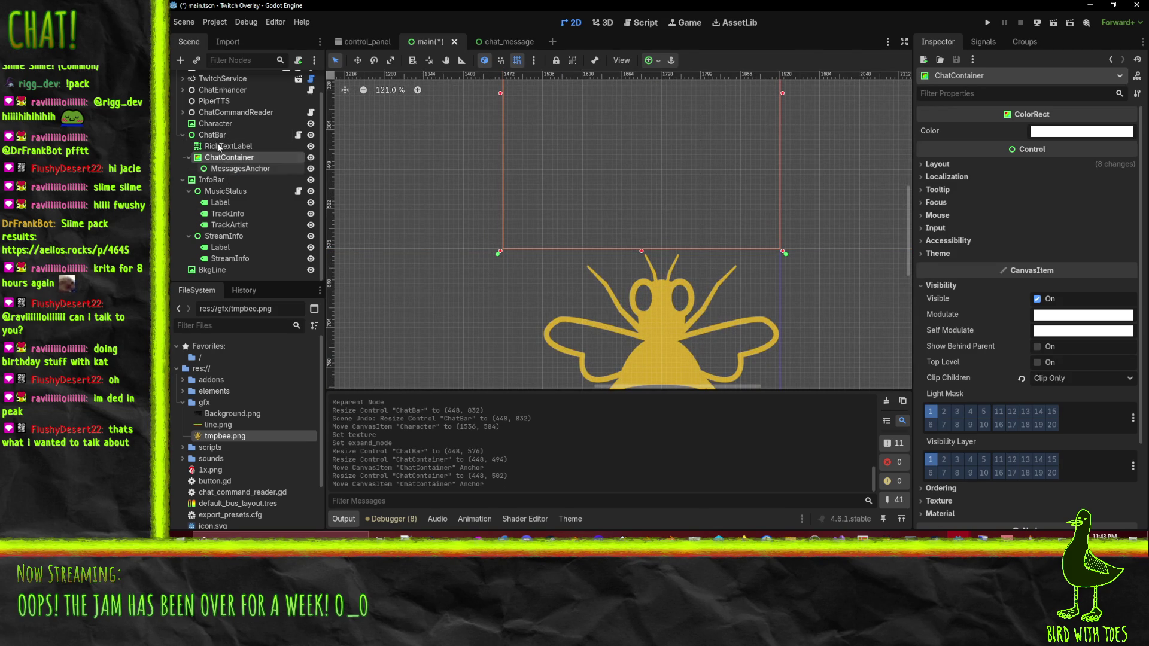
{"action": "left_click", "coordinate": [214, 137]}
{"action": "scroll", "coordinate": [544, 204], "scroll_direction": "down", "scroll_amount": 4}
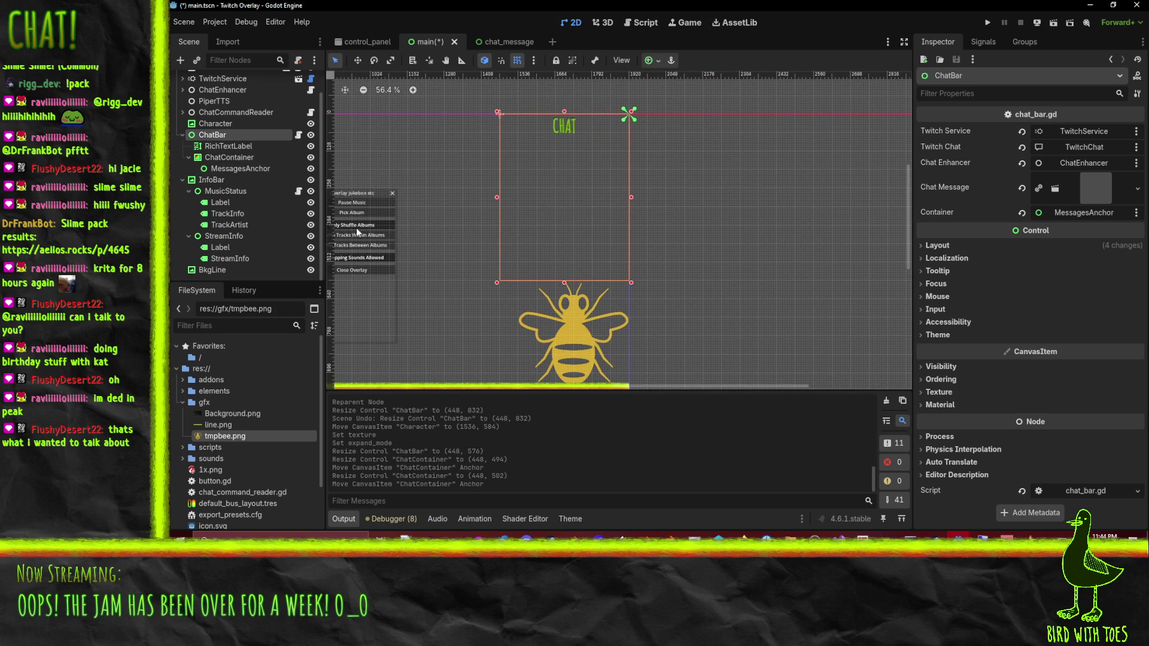
{"action": "scroll", "coordinate": [574, 222], "scroll_direction": "down", "scroll_amount": 2}
{"action": "left_click", "coordinate": [576, 220]}
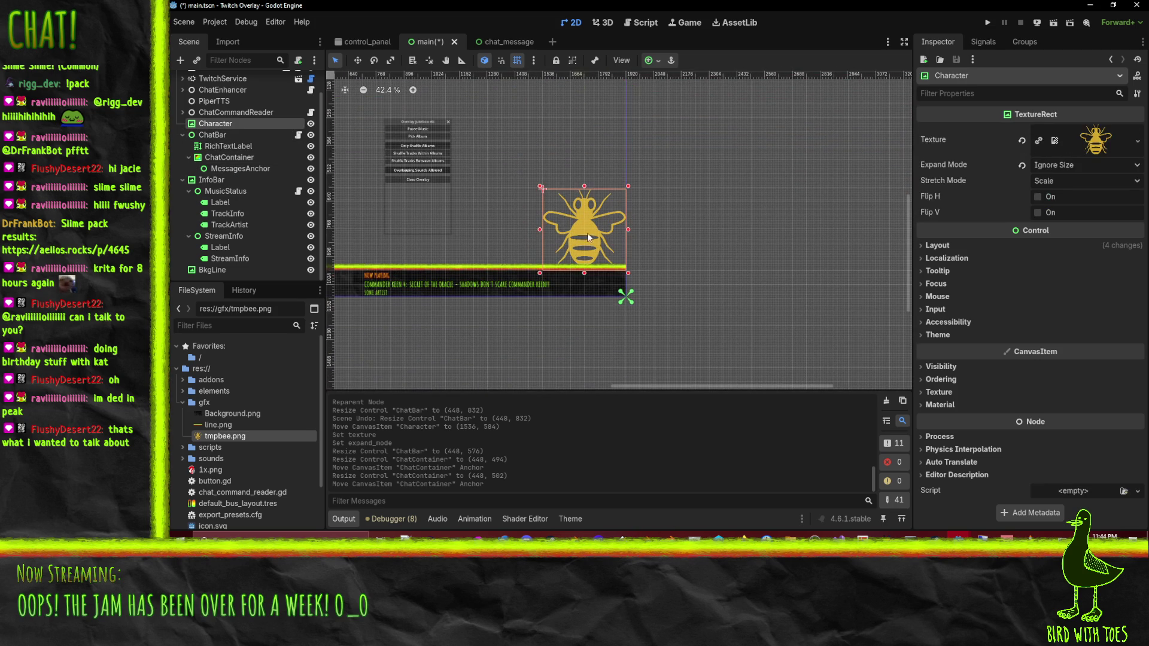
Shrink the bee Character to 351×344, undoing a stray ChatContainer resize.
{"action": "left_click_drag", "start_coordinate": [540, 186], "coordinate": [547, 193]}
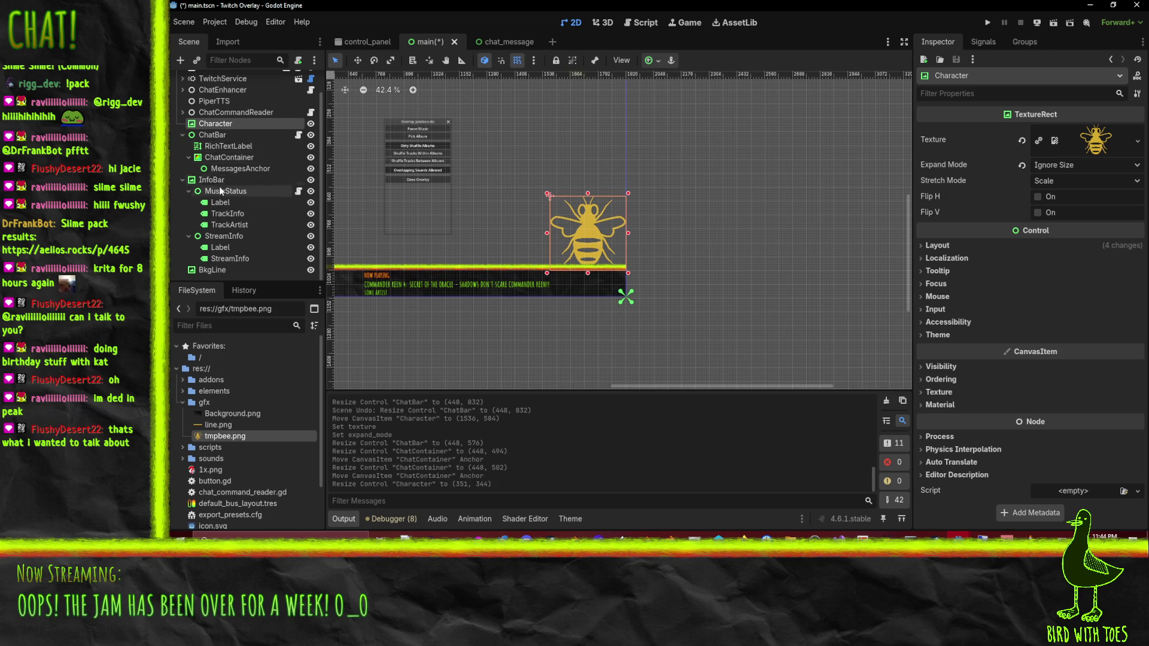
{"action": "left_click", "coordinate": [225, 160]}
{"action": "left_click_drag", "start_coordinate": [576, 191], "coordinate": [577, 198]}
{"action": "left_click", "coordinate": [213, 135]}
{"action": "key", "text": "ctrl+z"}
Save main.tscn with the ChatBar at 448×640.
{"action": "scroll", "coordinate": [577, 203], "scroll_direction": "down", "scroll_amount": 2}
{"action": "scroll", "coordinate": [656, 242], "scroll_direction": "up", "scroll_amount": 5}
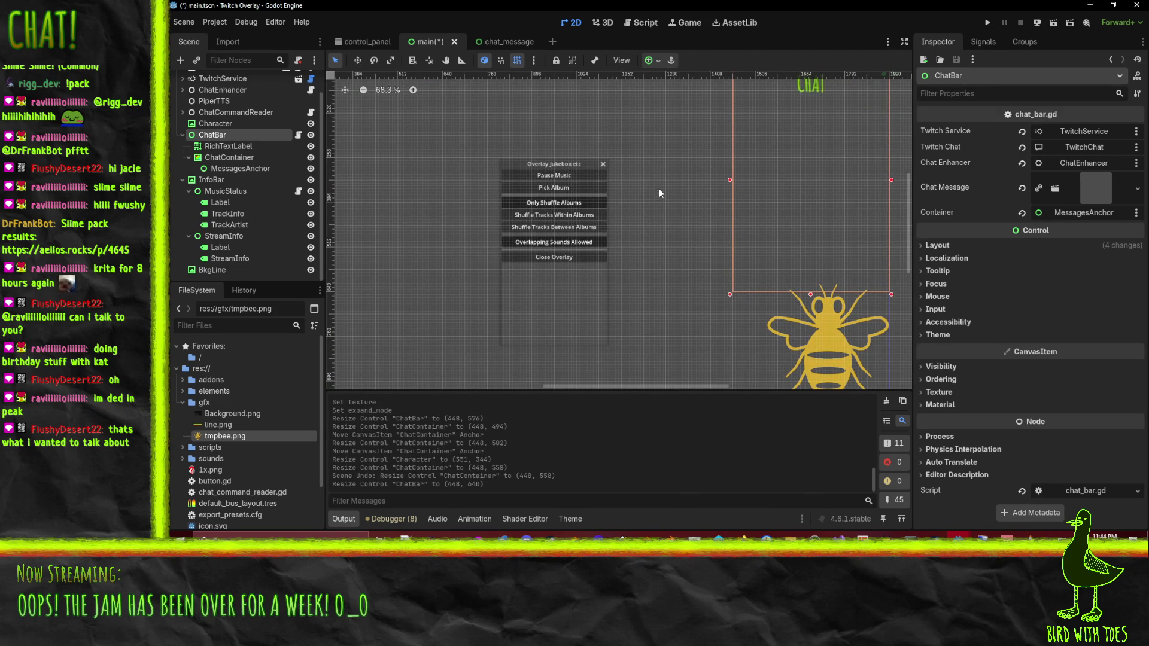
{"action": "key", "text": "ctrl+s"}
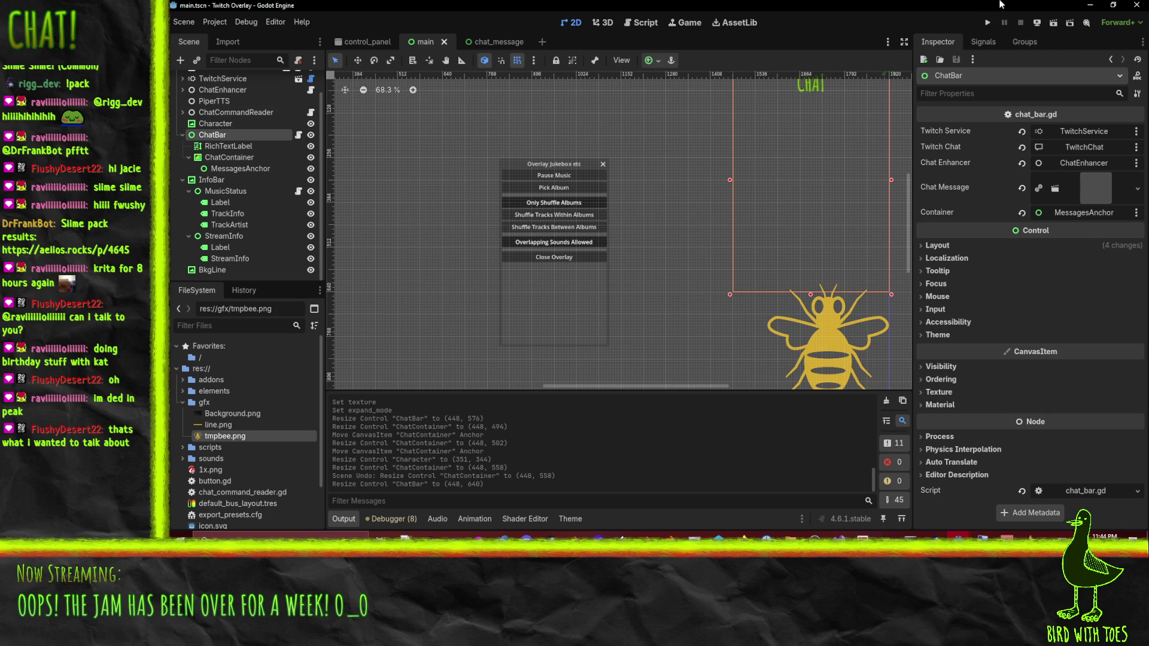
{"action": "scroll", "coordinate": [529, 127], "scroll_direction": "up", "scroll_amount": 2}
{"action": "scroll", "coordinate": [529, 127], "scroll_direction": "right", "scroll_amount": 2}
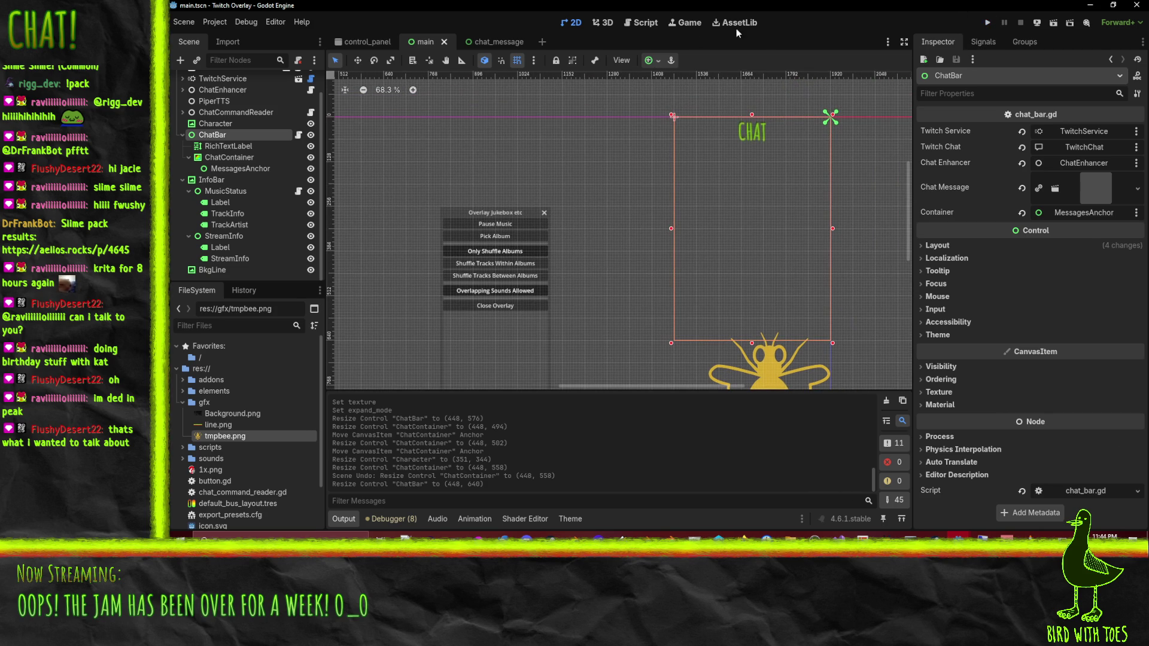
{"action": "mouse_move", "coordinate": [307, 6]}
{"action": "left_mouse_down"}
{"action": "mouse_move", "coordinate": [344, 116]}
{"action": "mouse_move", "coordinate": [1148, 128]}
{"action": "left_mouse_up"}
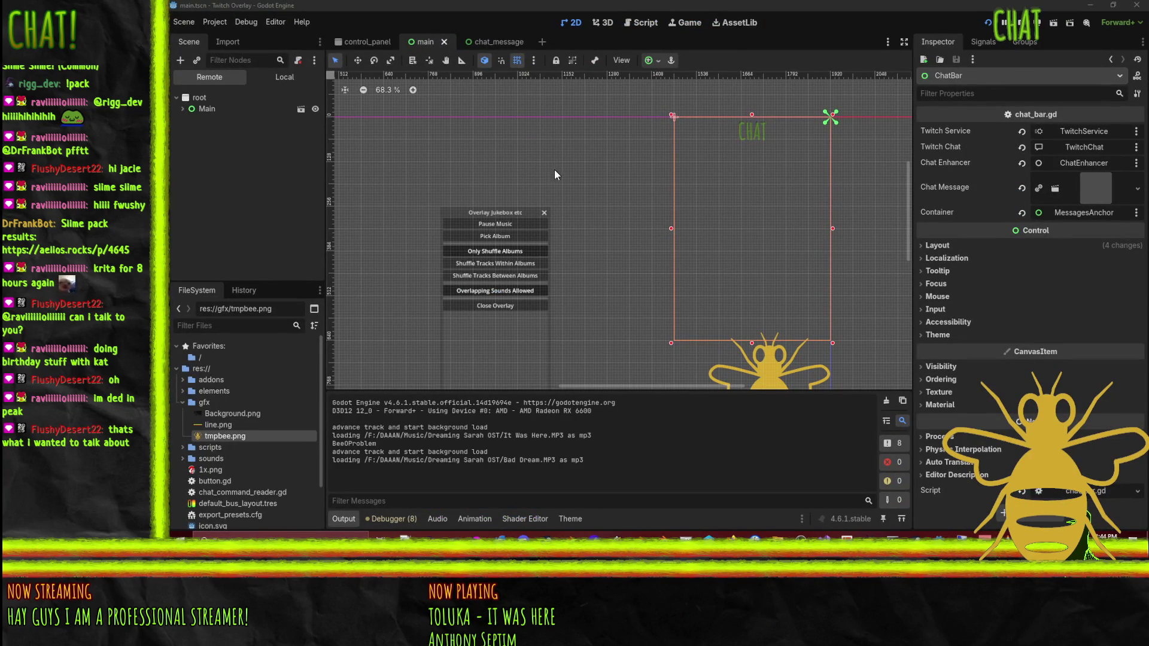
Arrange the Overlay Jukebox and OBS windows side by side to watch the test chat messages arrive.
{"action": "mouse_move", "coordinate": [601, 176]}
{"action": "left_mouse_down"}
{"action": "mouse_move", "coordinate": [673, 124]}
{"action": "mouse_move", "coordinate": [1148, 150]}
{"action": "left_mouse_up"}
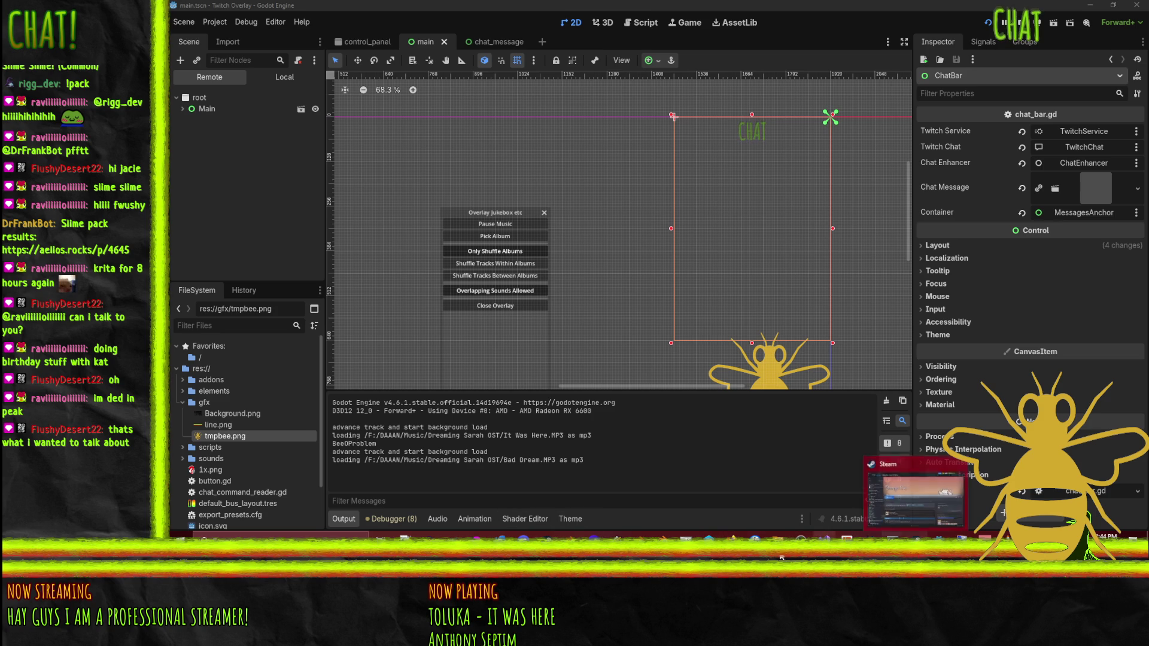
{"action": "mouse_move", "coordinate": [686, 536]}
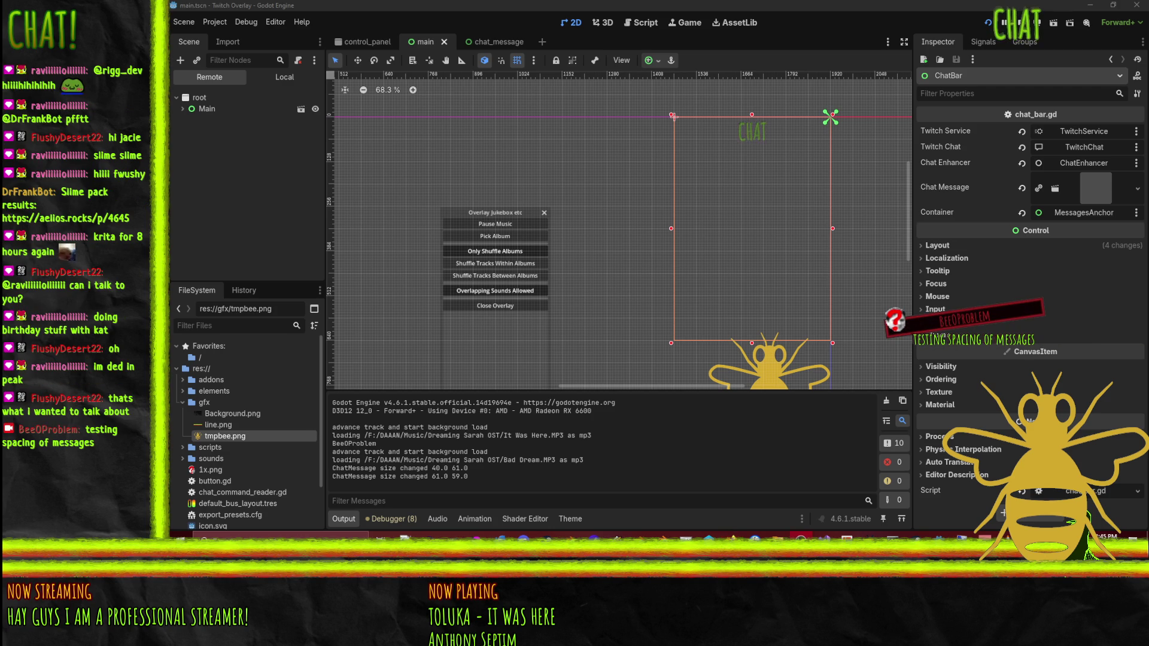
{"action": "key", "text": "alt+Tab"}
{"action": "mouse_move", "coordinate": [850, 119]}
{"action": "left_mouse_down"}
{"action": "mouse_move", "coordinate": [890, 121]}
{"action": "mouse_move", "coordinate": [612, 138]}
{"action": "mouse_move", "coordinate": [687, 177]}
{"action": "left_mouse_up"}
{"action": "key", "text": "alt+Tab"}
{"action": "left_click_drag", "start_coordinate": [813, 127], "coordinate": [946, 141]}
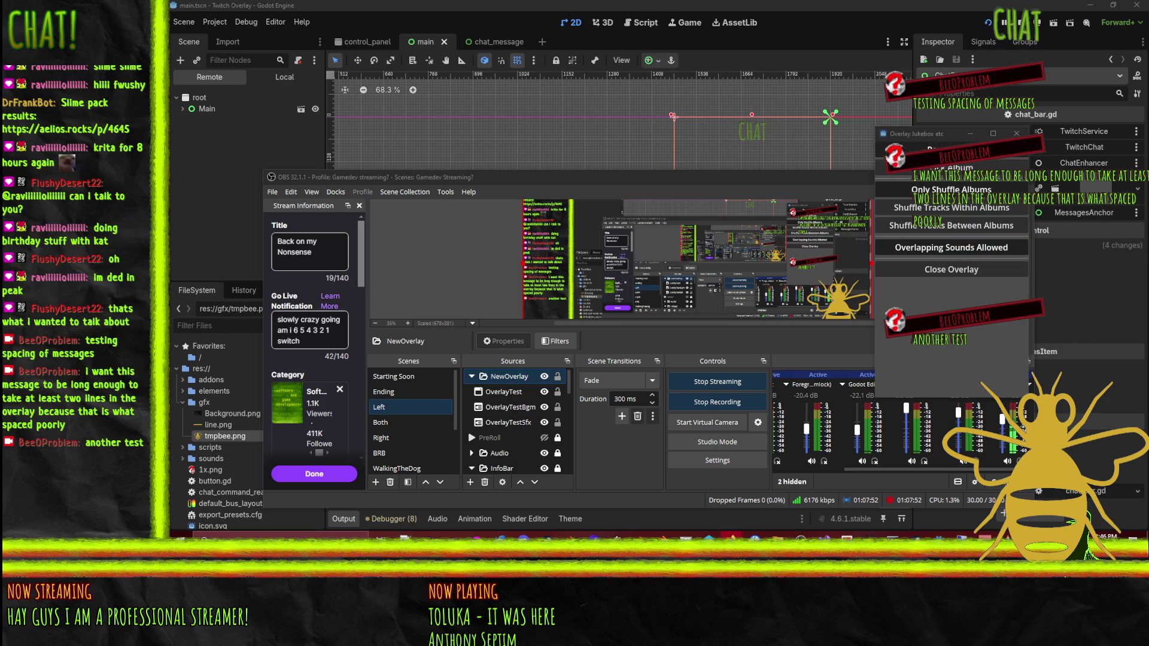
Return to Godot and switch the main workspace from Game to the 3D view.
{"action": "key", "text": "alt+Tab"}
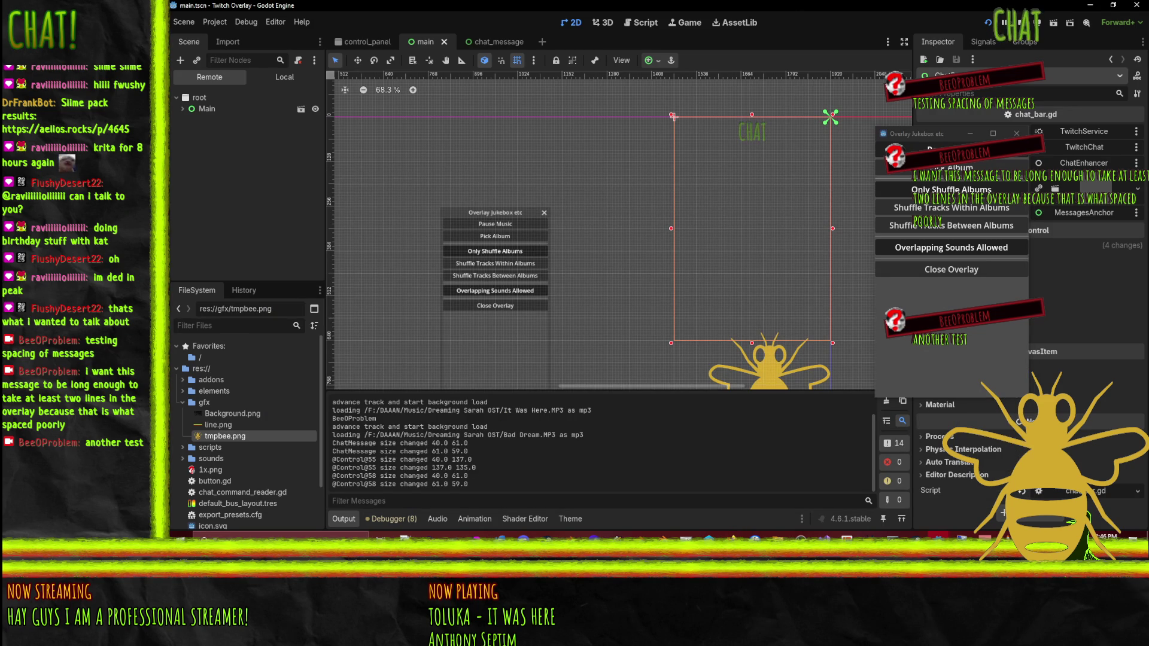
{"action": "left_click", "coordinate": [700, 26]}
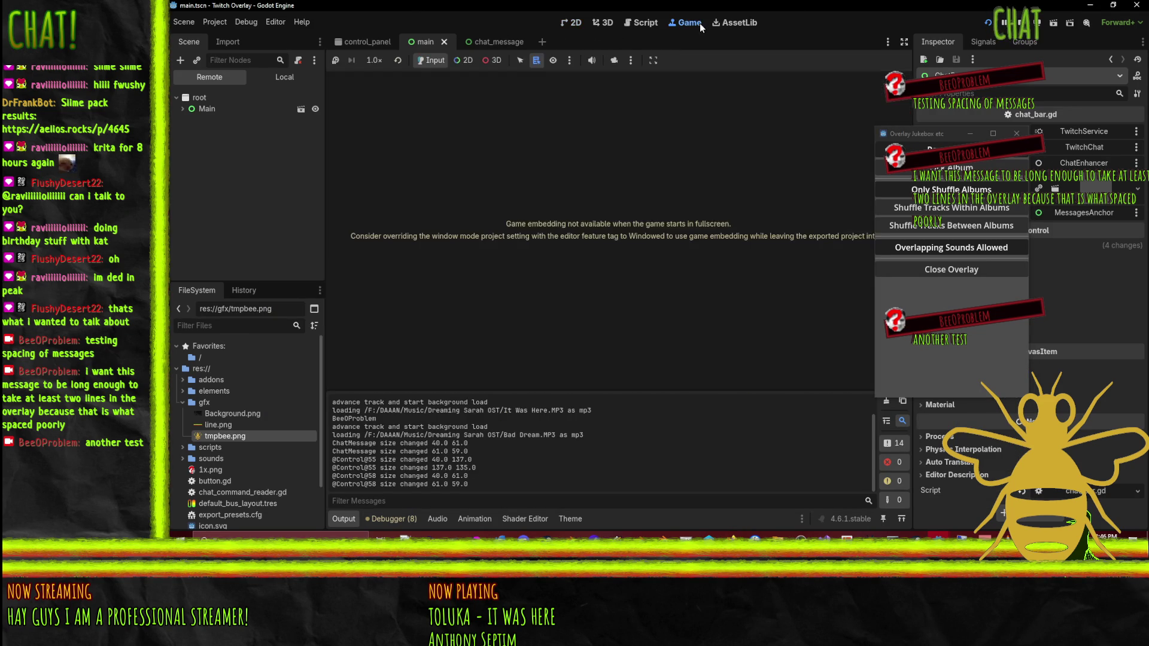
{"action": "left_click", "coordinate": [604, 22]}
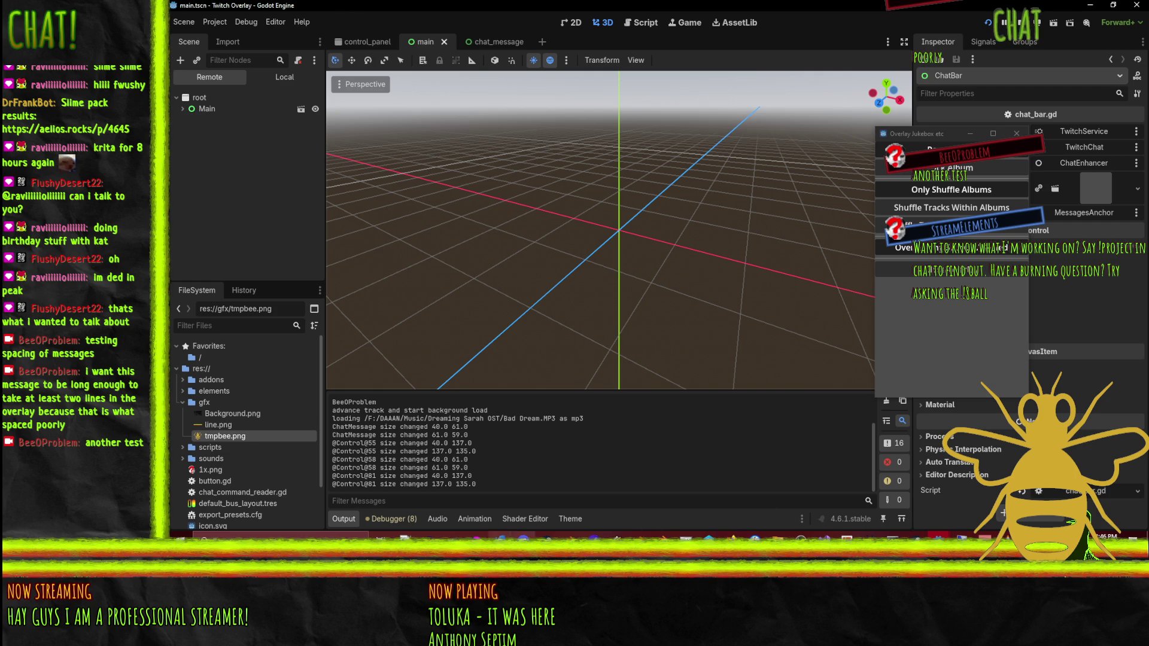
{"action": "left_click", "coordinate": [1033, 539]}
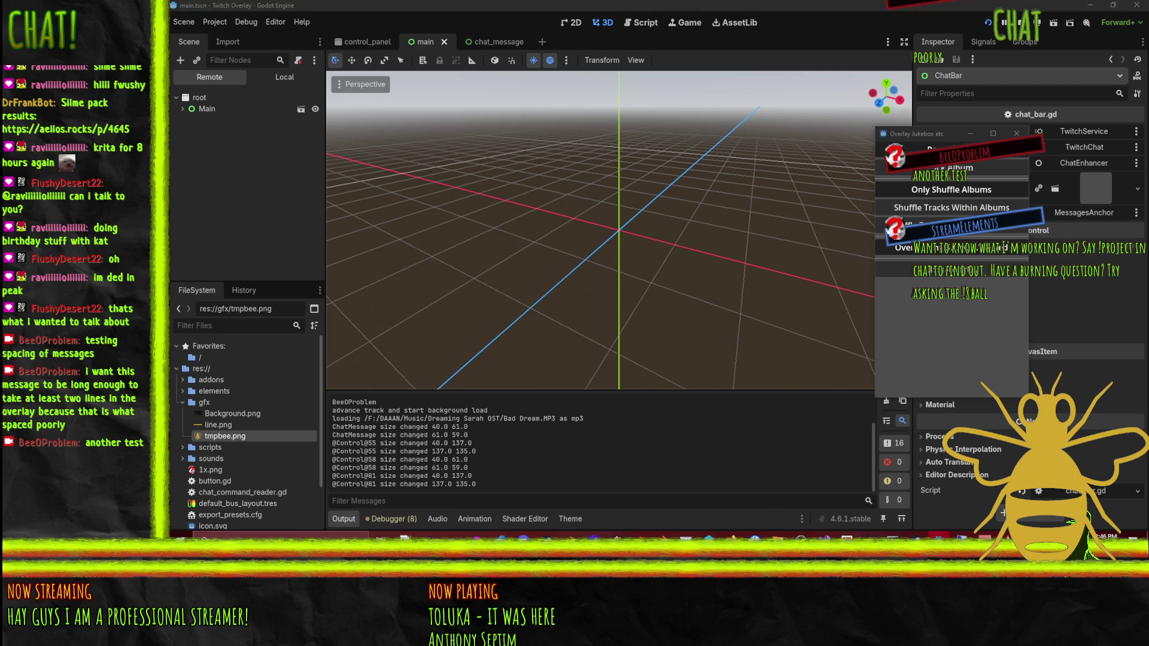
Select the last size-change line in the Output log and expand Main in the Remote tree.
{"action": "left_click", "coordinate": [1089, 487]}
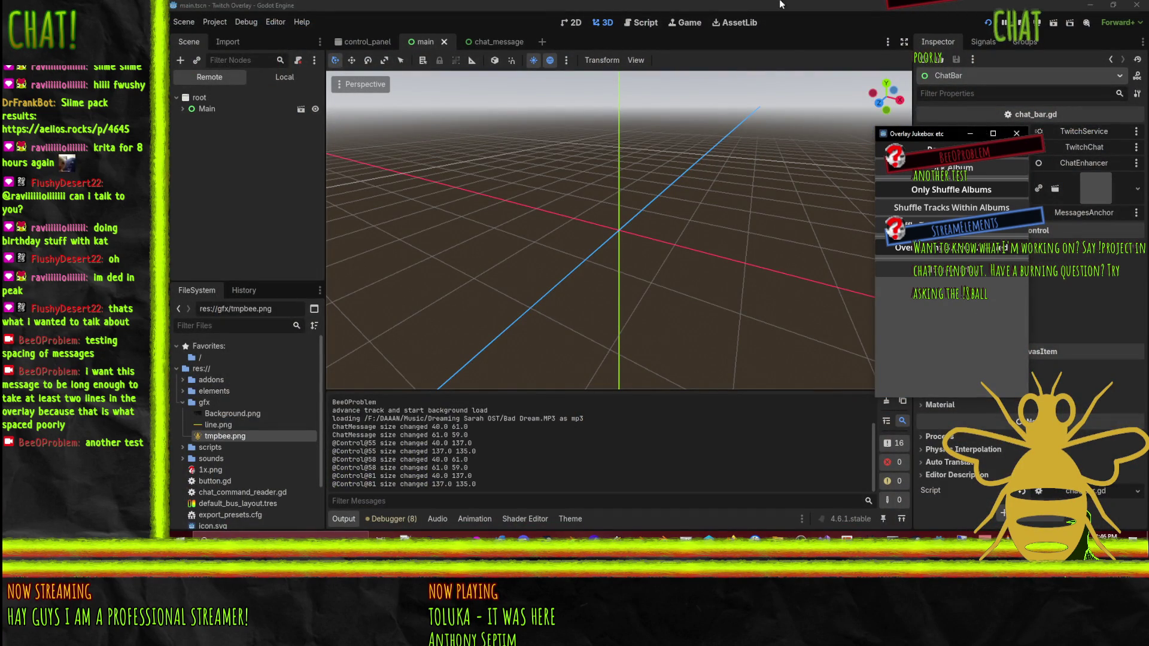
{"action": "left_click", "coordinate": [819, 104]}
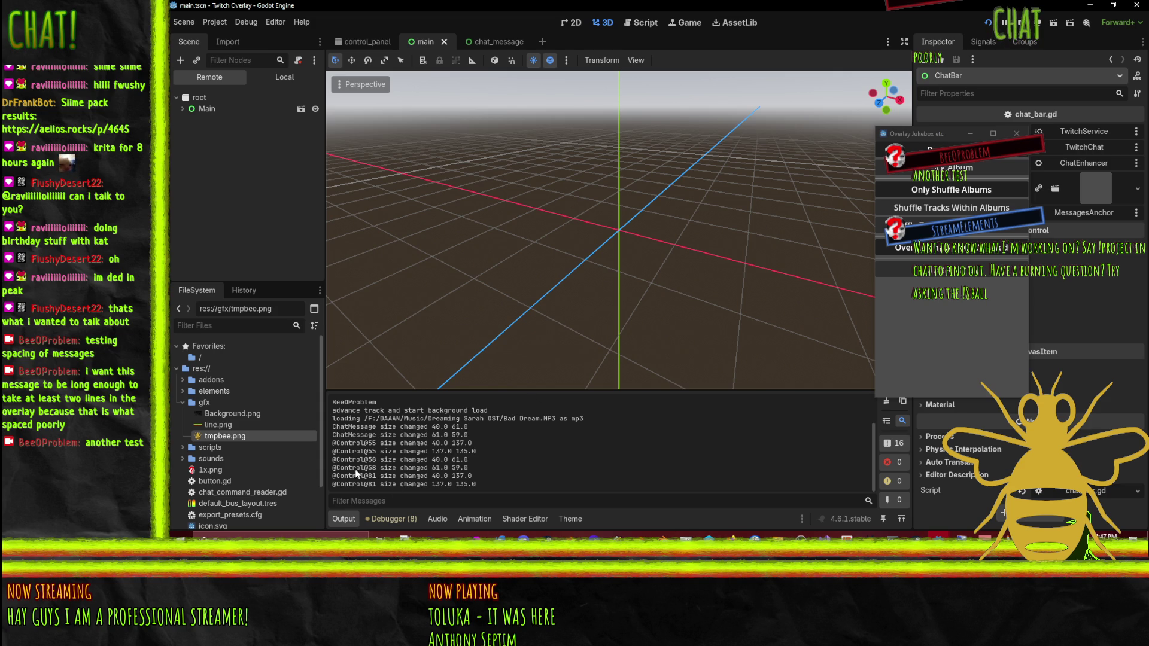
{"action": "left_click_drag", "start_coordinate": [483, 485], "coordinate": [325, 485]}
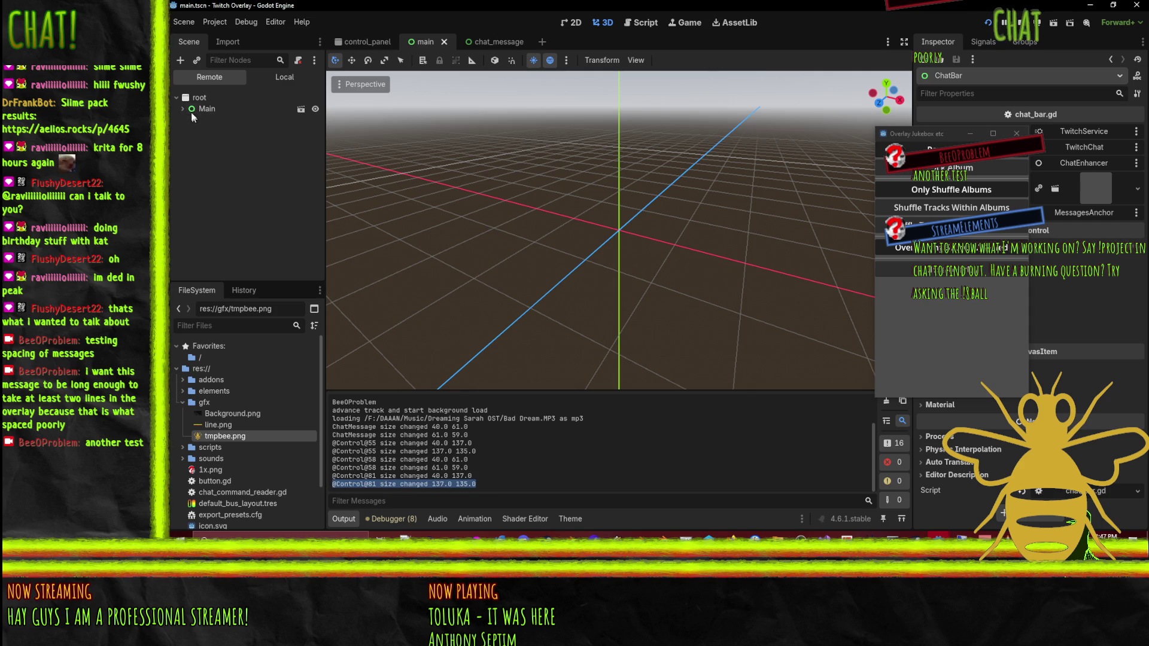
{"action": "left_click", "coordinate": [182, 110]}
Expand ChatBar > ChatContainer > MessagesAnchor in the Remote tree and inspect the first chat message.
{"action": "left_click", "coordinate": [189, 187]}
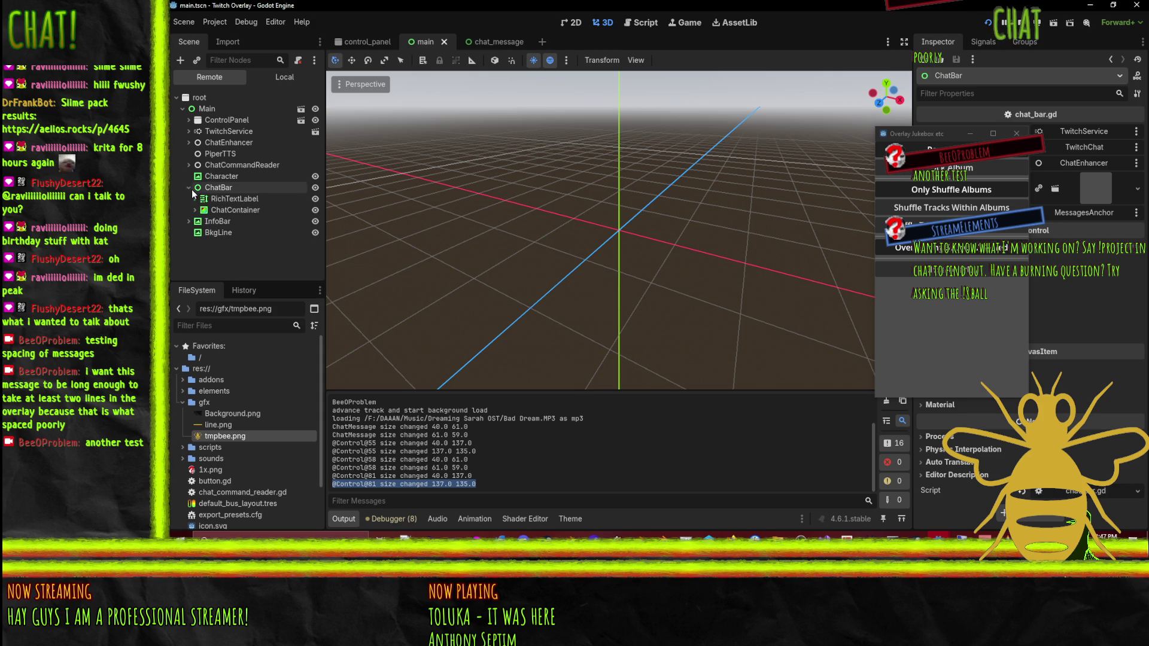
{"action": "left_click", "coordinate": [195, 210]}
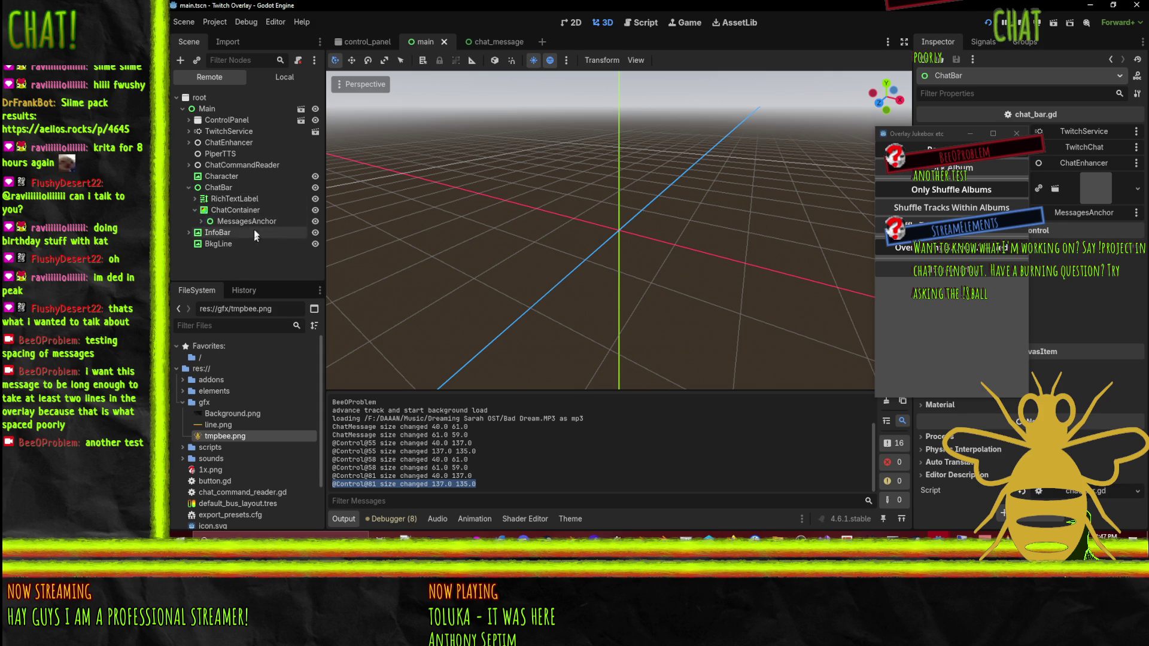
{"action": "left_click", "coordinate": [202, 221]}
{"action": "scroll", "coordinate": [239, 228], "scroll_direction": "down", "scroll_amount": 1}
{"action": "left_click", "coordinate": [246, 213]}
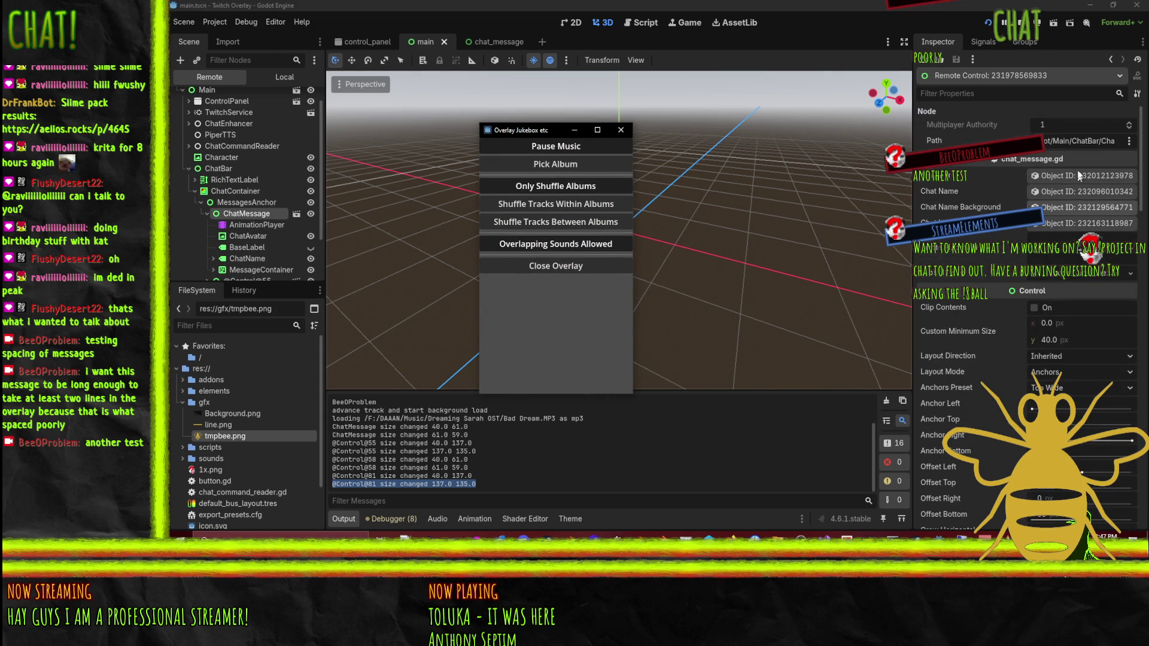
{"action": "scroll", "coordinate": [1067, 172], "scroll_direction": "down", "scroll_amount": 5}
{"action": "scroll", "coordinate": [960, 214], "scroll_direction": "up", "scroll_amount": 2}
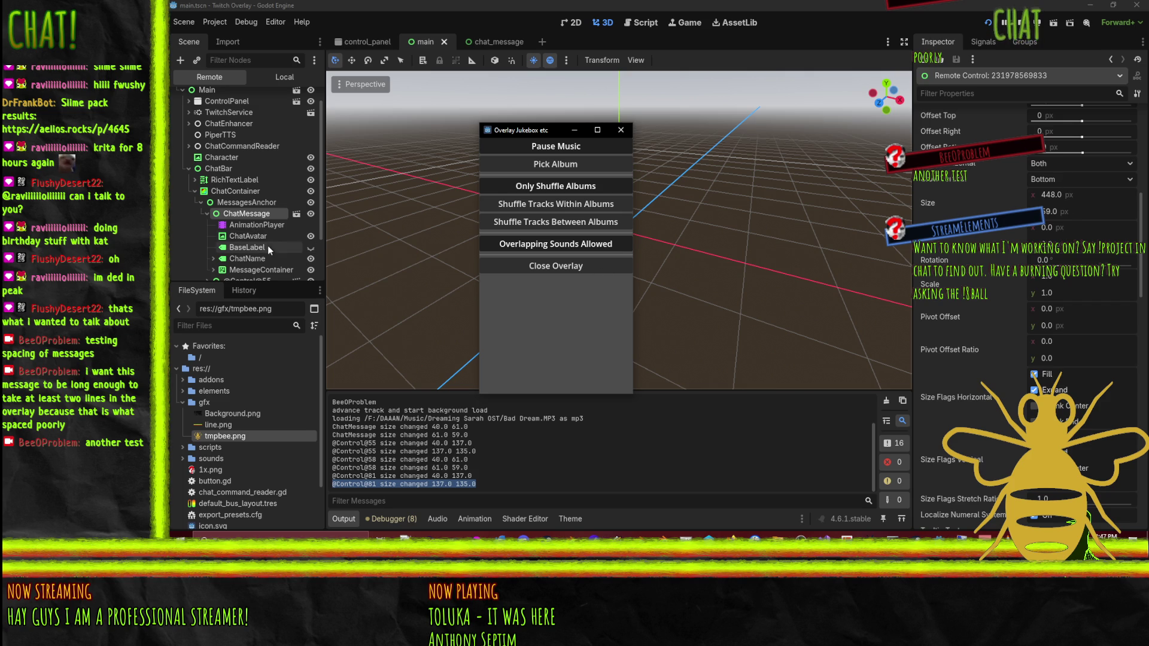
{"action": "left_click", "coordinate": [203, 213]}
{"action": "left_click", "coordinate": [203, 213]}
{"action": "left_click", "coordinate": [245, 225]}
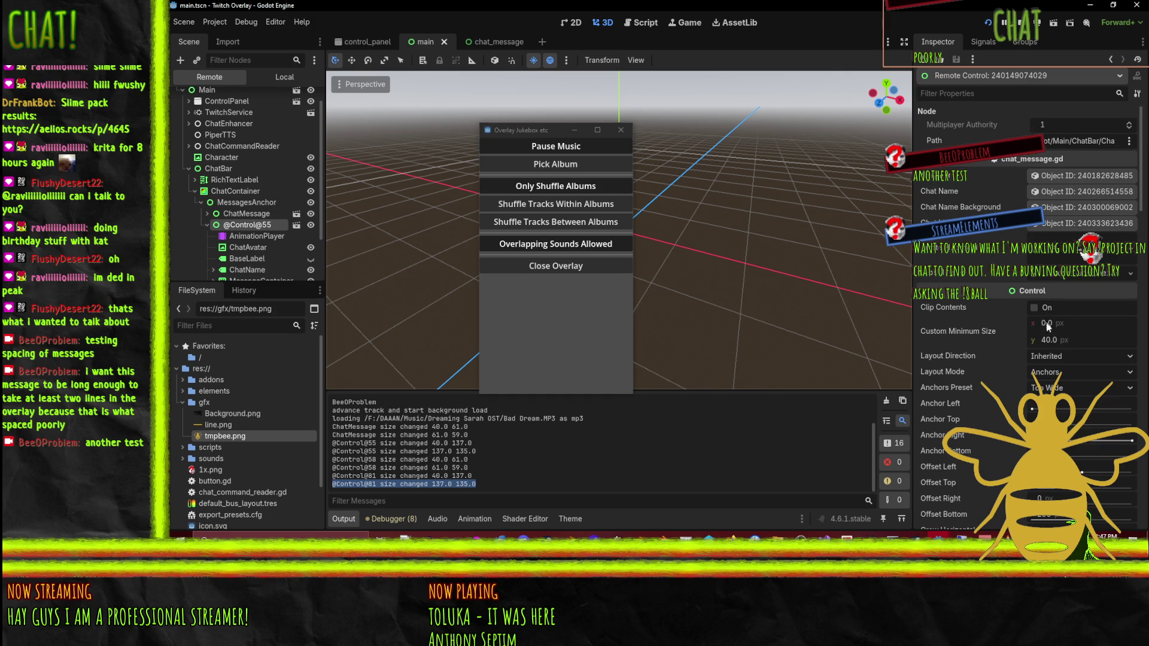
{"action": "scroll", "coordinate": [1045, 320], "scroll_direction": "down", "scroll_amount": 5}
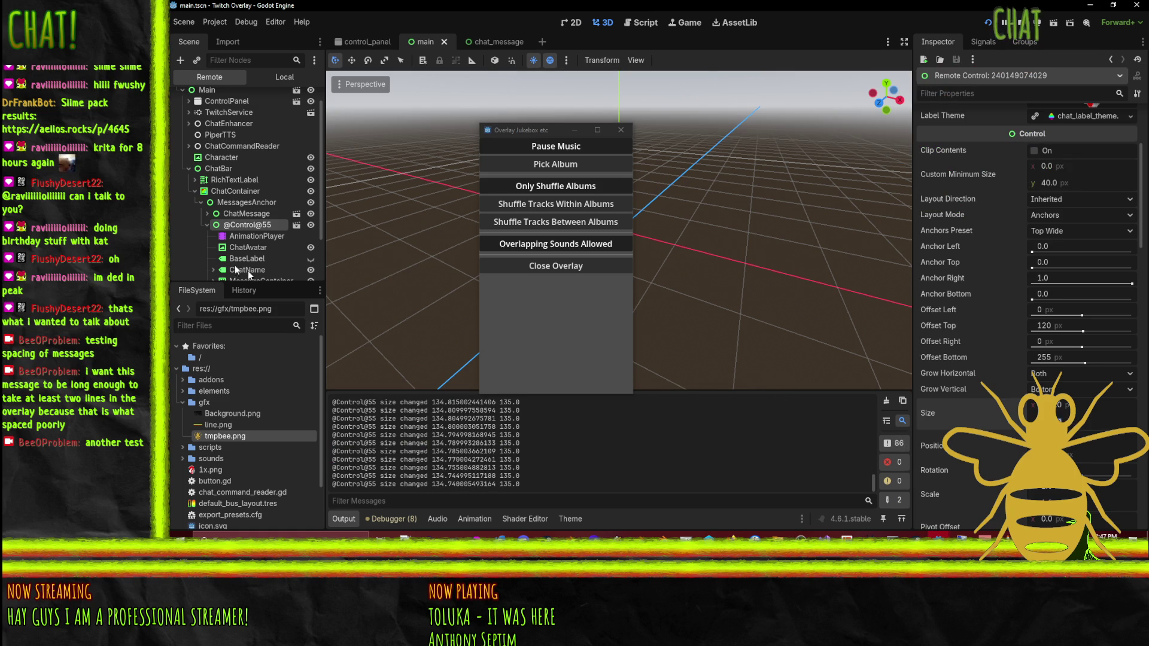
{"action": "scroll", "coordinate": [251, 230], "scroll_direction": "down", "scroll_amount": 2}
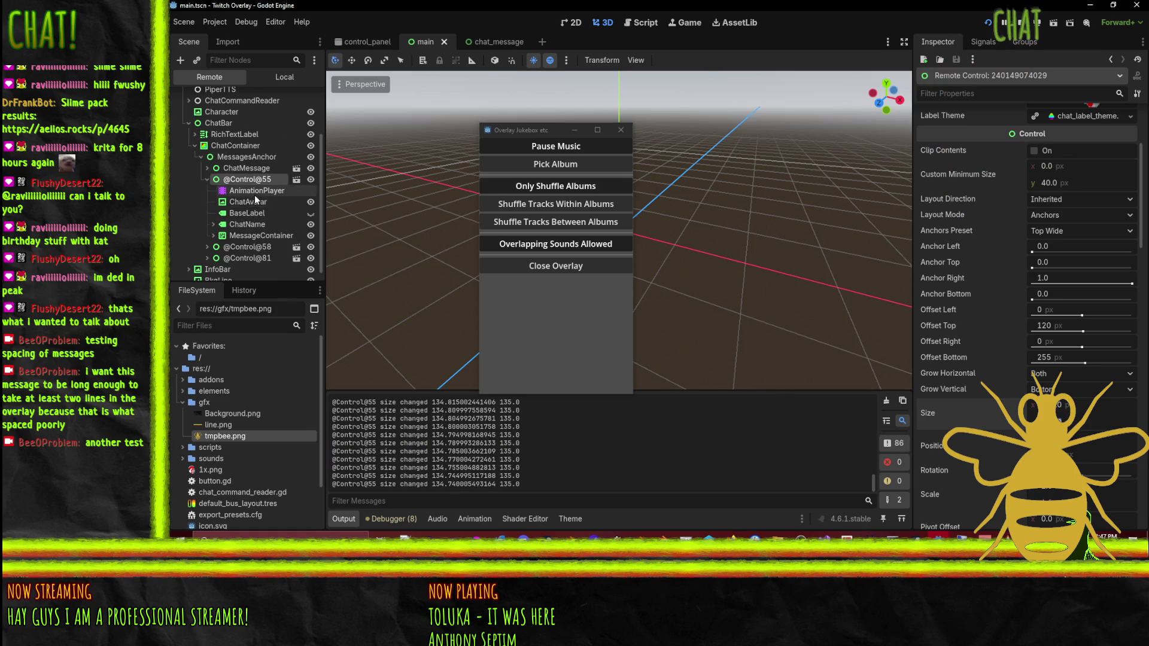
{"action": "left_click", "coordinate": [248, 250]}
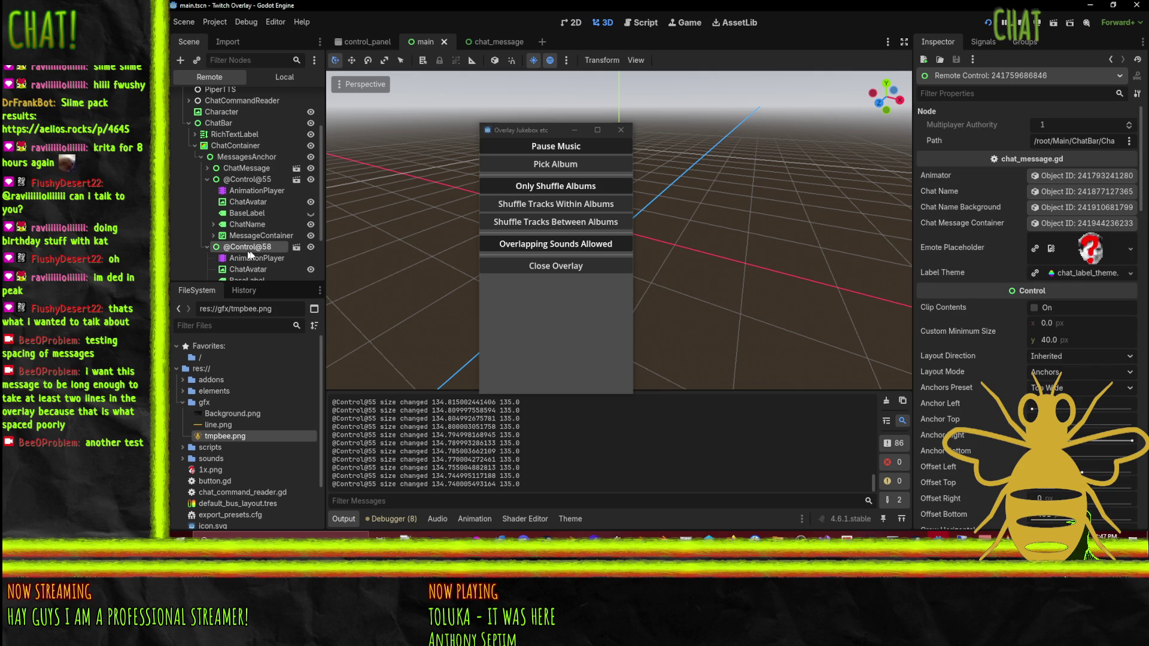
{"action": "scroll", "coordinate": [1068, 305], "scroll_direction": "down", "scroll_amount": 10}
{"action": "scroll", "coordinate": [1068, 304], "scroll_direction": "up", "scroll_amount": 5}
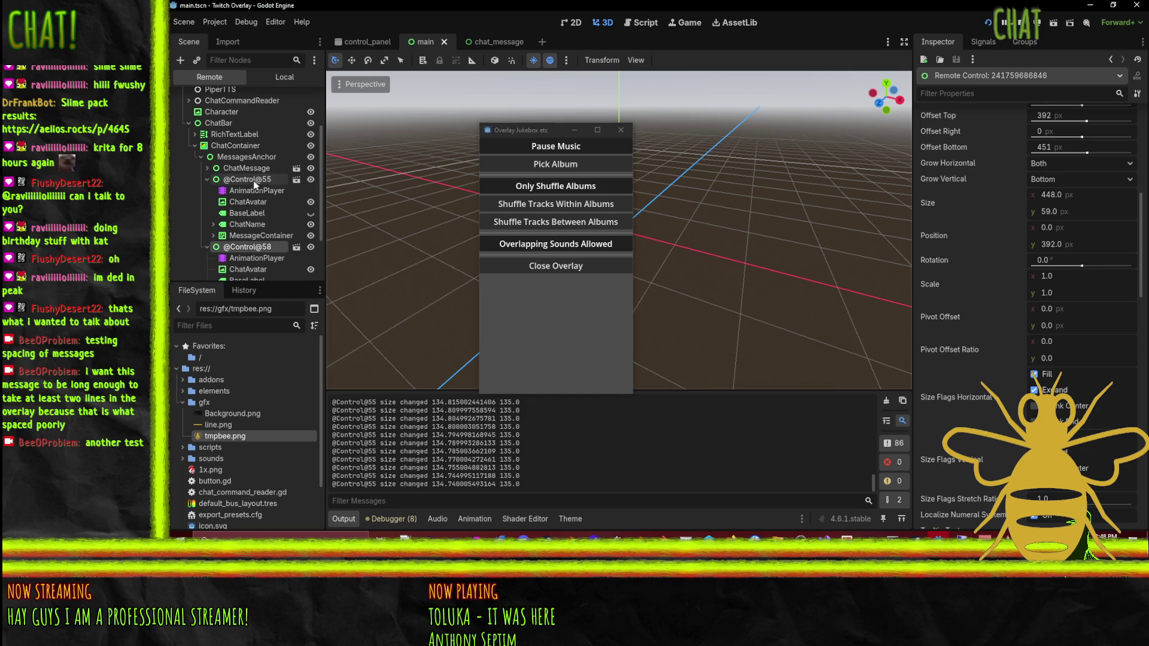
{"action": "left_click", "coordinate": [246, 179]}
{"action": "scroll", "coordinate": [1038, 272], "scroll_direction": "down", "scroll_amount": 5}
{"action": "scroll", "coordinate": [1039, 271], "scroll_direction": "up", "scroll_amount": 5}
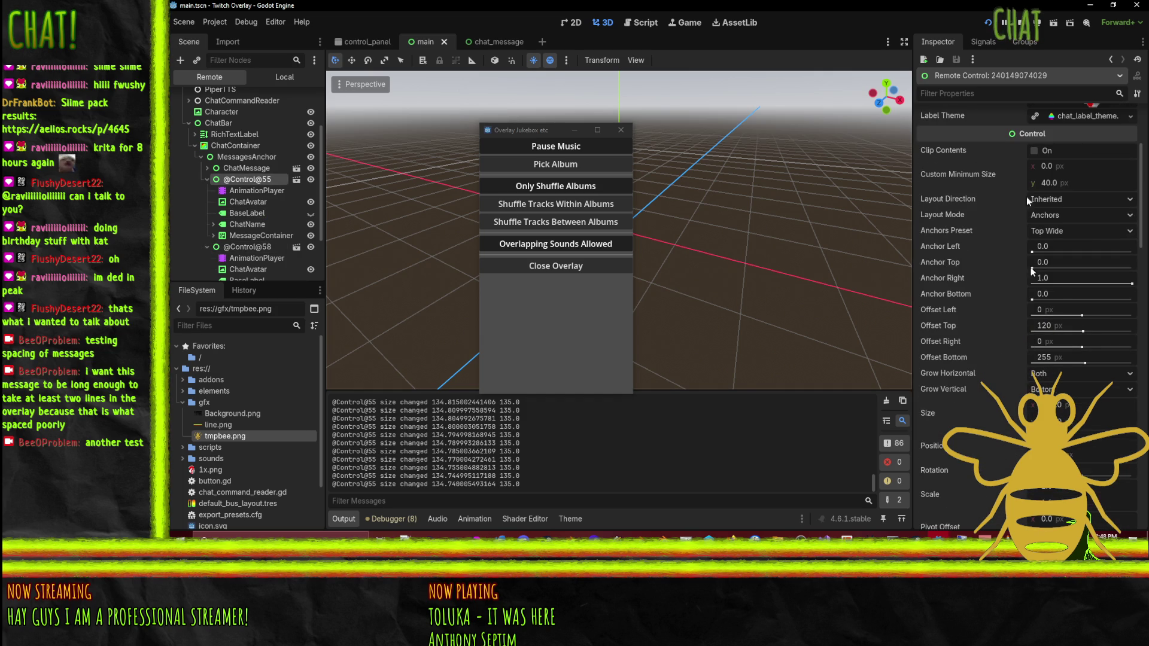
{"action": "left_click", "coordinate": [556, 265]}
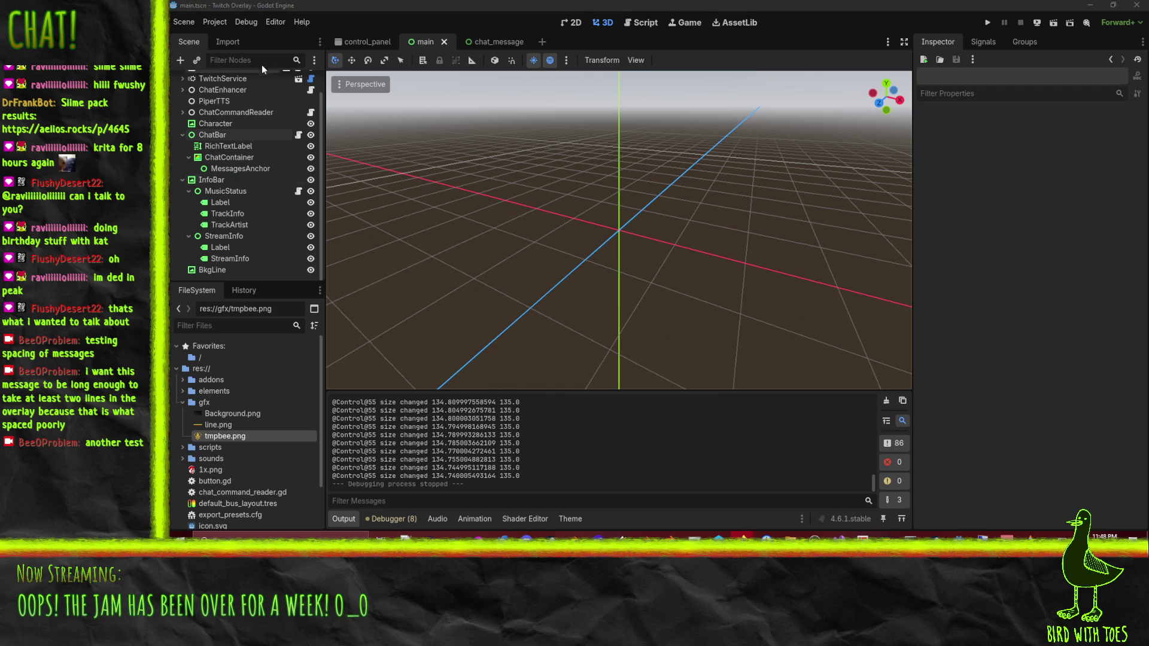
Open chat_bar.gd and trace how message_ready connects to _update_container_pos and its container-position line.
{"action": "left_click", "coordinate": [298, 134]}
{"action": "scroll", "coordinate": [718, 290], "scroll_direction": "down", "scroll_amount": 1}
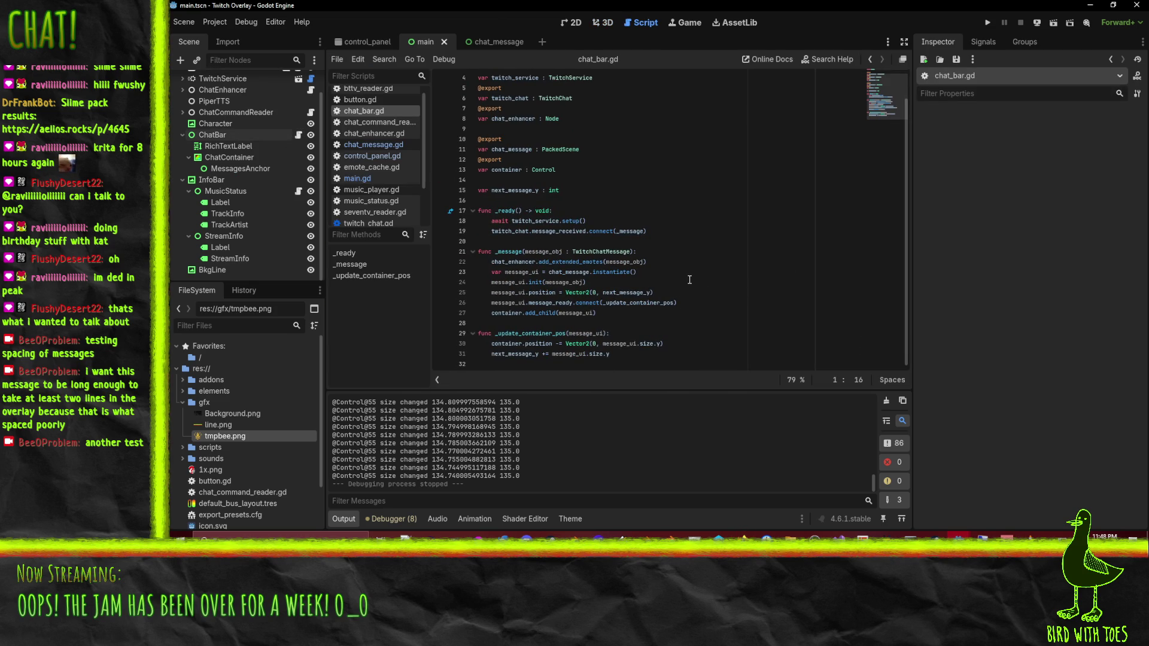
{"action": "left_click", "coordinate": [503, 281]}
{"action": "key", "text": "Down"}
{"action": "key", "text": "Down"}
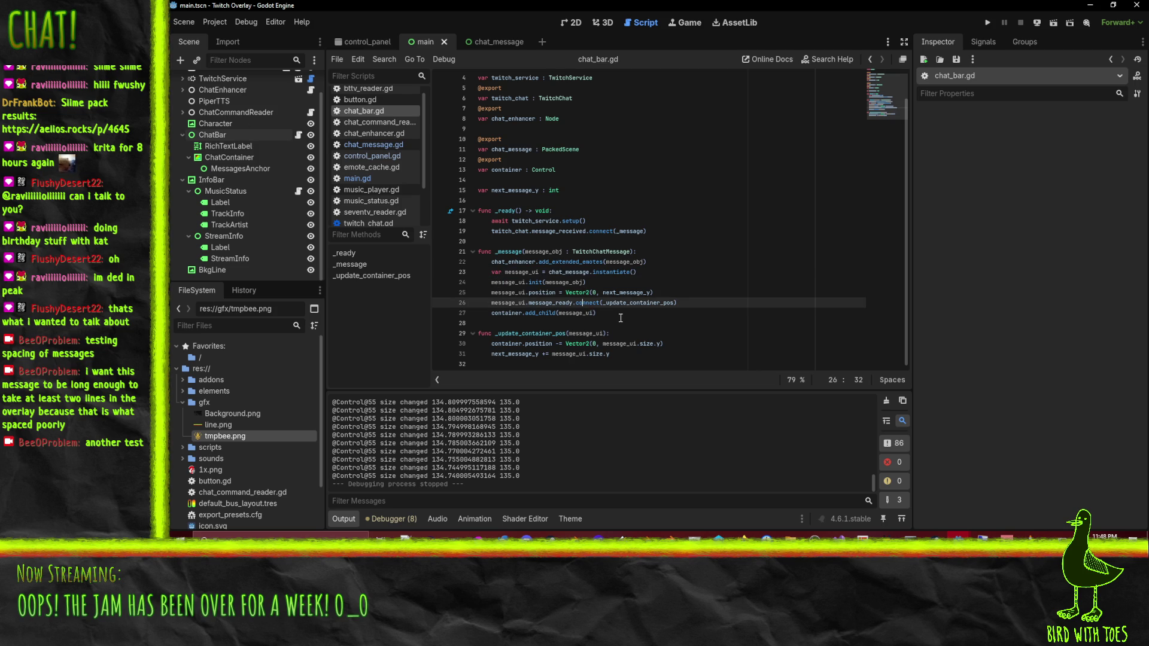
{"action": "left_click", "coordinate": [513, 334]}
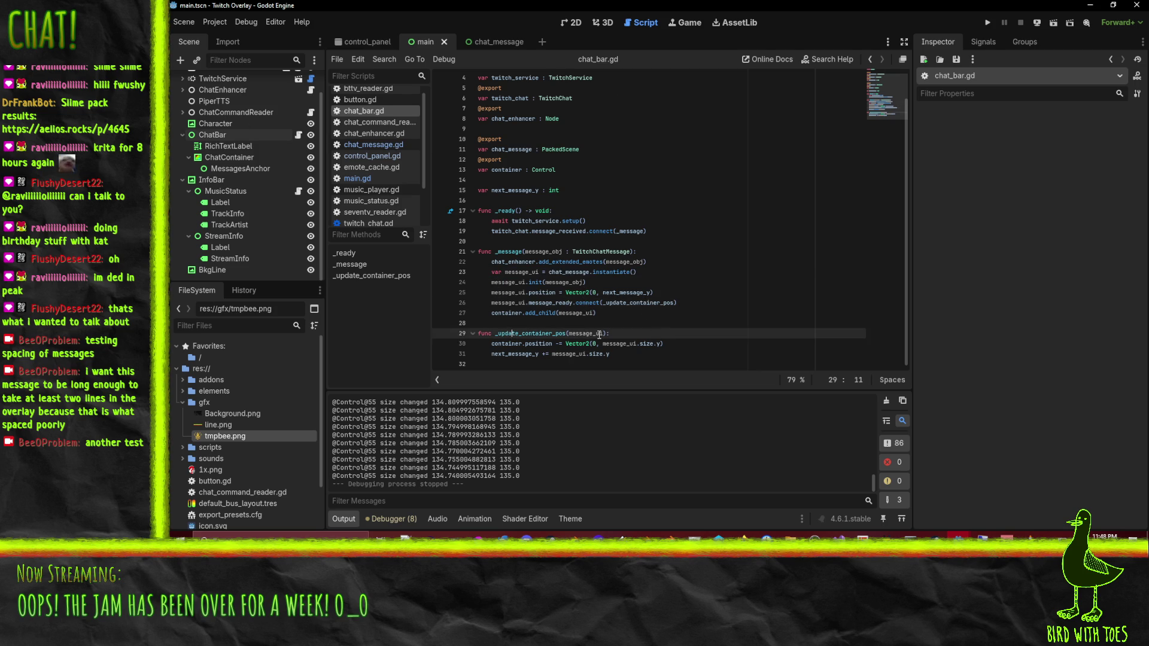
{"action": "double_click", "coordinate": [513, 334]}
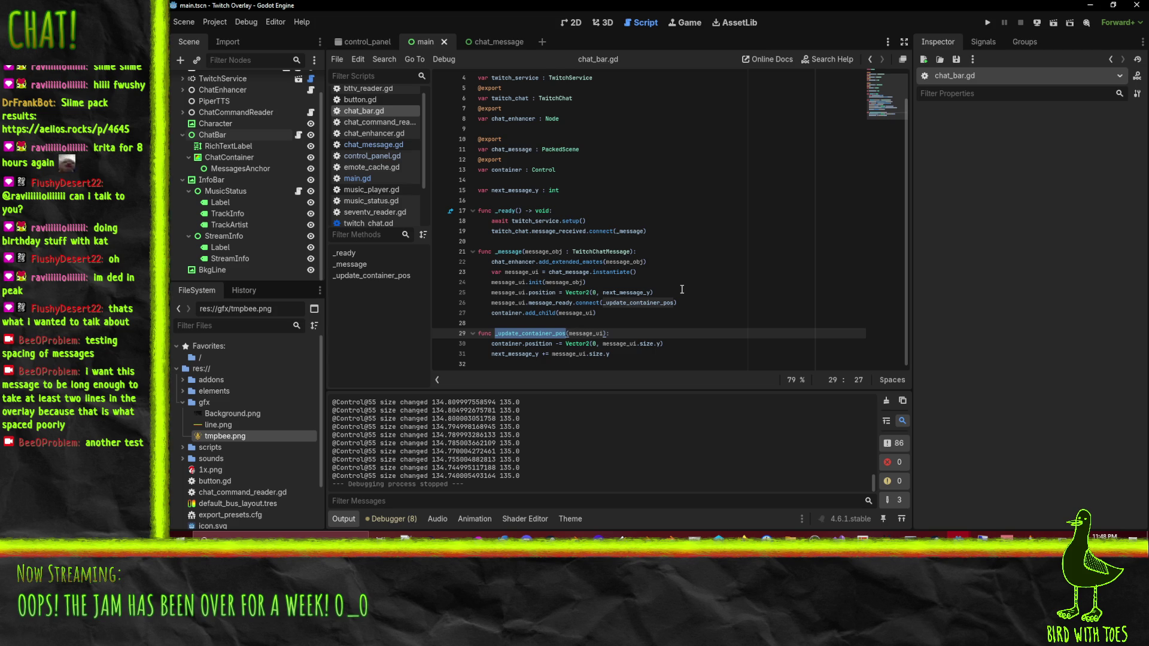
{"action": "left_click", "coordinate": [546, 303]}
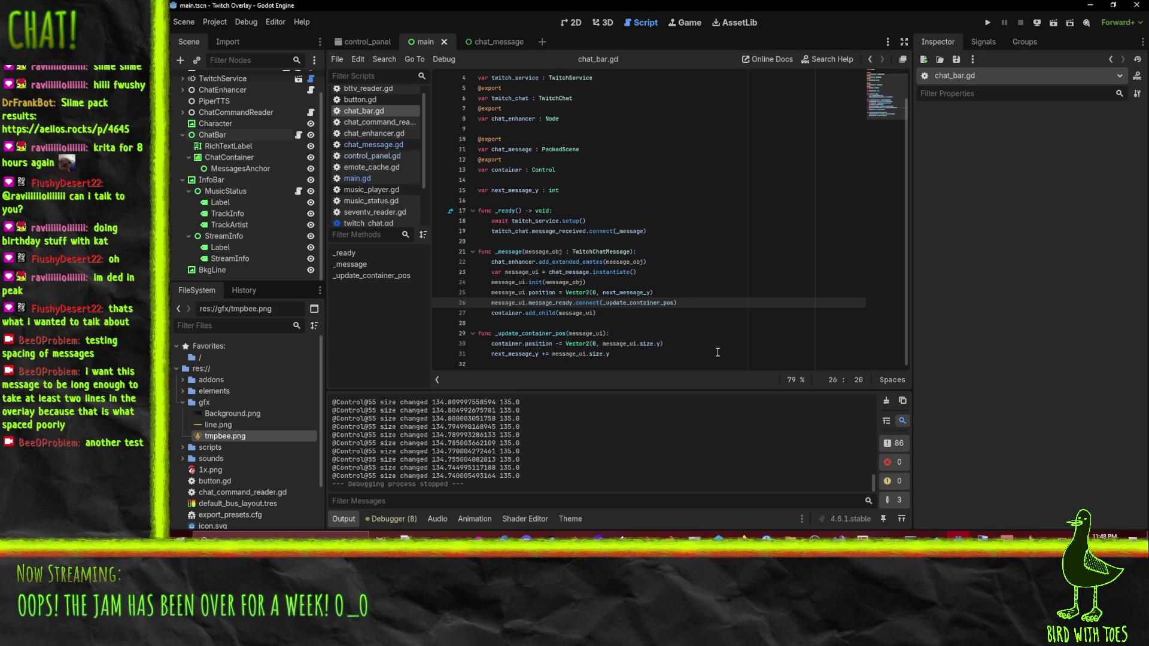
{"action": "left_click", "coordinate": [659, 345]}
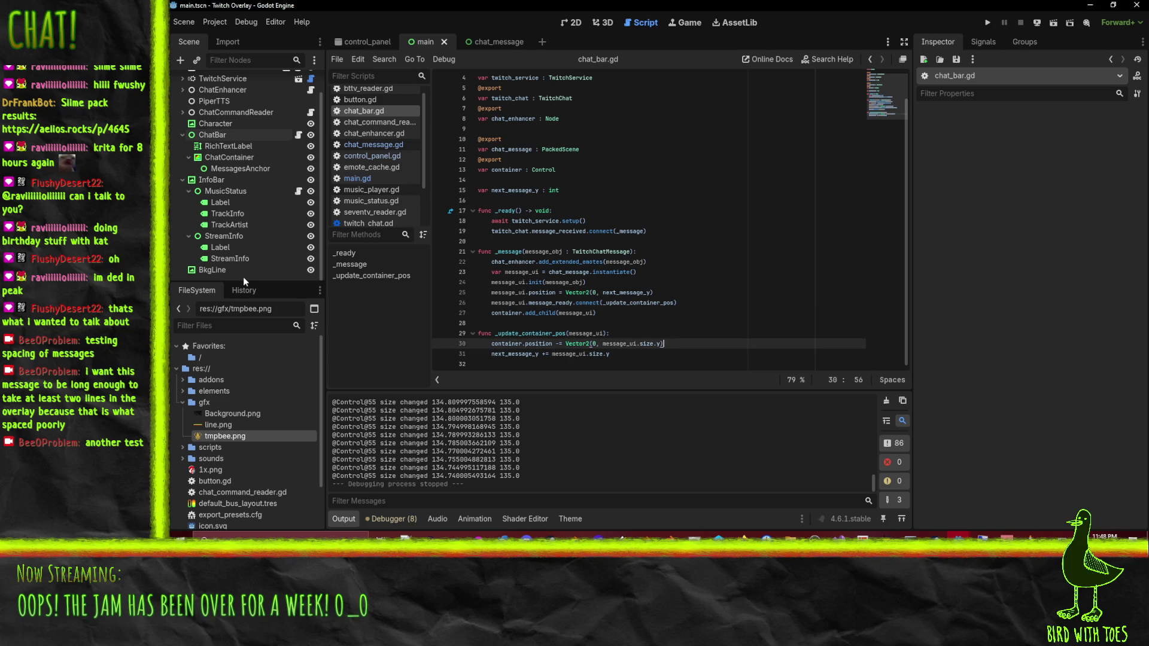
{"action": "left_click", "coordinate": [505, 45]}
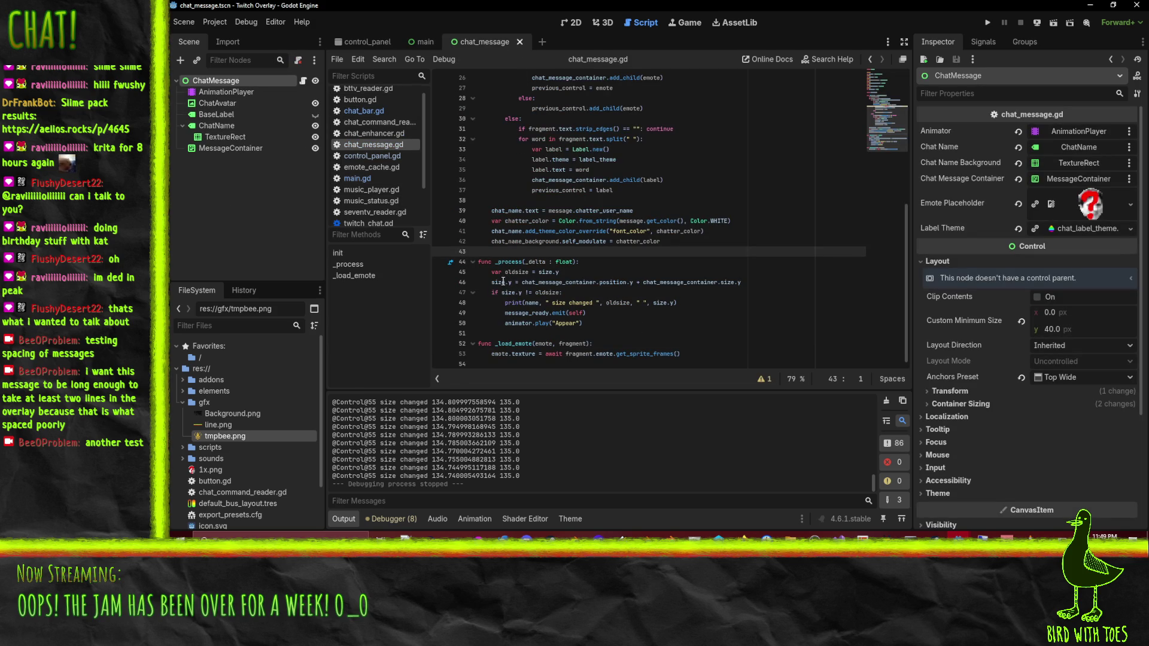
Inspect chat_message_container in the _process size code and view the MessageContainer node's properties.
{"action": "left_click", "coordinate": [649, 282]}
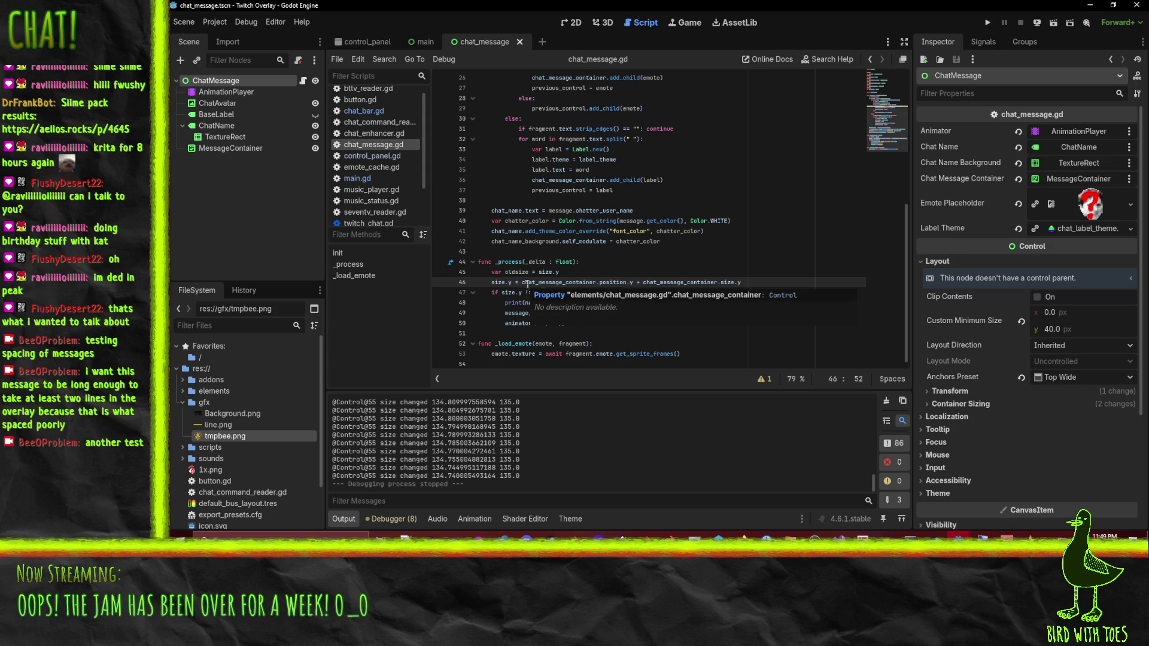
{"action": "double_click", "coordinate": [697, 284]}
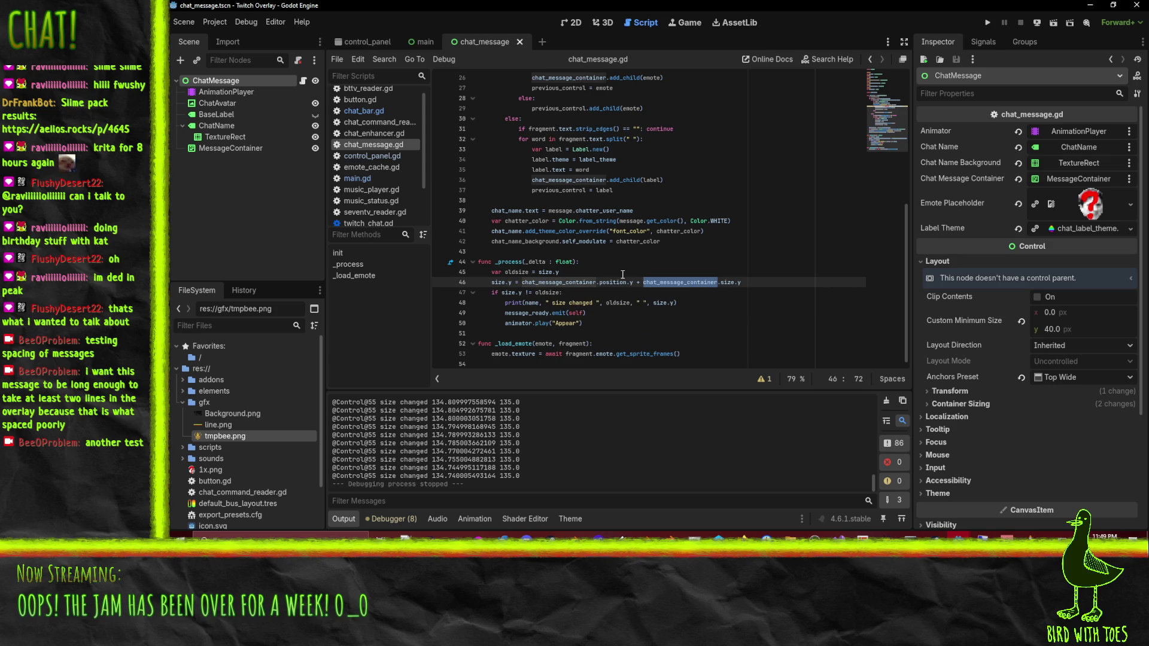
{"action": "left_click", "coordinate": [261, 147]}
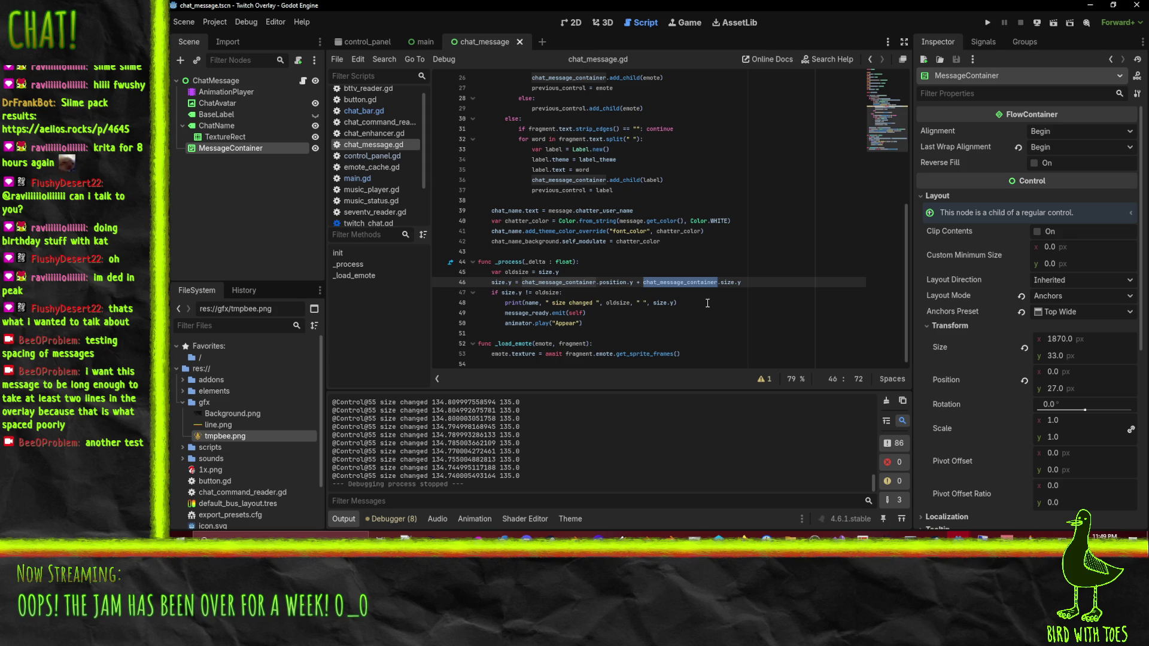
{"action": "scroll", "coordinate": [655, 296], "scroll_direction": "up", "scroll_amount": 7}
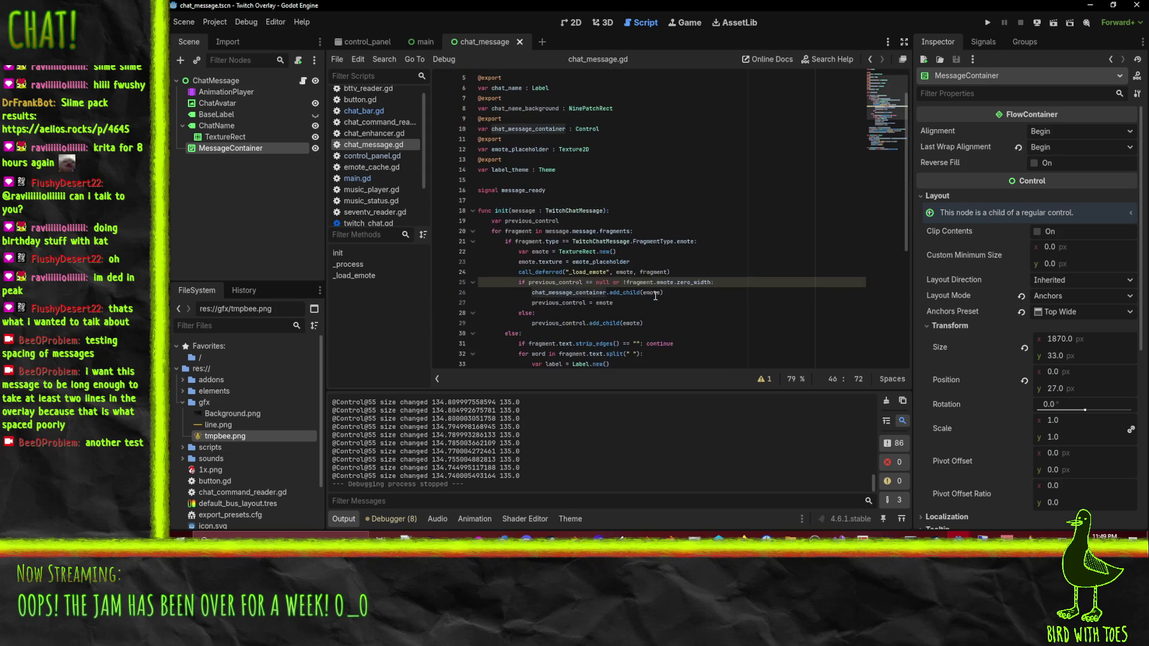
{"action": "left_click", "coordinate": [542, 201]}
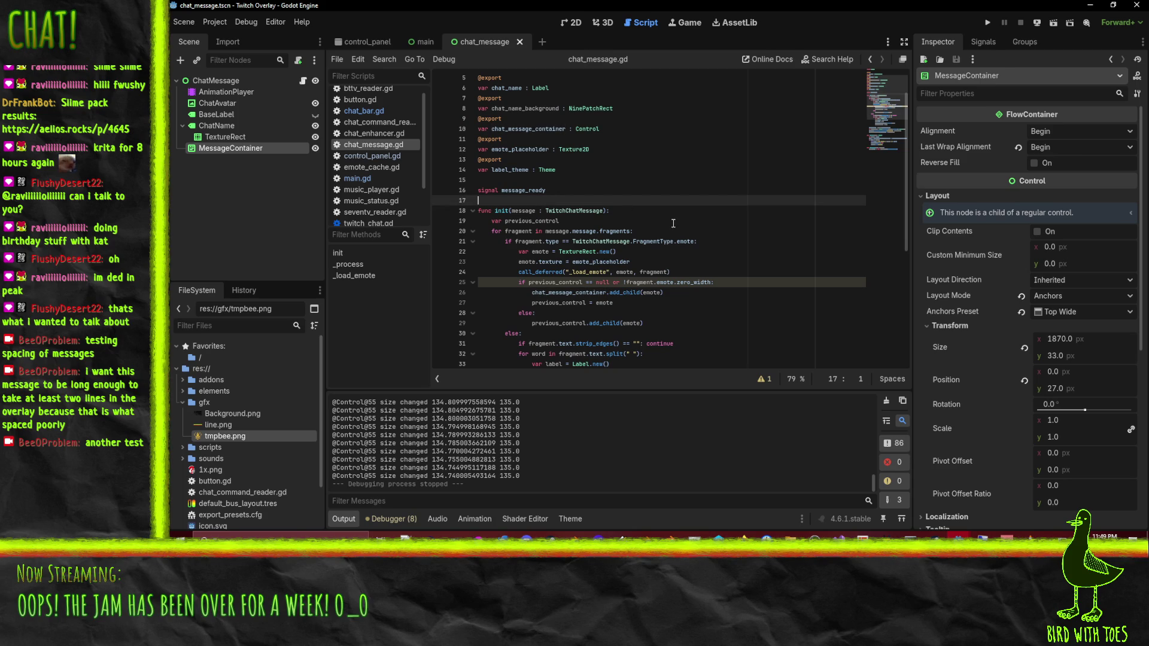
Declare 'var ready_hax : bool' on a new line below the message_ready signal.
{"action": "key", "text": "Return"}
{"action": "key", "text": "Return"}
{"action": "key", "text": "Up"}
{"action": "type", "text": "var ready_h"}
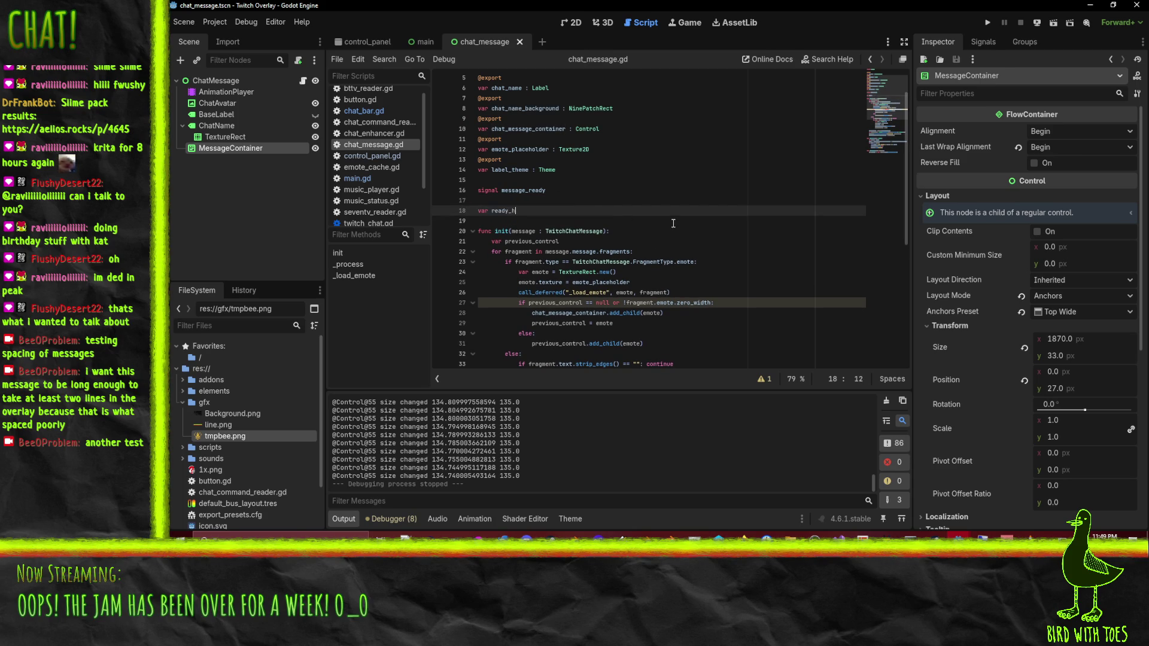
{"action": "key", "text": "BackSpace"}
{"action": "key", "text": "BackSpace"}
{"action": "key", "text": "BackSpace"}
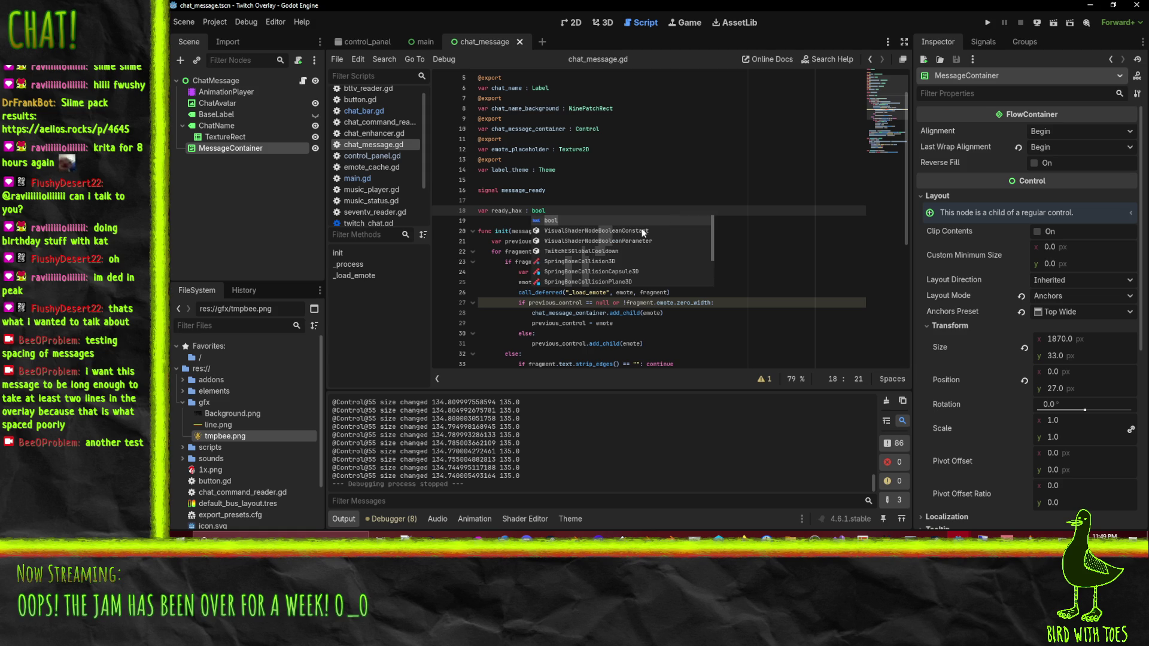
{"action": "key", "text": "Return"}
{"action": "key", "text": "Left"}
{"action": "key", "text": "Left"}
{"action": "key", "text": "Left"}
{"action": "scroll", "coordinate": [700, 251], "scroll_direction": "down", "scroll_amount": 6}
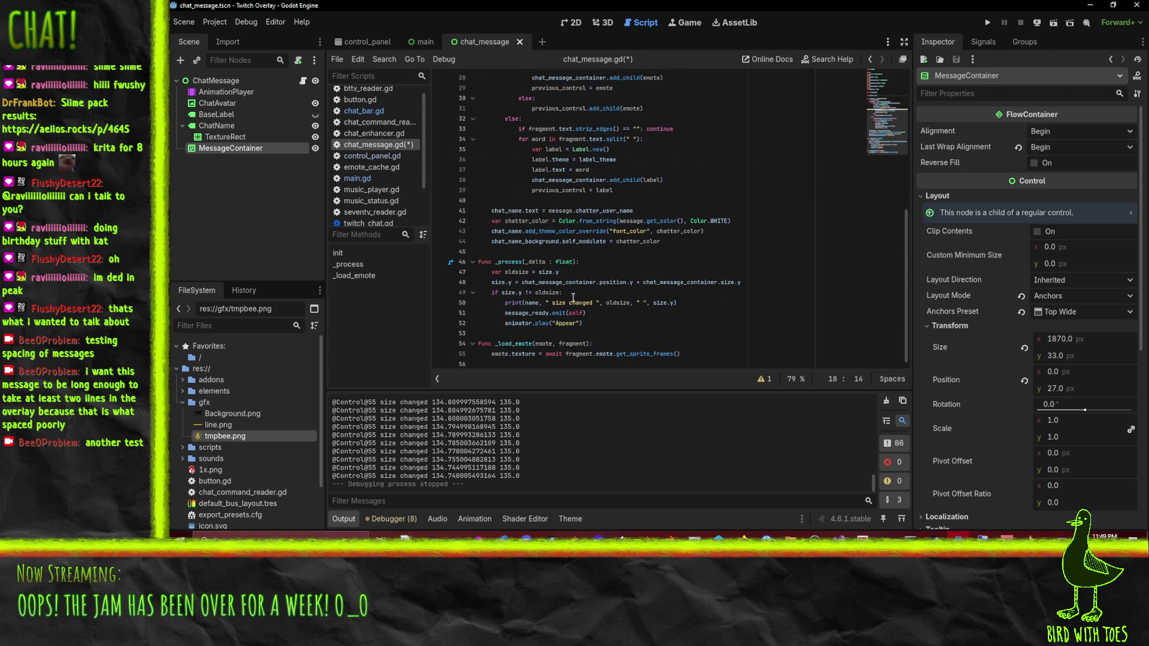
Add an 'if not ready_hax' check above the message_ready emit in _process.
{"action": "left_click", "coordinate": [597, 313]}
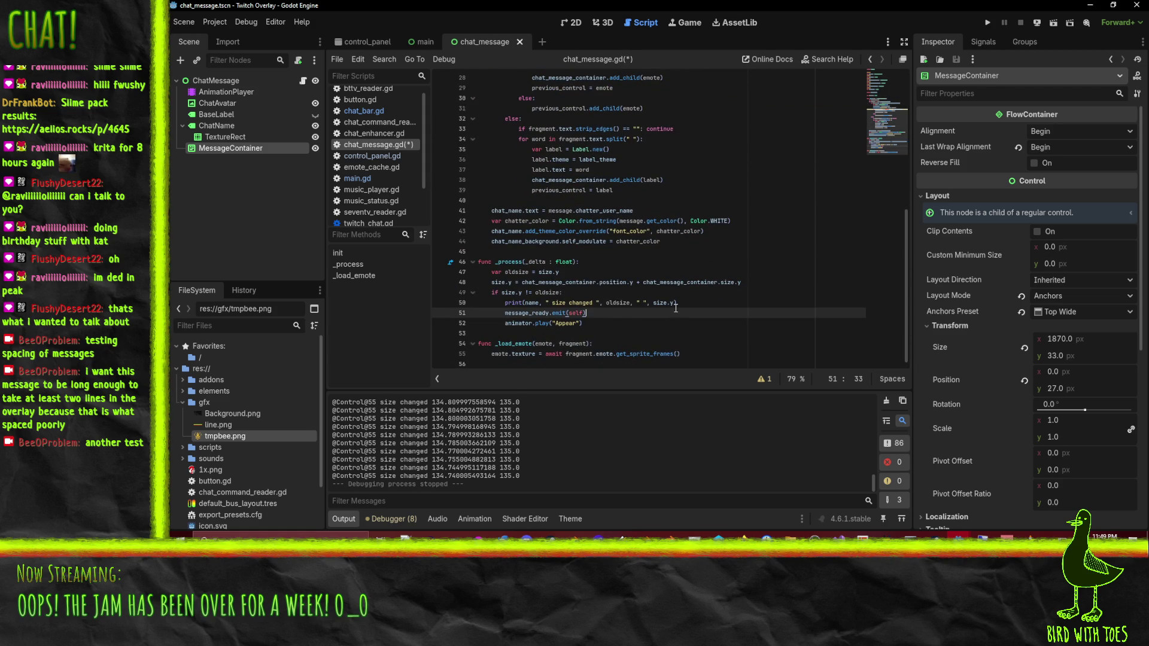
{"action": "key", "text": "Up"}
{"action": "key", "text": "End"}
{"action": "key", "text": "Return"}
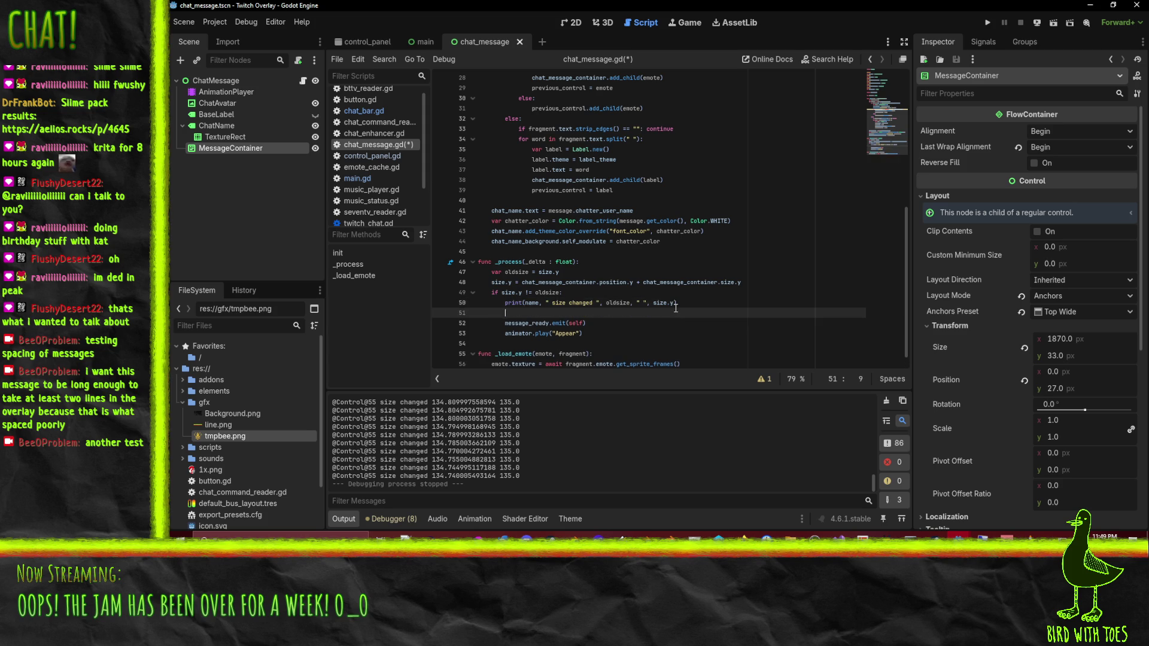
{"action": "type", "text": "if not ready_has"}
{"action": "key", "text": "Down"}
{"action": "key", "text": "shift+Down"}
{"action": "key", "text": "Tab"}
Add 'ready_hax = true' after the animation call and indent the block under the check.
{"action": "key", "text": "End"}
{"action": "key", "text": "Return"}
{"action": "type", "text": "ready_hax = tru"}
{"action": "key", "text": "Down"}
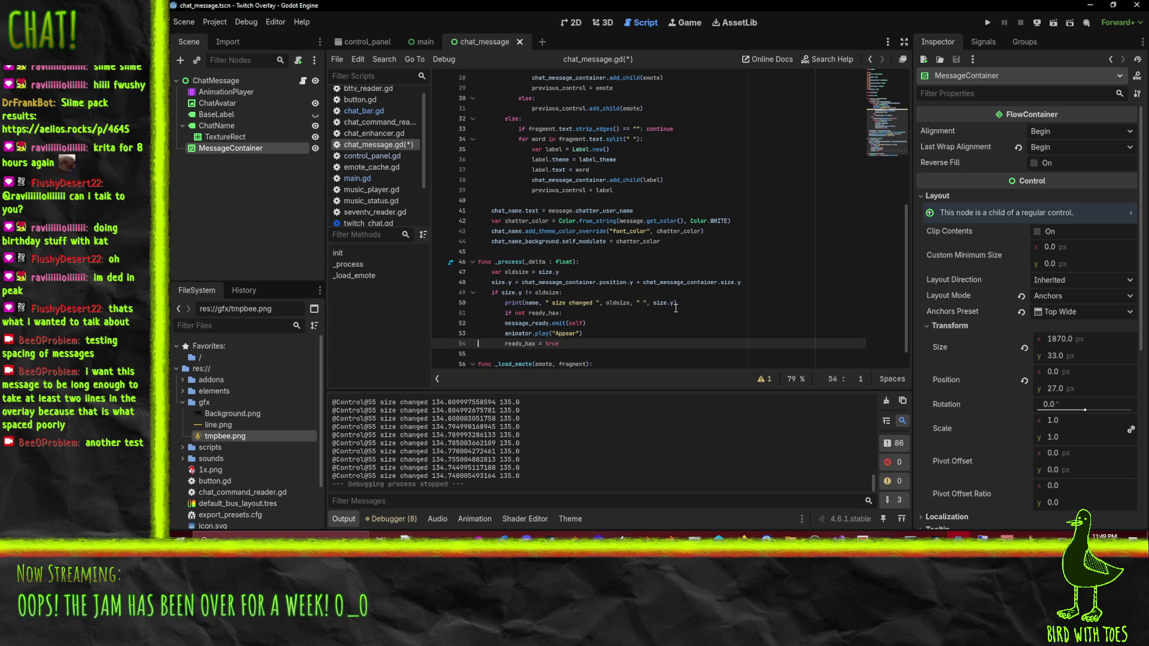
{"action": "key", "text": "shift+Up"}
{"action": "key", "text": "shift+Up"}
{"action": "key", "text": "shift+Up"}
{"action": "key", "text": "Tab"}
{"action": "key", "text": "Down"}
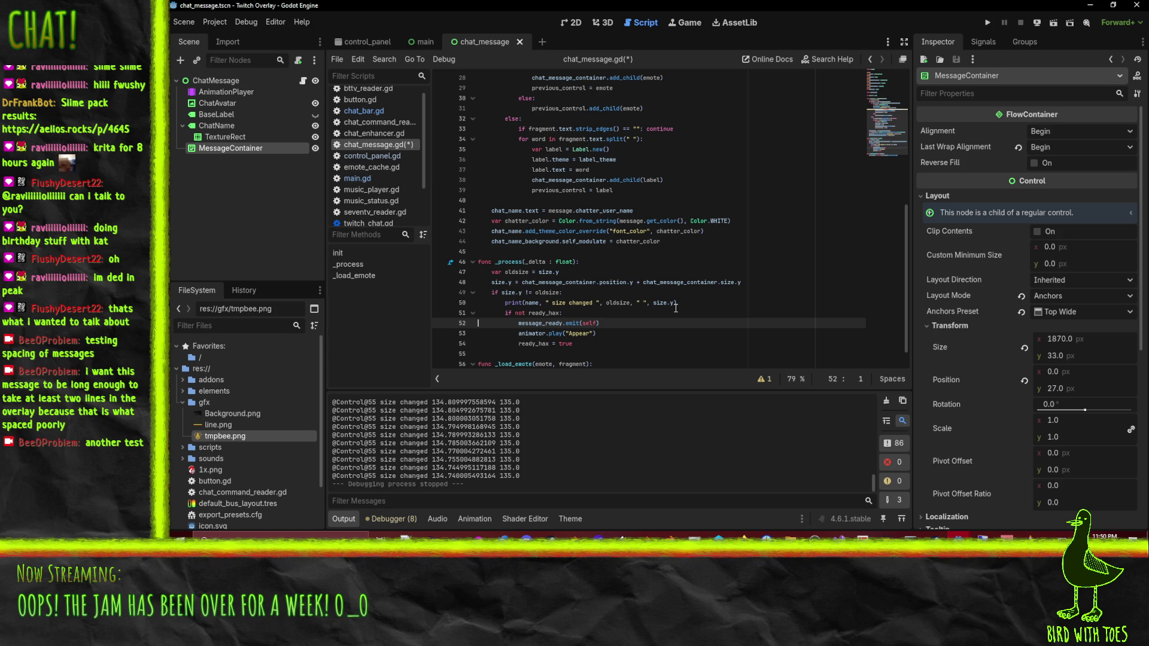
Save chat_message.gd with F5 and review the size-changed lines in the Output log.
{"action": "left_click", "coordinate": [658, 312]}
{"action": "key", "text": "F5"}
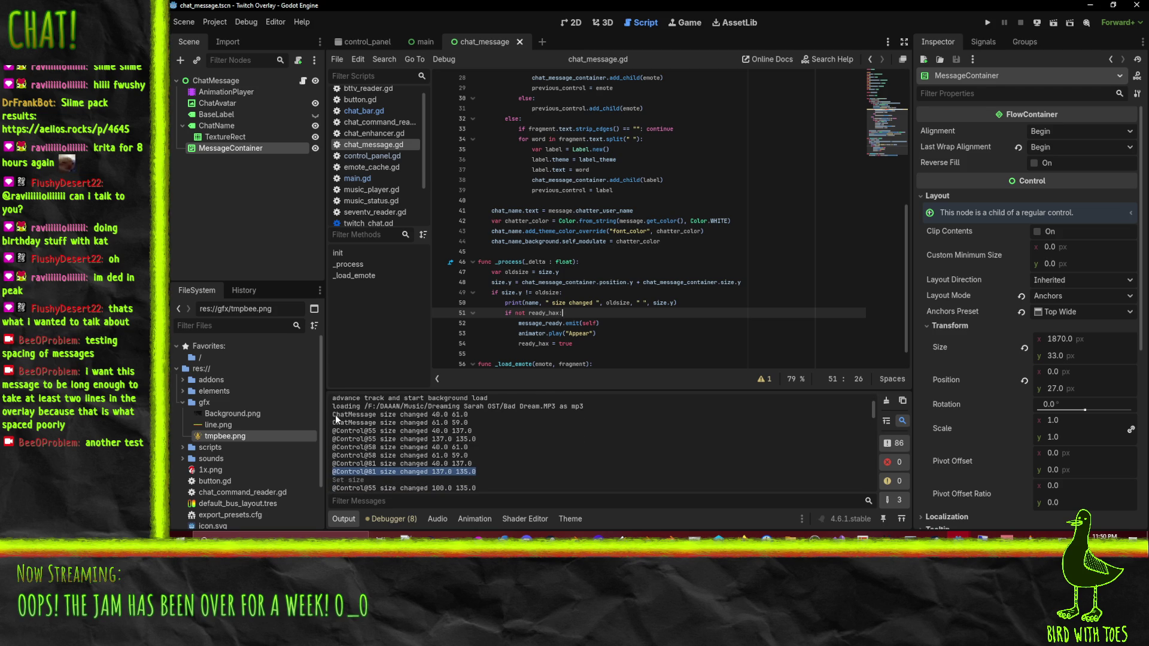
{"action": "left_click_drag", "start_coordinate": [333, 415], "coordinate": [484, 423]}
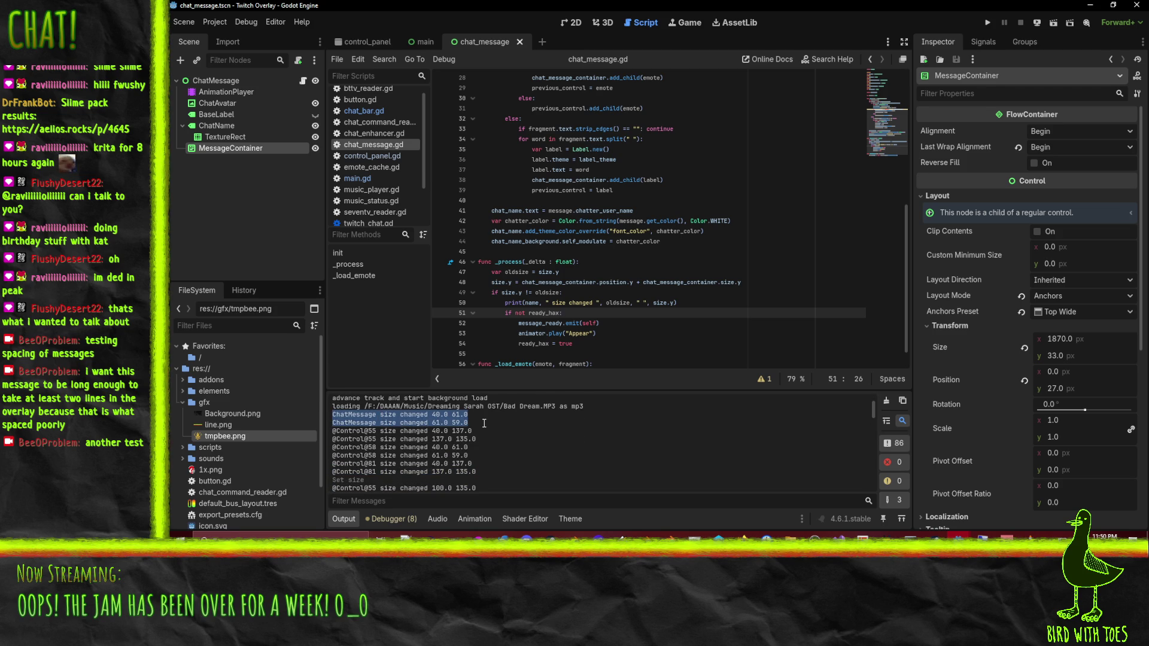
{"action": "left_click_drag", "start_coordinate": [337, 435], "coordinate": [502, 436]}
{"action": "left_click", "coordinate": [506, 436]}
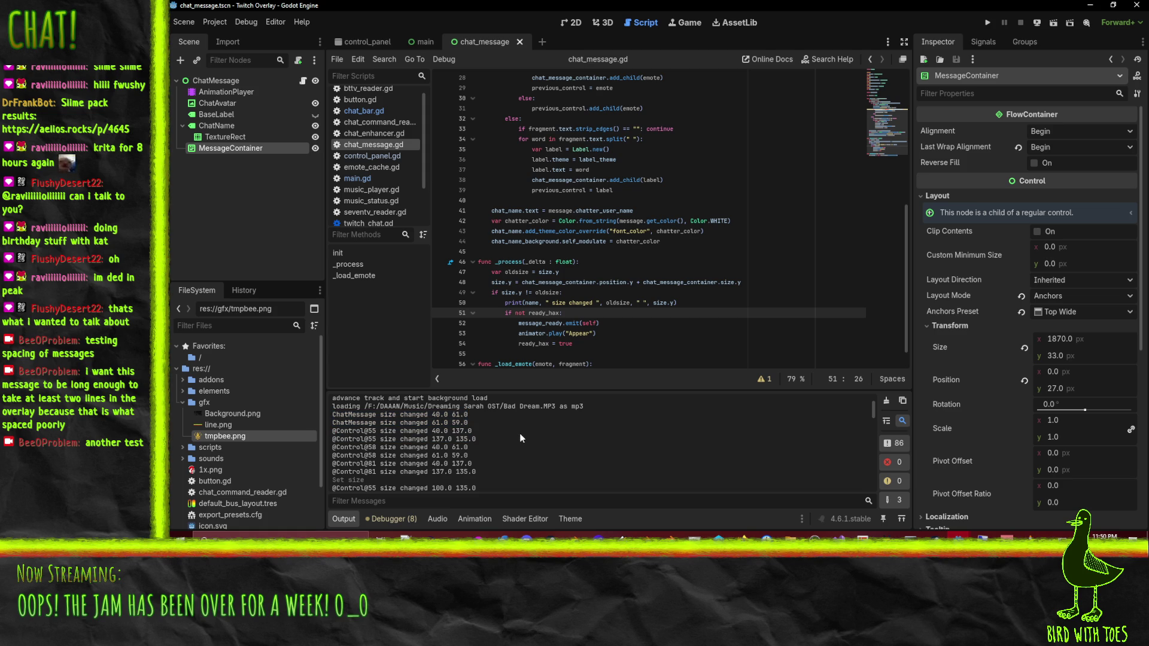
Check line 39 of the script, then rerun the overlay project.
{"action": "left_click", "coordinate": [771, 190]}
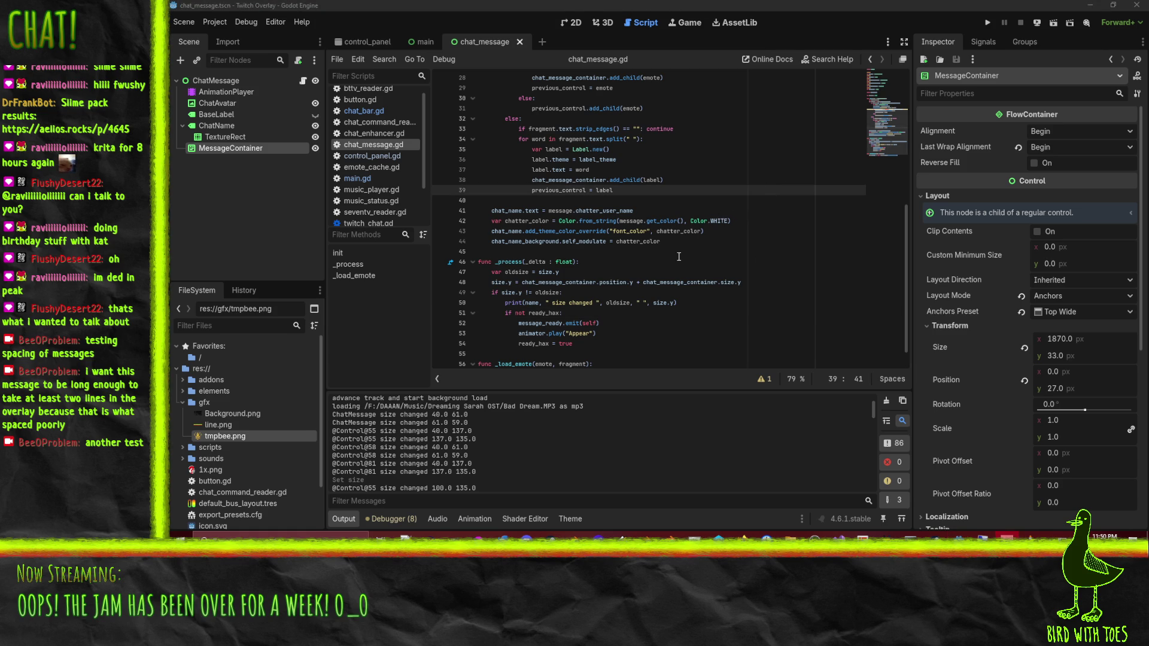
{"action": "scroll", "coordinate": [675, 251], "scroll_direction": "up", "scroll_amount": 9}
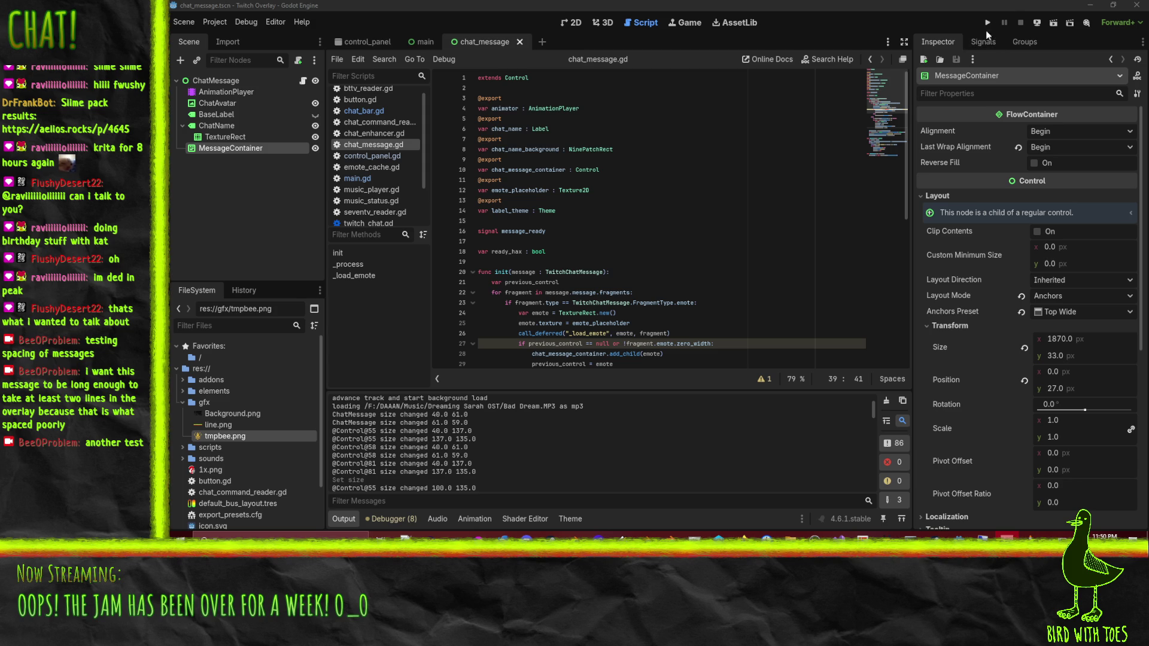
{"action": "scroll", "coordinate": [677, 246], "scroll_direction": "down", "scroll_amount": 10}
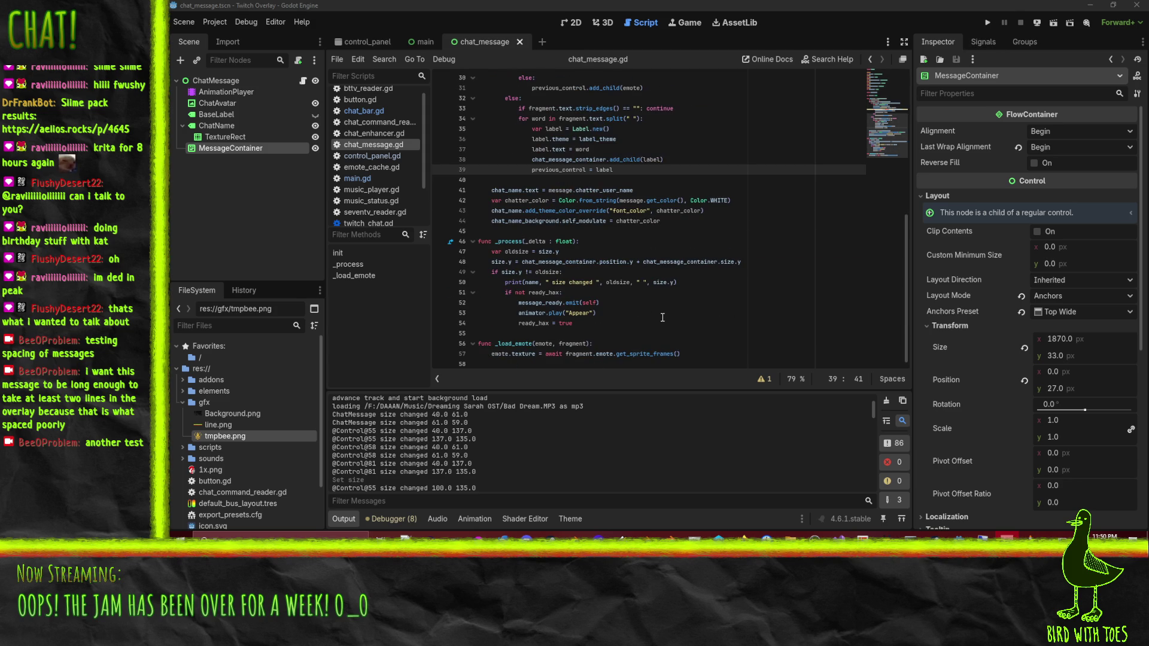
{"action": "left_click", "coordinate": [987, 22]}
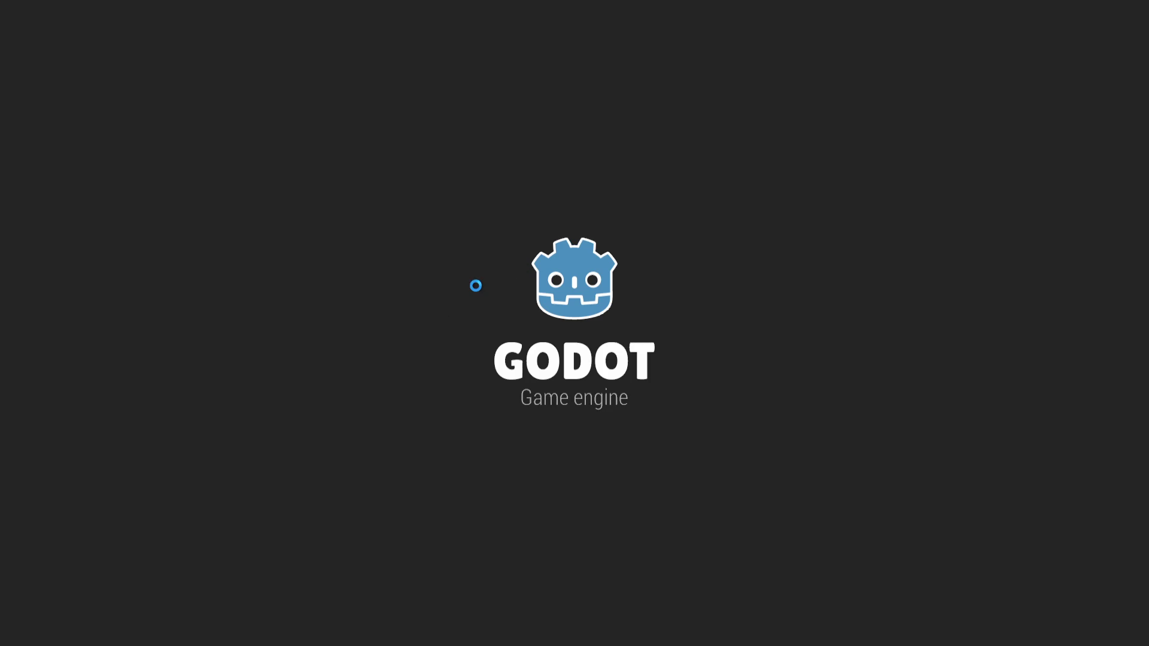
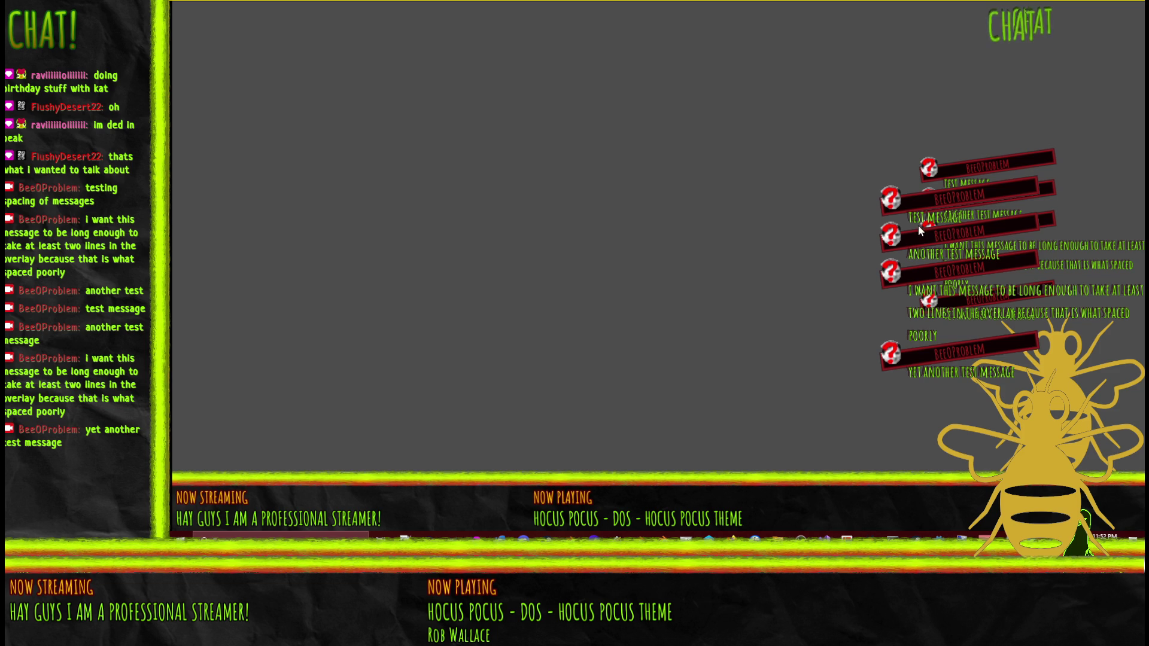
Stop the running chat overlay with F8 to get back to chat_message.gd.
{"action": "key", "text": "F8"}
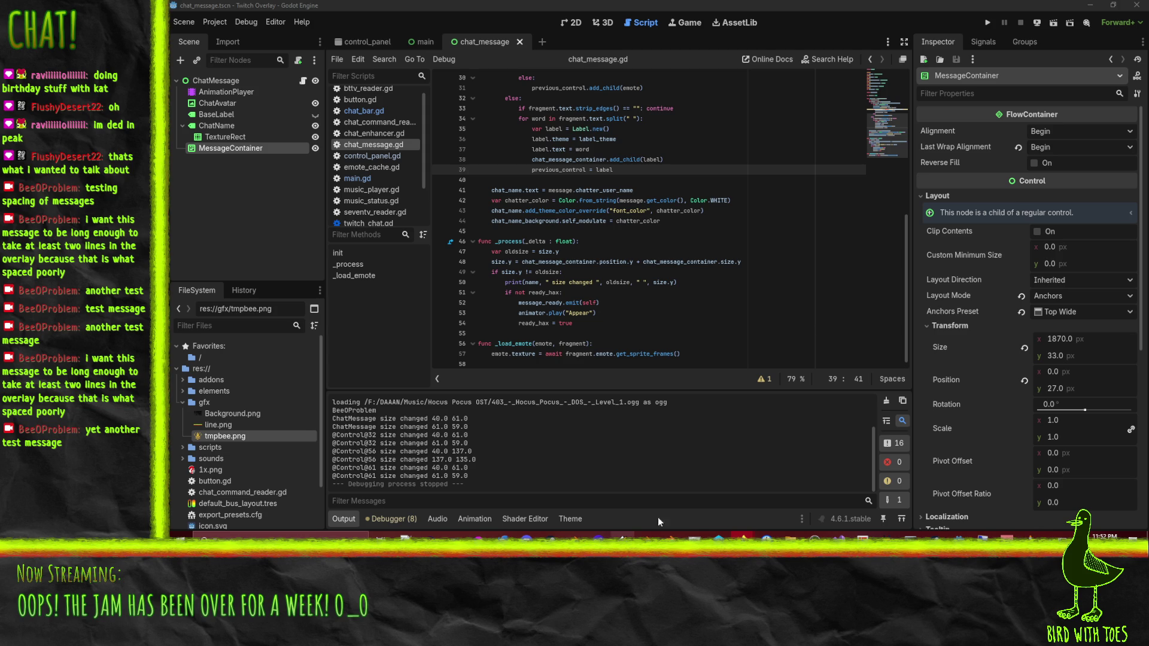
Clear the Output panel's log.
{"action": "left_click", "coordinate": [664, 302]}
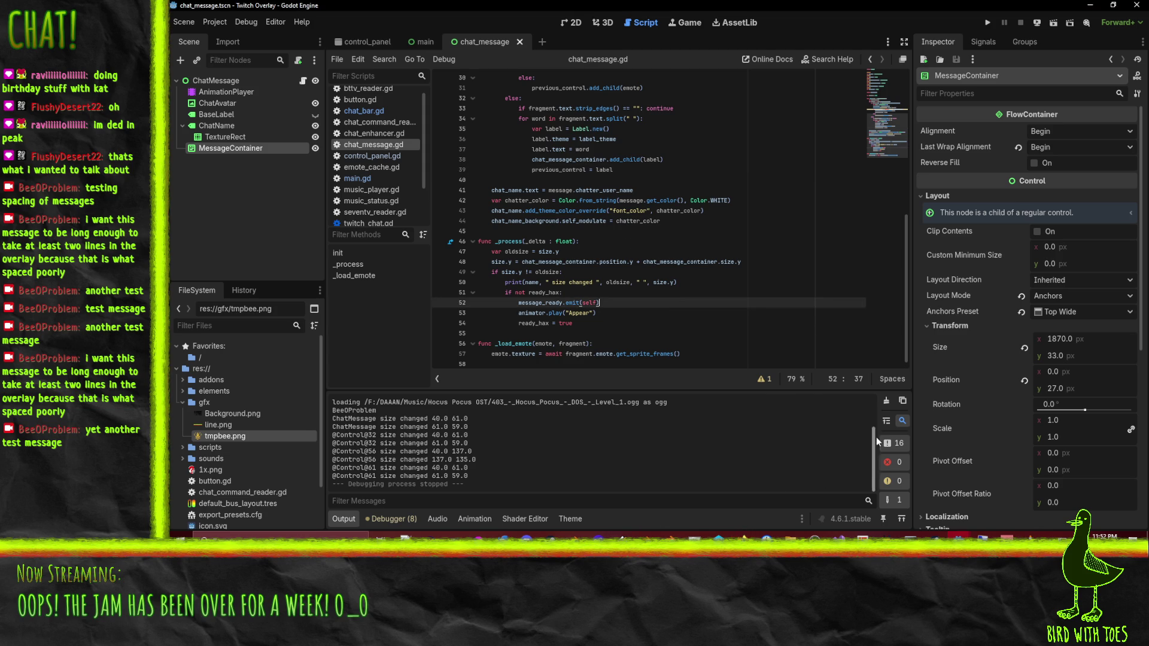
{"action": "left_click", "coordinate": [886, 401]}
{"action": "left_click", "coordinate": [579, 302]}
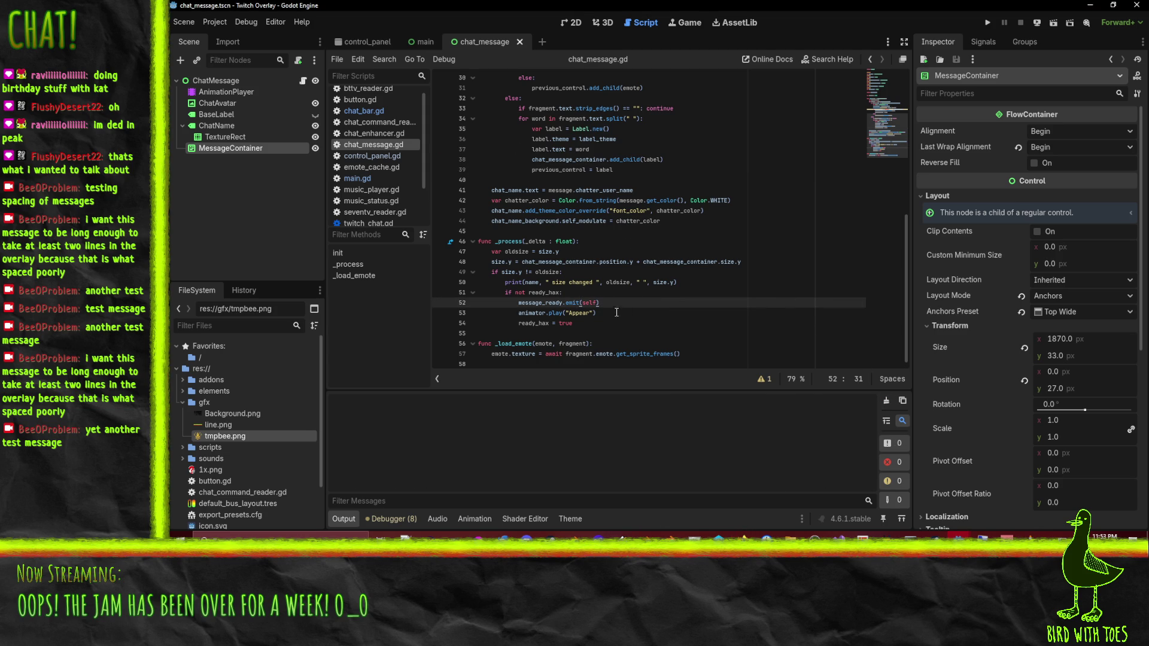
Append + 8 to the size.y height calculation in chat_message.gd and rerun the overlay.
{"action": "left_click", "coordinate": [682, 333]}
{"action": "scroll", "coordinate": [682, 326], "scroll_direction": "up", "scroll_amount": 5}
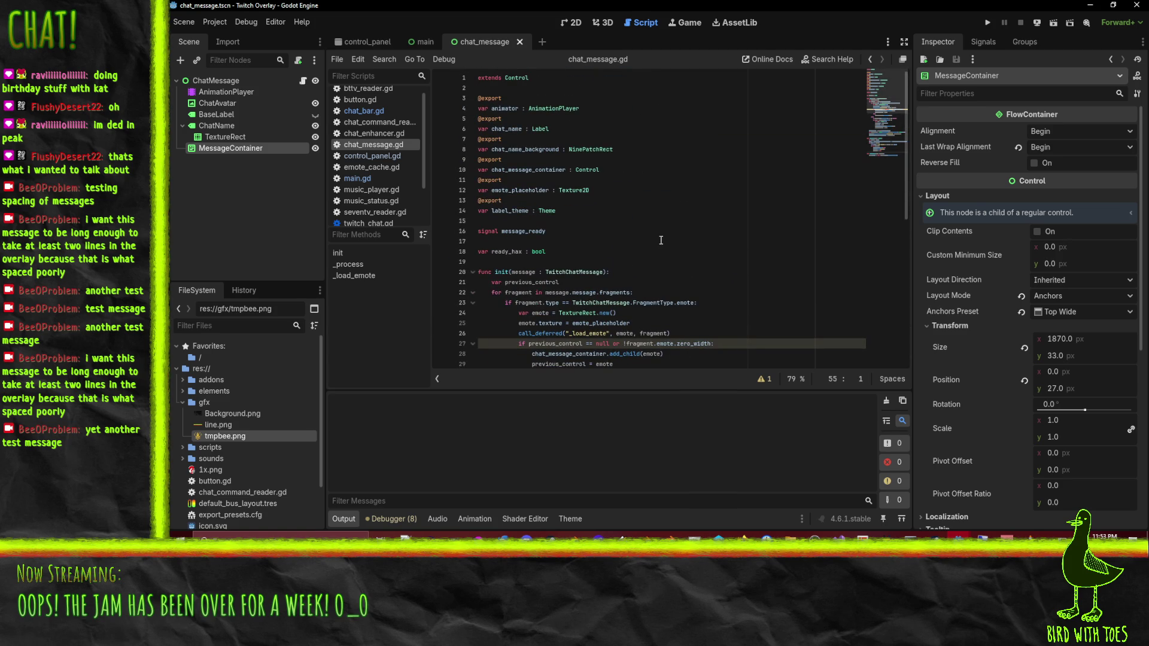
{"action": "scroll", "coordinate": [639, 159], "scroll_direction": "down", "scroll_amount": 10}
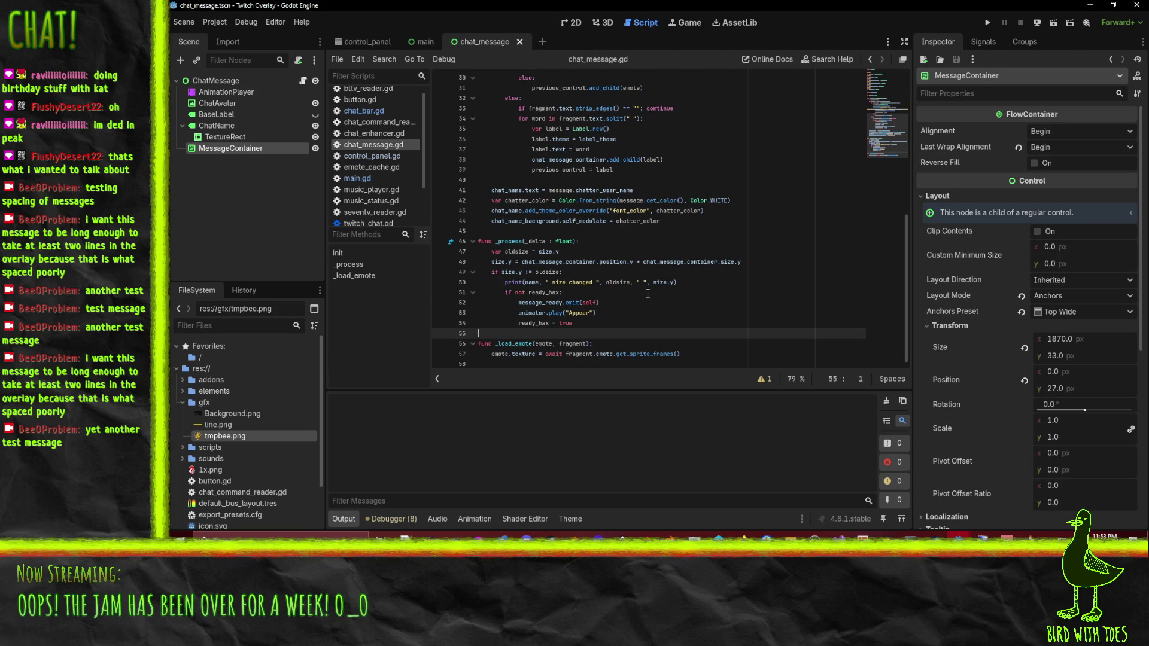
{"action": "left_click", "coordinate": [649, 293]}
{"action": "scroll", "coordinate": [660, 295], "scroll_direction": "up", "scroll_amount": 1}
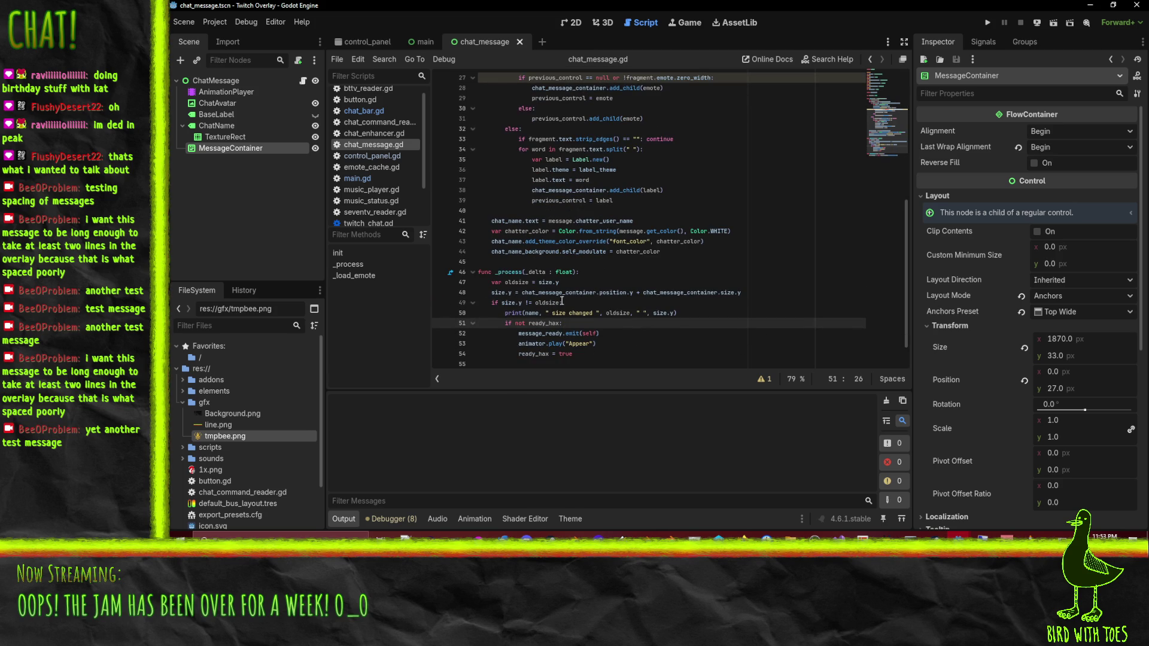
{"action": "left_click", "coordinate": [743, 293]}
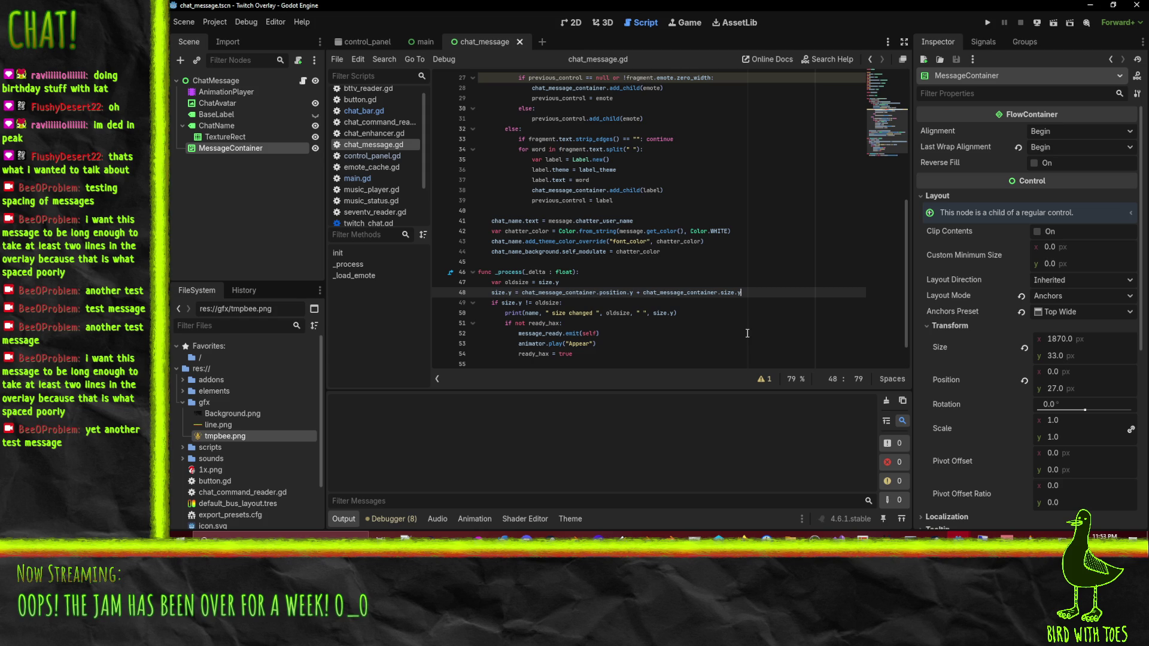
{"action": "type", "text": "+ "}
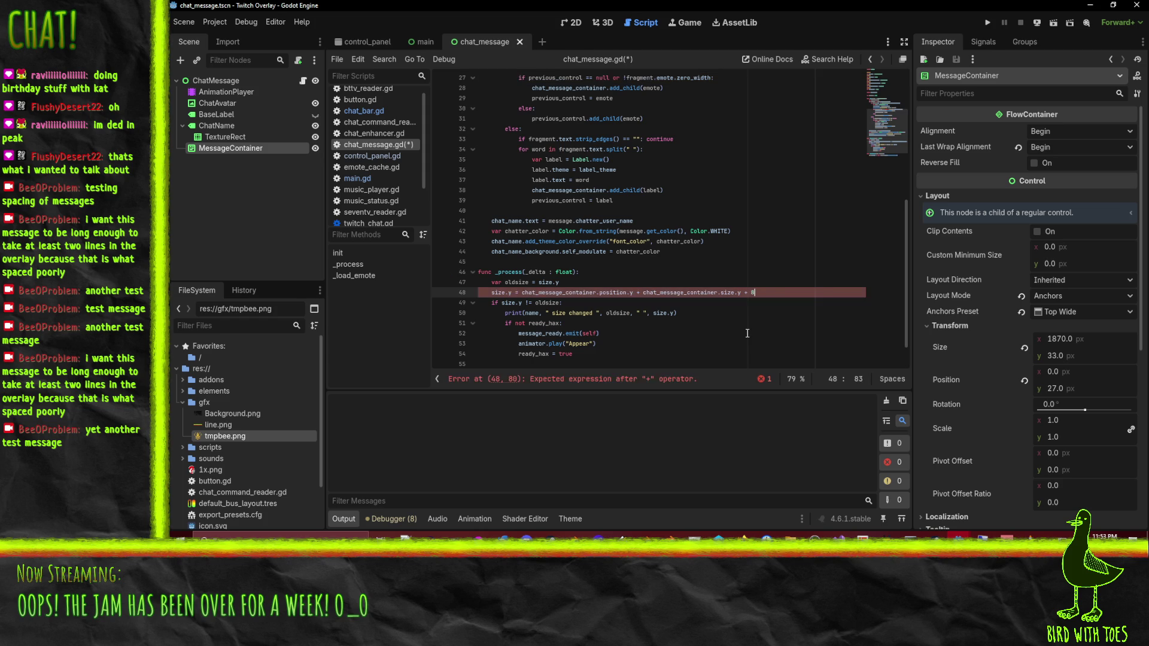
{"action": "type", "text": "8"}
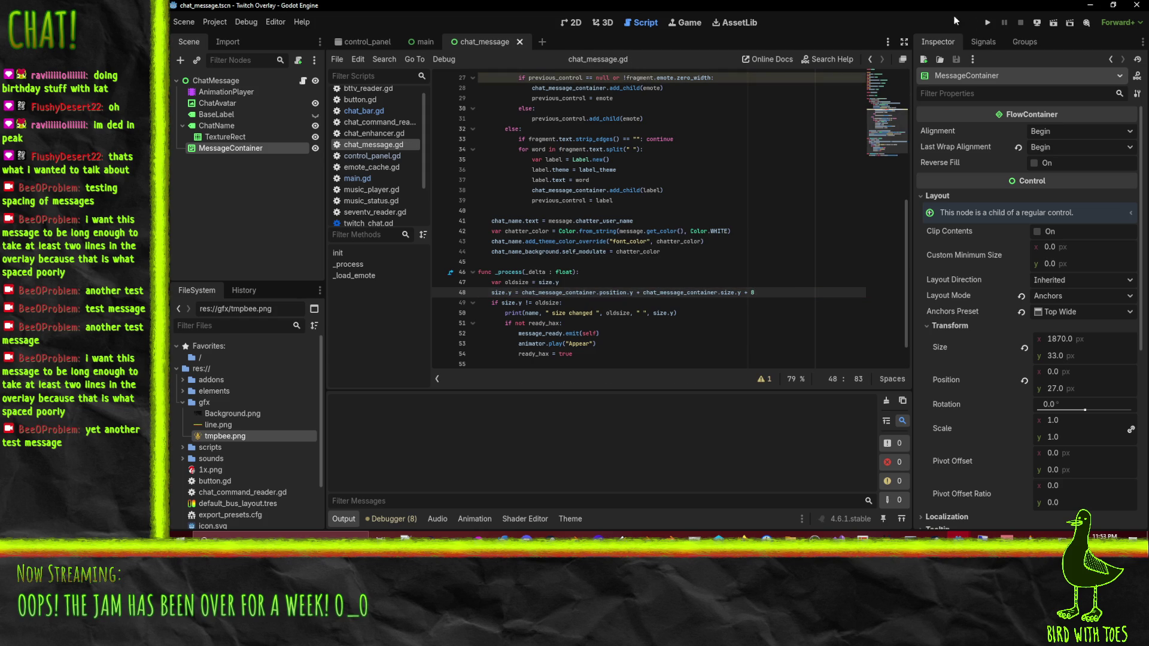
{"action": "left_click", "coordinate": [987, 22]}
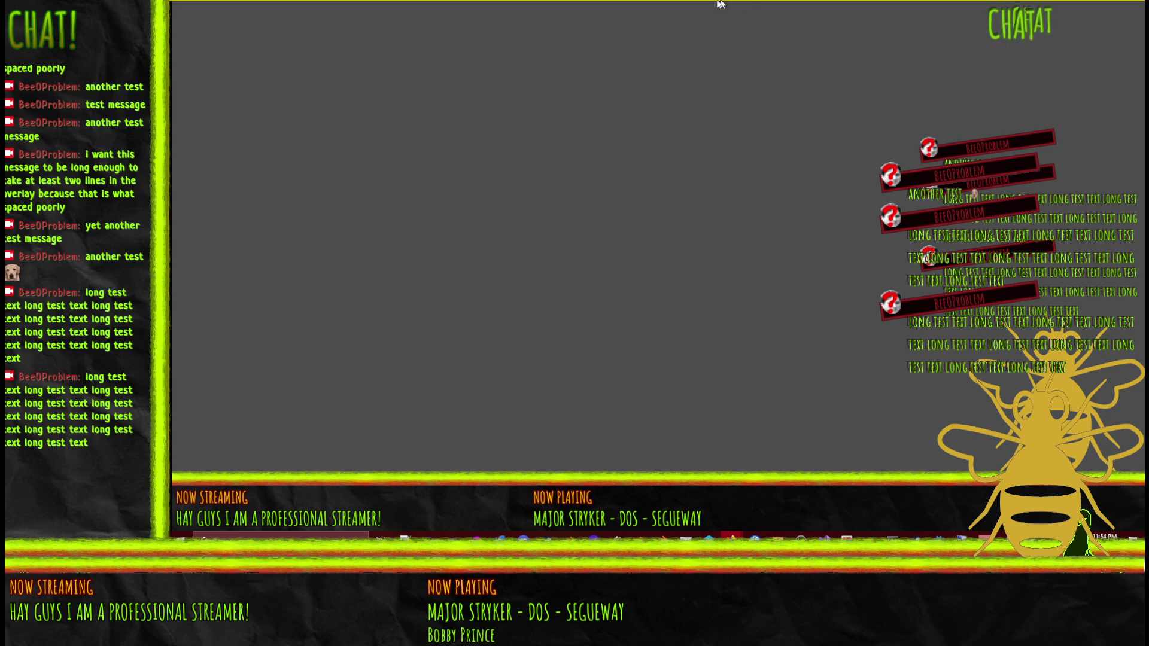
Stop the long-message test run with F8, keeping its size-change log.
{"action": "key", "text": "F8"}
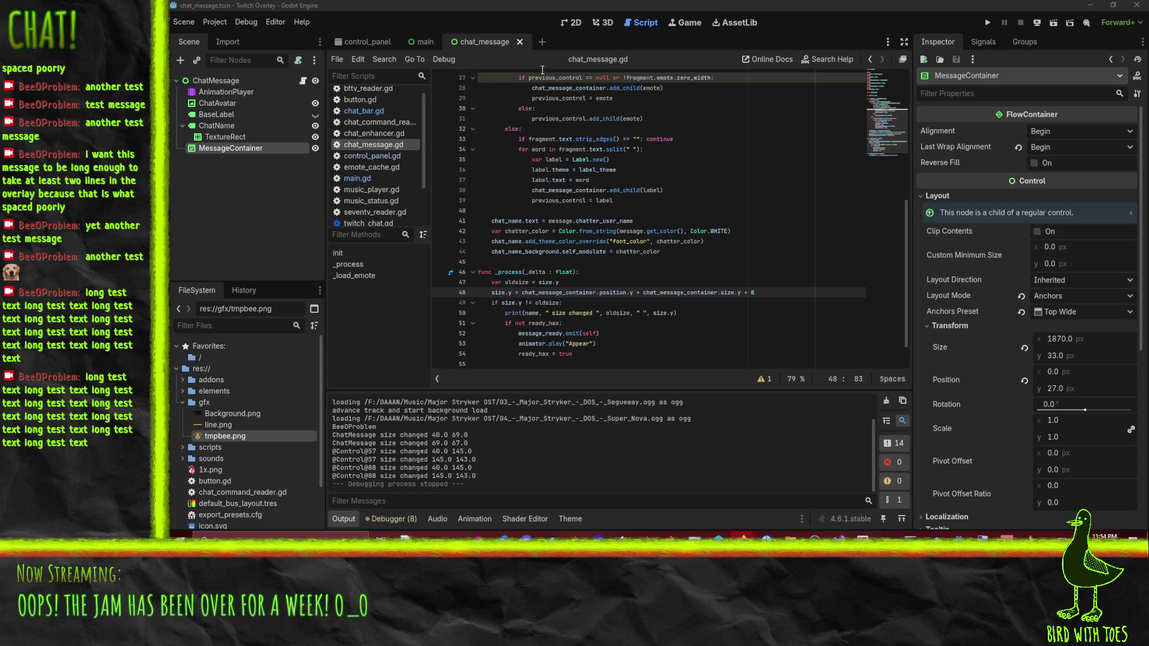
Show the main scene in the 2D view and select the Main root node.
{"action": "left_click", "coordinate": [425, 41]}
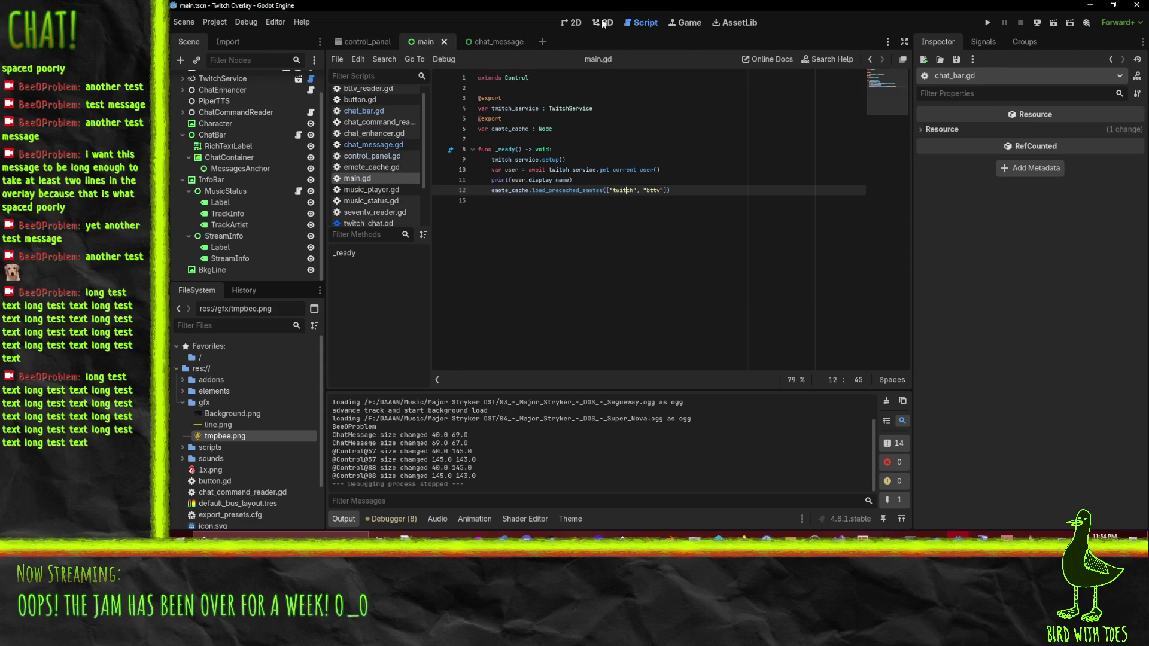
{"action": "left_click", "coordinate": [605, 23]}
{"action": "left_click", "coordinate": [569, 24]}
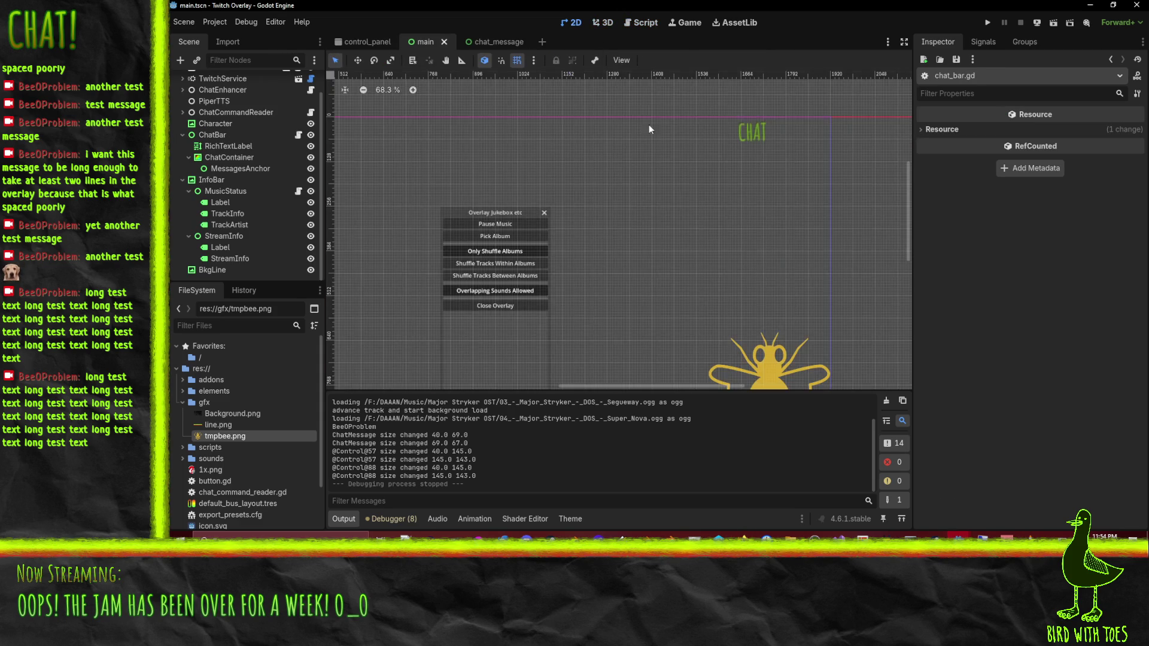
{"action": "scroll", "coordinate": [724, 250], "scroll_direction": "up", "scroll_amount": 3}
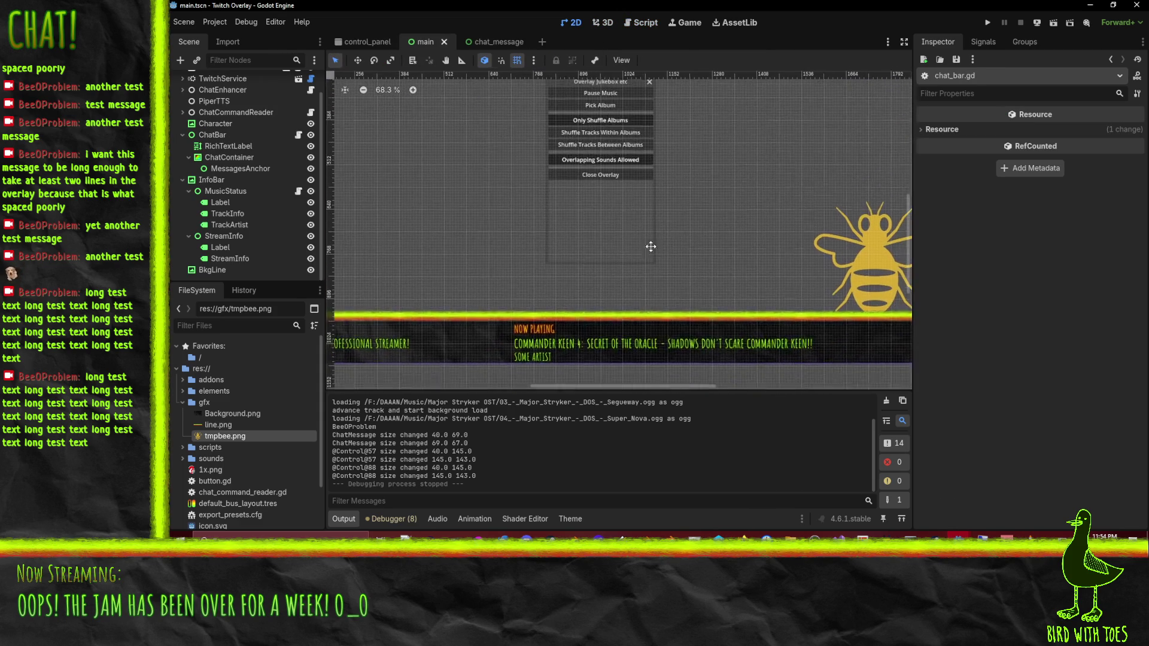
{"action": "left_click", "coordinate": [611, 166]}
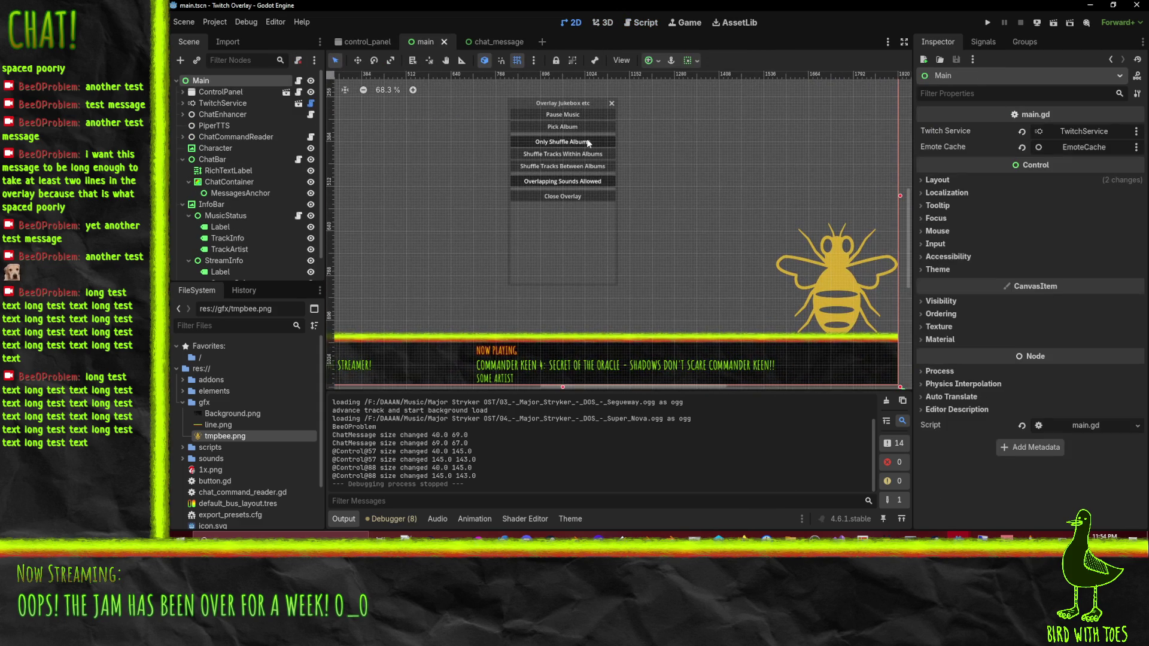
Switch to the control_panel scene and frame the Overlay Jukebox etc panel in the canvas.
{"action": "left_click", "coordinate": [287, 92]}
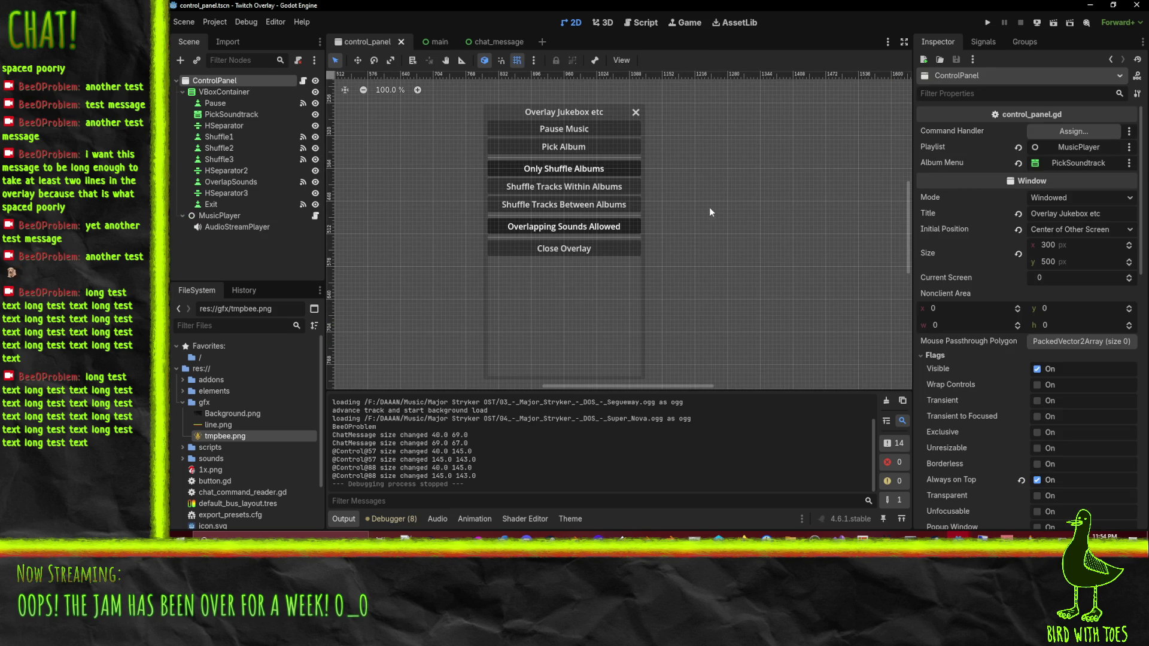
{"action": "left_click", "coordinate": [579, 260]}
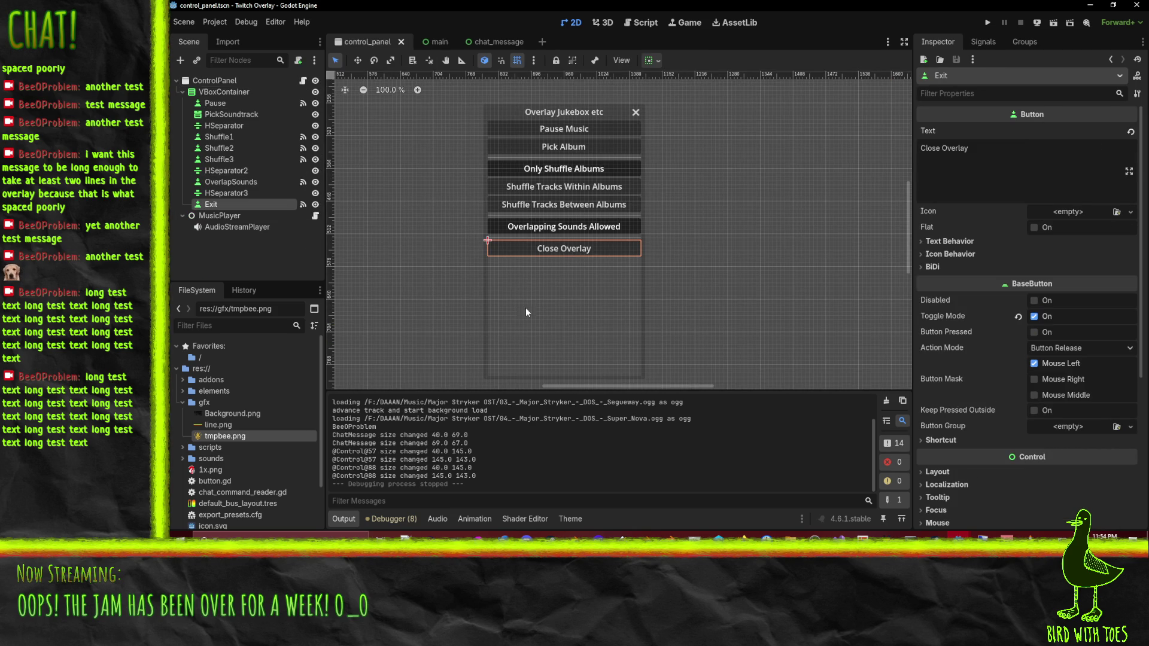
{"action": "mouse_move", "coordinate": [595, 276]}
{"action": "left_mouse_down"}
{"action": "mouse_move", "coordinate": [583, 230]}
{"action": "mouse_move", "coordinate": [571, 252]}
{"action": "left_mouse_up"}
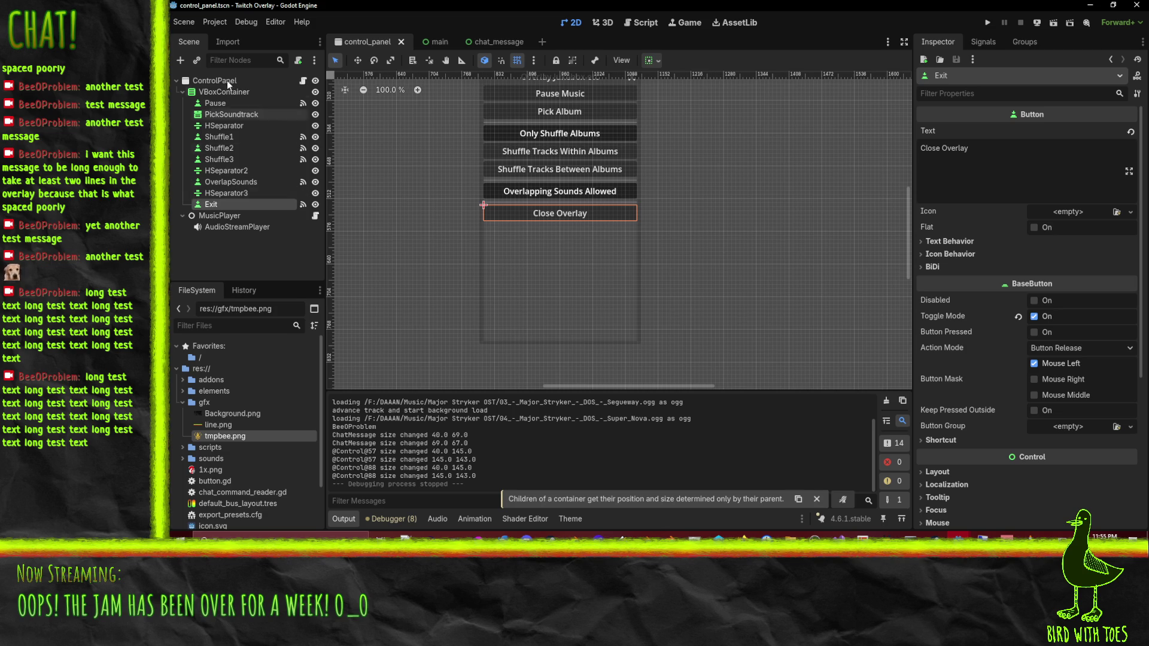
{"action": "left_click", "coordinate": [219, 194]}
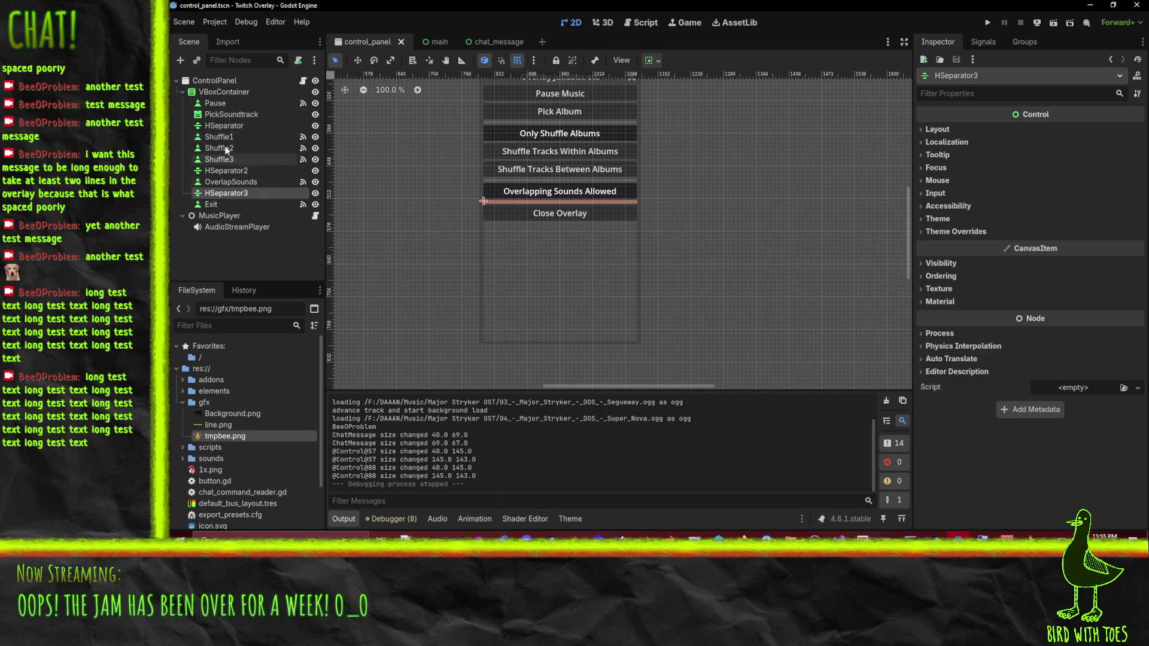
{"action": "scroll", "coordinate": [426, 207], "scroll_direction": "up", "scroll_amount": 1}
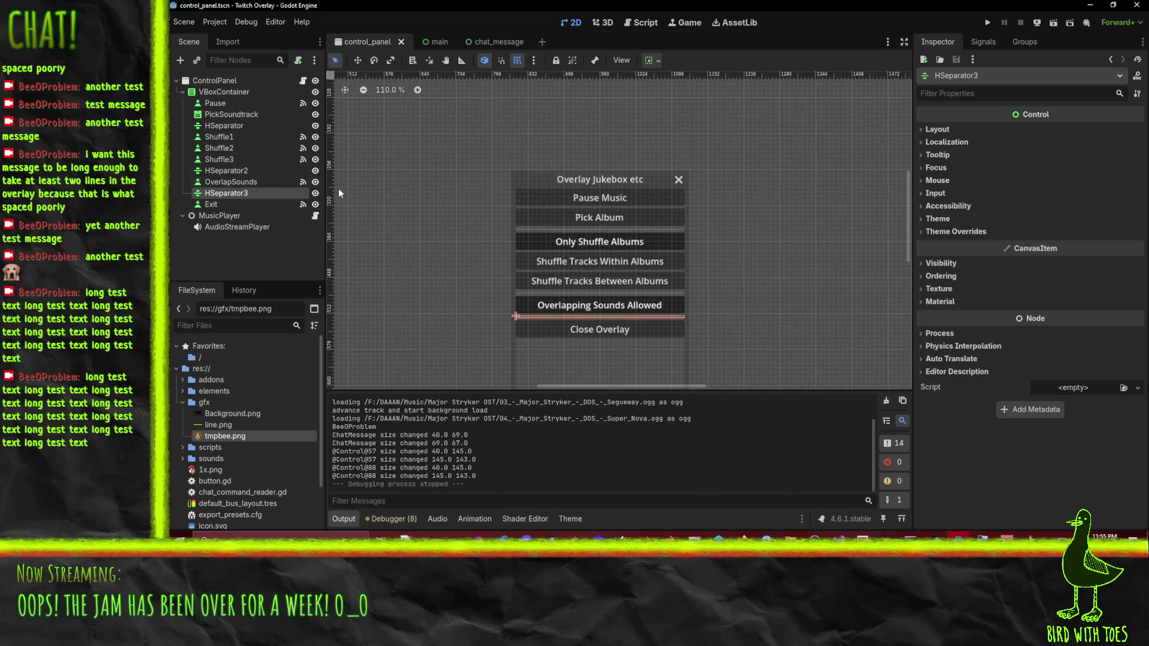
{"action": "right_click", "coordinate": [222, 84]}
Create a LineEdit child under VBoxContainer and move it to the top, above Pause Music.
{"action": "right_click", "coordinate": [216, 91]}
{"action": "right_click", "coordinate": [217, 91]}
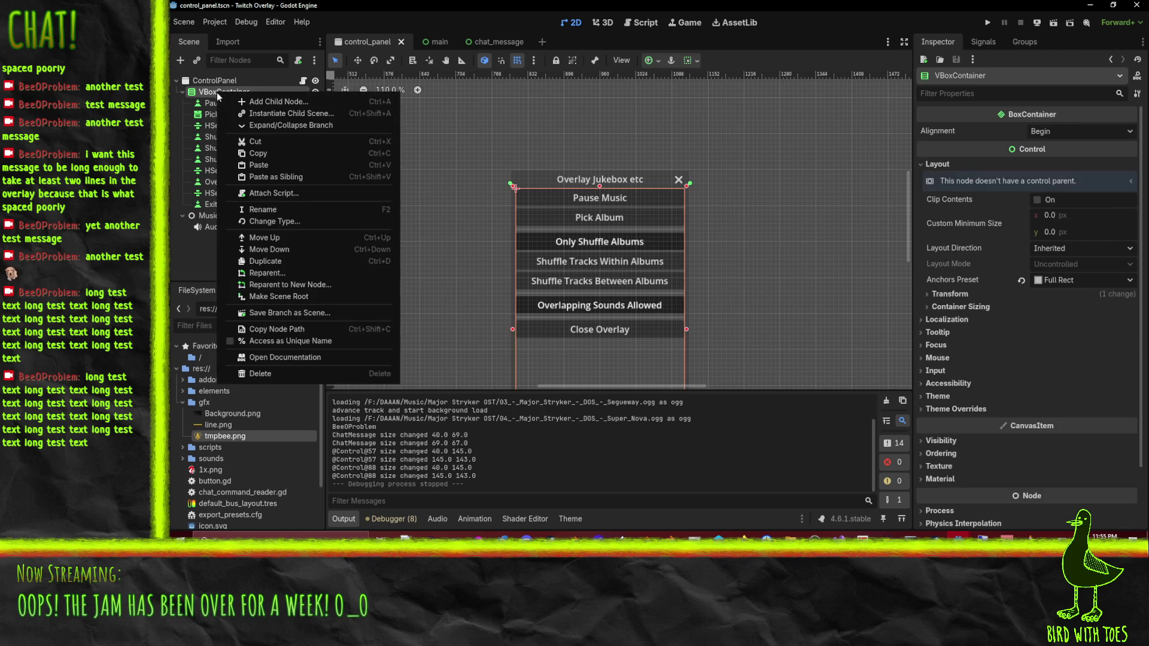
{"action": "left_click", "coordinate": [291, 102]}
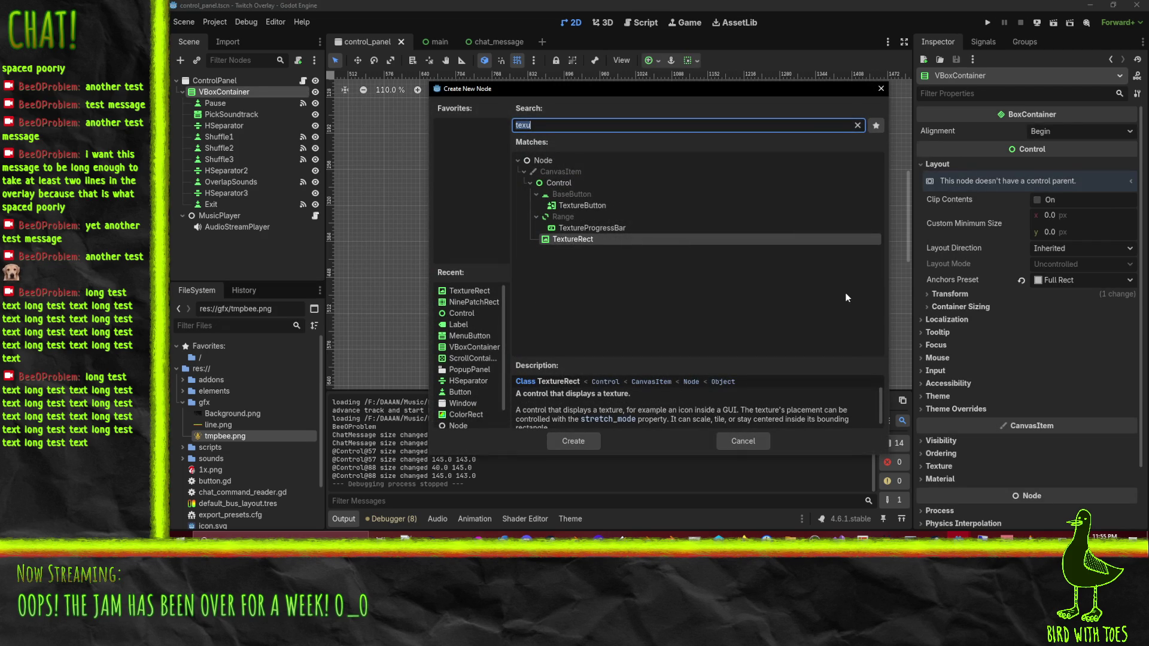
{"action": "key", "text": "BackSpace"}
{"action": "key", "text": "BackSpace"}
{"action": "key", "text": "BackSpace"}
{"action": "type", "text": "line"}
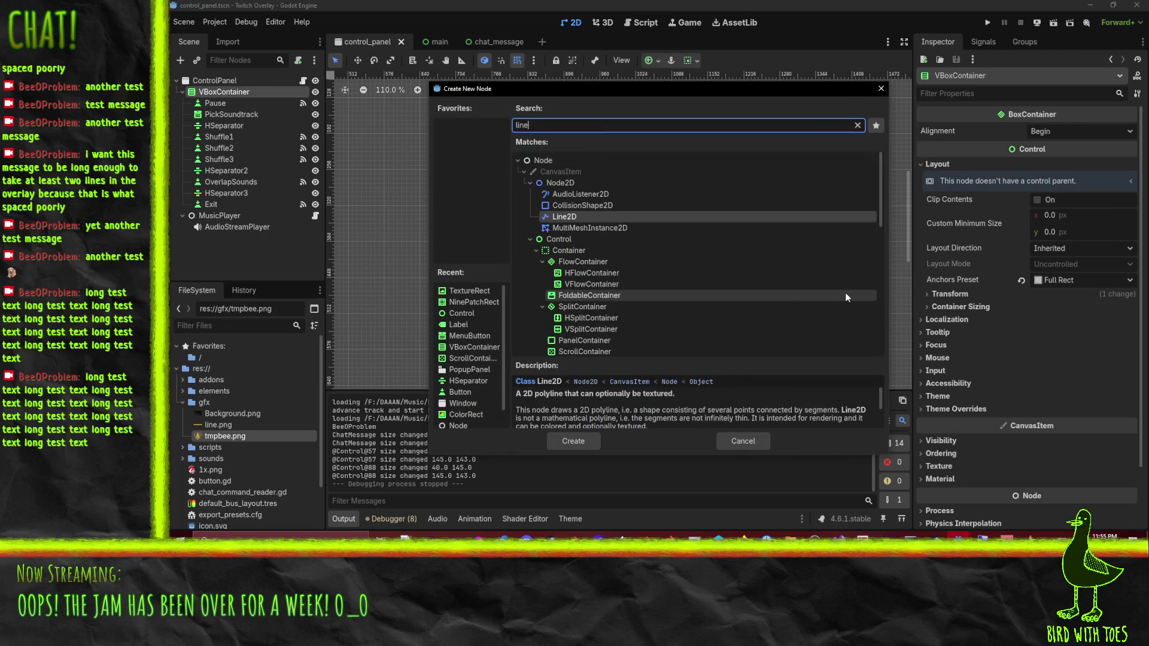
{"action": "type", "text": "e"}
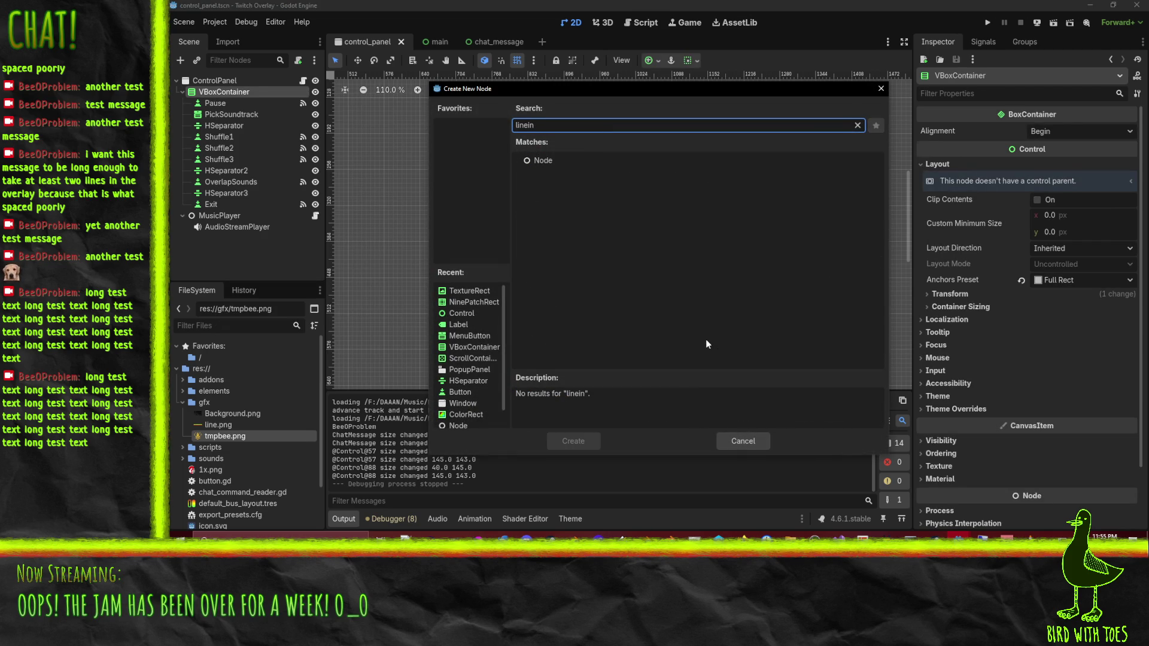
{"action": "key", "text": "BackSpace"}
{"action": "scroll", "coordinate": [672, 250], "scroll_direction": "down", "scroll_amount": 3}
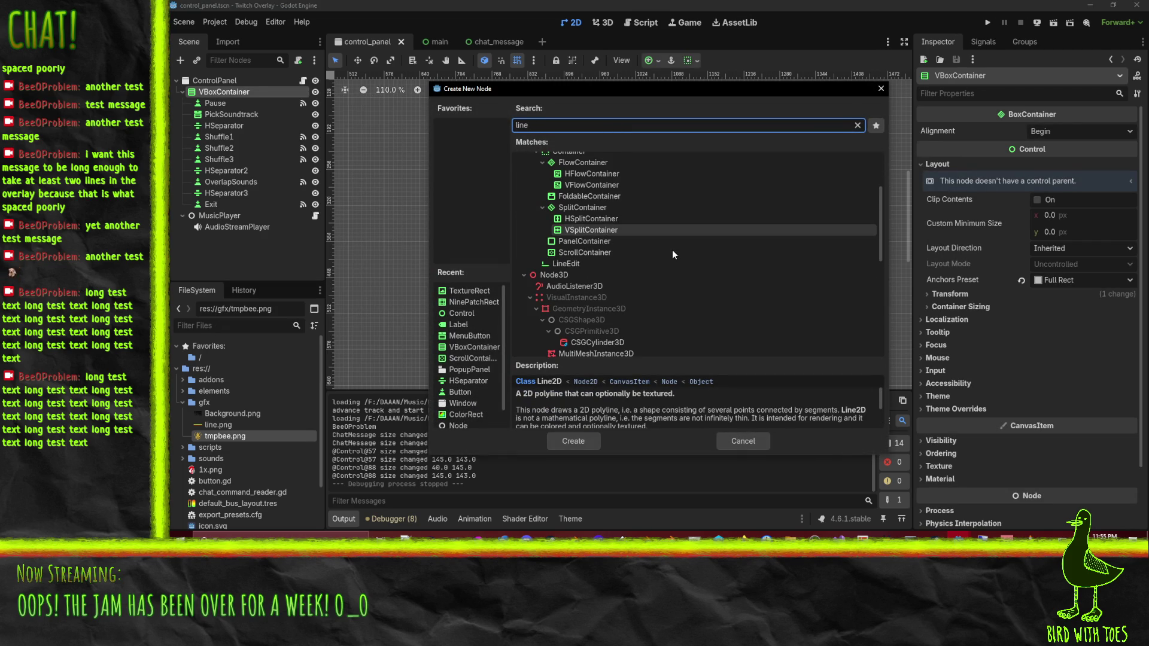
{"action": "left_click", "coordinate": [569, 263]}
{"action": "left_click", "coordinate": [561, 440]}
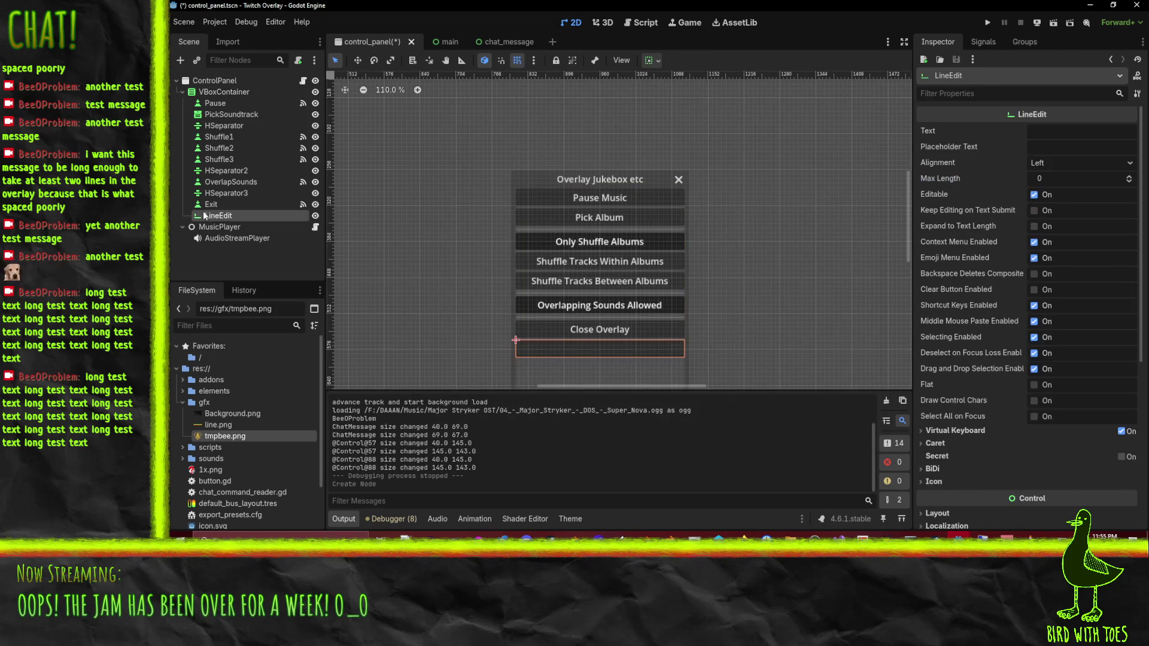
{"action": "left_click_drag", "start_coordinate": [223, 220], "coordinate": [219, 103]}
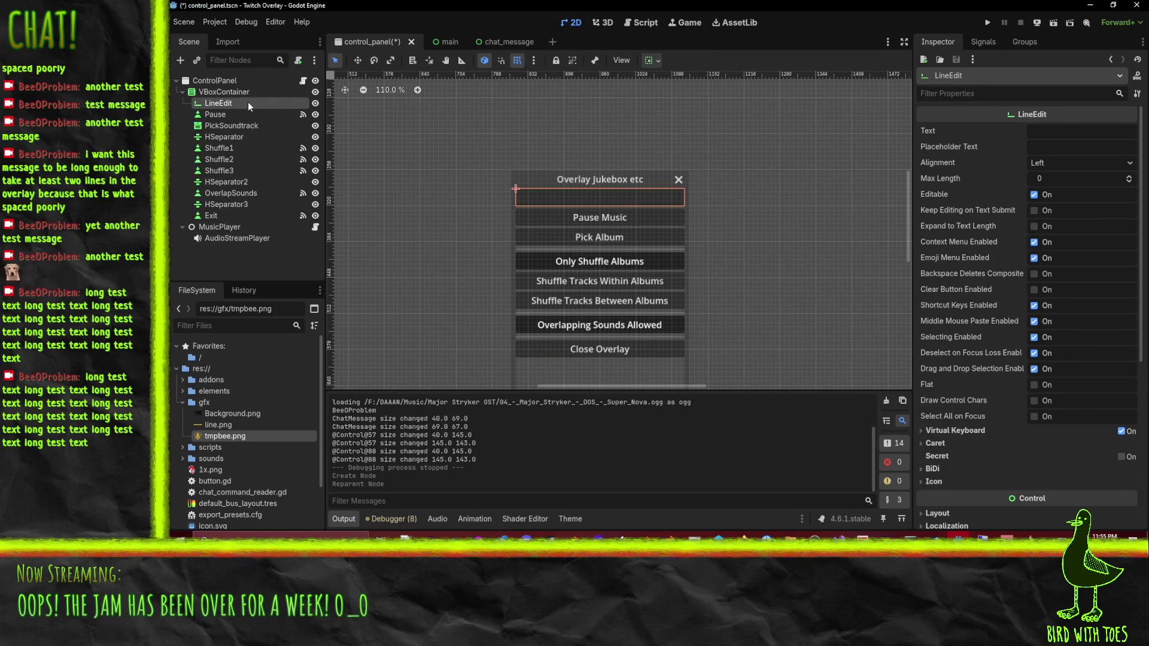
Set the LineEdit's Placeholder Text to 'on screen title goes here'.
{"action": "left_click", "coordinate": [1040, 129]}
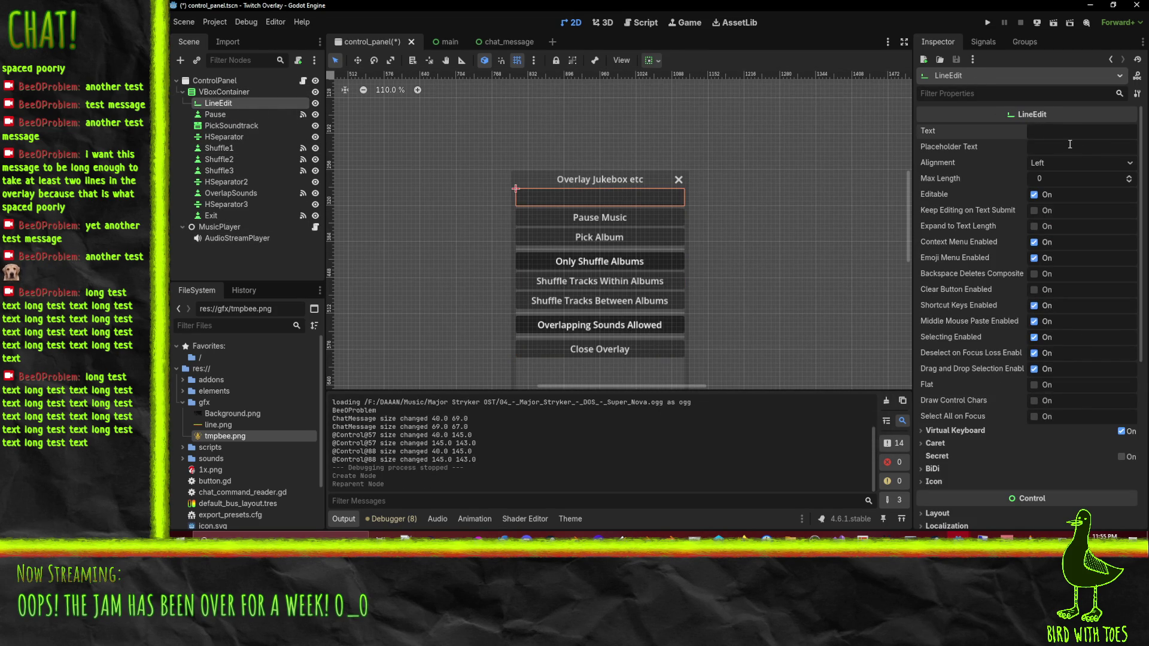
{"action": "left_click", "coordinate": [1065, 147]}
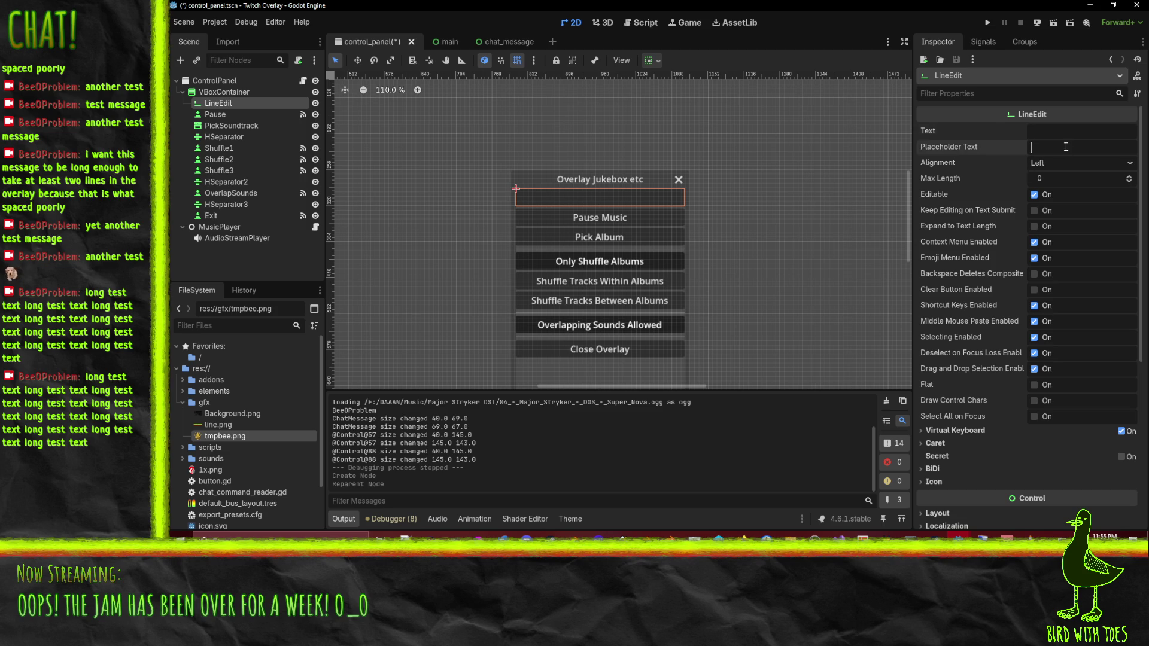
{"action": "type", "text": "on screen"}
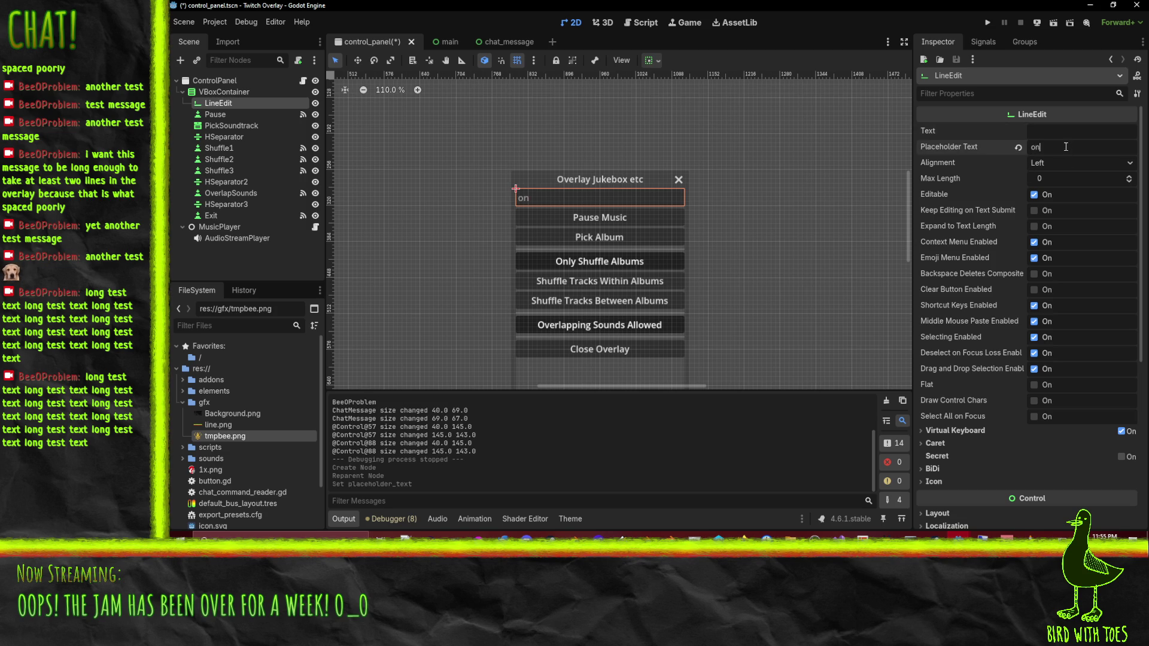
{"action": "type", "text": " title"}
{"action": "type", "text": " goes here"}
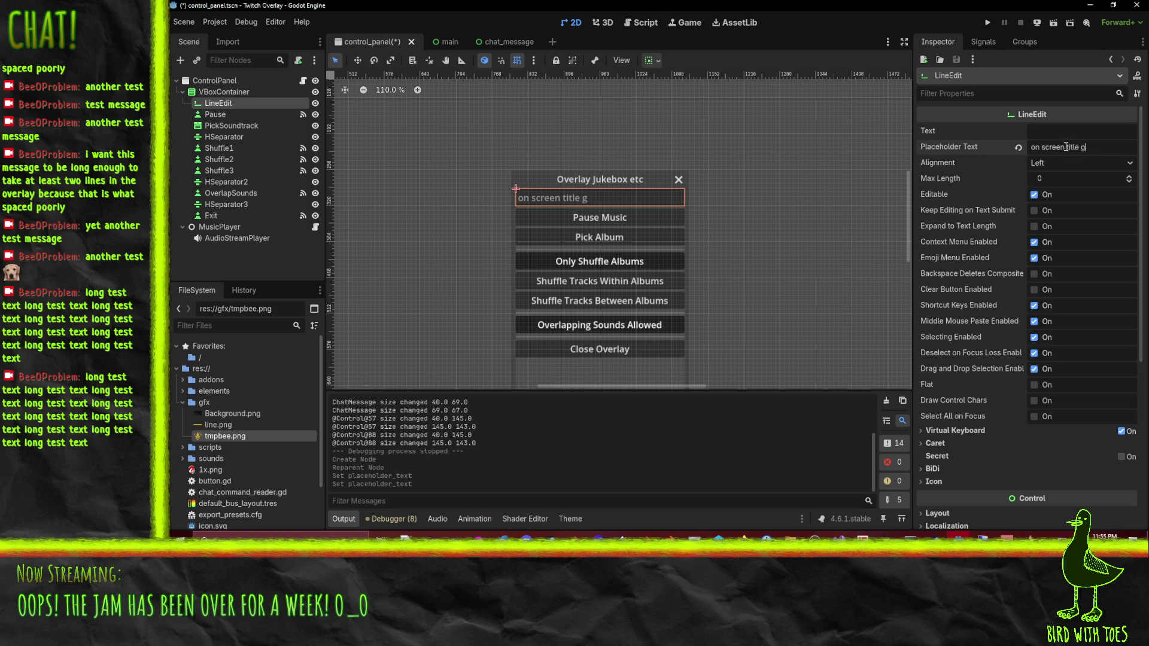
Rename the LineEdit node to StreamInfo.
{"action": "double_click", "coordinate": [234, 103]}
{"action": "type", "text": "StreamIn"}
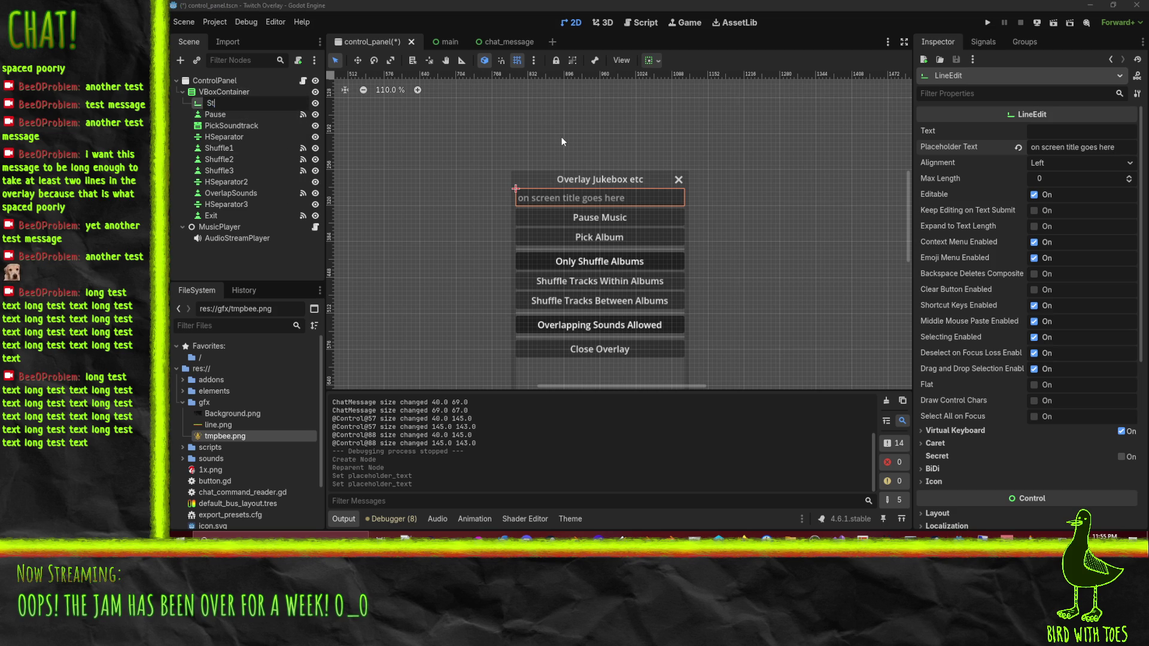
{"action": "type", "text": "fo"}
{"action": "key", "text": "Return"}
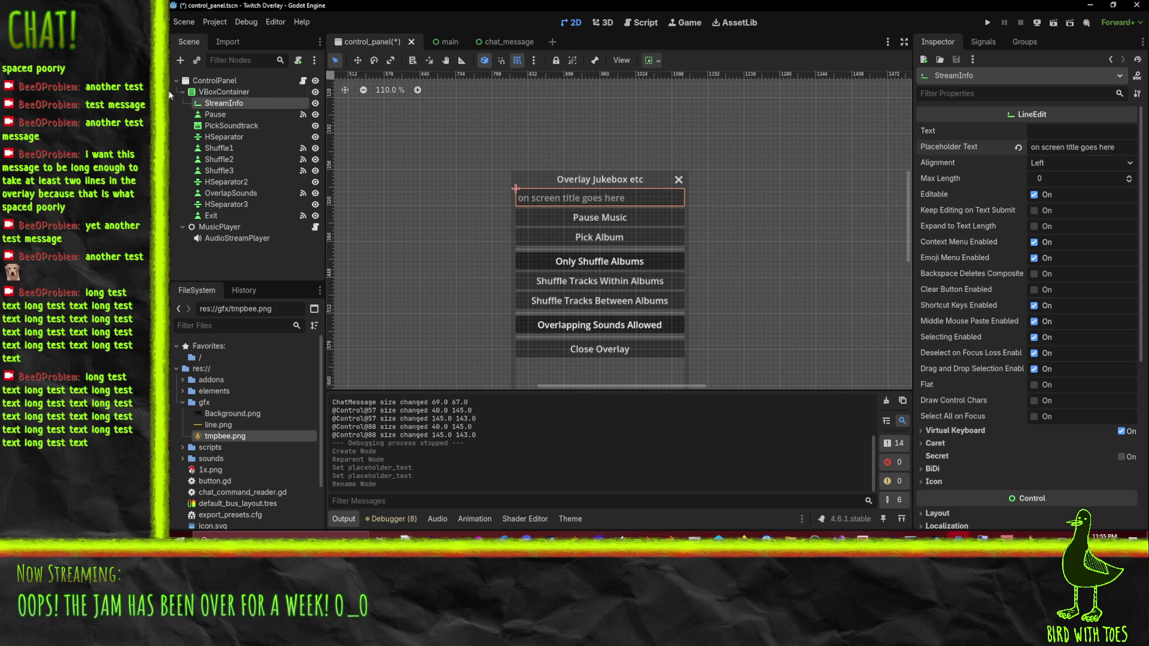
Focus on StreamInfo, open the text_submitted connection dialog, then cancel it.
{"action": "key", "text": "f"}
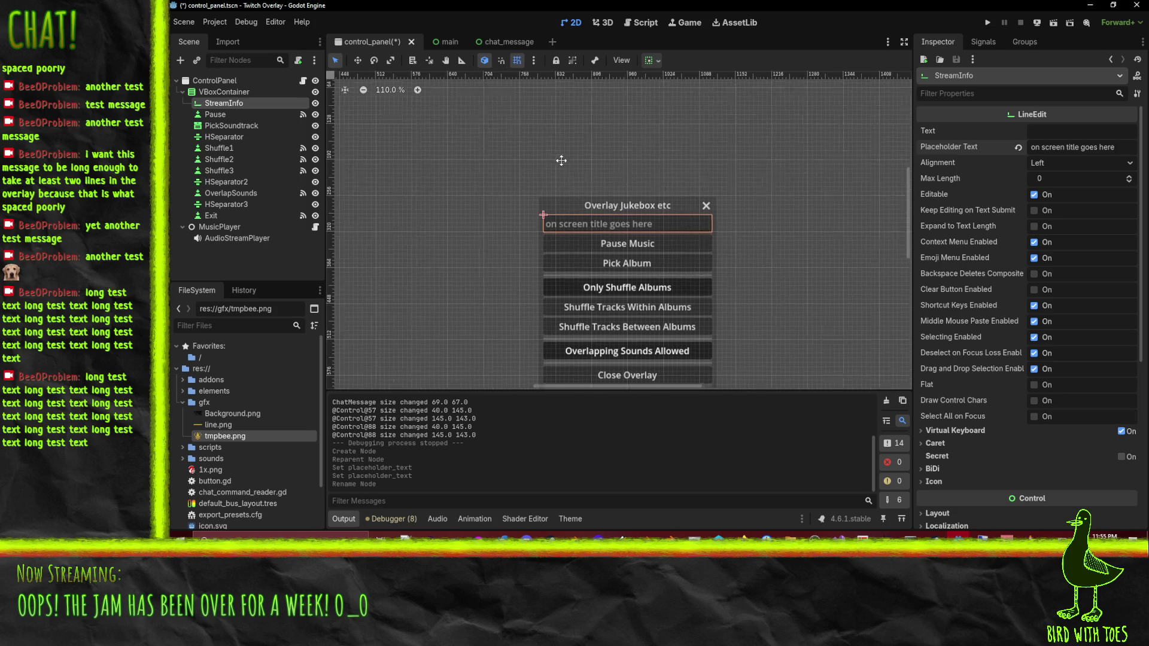
{"action": "left_click", "coordinate": [982, 41]}
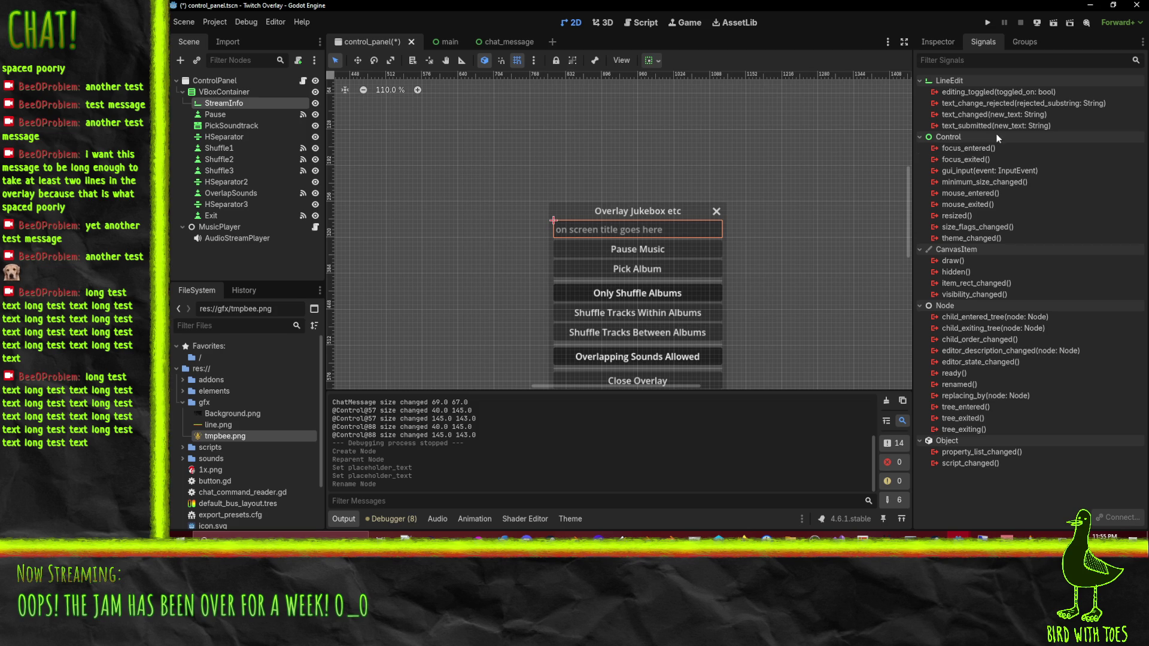
{"action": "left_click", "coordinate": [984, 127]}
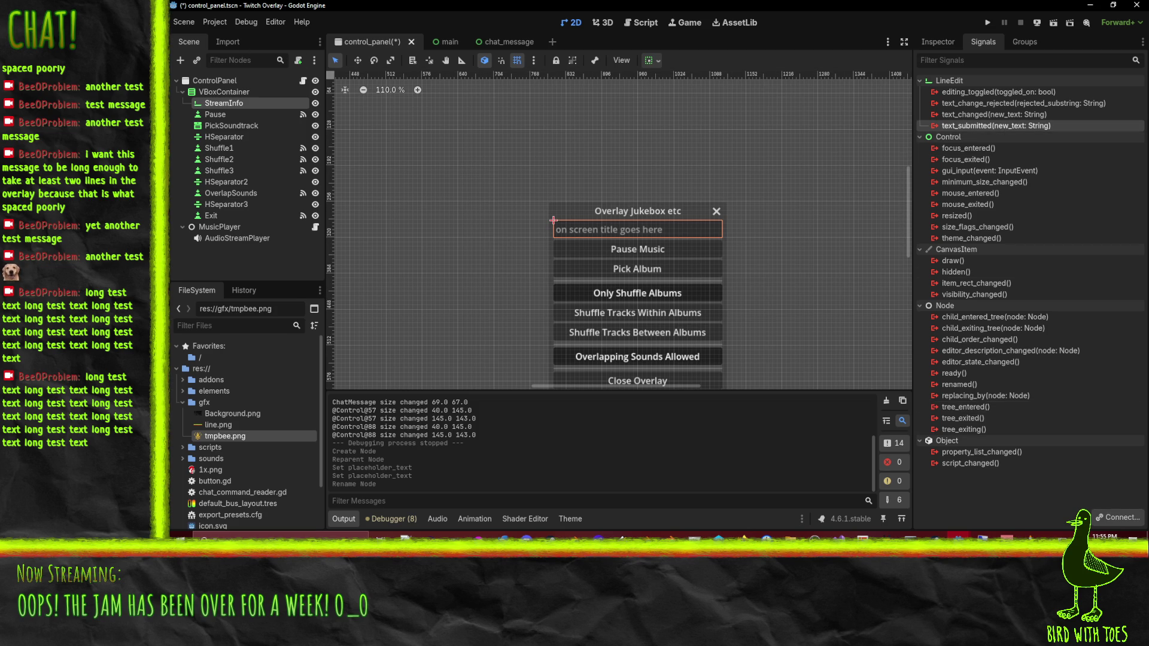
{"action": "left_click", "coordinate": [1114, 523]}
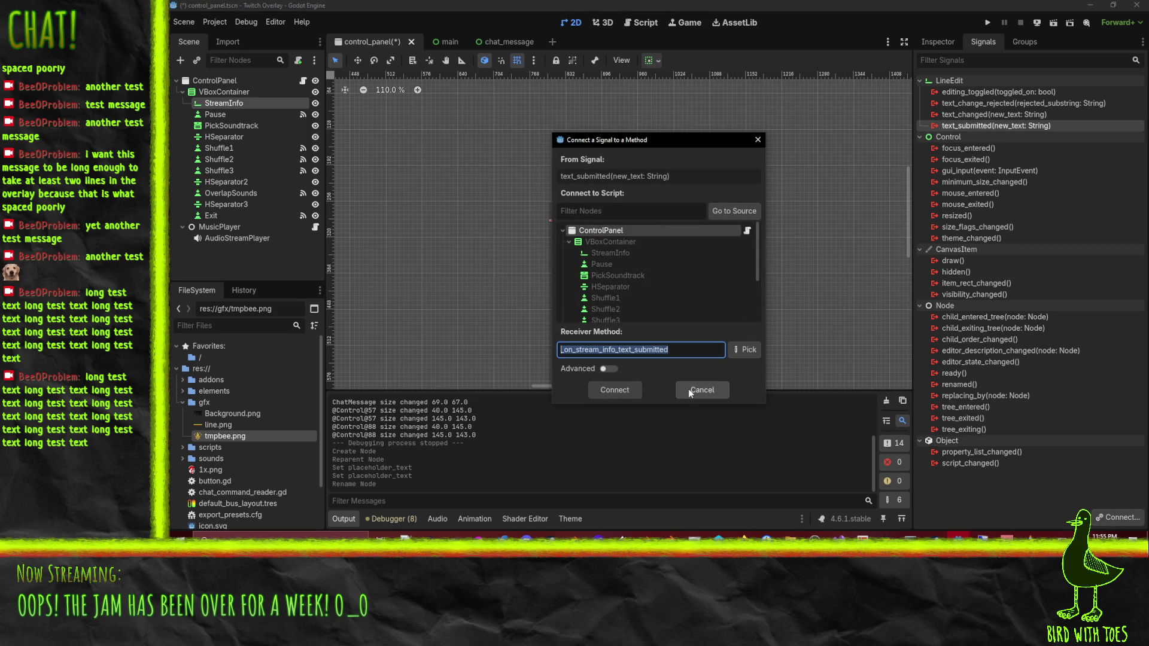
{"action": "left_click", "coordinate": [689, 392]}
{"action": "left_click", "coordinate": [198, 81]}
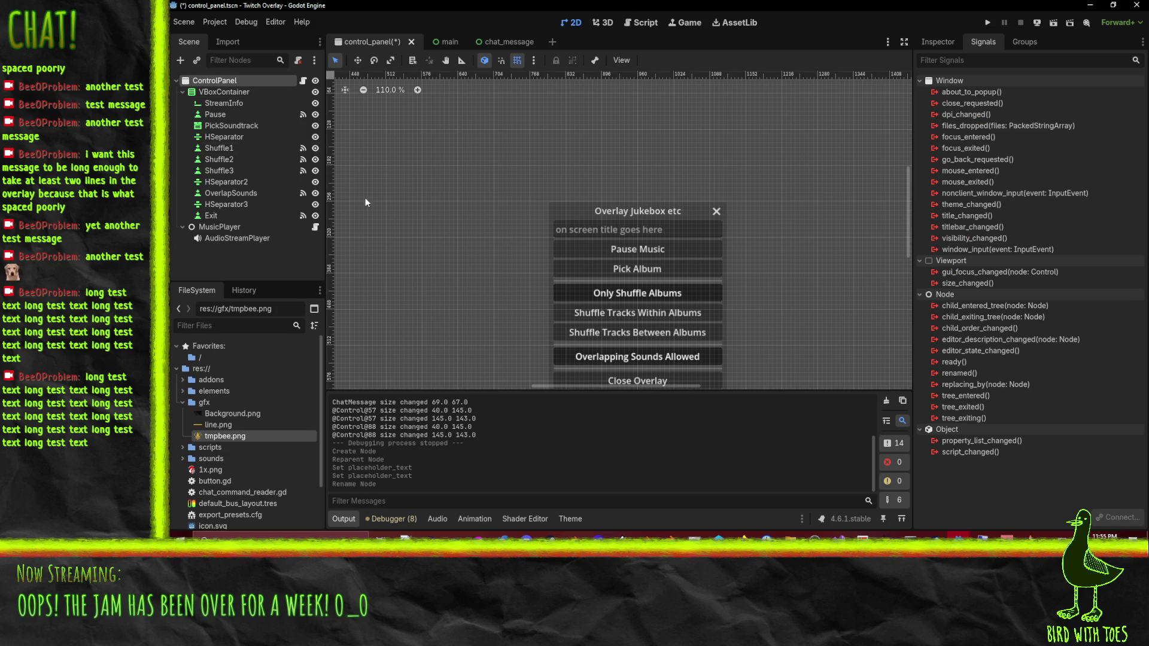
{"action": "left_click", "coordinate": [218, 114]}
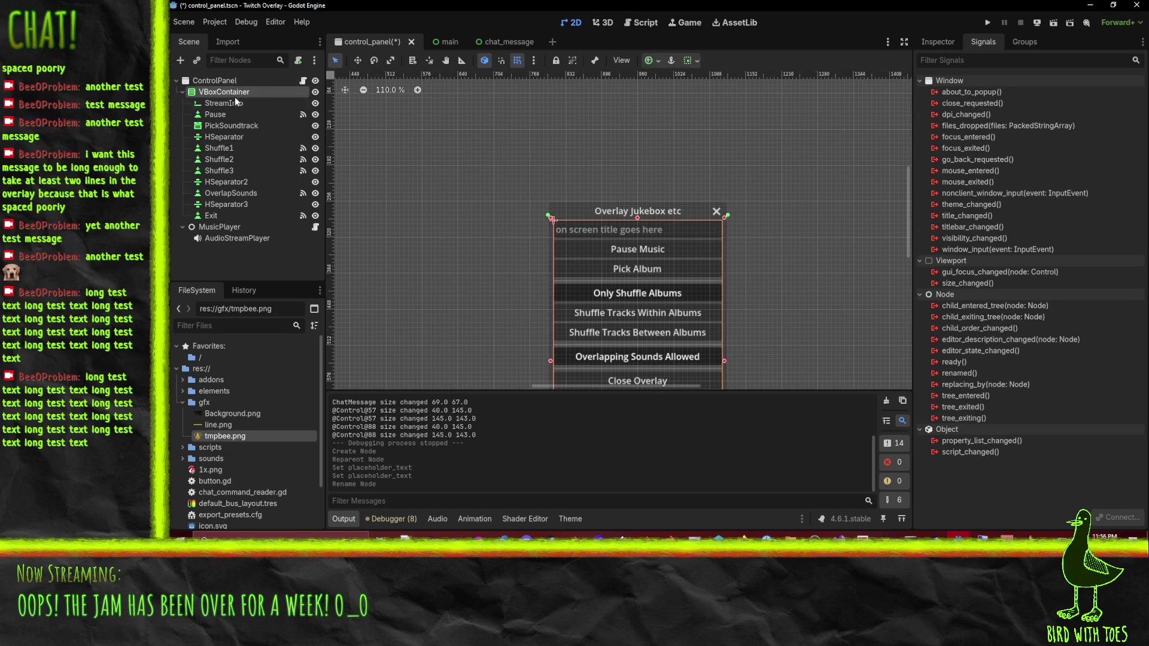
Save control_panel and check how the jukebox panel looks in the main overlay scene.
{"action": "key", "text": "ctrl+s"}
{"action": "left_click", "coordinate": [437, 42]}
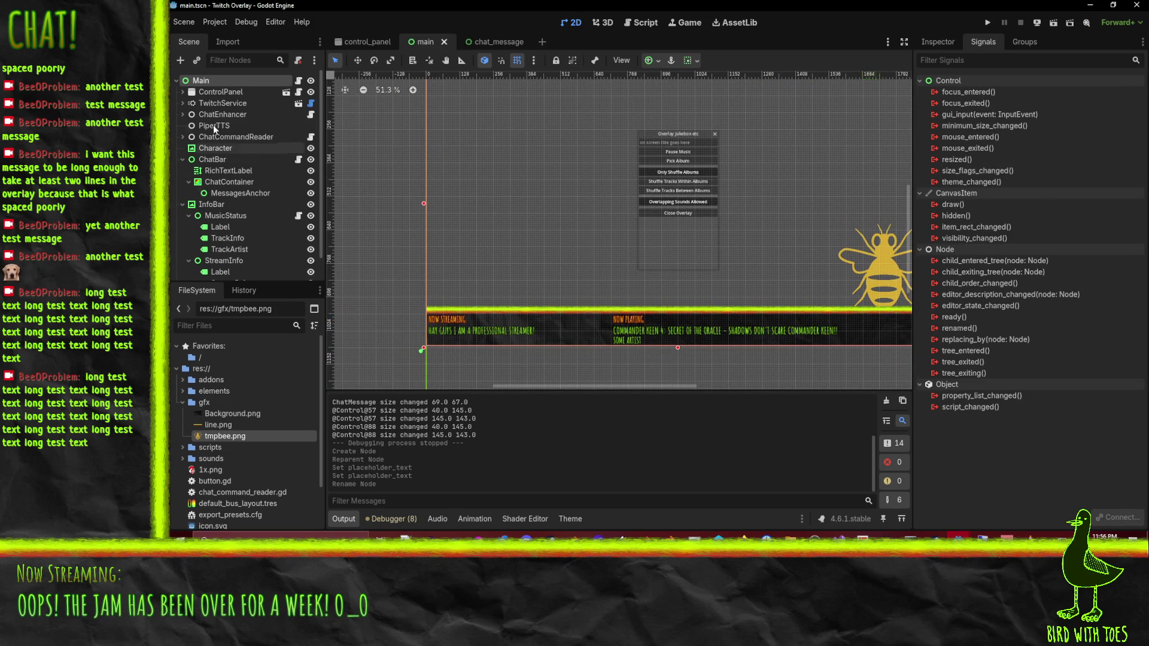
{"action": "scroll", "coordinate": [243, 239], "scroll_direction": "down", "scroll_amount": 1}
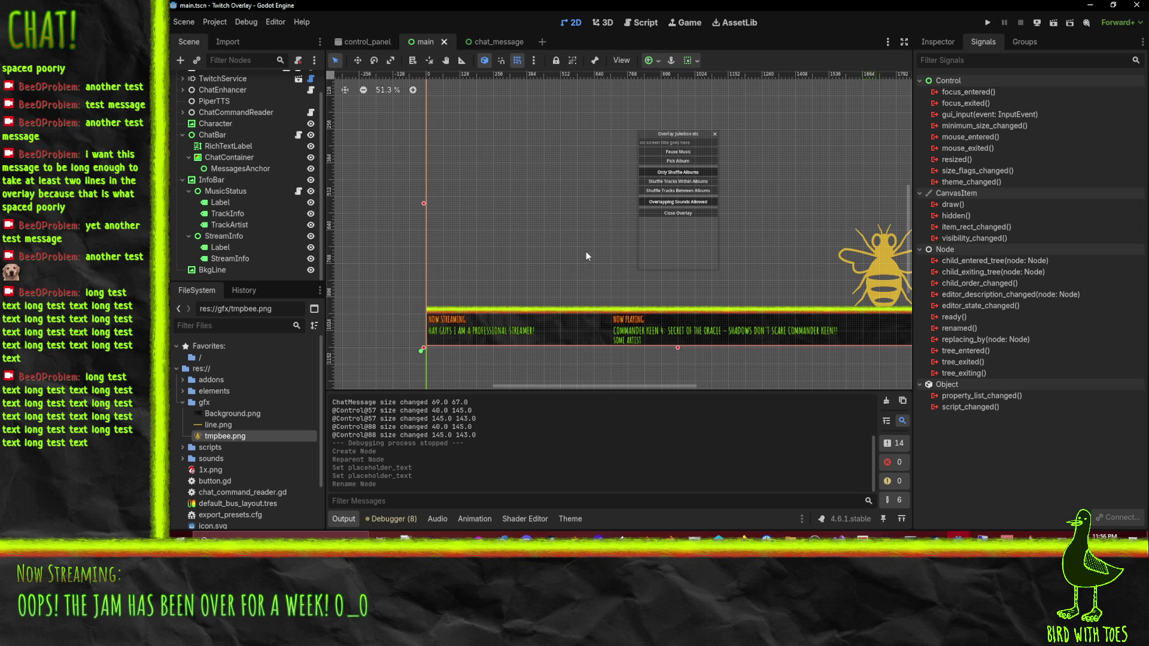
{"action": "scroll", "coordinate": [568, 245], "scroll_direction": "up", "scroll_amount": 5}
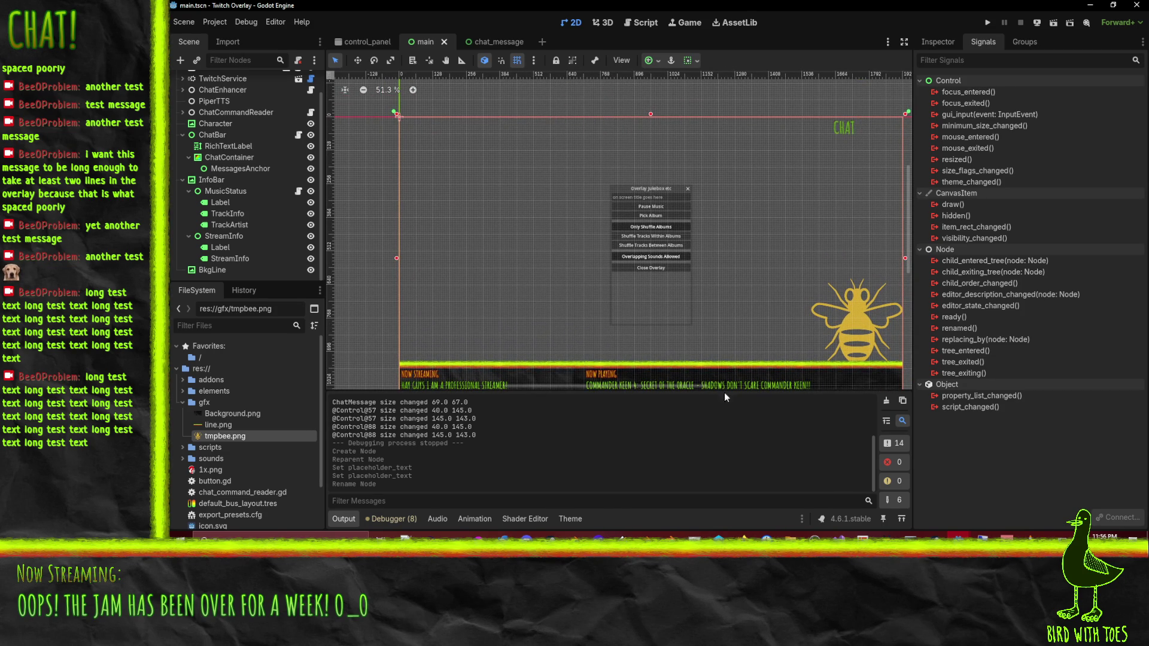
{"action": "left_click", "coordinate": [366, 41]}
{"action": "left_click", "coordinate": [648, 26]}
{"action": "left_click", "coordinate": [580, 130]}
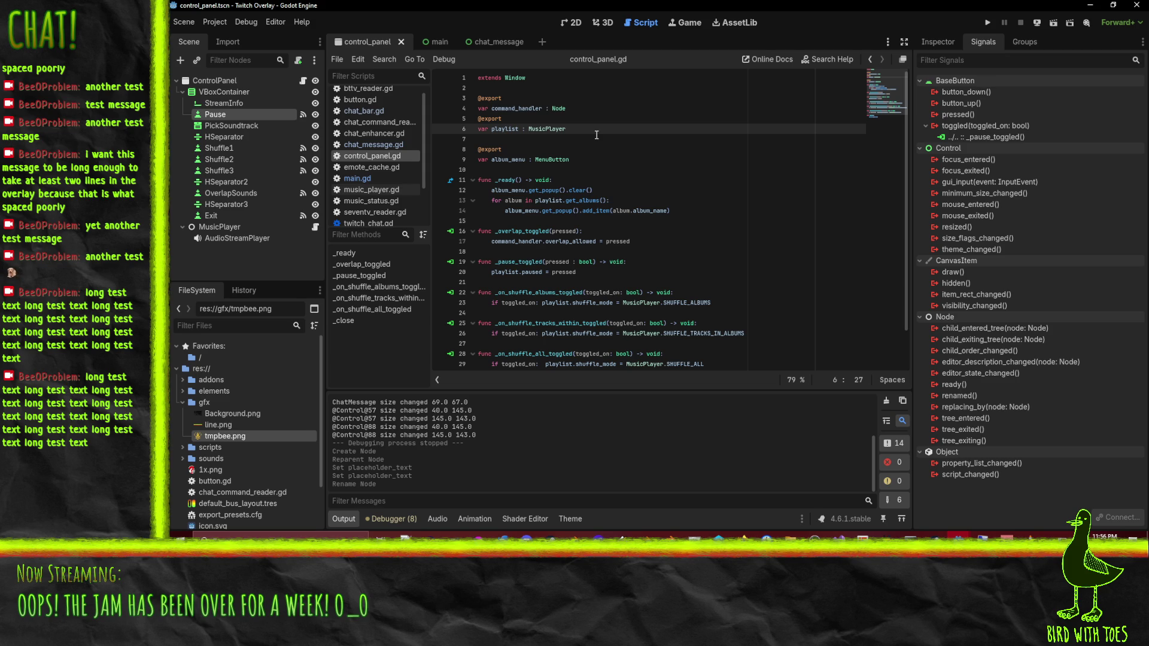
{"action": "key", "text": "Return"}
{"action": "type", "text": "3xpo"}
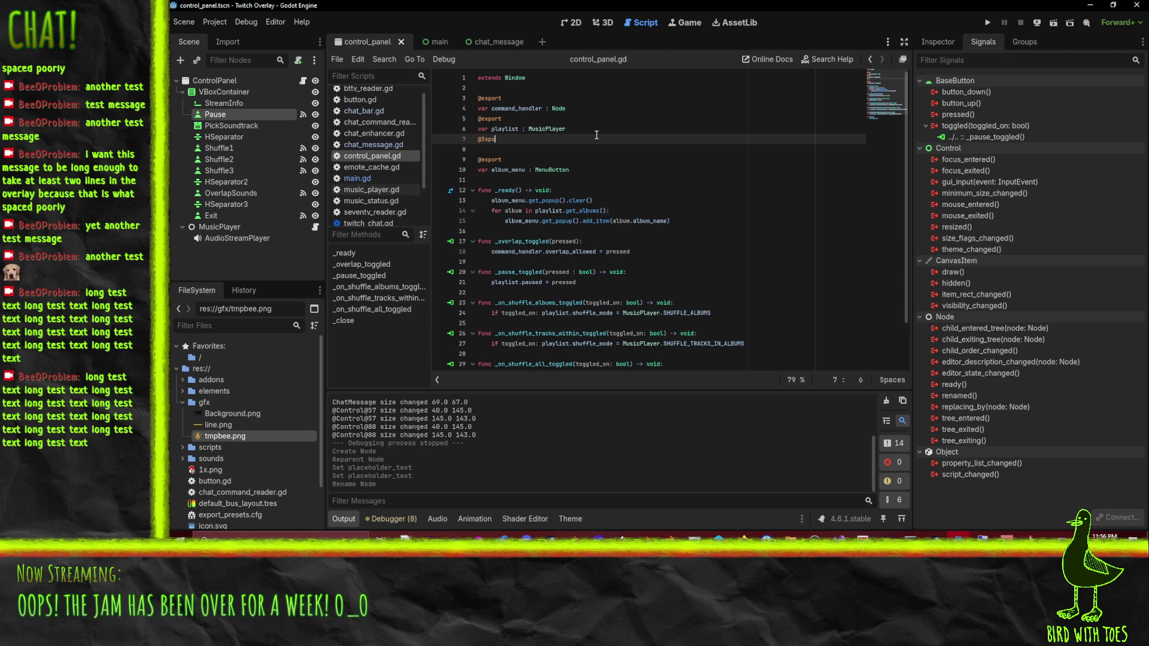
{"action": "key", "text": "BackSpace"}
{"action": "key", "text": "BackSpace"}
{"action": "key", "text": "BackSpace"}
{"action": "type", "text": "export"}
{"action": "key", "text": "Return"}
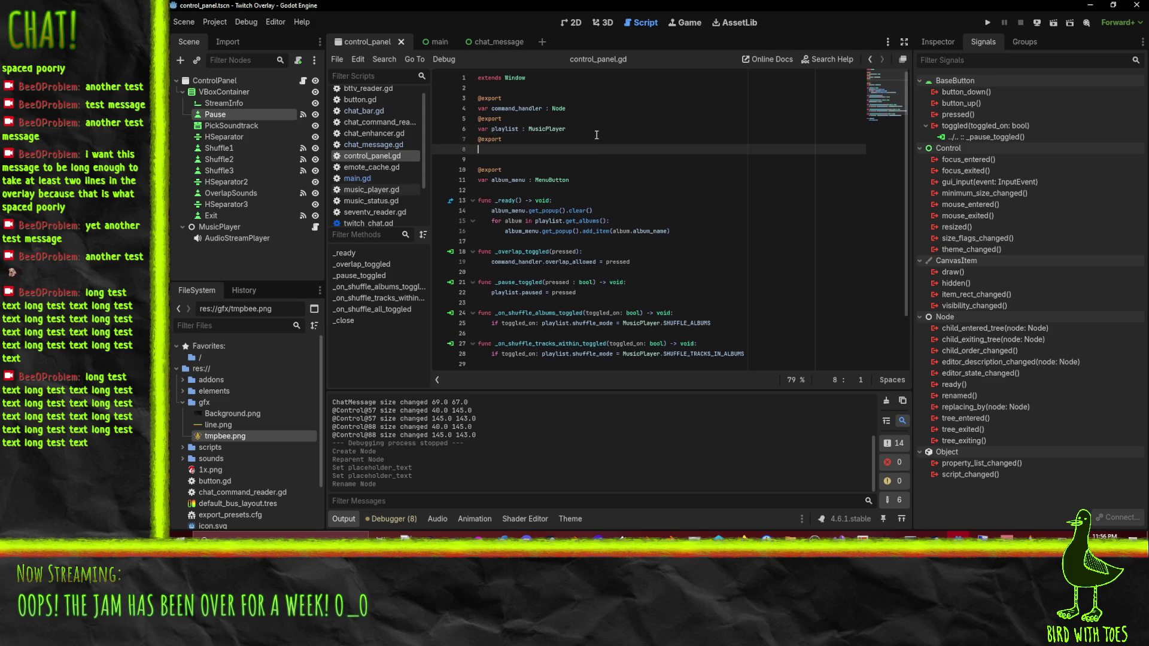
{"action": "type", "text": "var st"}
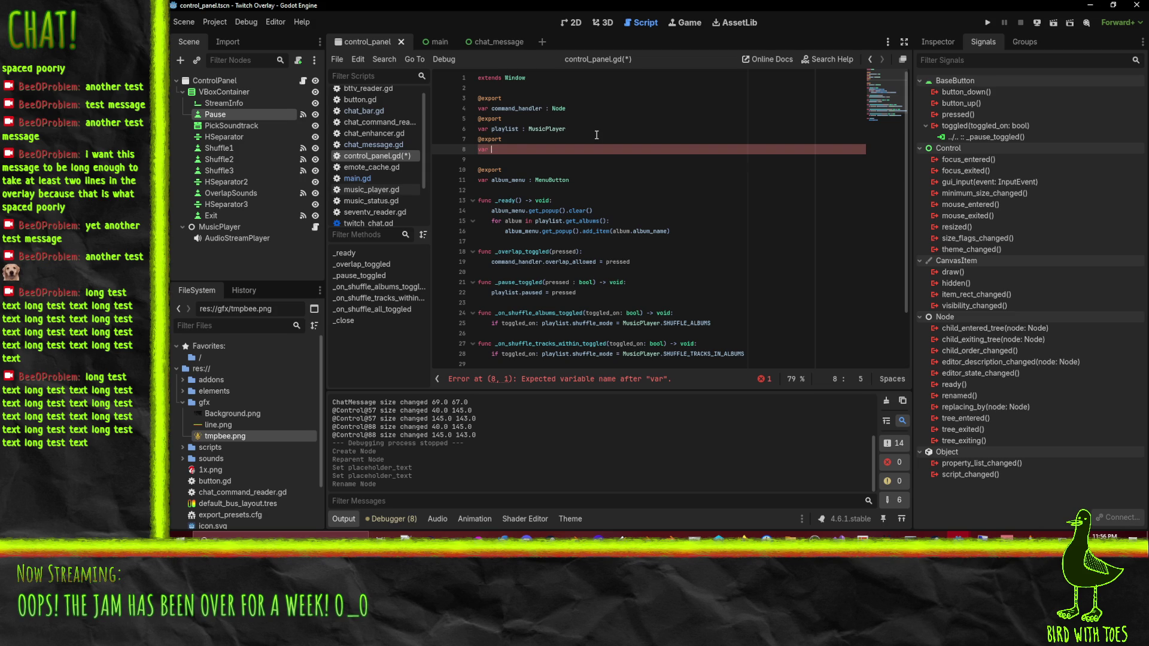
{"action": "type", "text": "ream_info_label : L"}
{"action": "type", "text": "abel"}
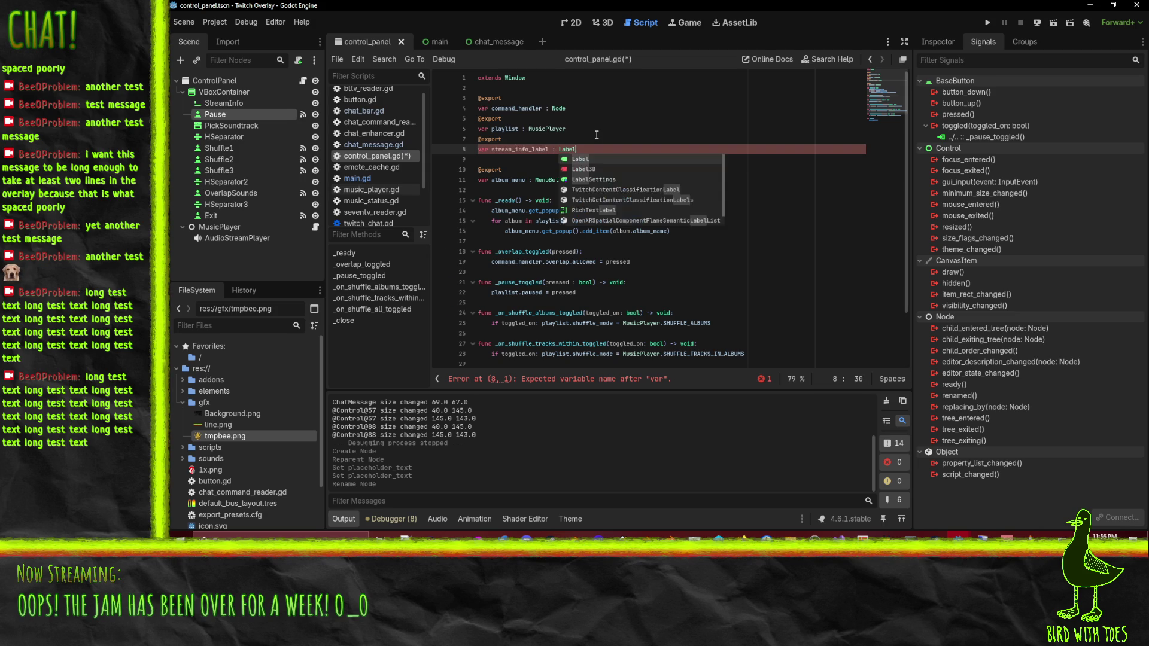
{"action": "key", "text": "Return"}
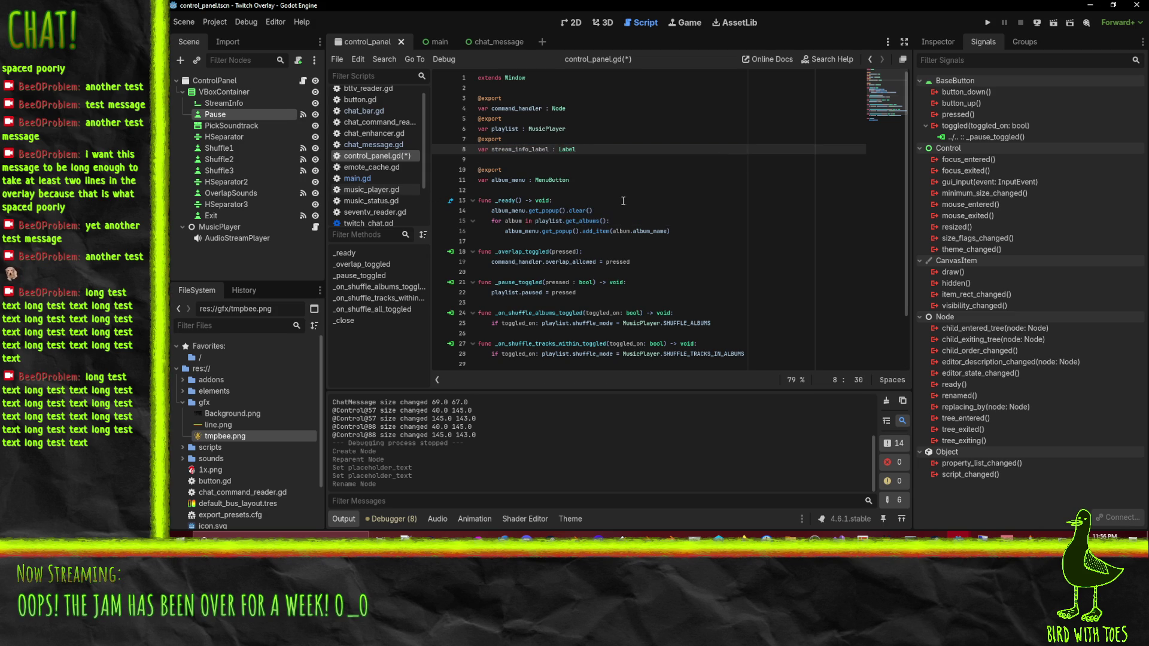